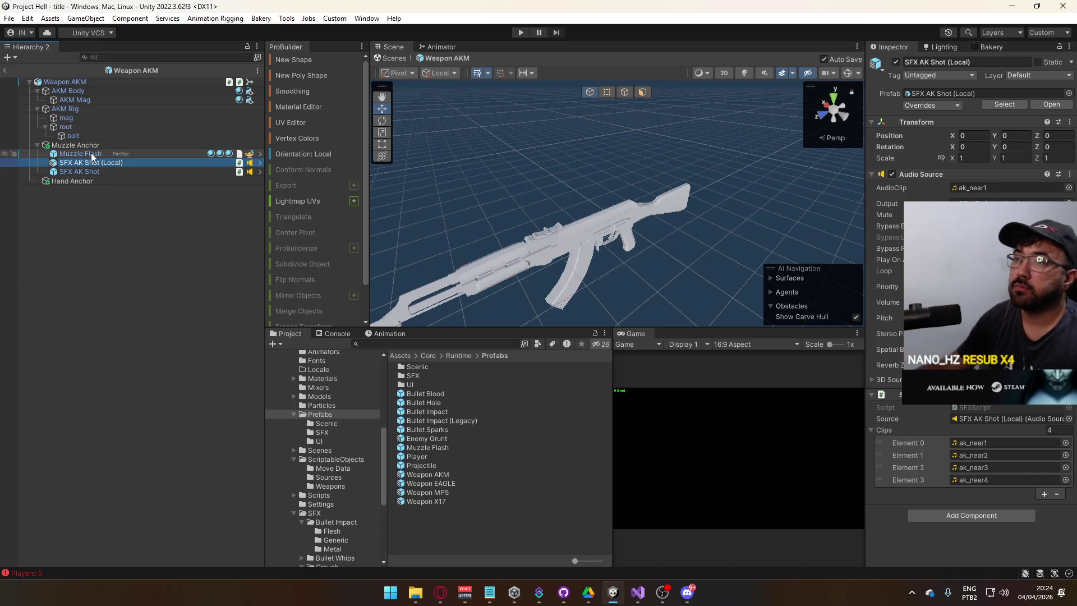
Step: Copy the two SFX AK Shot objects from the Weapon AKM prefab
{"action": "left_click", "coordinate": [99, 173], "text": "ctrl"}
{"action": "right_click", "coordinate": [99, 174]}
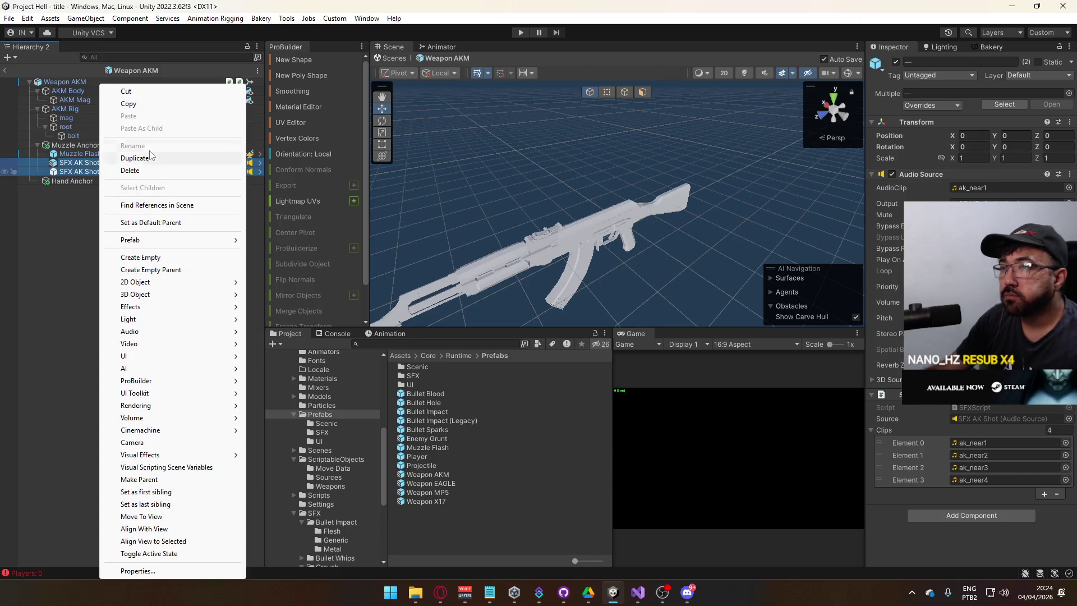
{"action": "left_click", "coordinate": [128, 104]}
{"action": "left_click", "coordinate": [65, 81]}
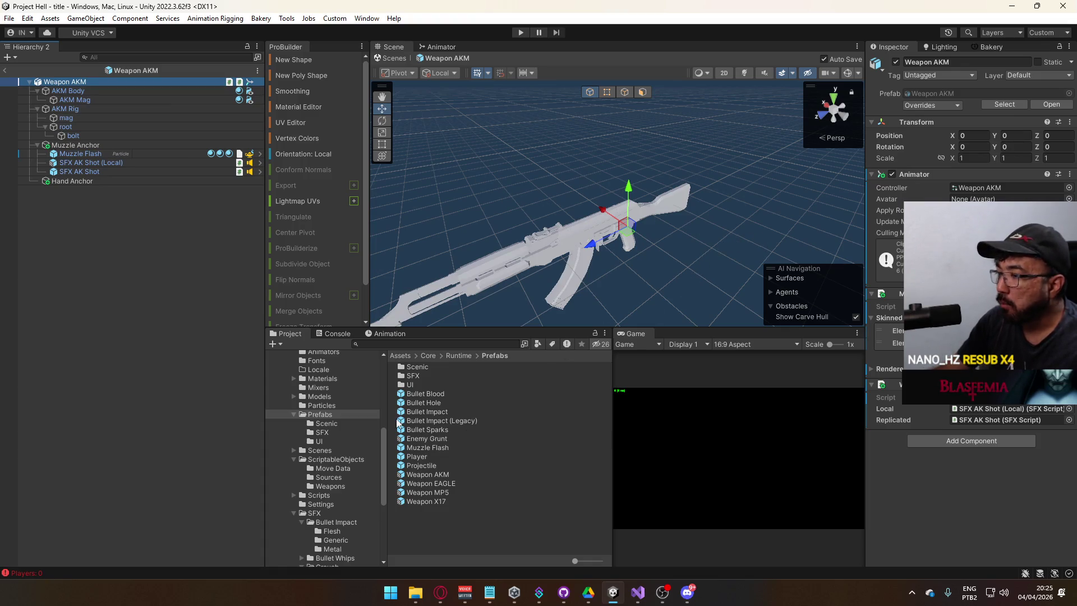
Step: Paste the two SFX AK Shot objects as children of Weapon MP5's Muzzle Anchor
{"action": "left_click", "coordinate": [439, 478]}
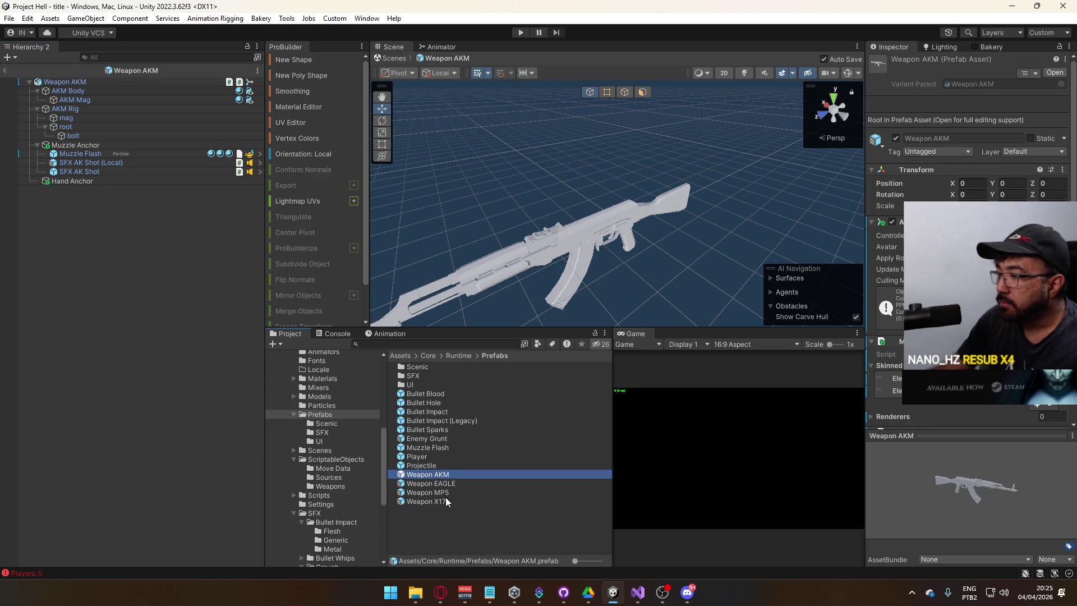
{"action": "left_click", "coordinate": [445, 484]}
{"action": "double_click", "coordinate": [443, 492]}
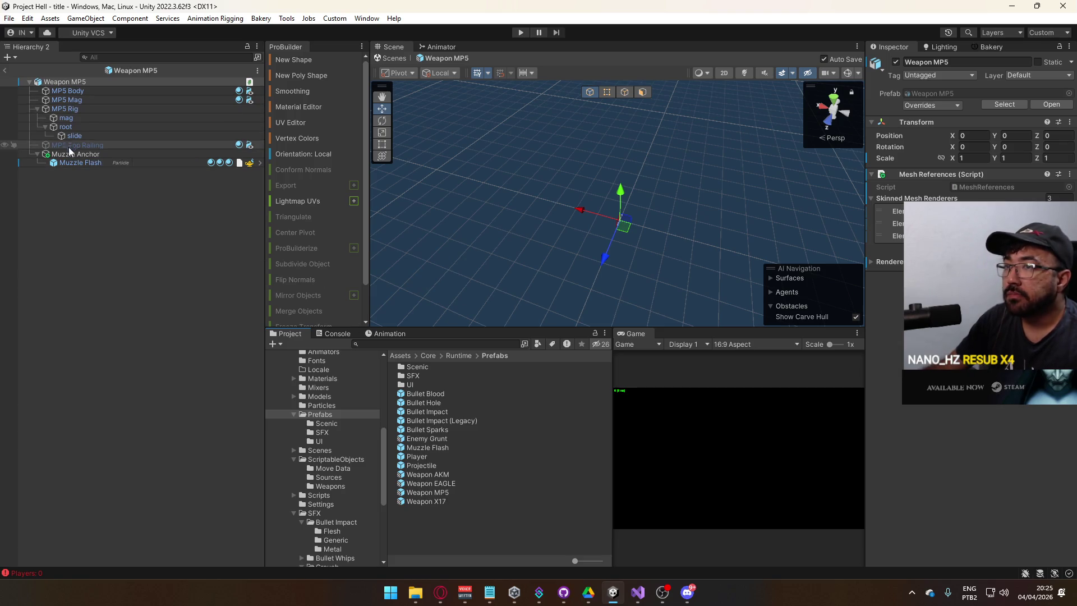
{"action": "right_click", "coordinate": [69, 153]}
{"action": "left_click", "coordinate": [135, 157]}
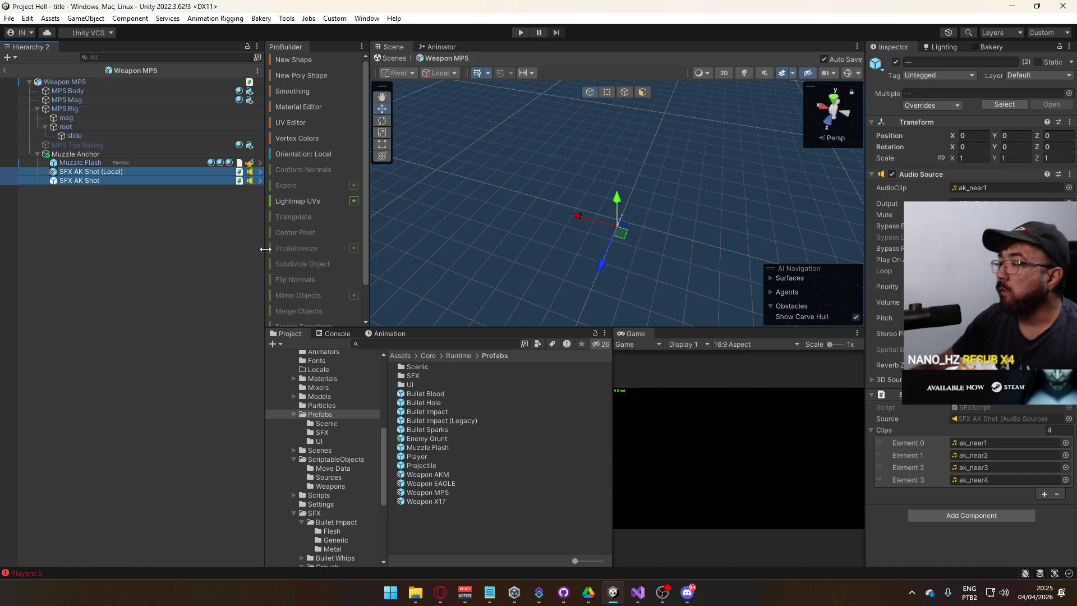
Step: Unpack the pasted sound prefabs in Weapon MP5, then open Weapon EAGLE
{"action": "right_click", "coordinate": [84, 171]}
{"action": "mouse_move", "coordinate": [169, 244]}
{"action": "left_click", "coordinate": [275, 299]}
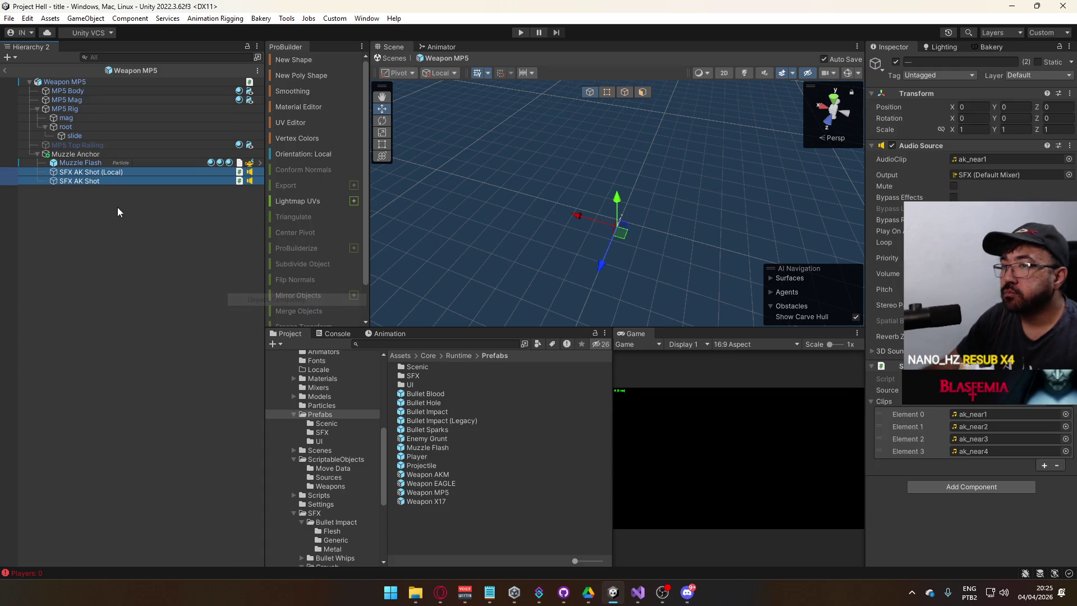
{"action": "right_click", "coordinate": [102, 179]}
{"action": "left_click", "coordinate": [131, 104]}
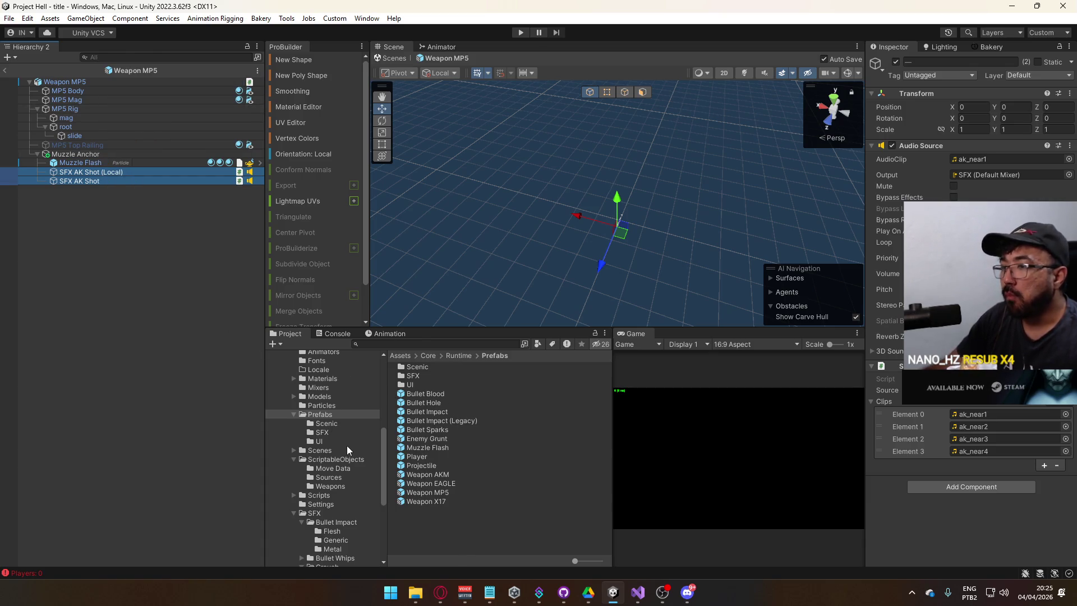
{"action": "double_click", "coordinate": [439, 484]}
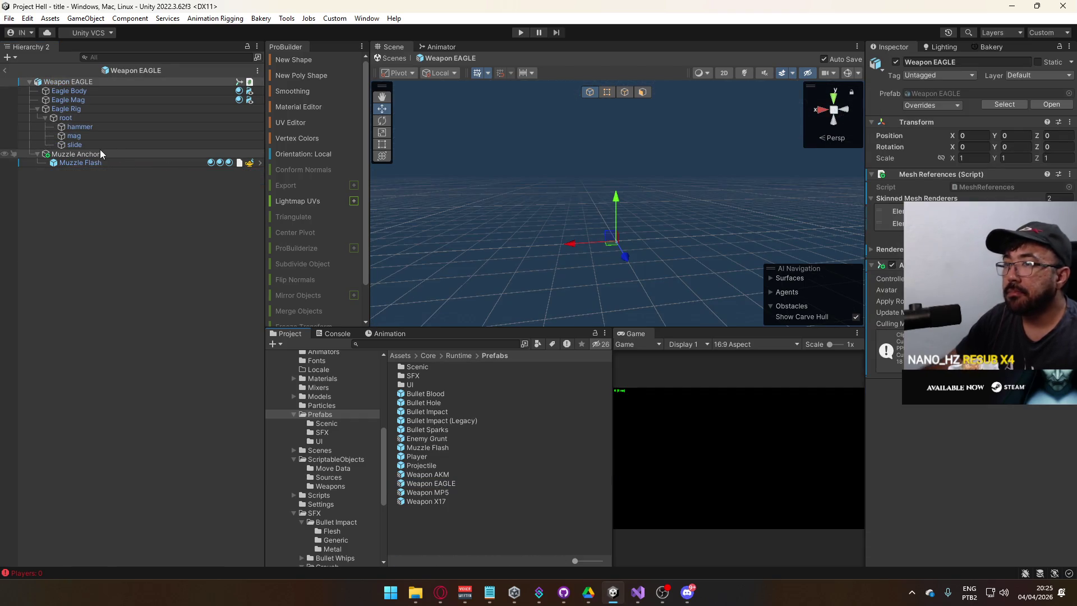
Step: Paste both SFX AK Shot objects under Muzzle Anchor in Weapon EAGLE and Weapon X17
{"action": "right_click", "coordinate": [100, 152]}
{"action": "left_click", "coordinate": [156, 154]}
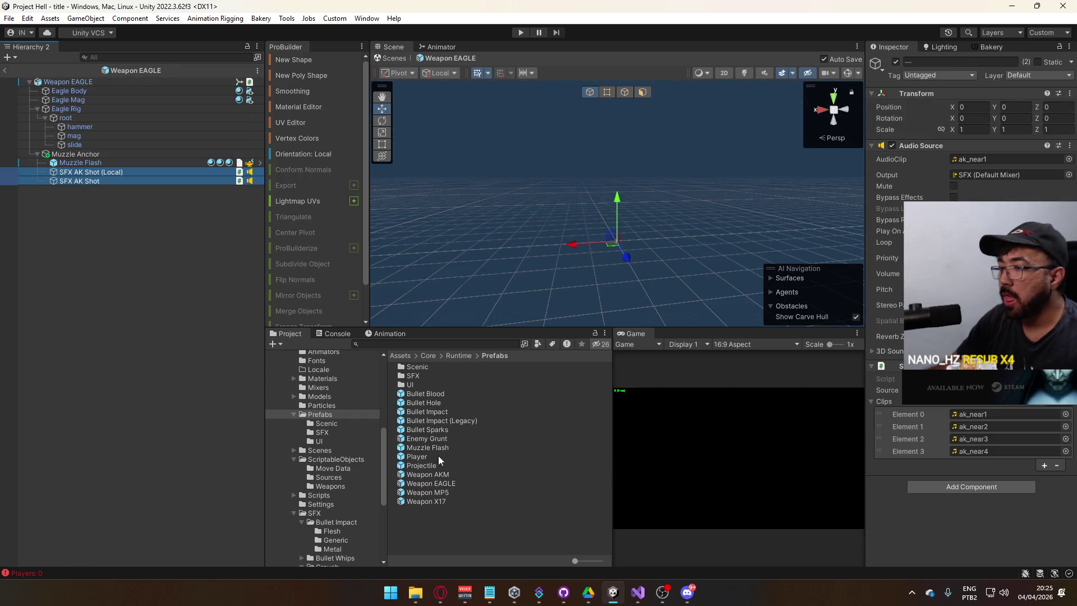
{"action": "double_click", "coordinate": [445, 492]}
{"action": "double_click", "coordinate": [444, 502]}
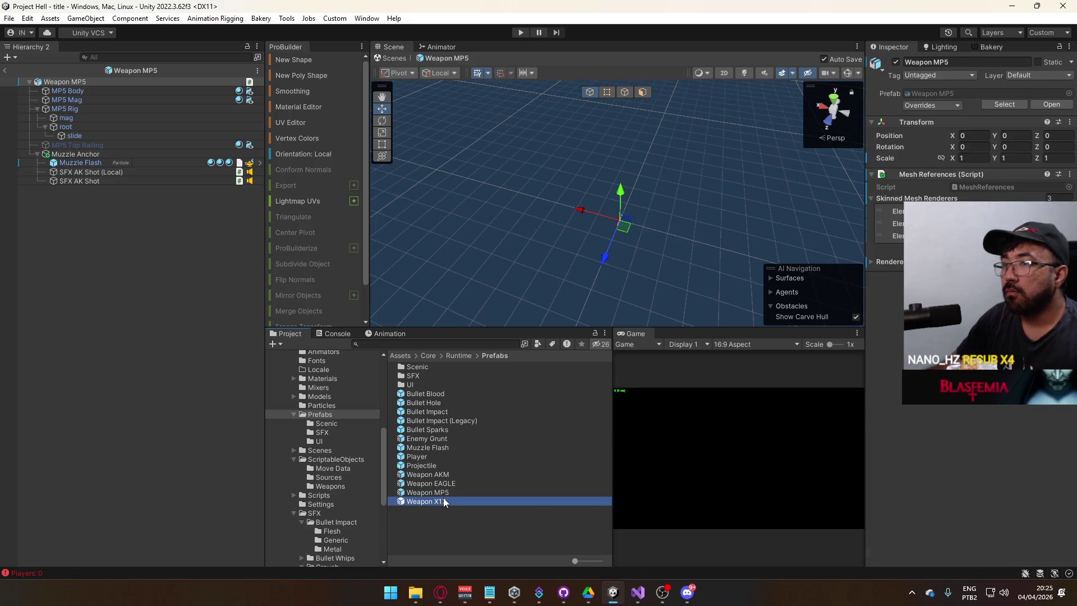
{"action": "right_click", "coordinate": [119, 147]}
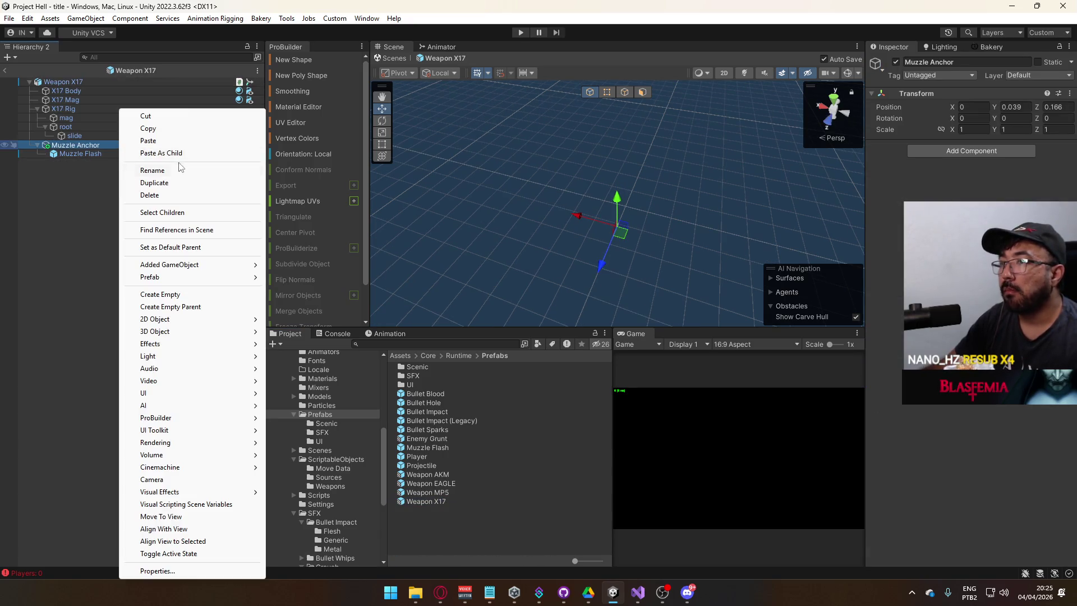
{"action": "left_click", "coordinate": [186, 154]}
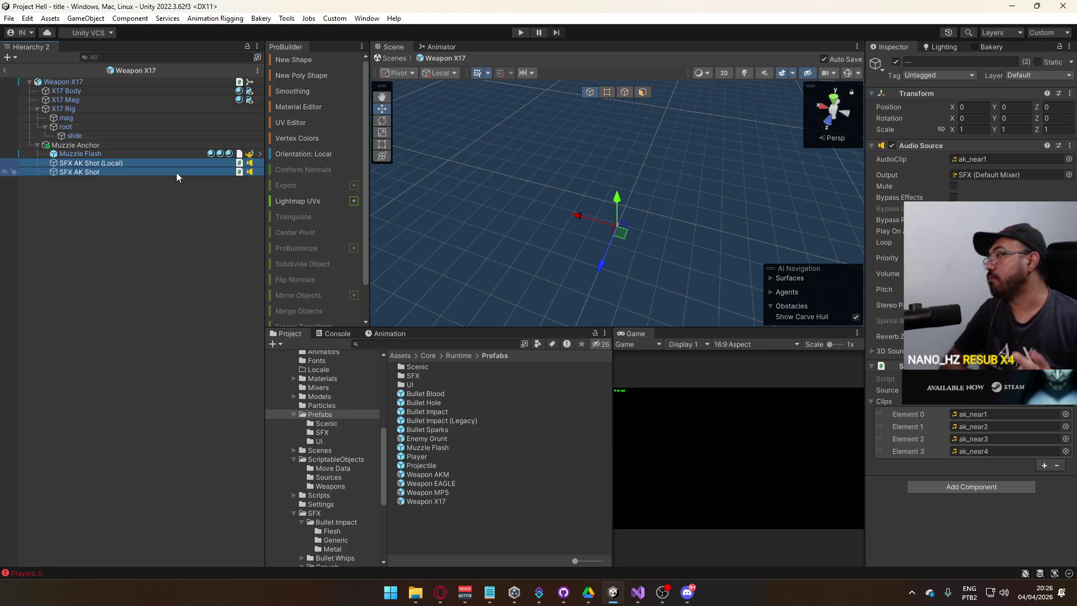
Step: Rename the two sound objects to SFX X17 Shot (Local) and SFX X17 Shot
{"action": "left_click", "coordinate": [107, 163]}
{"action": "left_click", "coordinate": [80, 164]}
{"action": "double_click", "coordinate": [80, 163]}
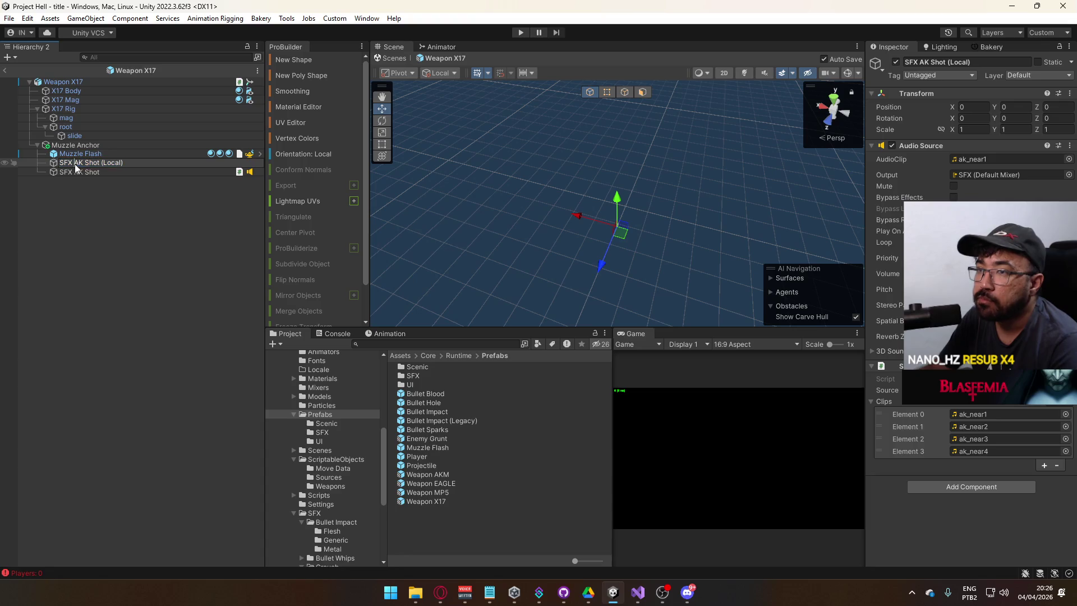
{"action": "type", "text": "X17"}
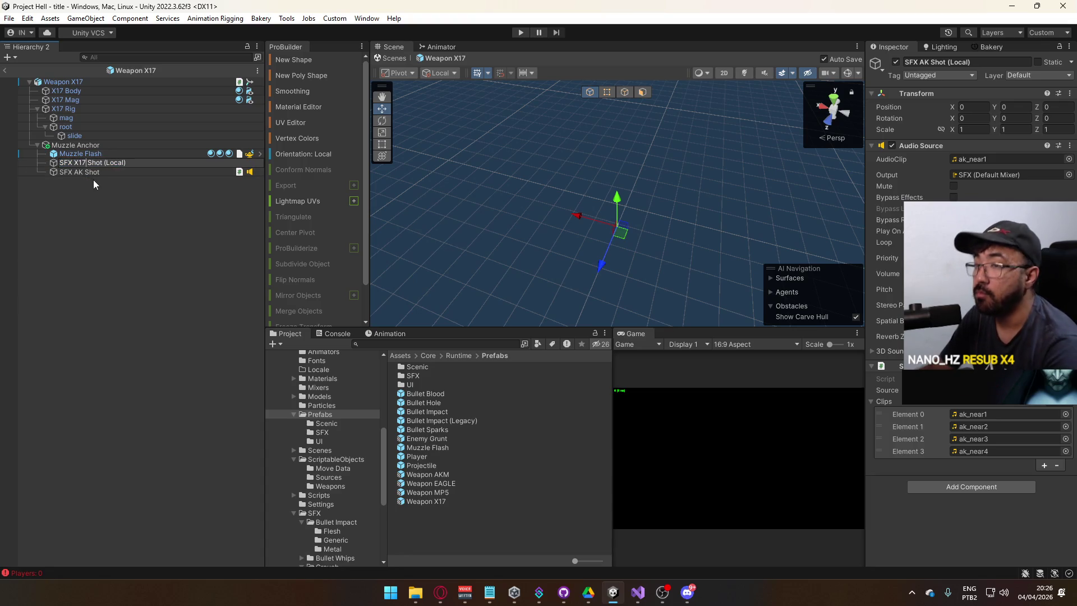
{"action": "left_click", "coordinate": [86, 171]}
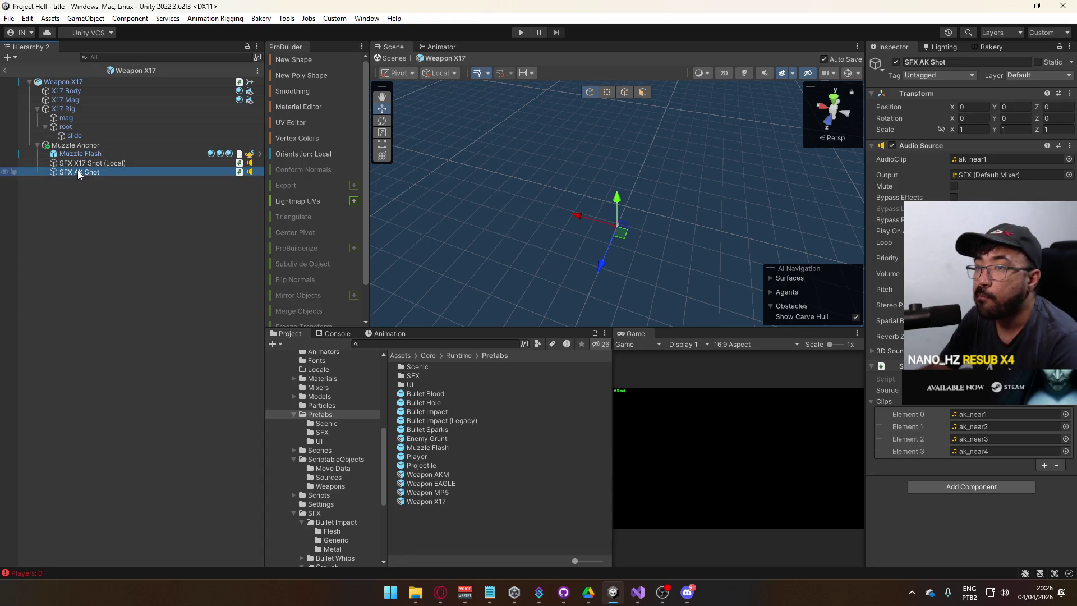
{"action": "double_click", "coordinate": [78, 171]}
{"action": "type", "text": "X16"}
{"action": "key", "text": "Return"}
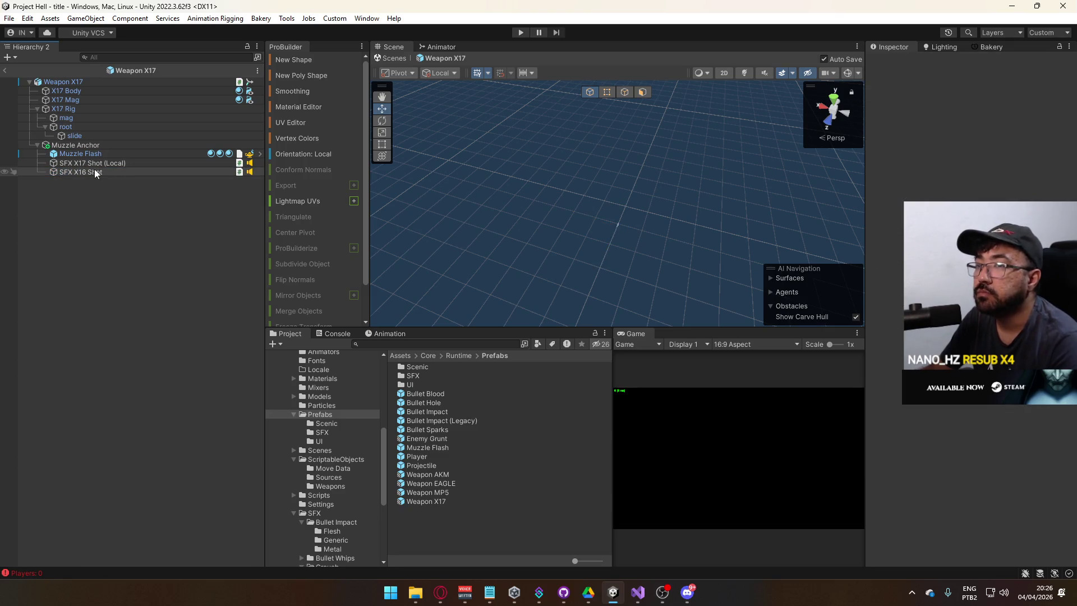
{"action": "left_click", "coordinate": [85, 173]}
{"action": "double_click", "coordinate": [84, 172]}
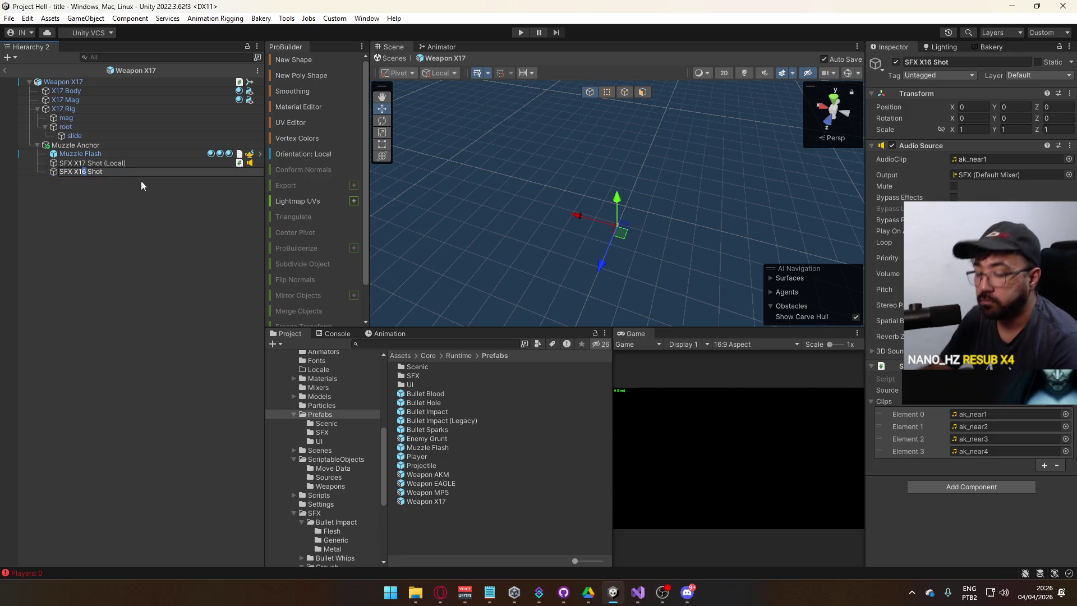
{"action": "type", "text": "17"}
{"action": "left_click", "coordinate": [97, 174]}
Step: Set the AudioClip of both X17 sound objects to None
{"action": "left_click", "coordinate": [100, 163], "text": "shift"}
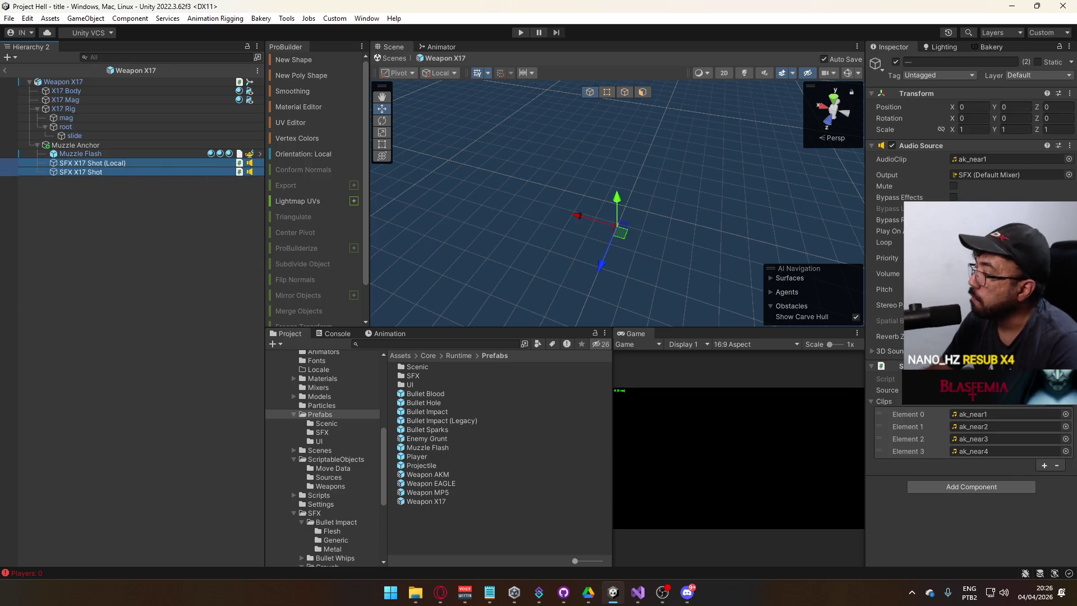
{"action": "left_click", "coordinate": [1069, 158]}
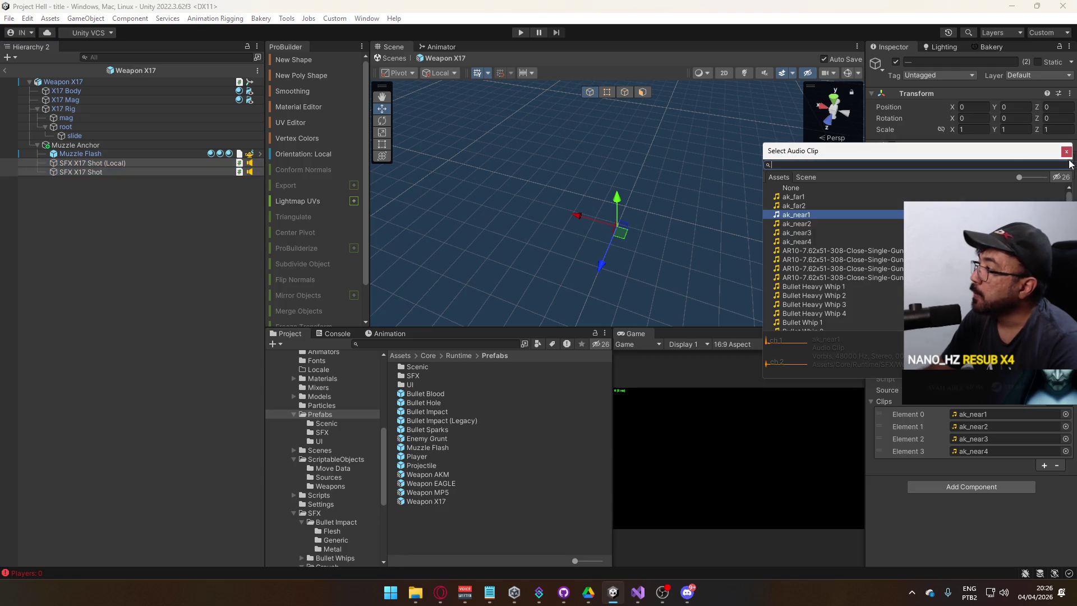
{"action": "double_click", "coordinate": [849, 187]}
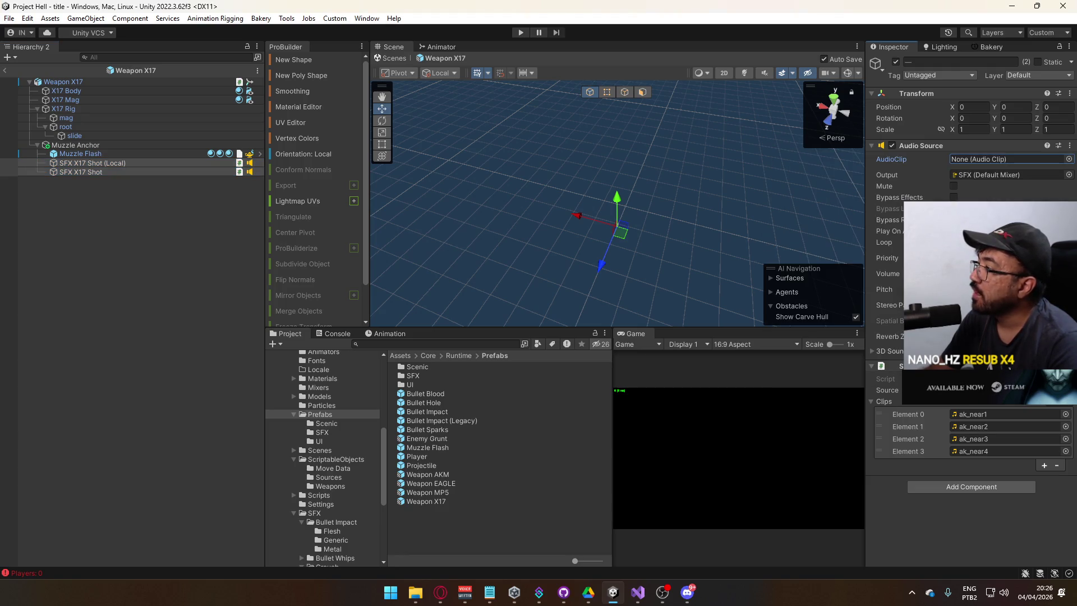
Step: Remove the four ak_near clips from SFX X17 Shot (Local) and lock the Inspector
{"action": "left_click", "coordinate": [114, 173]}
{"action": "left_click", "coordinate": [115, 163]}
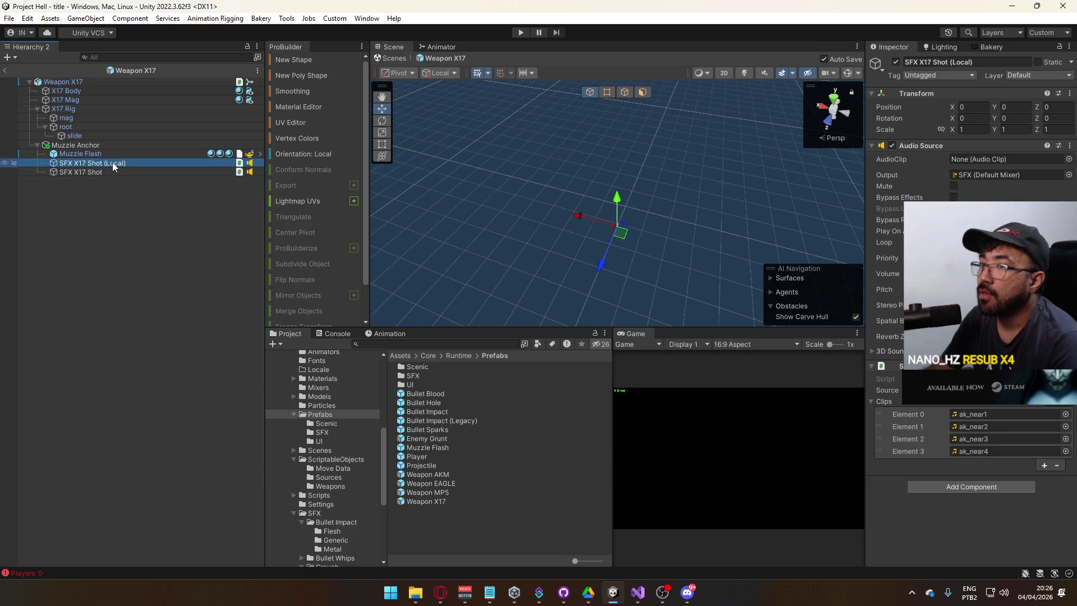
{"action": "left_click", "coordinate": [1053, 414]}
{"action": "left_click", "coordinate": [1053, 451], "text": "shift"}
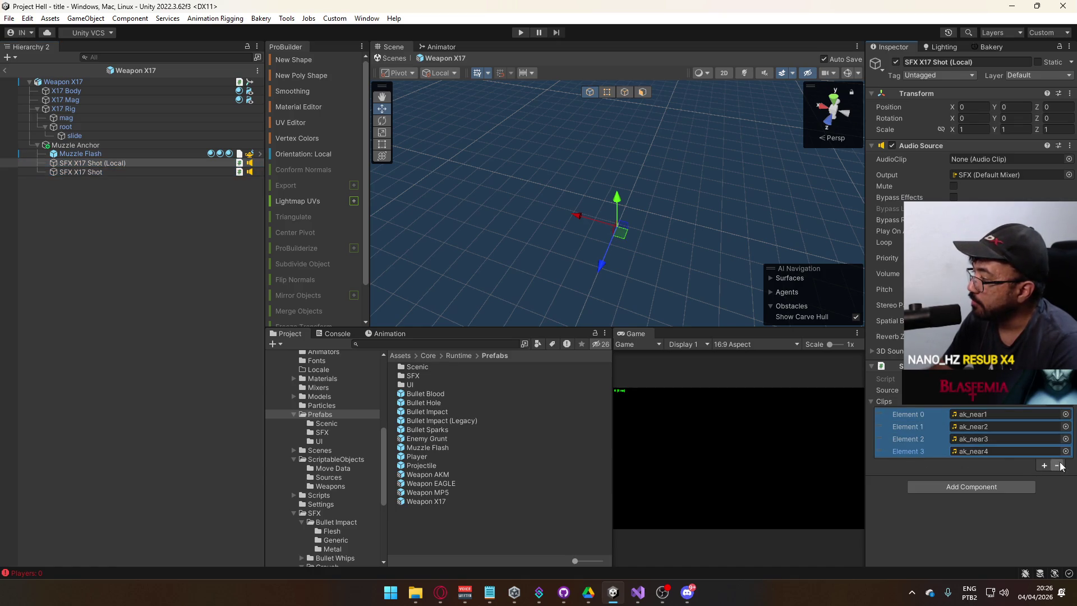
{"action": "left_click", "coordinate": [1057, 466]}
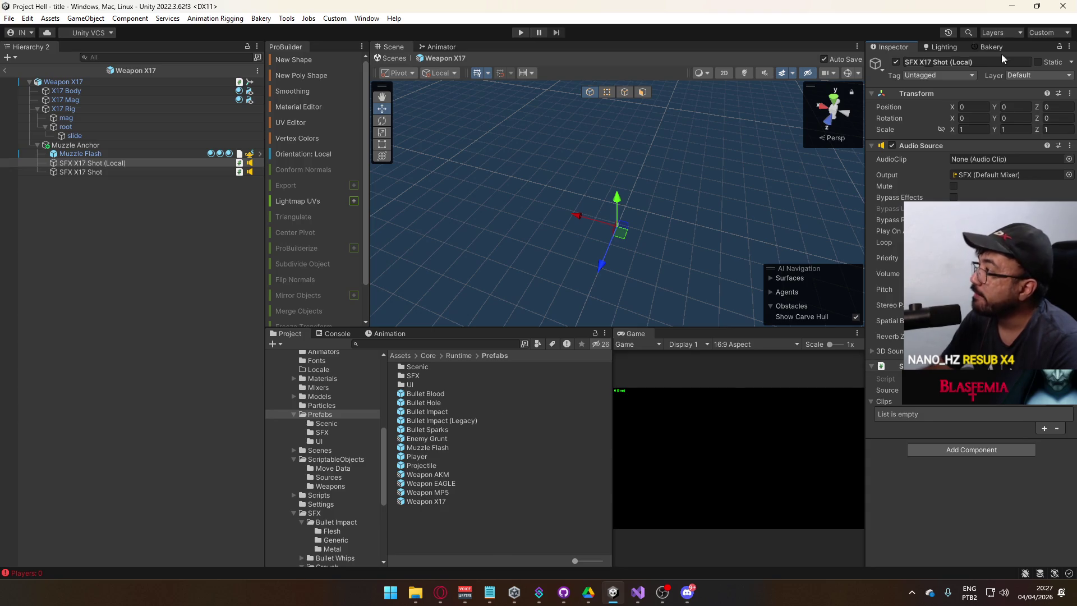
{"action": "left_click", "coordinate": [1059, 46]}
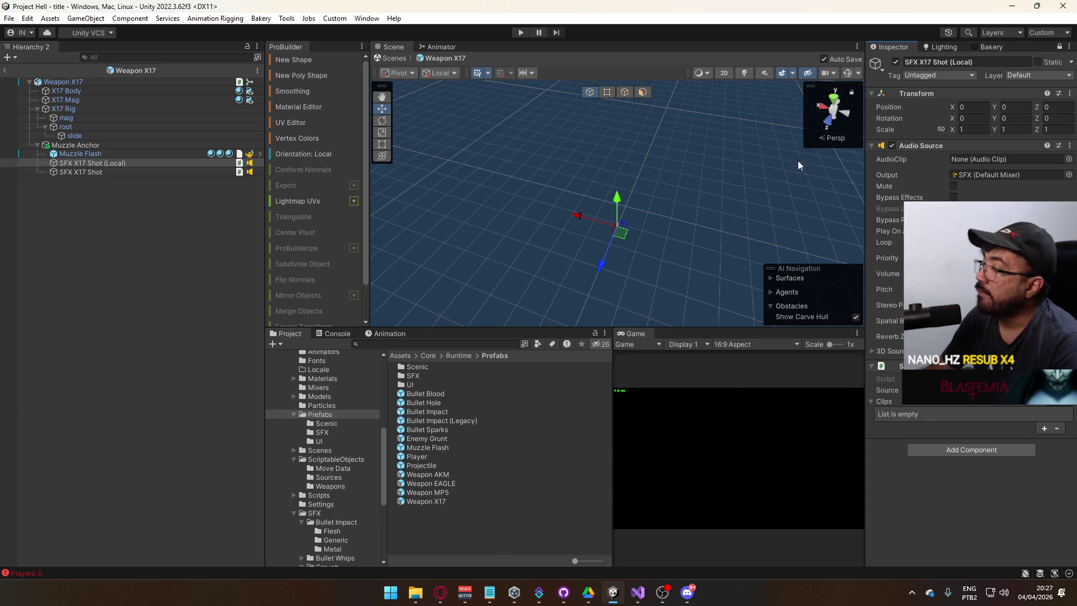
Step: Add mp5_near1, mp5_near2 and mp5_near3 to SFX X17 Shot (Local)'s Clips list
{"action": "left_click", "coordinate": [337, 512]}
{"action": "scroll", "coordinate": [341, 528], "scroll_direction": "down", "scroll_amount": 5}
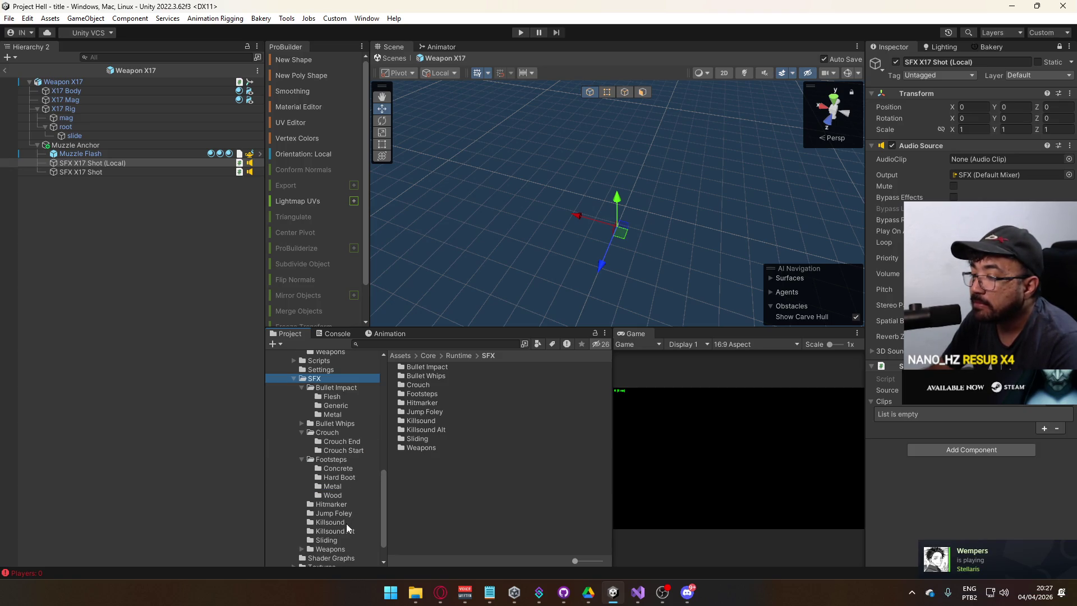
{"action": "left_click", "coordinate": [347, 525]}
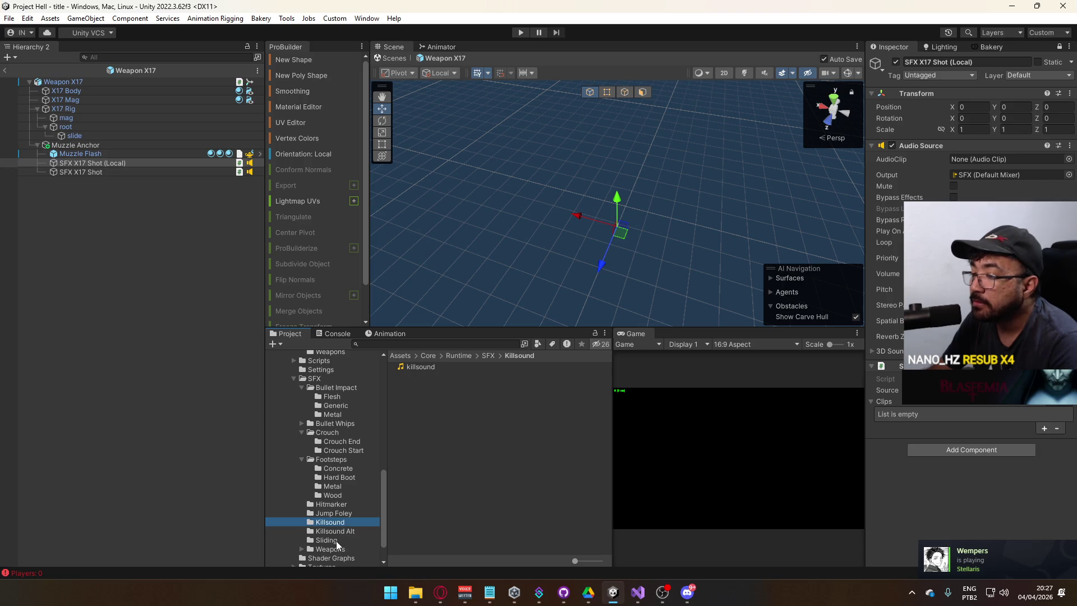
{"action": "left_click", "coordinate": [332, 548]}
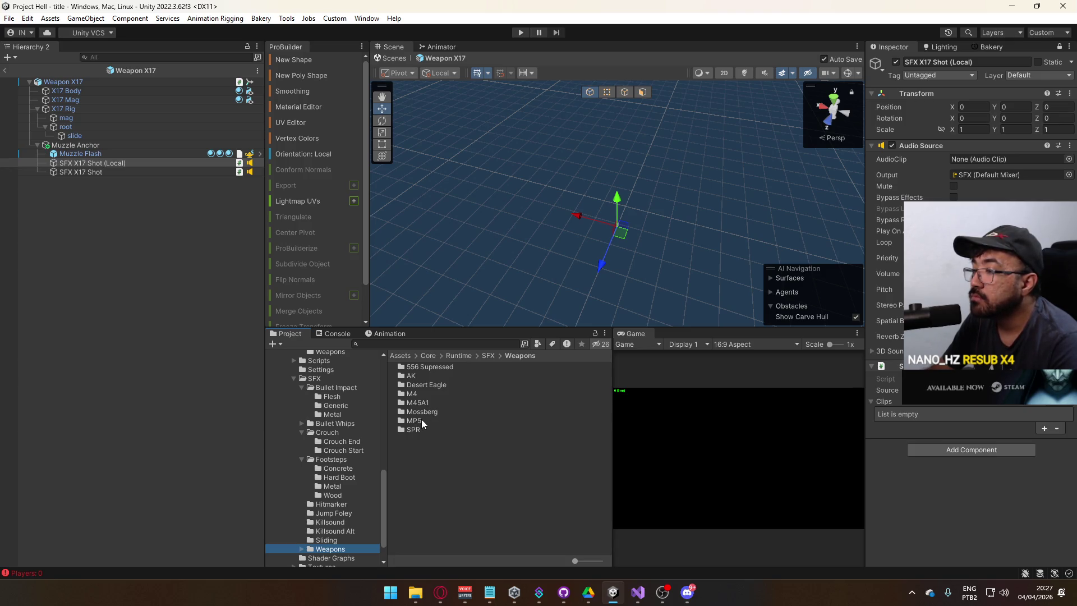
{"action": "double_click", "coordinate": [422, 419]}
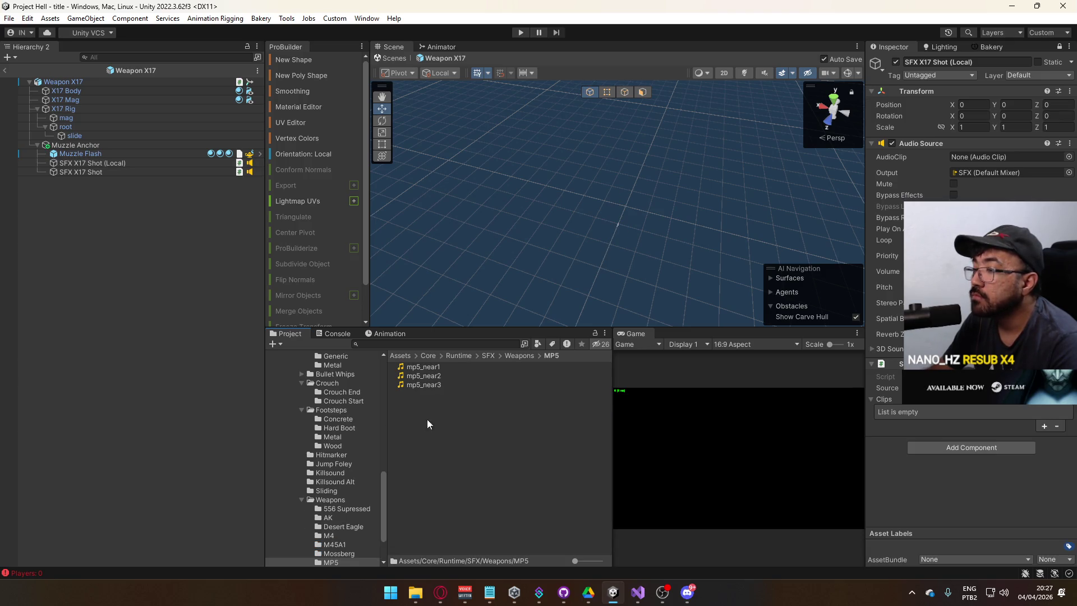
{"action": "left_click", "coordinate": [440, 367]}
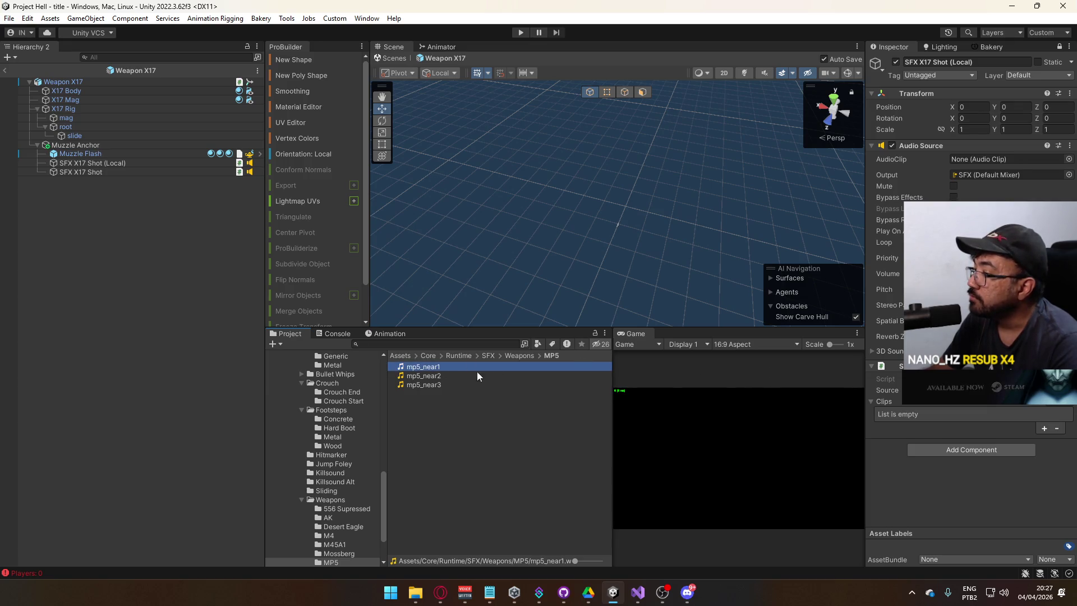
{"action": "left_click", "coordinate": [442, 385], "text": "shift"}
{"action": "mouse_move", "coordinate": [443, 385]}
{"action": "left_mouse_down"}
{"action": "mouse_move", "coordinate": [858, 389]}
{"action": "mouse_move", "coordinate": [993, 406]}
{"action": "left_mouse_up"}
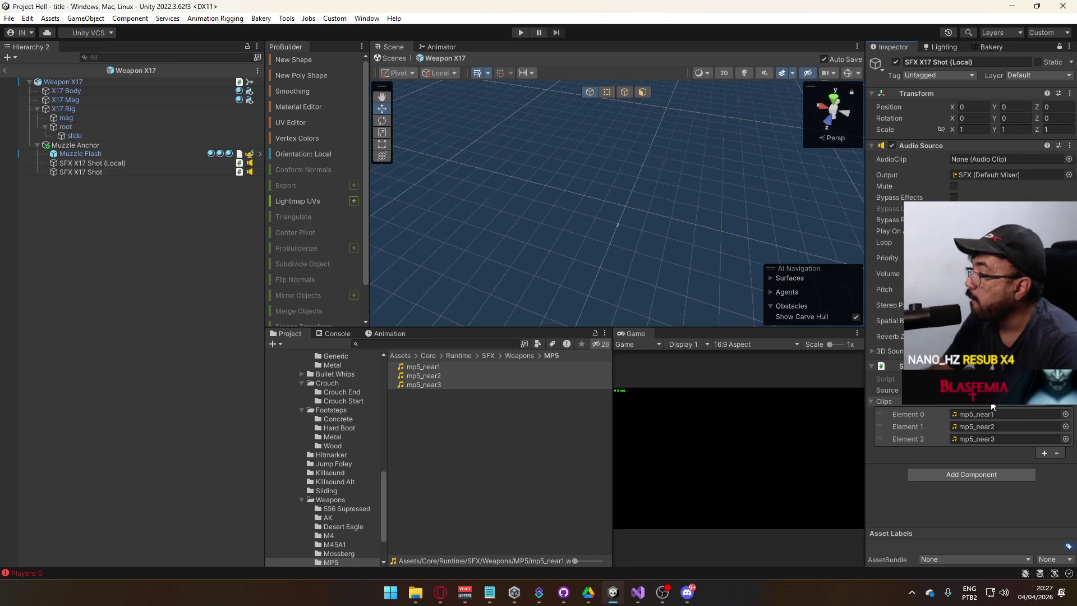
Step: Copy the mp5_near clips list into SFX X17 Shot's Clips
{"action": "right_click", "coordinate": [903, 405]}
{"action": "left_click", "coordinate": [945, 428]}
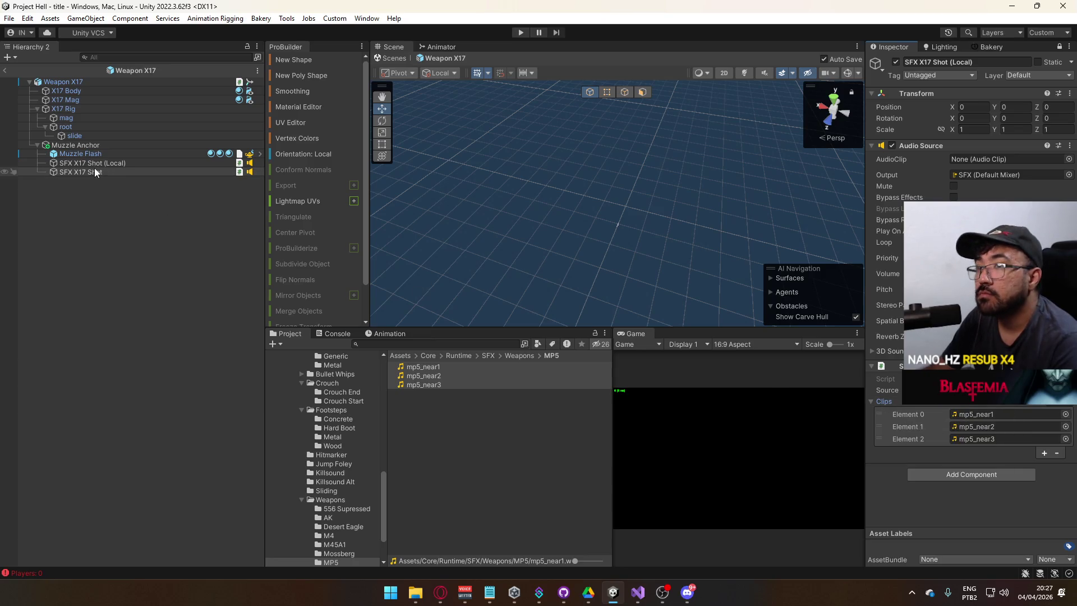
{"action": "left_click", "coordinate": [1059, 47]}
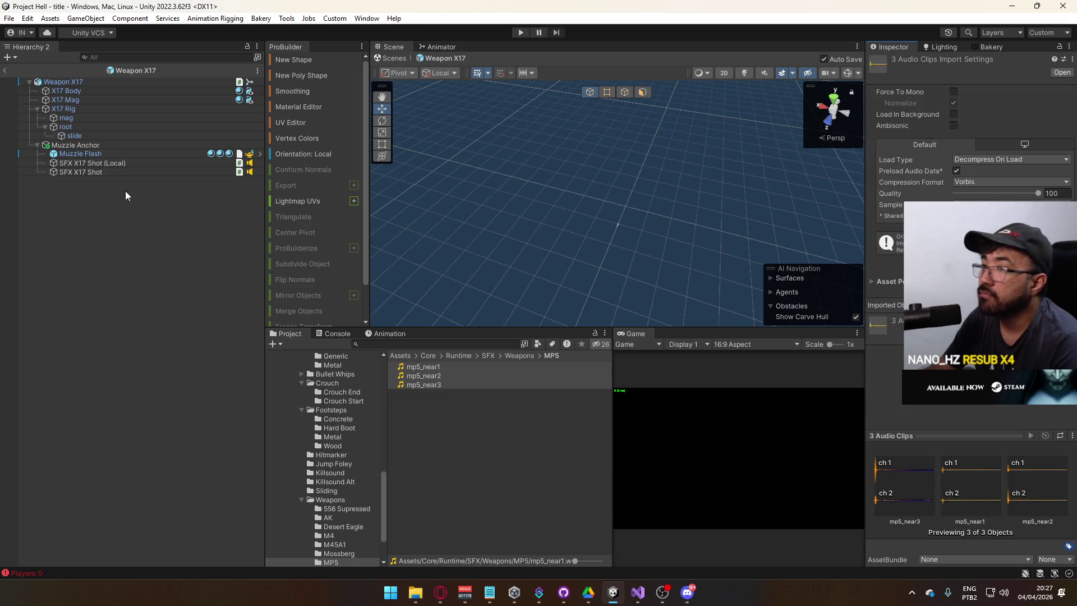
{"action": "left_click", "coordinate": [126, 172]}
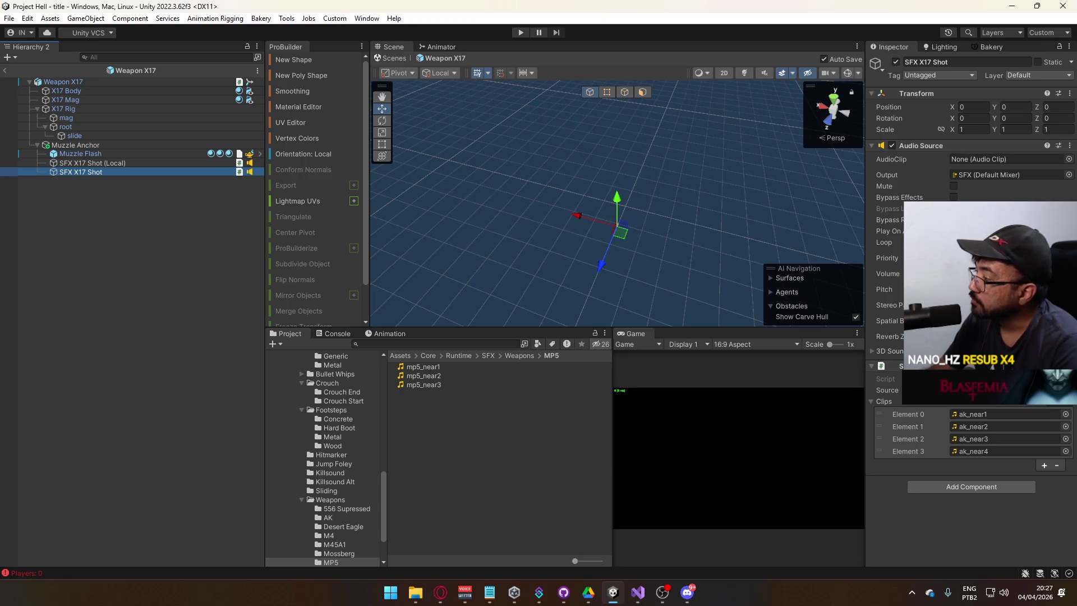
{"action": "right_click", "coordinate": [925, 402]}
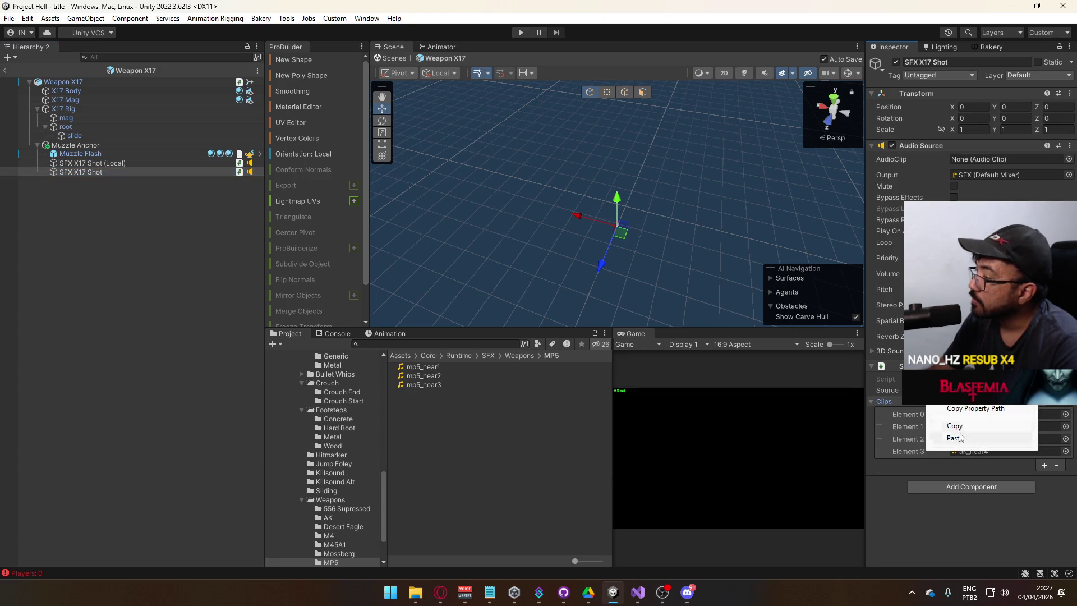
{"action": "left_click", "coordinate": [961, 437]}
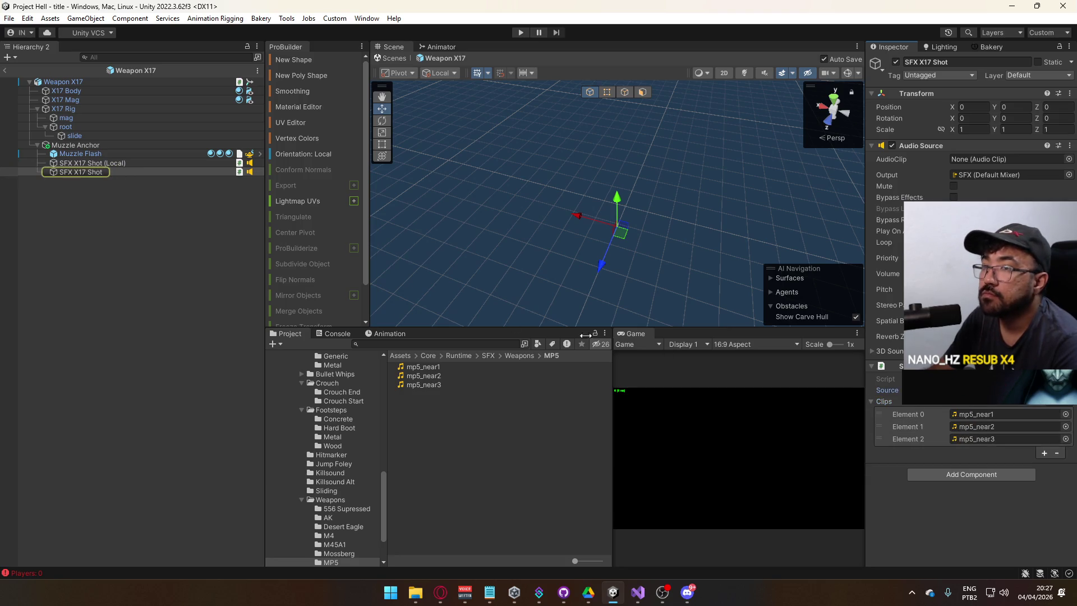
{"action": "left_click", "coordinate": [106, 275]}
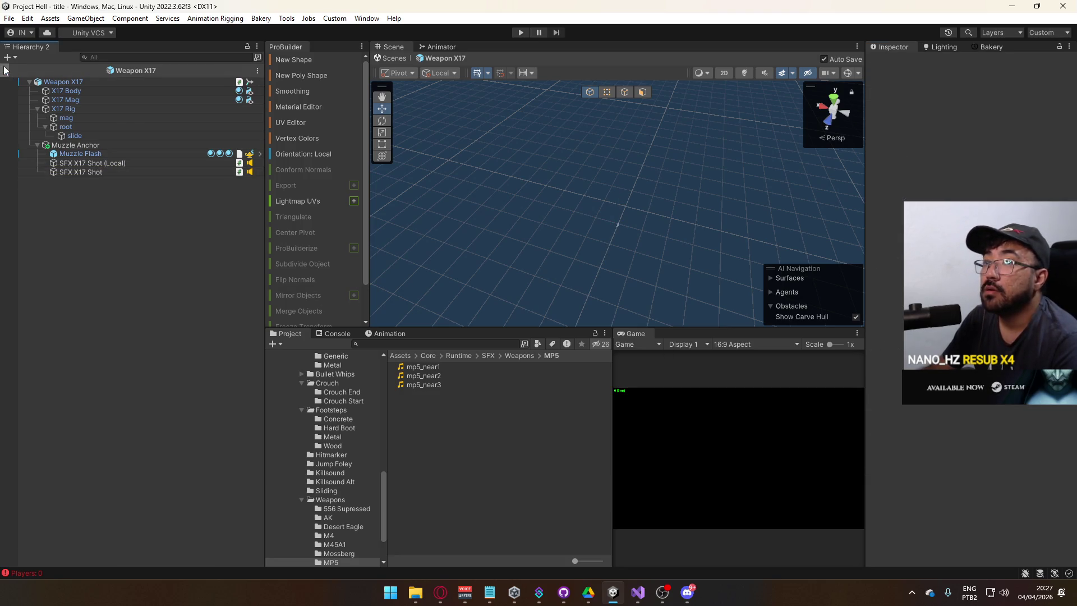
Step: Exit the Weapon X17 prefab back to the title scene
{"action": "left_click", "coordinate": [6, 70]}
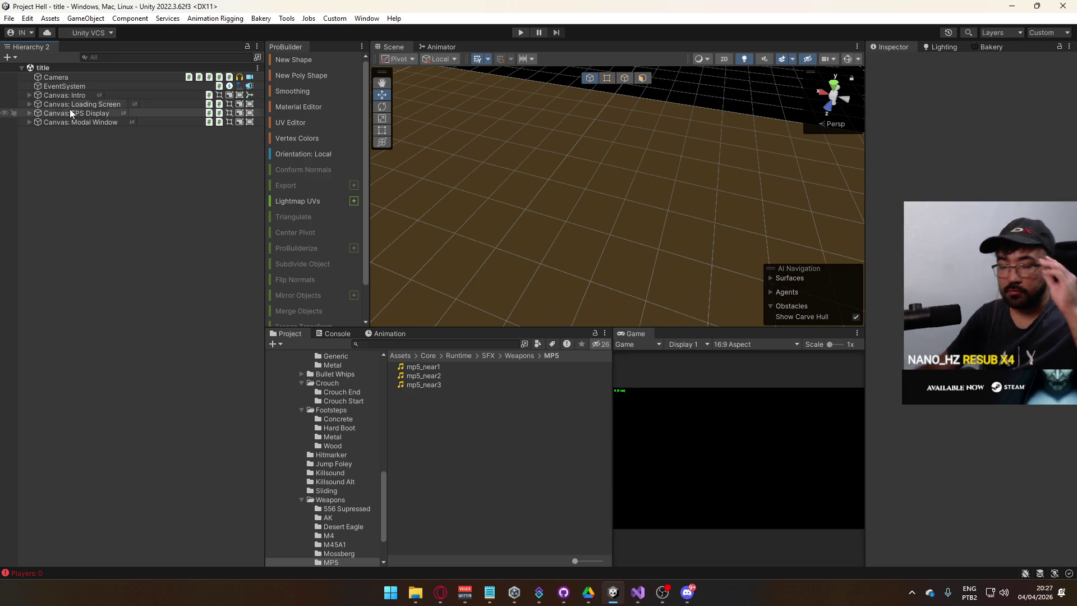
{"action": "scroll", "coordinate": [329, 428], "scroll_direction": "up", "scroll_amount": 3}
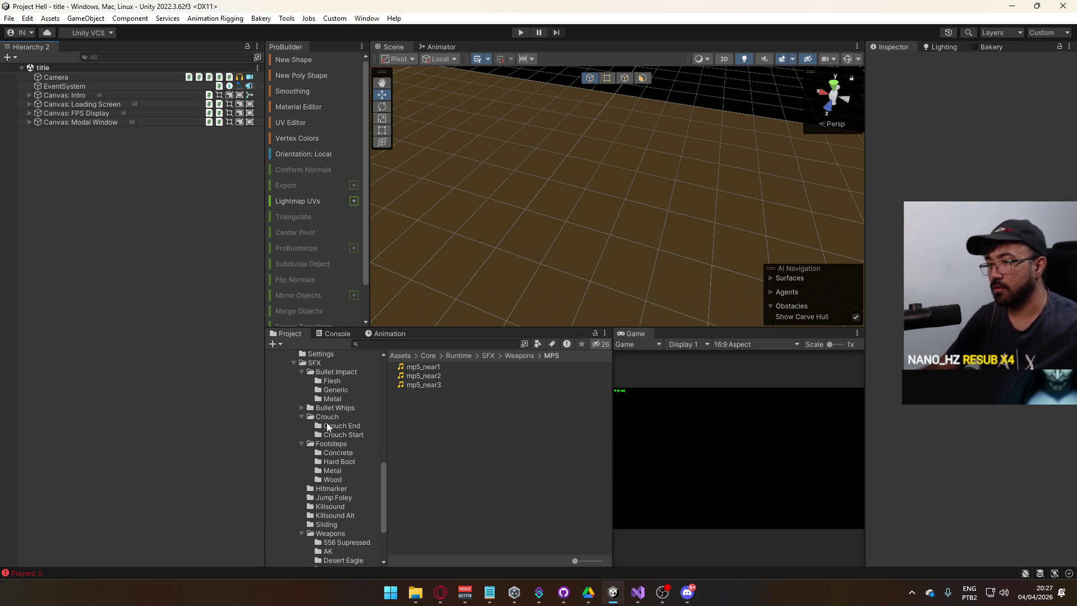
{"action": "scroll", "coordinate": [329, 428], "scroll_direction": "up", "scroll_amount": 4}
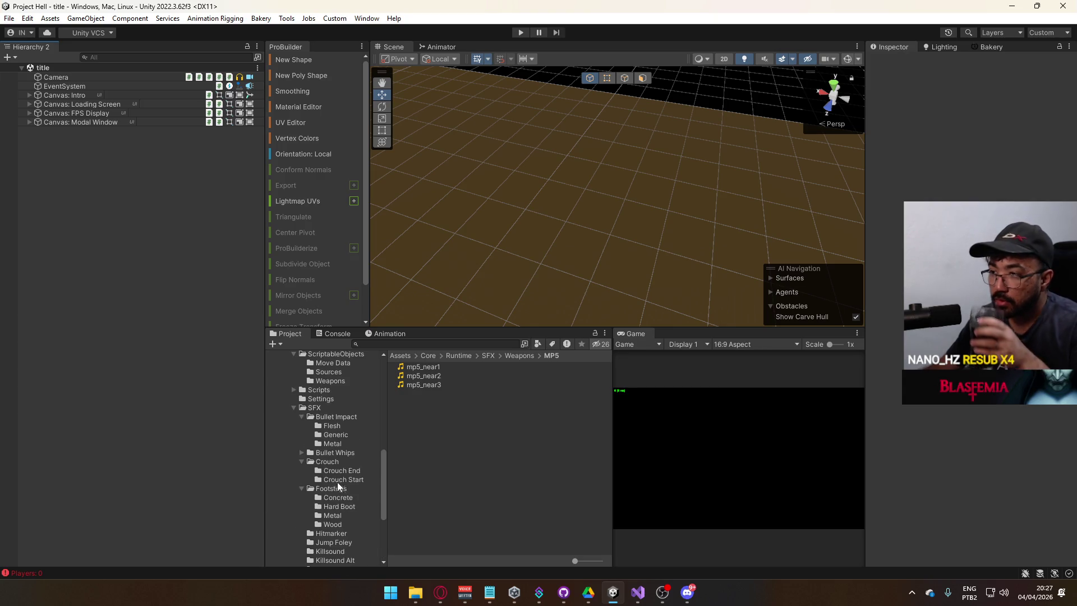
{"action": "scroll", "coordinate": [338, 483], "scroll_direction": "up", "scroll_amount": 6}
Step: Browse to the Runtime Prefabs folder and open the Weapon MP5 prefab
{"action": "left_click", "coordinate": [321, 377]}
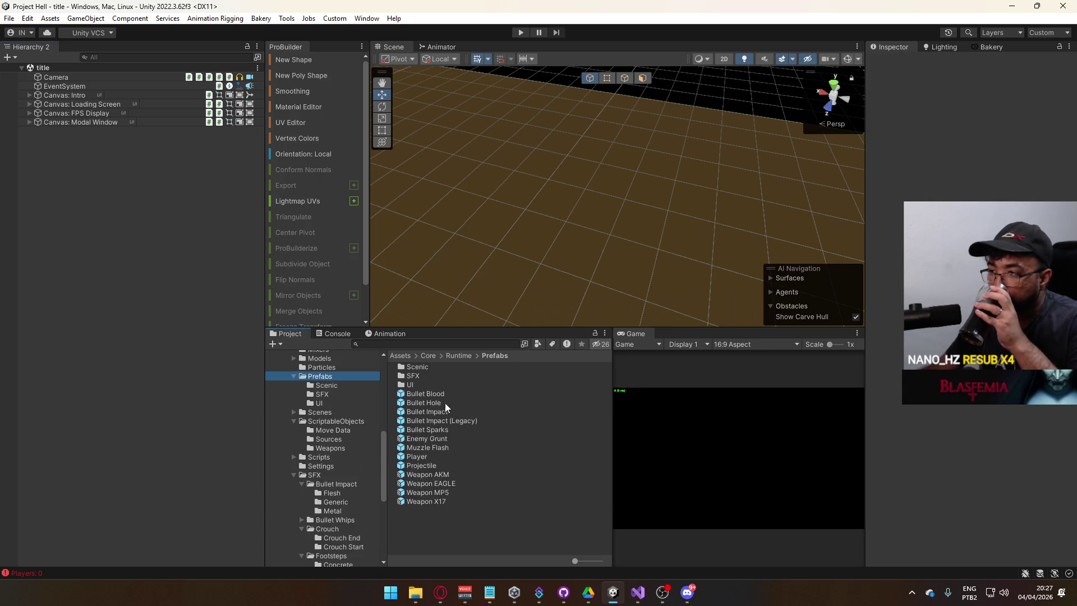
{"action": "double_click", "coordinate": [429, 376]}
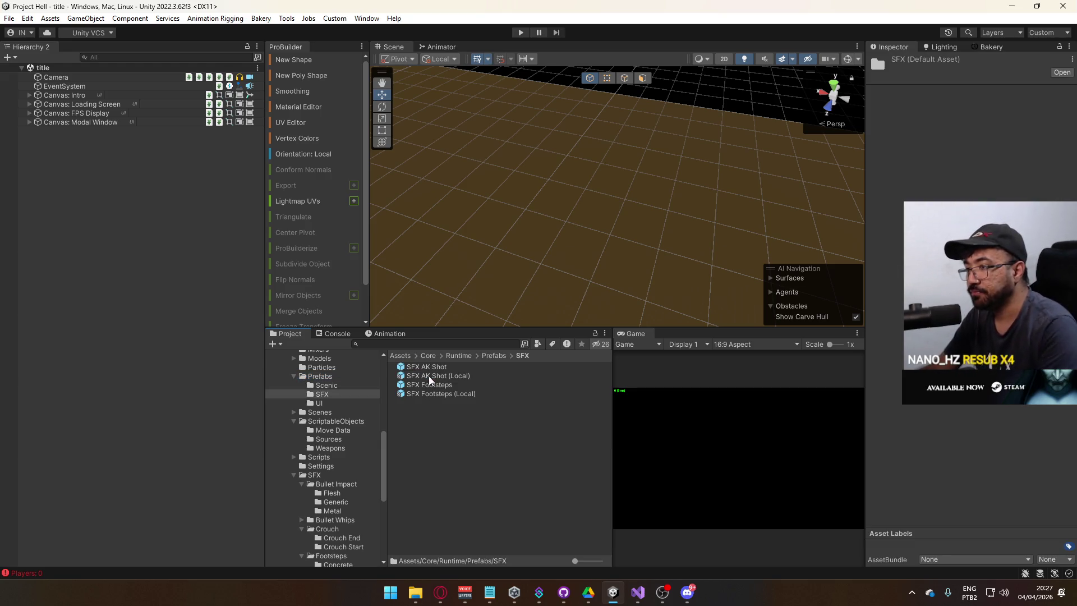
{"action": "left_click", "coordinate": [459, 356]}
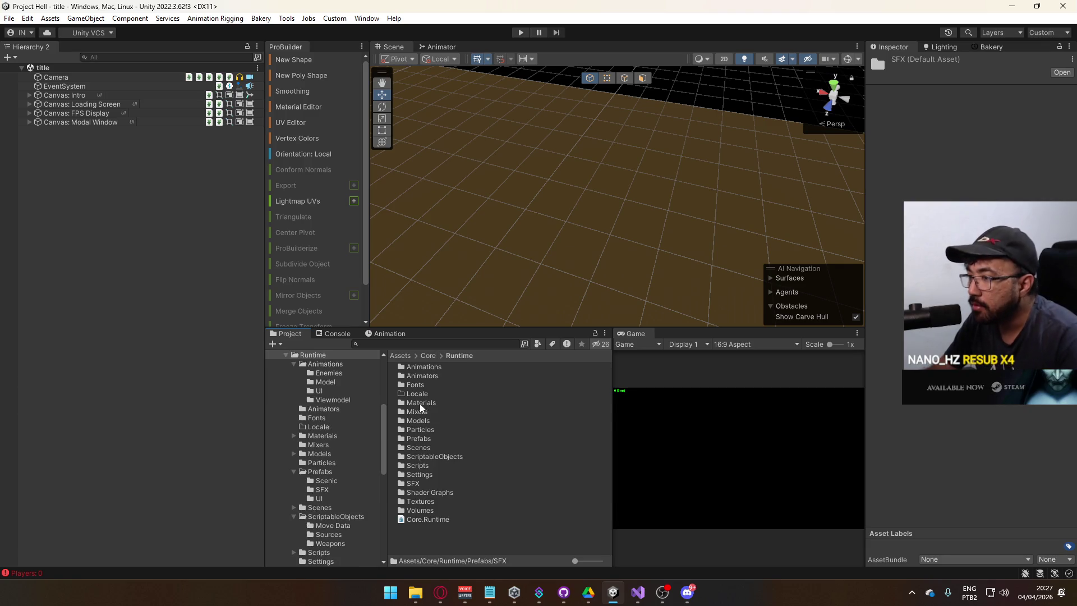
{"action": "left_click", "coordinate": [429, 430]}
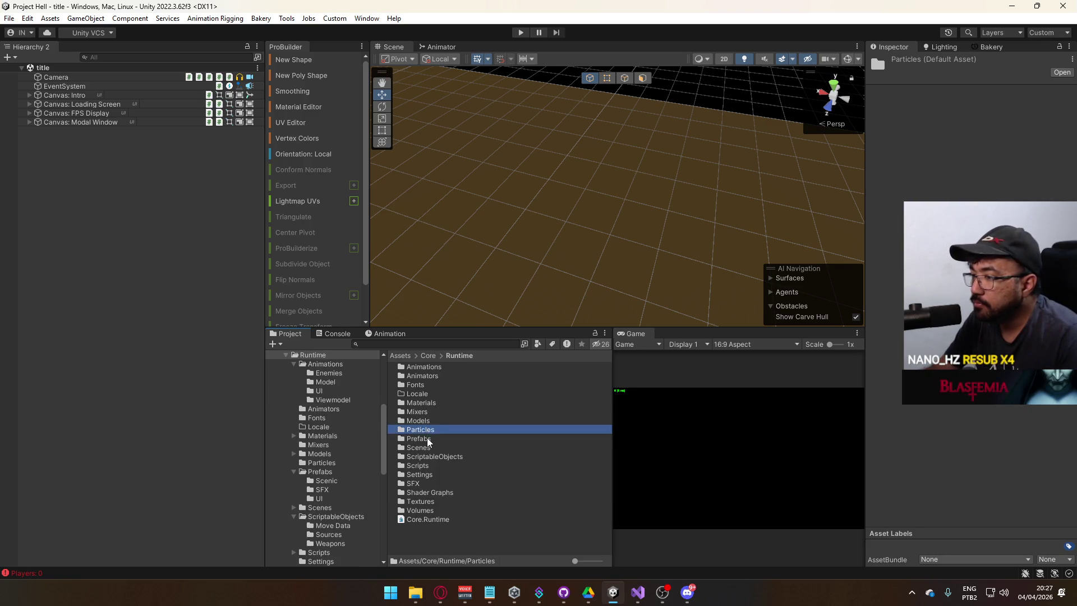
{"action": "double_click", "coordinate": [428, 439]}
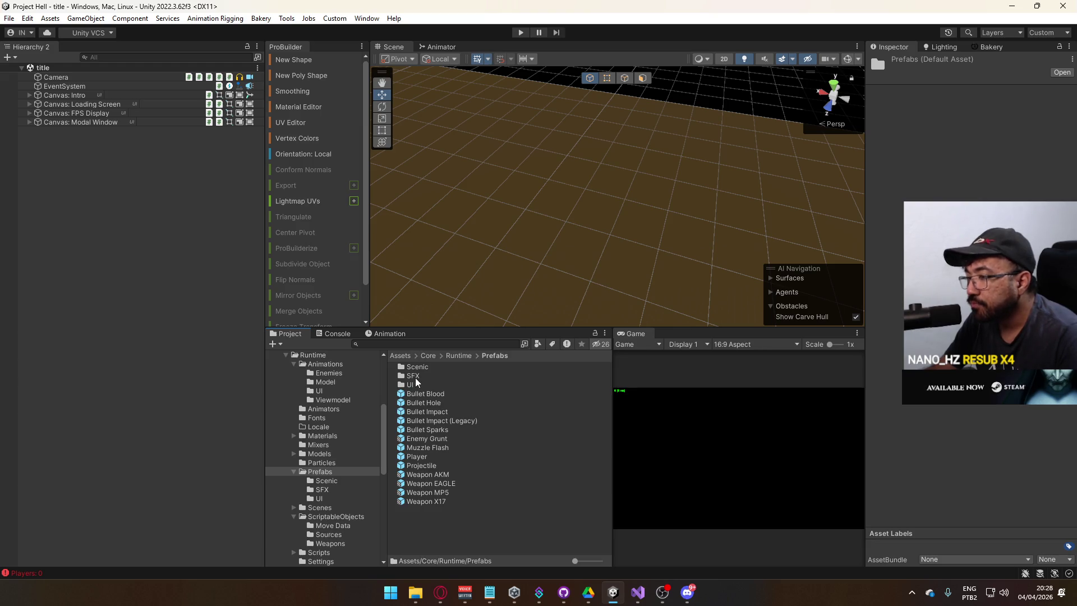
{"action": "double_click", "coordinate": [438, 492]}
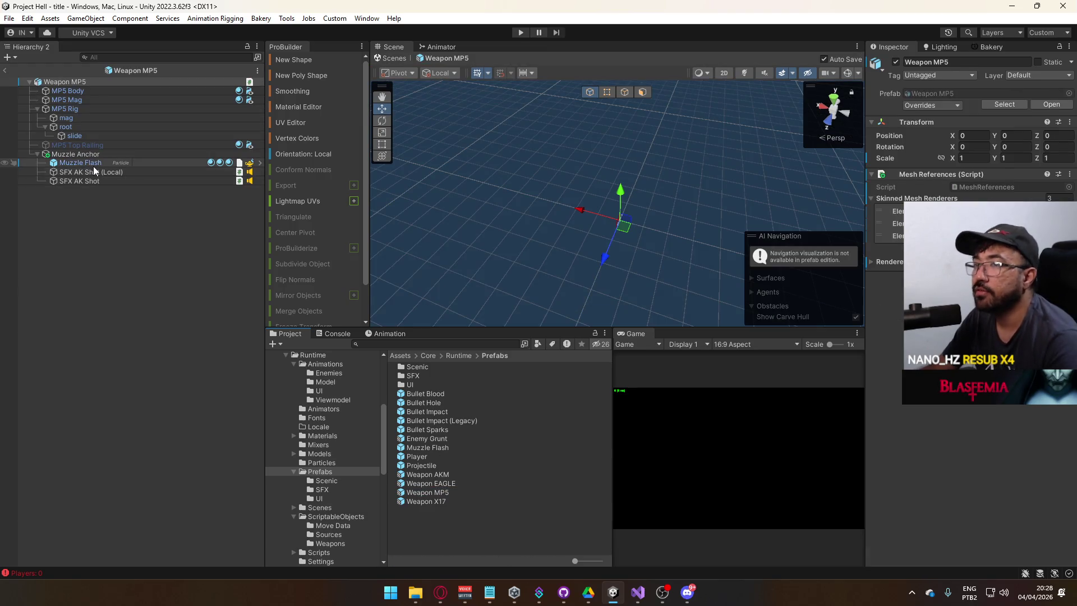
Step: Paste the mp5_near clips into both SFX AK Shot objects' Clips lists
{"action": "left_click", "coordinate": [94, 172]}
{"action": "right_click", "coordinate": [914, 401]}
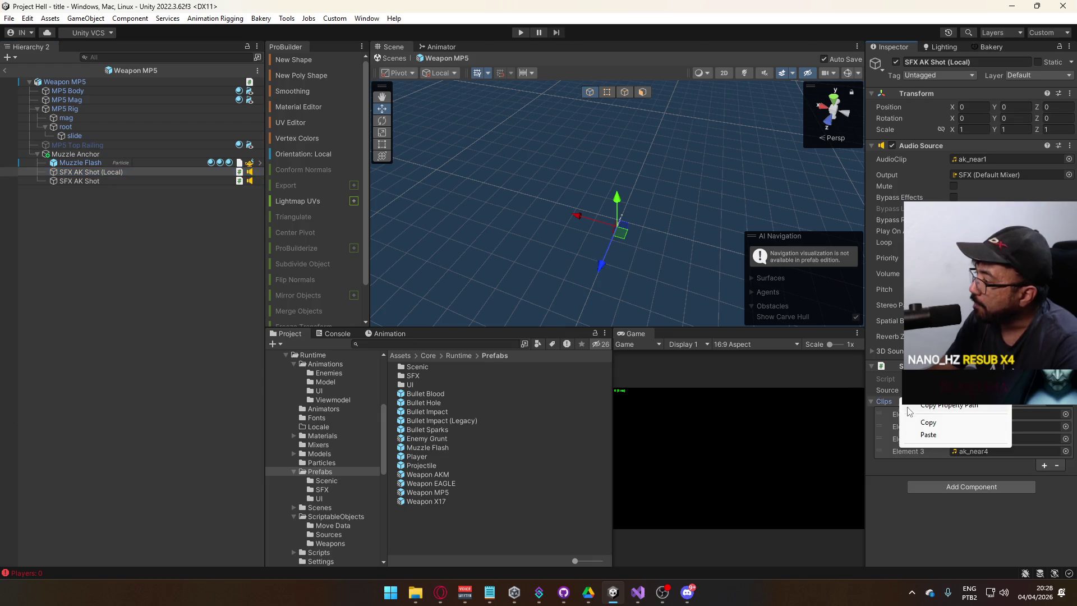
{"action": "left_click", "coordinate": [912, 432]}
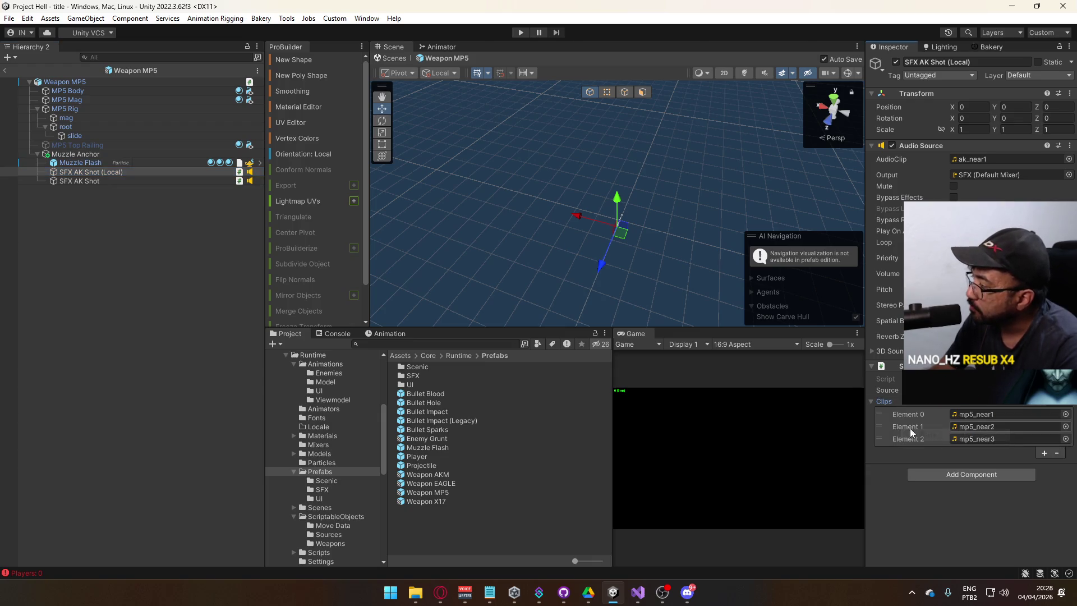
{"action": "left_click", "coordinate": [112, 172]}
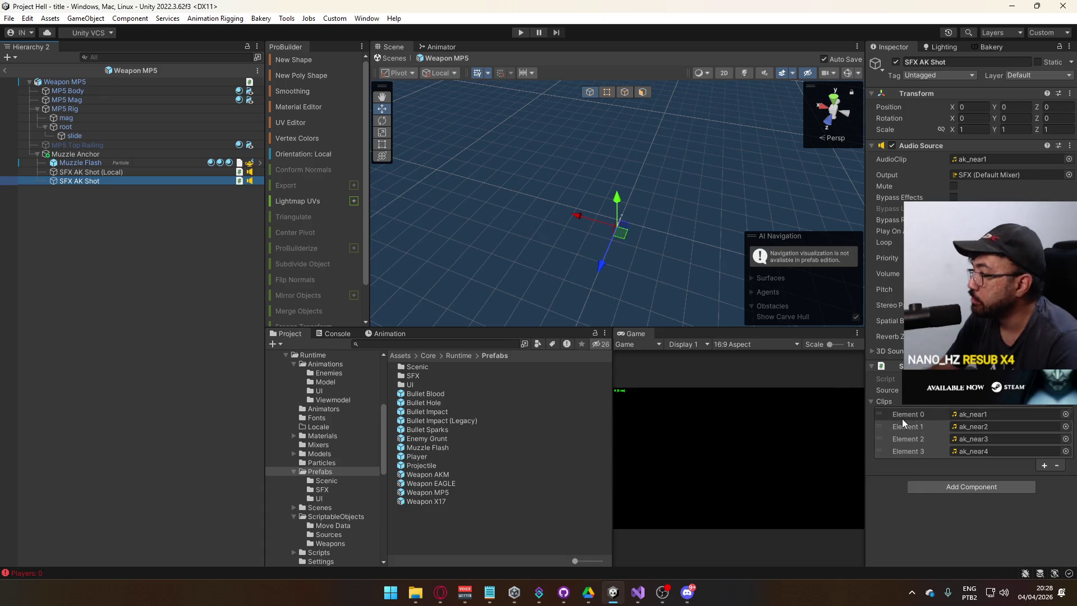
{"action": "right_click", "coordinate": [884, 401]}
{"action": "left_click", "coordinate": [923, 437]}
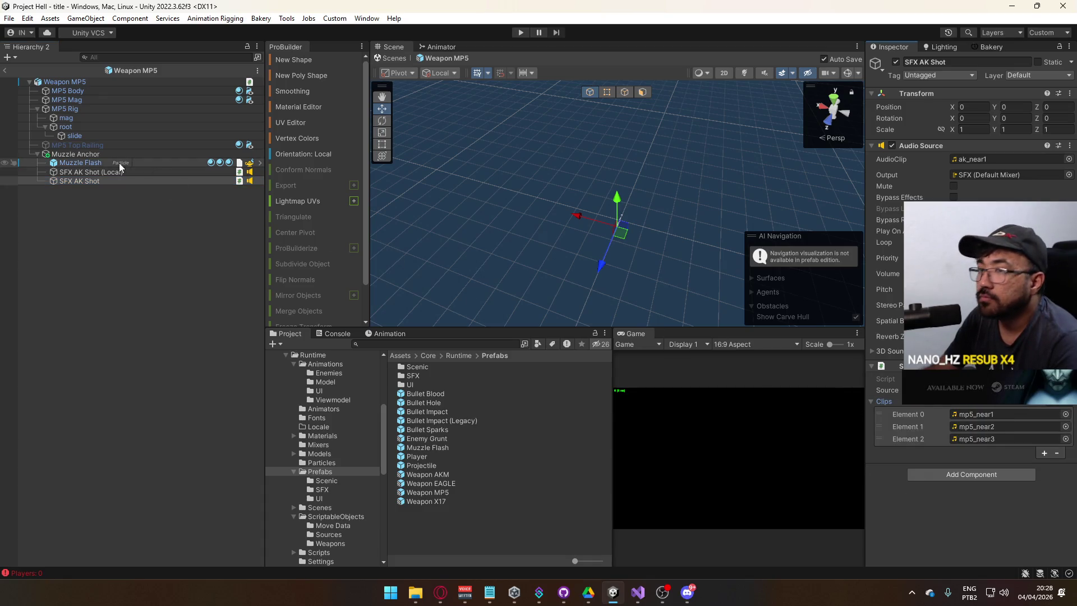
Step: Rename them to SFX MP5 Shot (Local) and SFX MP5 Shot, then open Weapon EAGLE
{"action": "left_click", "coordinate": [84, 172]}
{"action": "left_click", "coordinate": [77, 173]}
{"action": "type", "text": "MP"}
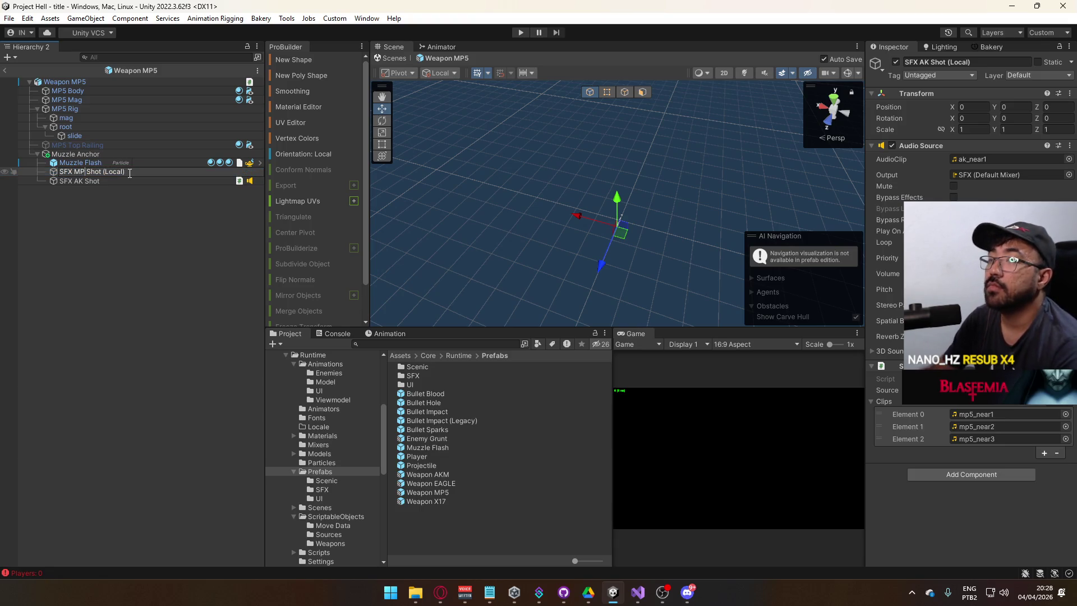
{"action": "type", "text": "5"}
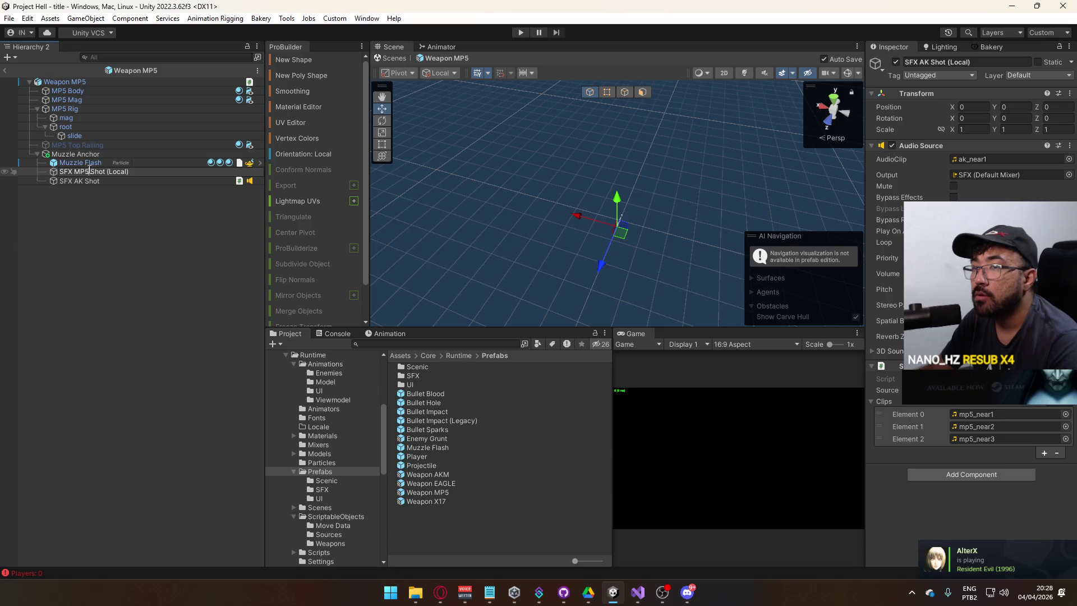
{"action": "key", "text": "Return"}
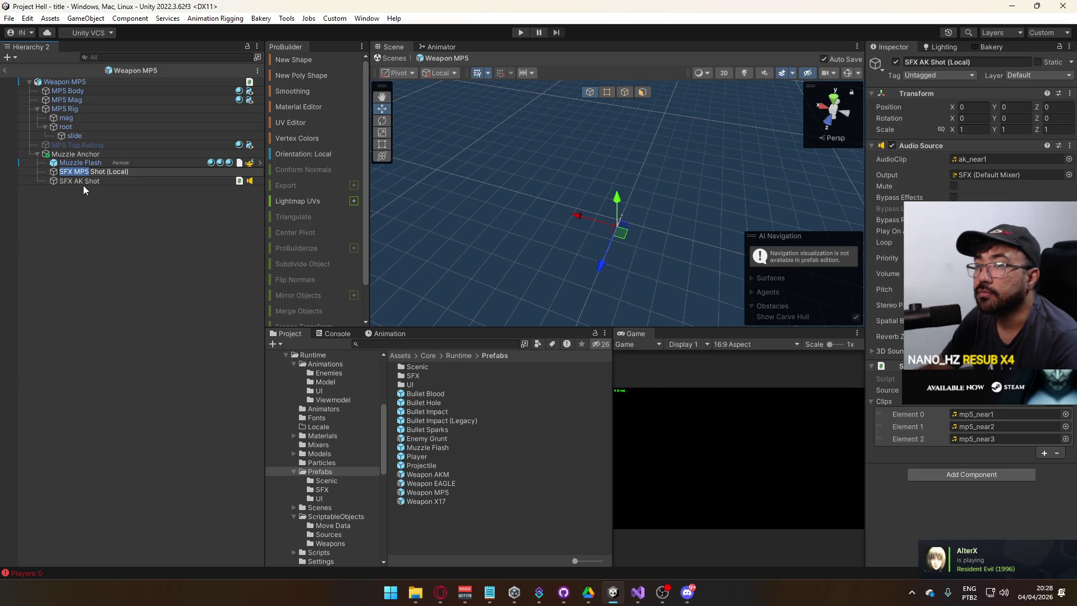
{"action": "left_click", "coordinate": [85, 181]}
{"action": "left_click", "coordinate": [87, 181]}
{"action": "type", "text": "MP5"}
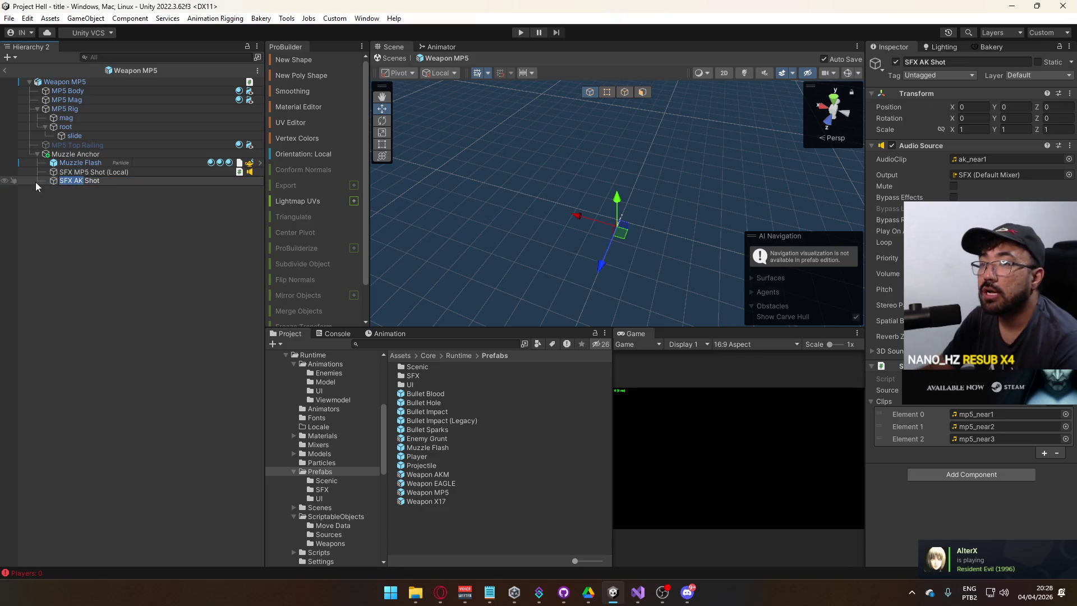
{"action": "left_click", "coordinate": [124, 173]}
{"action": "left_click", "coordinate": [120, 179]}
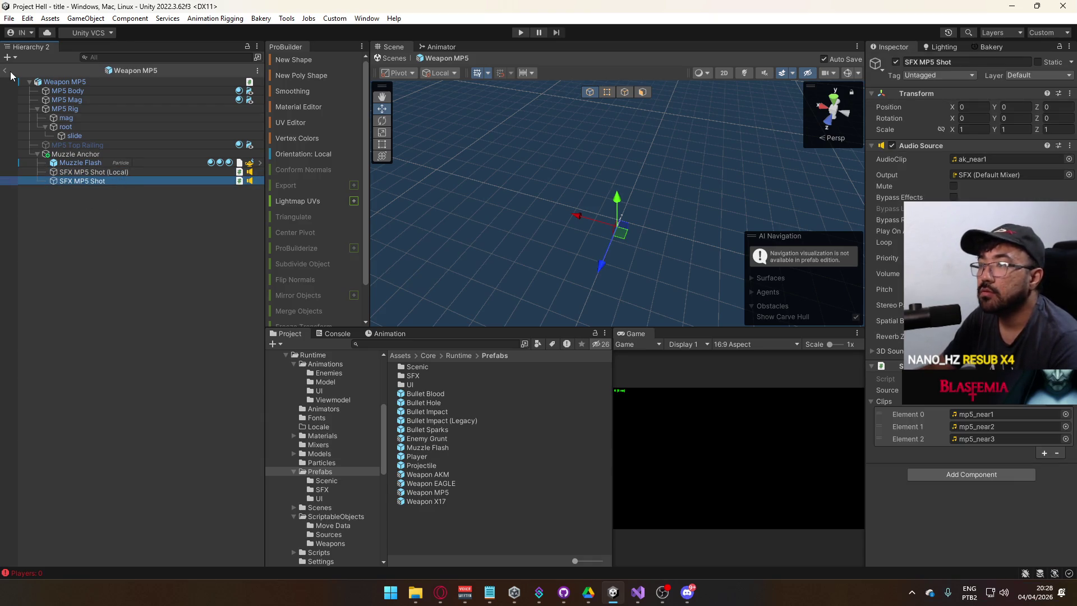
{"action": "double_click", "coordinate": [437, 484]}
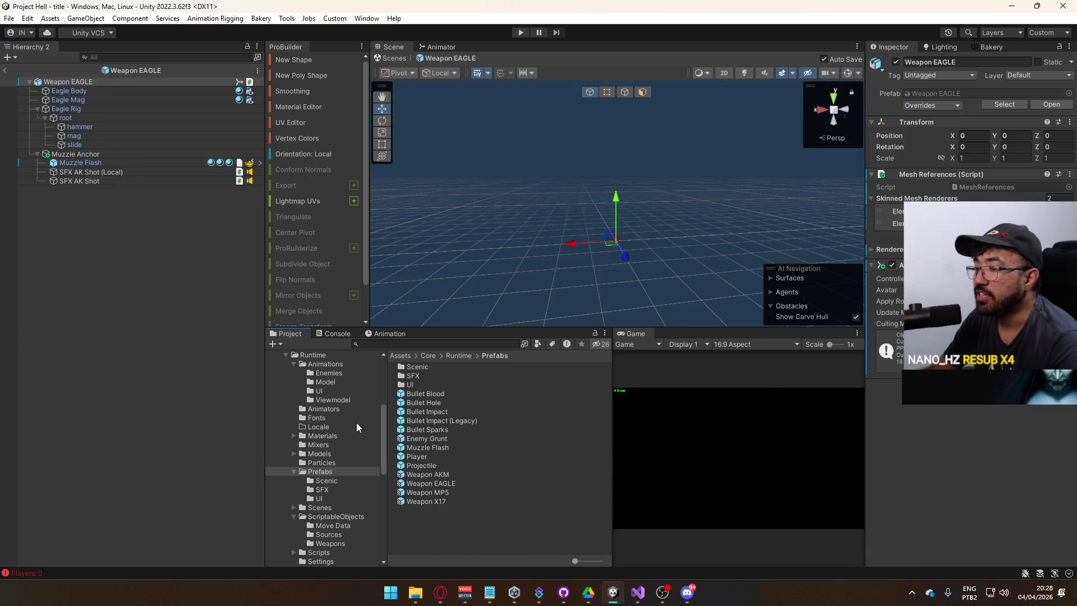
Step: Rename the EAGLE sound objects to SFX Eagle Shot (Local) and SFX Eagle Shot
{"action": "left_click", "coordinate": [84, 173]}
{"action": "key", "text": "F2"}
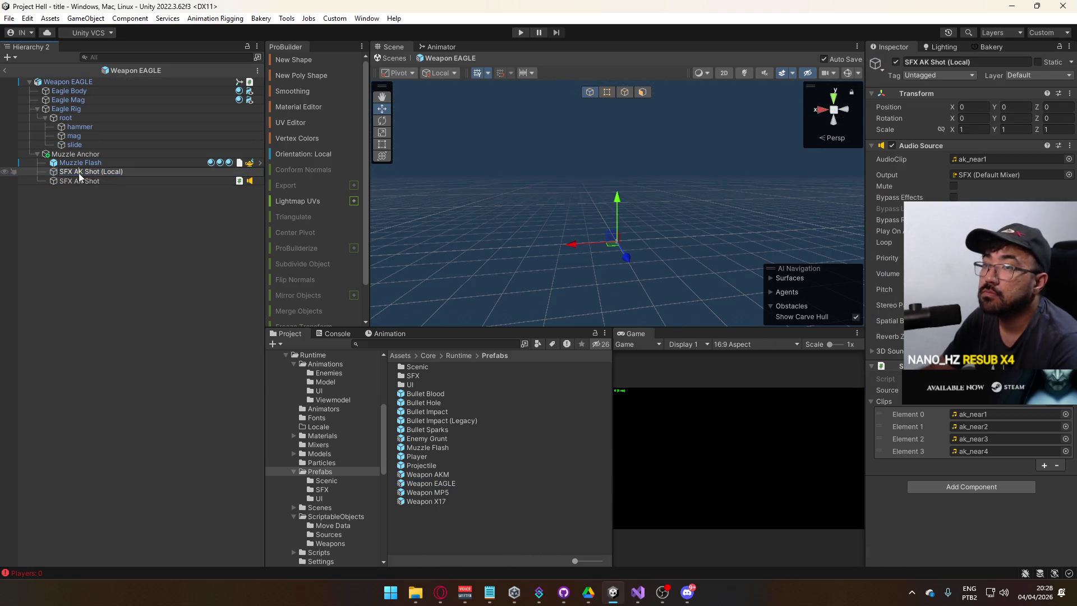
{"action": "double_click", "coordinate": [78, 173]}
{"action": "type", "text": "Eagle"}
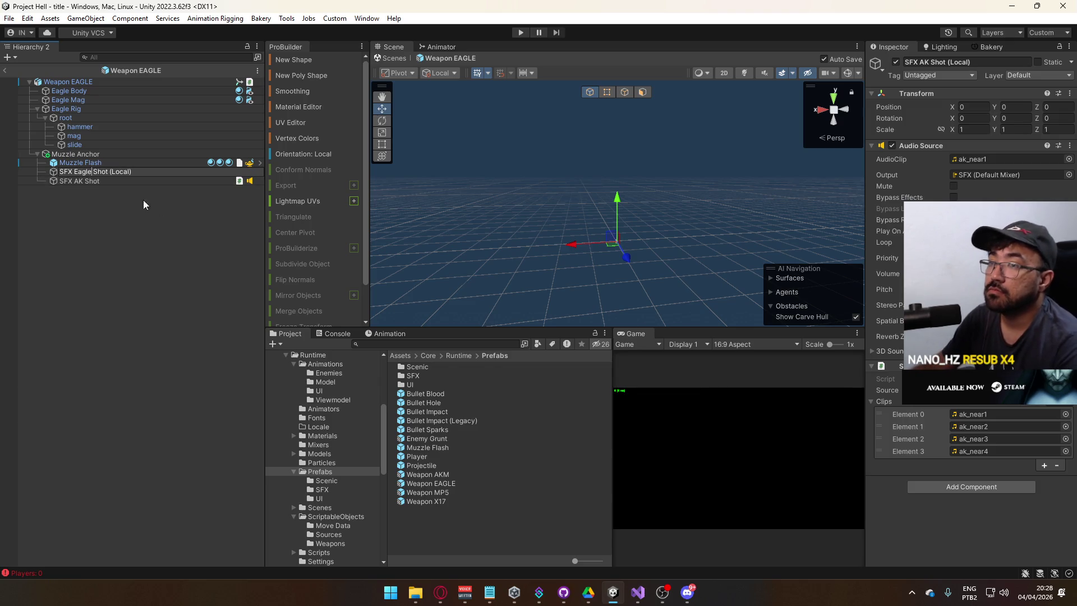
{"action": "key", "text": "Return"}
{"action": "left_click", "coordinate": [76, 181]}
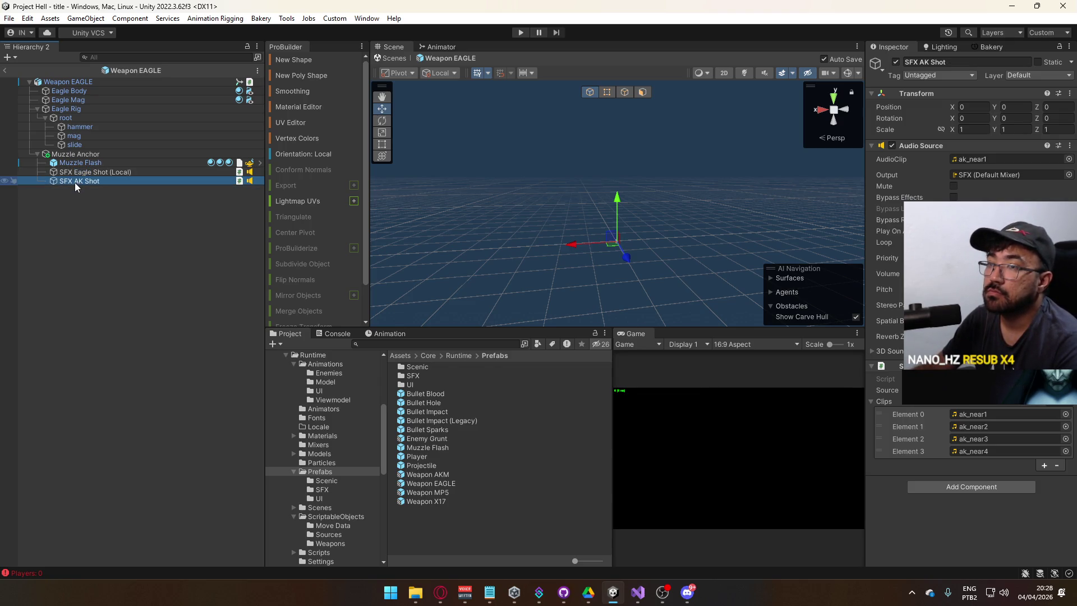
{"action": "key", "text": "F2"}
{"action": "double_click", "coordinate": [79, 181]}
{"action": "type", "text": "Eagle"}
{"action": "left_click", "coordinate": [101, 195]}
Step: Trim SFX Eagle Shot's Clips to one entry, AR10-7.62x51-308-Close-Single-Gunshot-A
{"action": "left_click", "coordinate": [121, 181]}
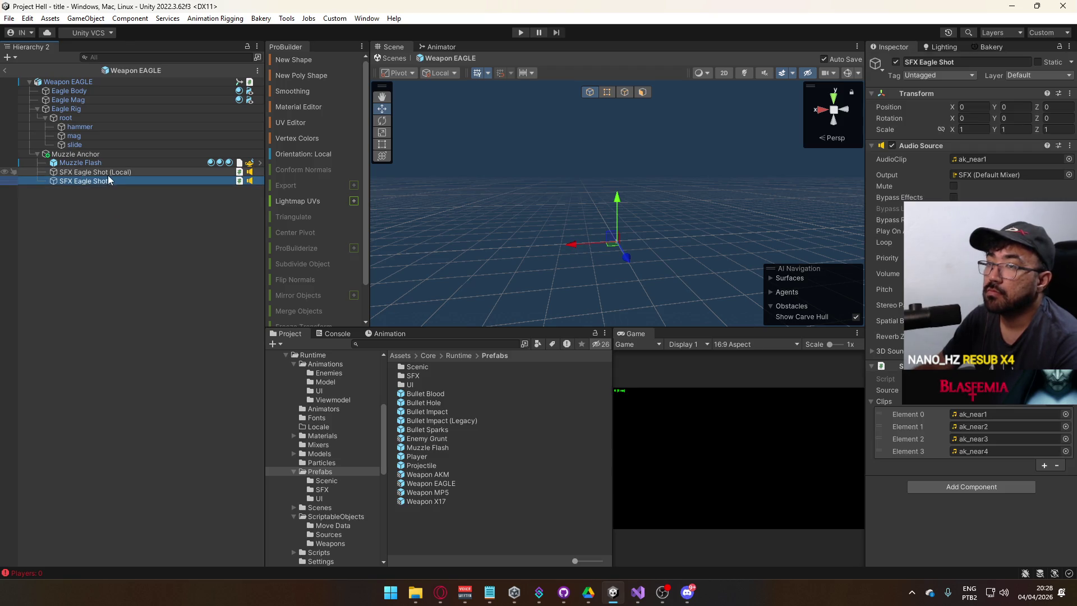
{"action": "key", "text": "shift+Up"}
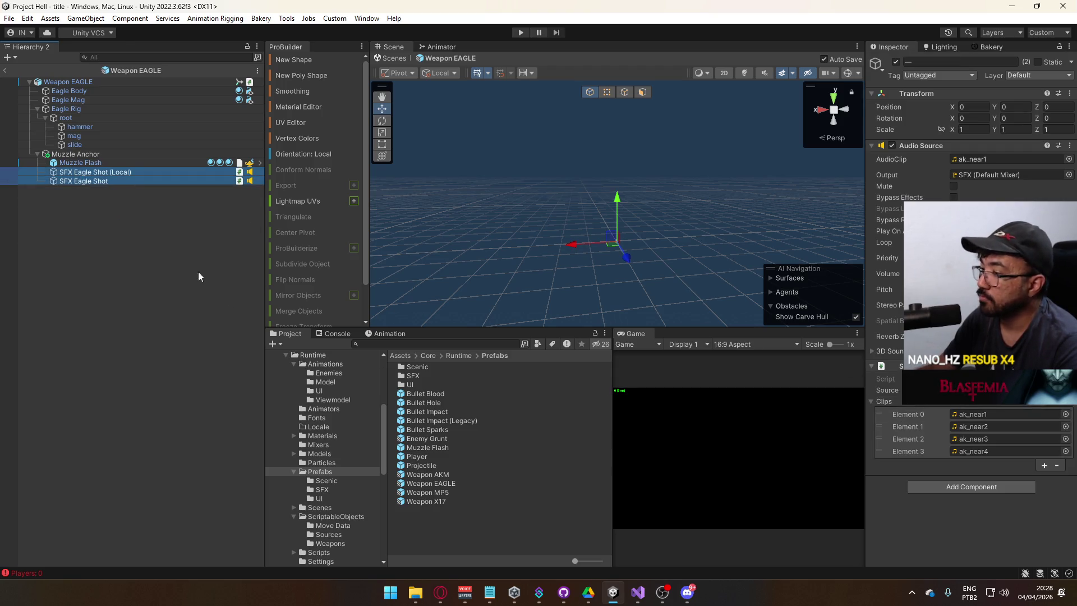
{"action": "left_click", "coordinate": [101, 182]}
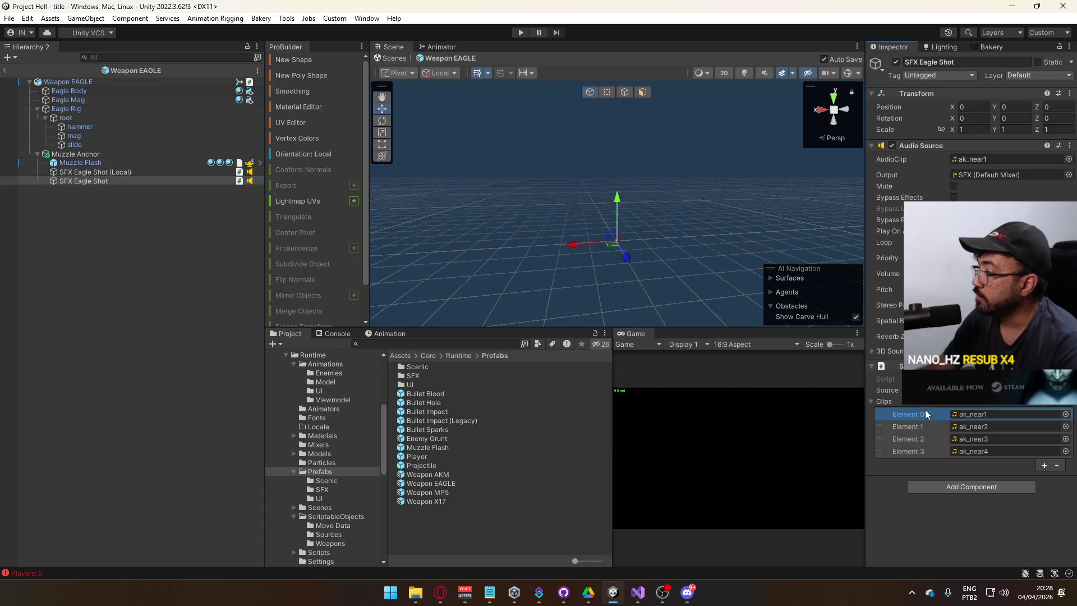
{"action": "left_click", "coordinate": [1044, 466]}
{"action": "left_click", "coordinate": [1057, 477]}
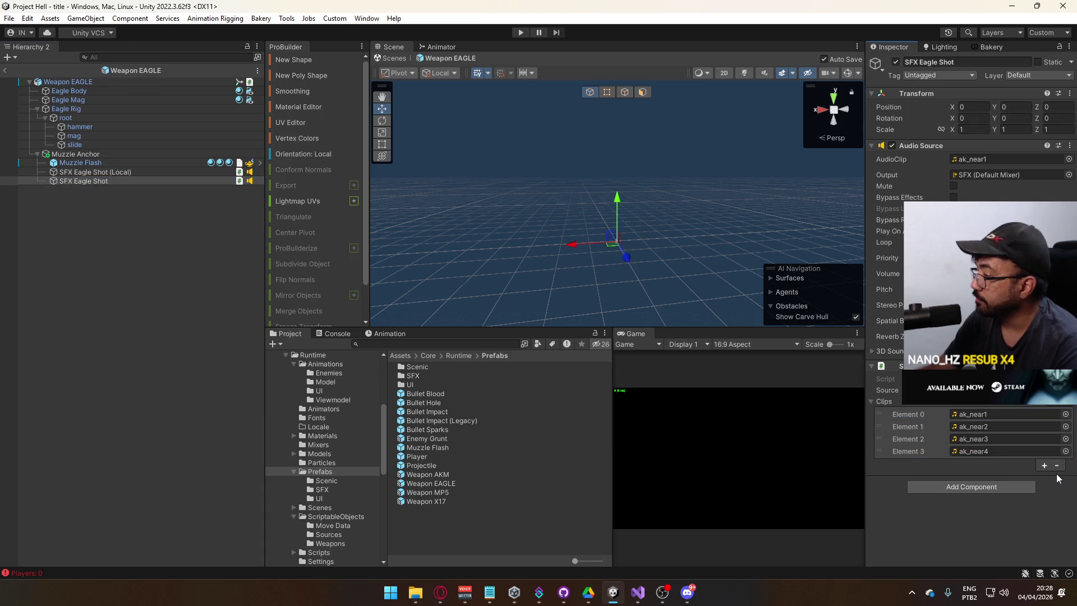
{"action": "left_click", "coordinate": [1057, 466]}
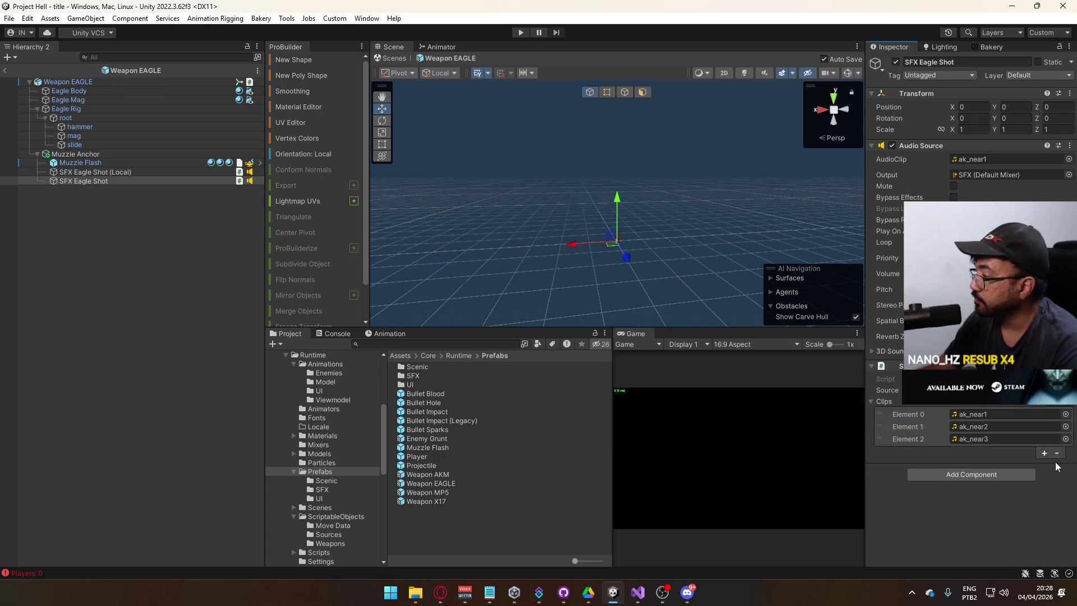
{"action": "left_click", "coordinate": [1066, 414]}
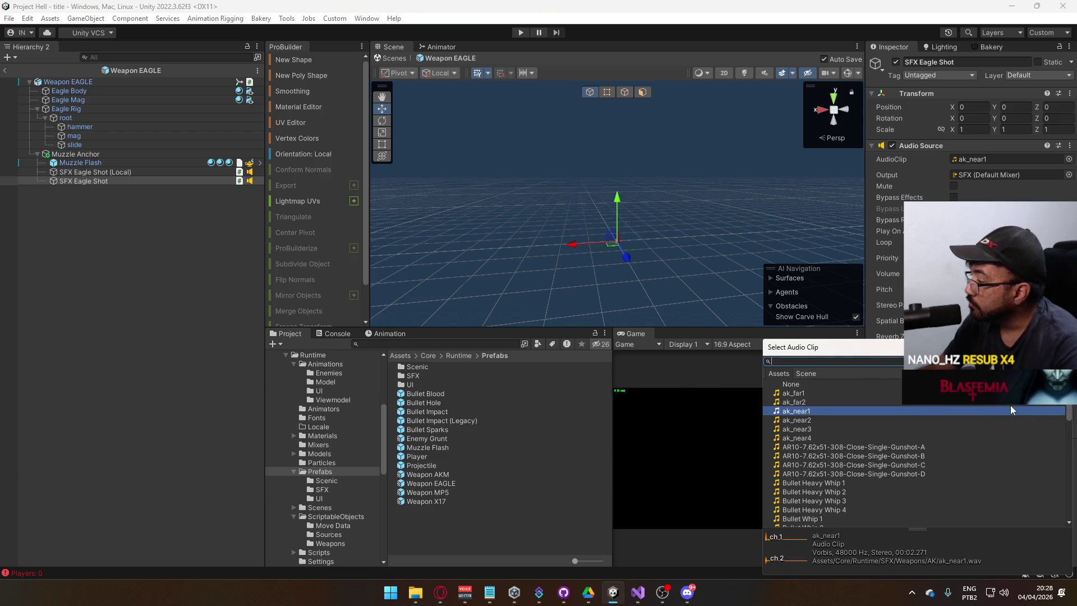
{"action": "left_click", "coordinate": [909, 454]}
{"action": "double_click", "coordinate": [908, 448]}
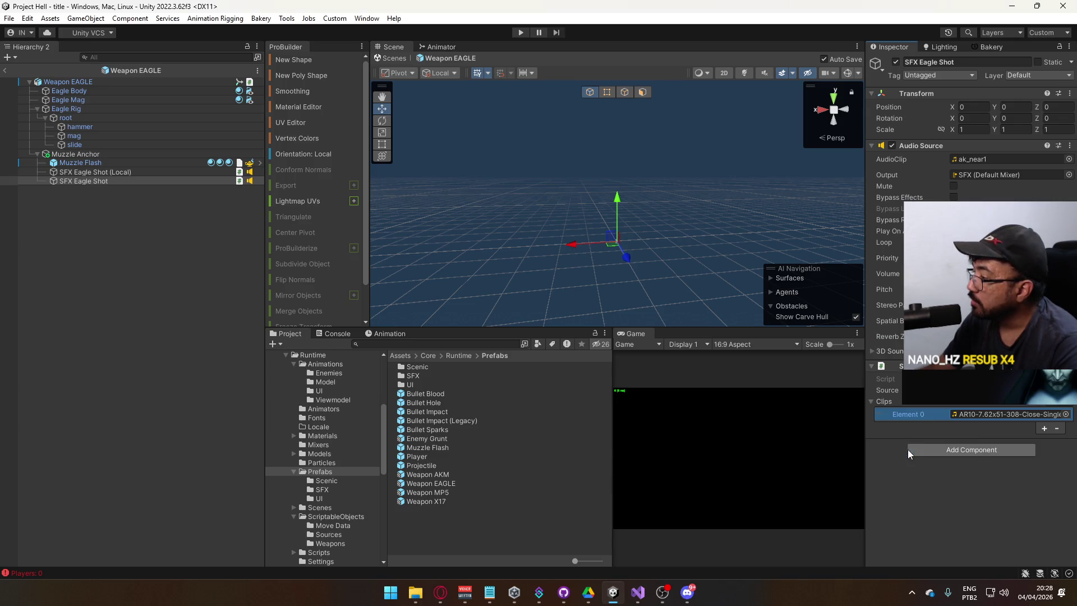
{"action": "left_click", "coordinate": [979, 413]}
Step: Preview the AR10 gunshot, then open the Desert Eagle folder and preview its Gunshot-A clip
{"action": "left_click", "coordinate": [477, 367]}
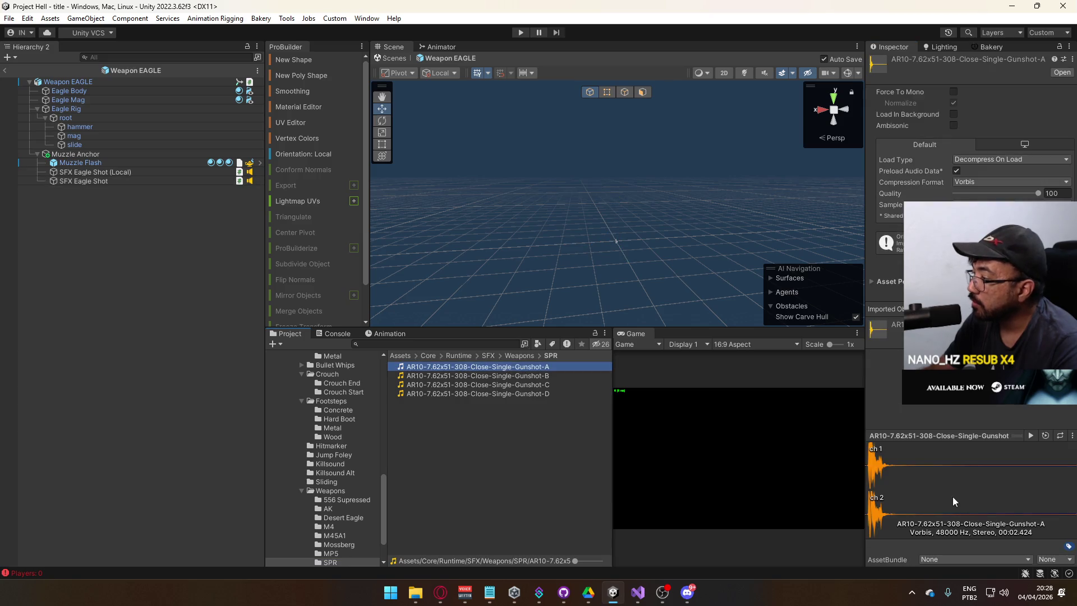
{"action": "left_click", "coordinate": [1031, 436]}
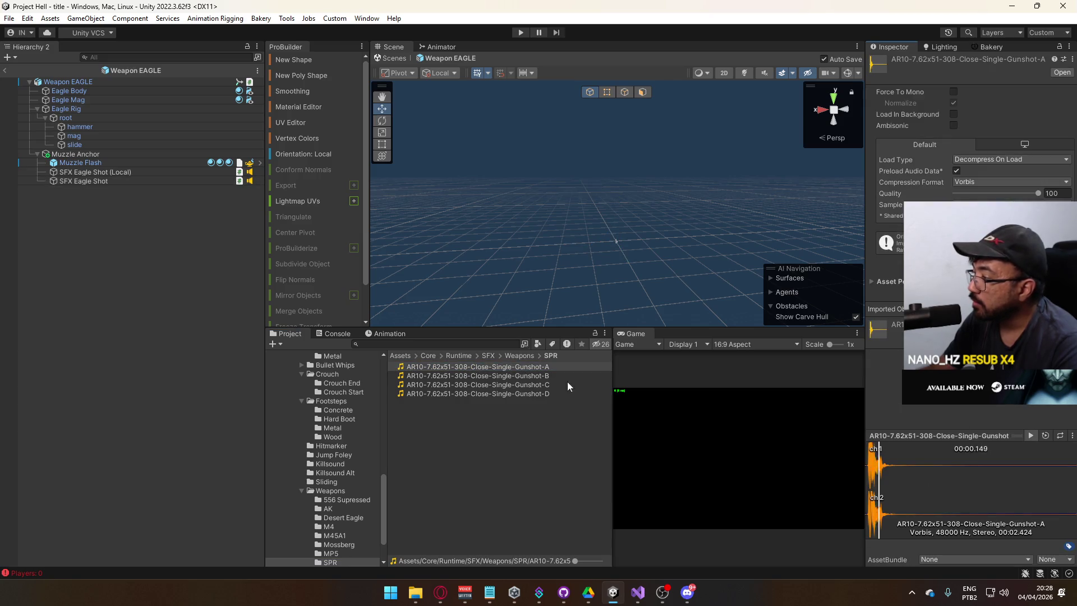
{"action": "left_click", "coordinate": [511, 356]}
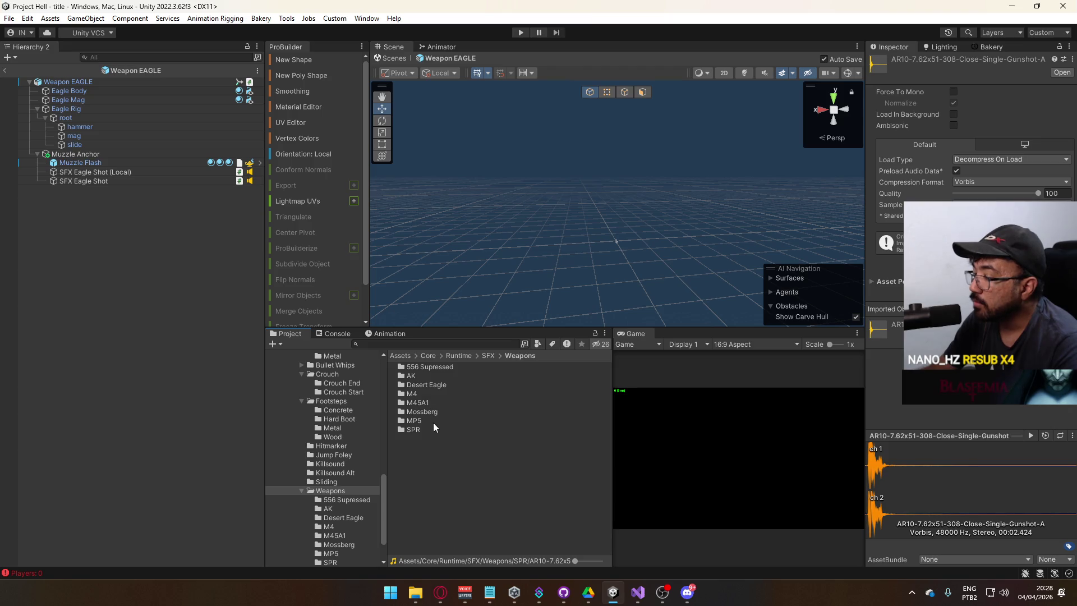
{"action": "double_click", "coordinate": [437, 386]}
{"action": "left_click", "coordinate": [442, 367]}
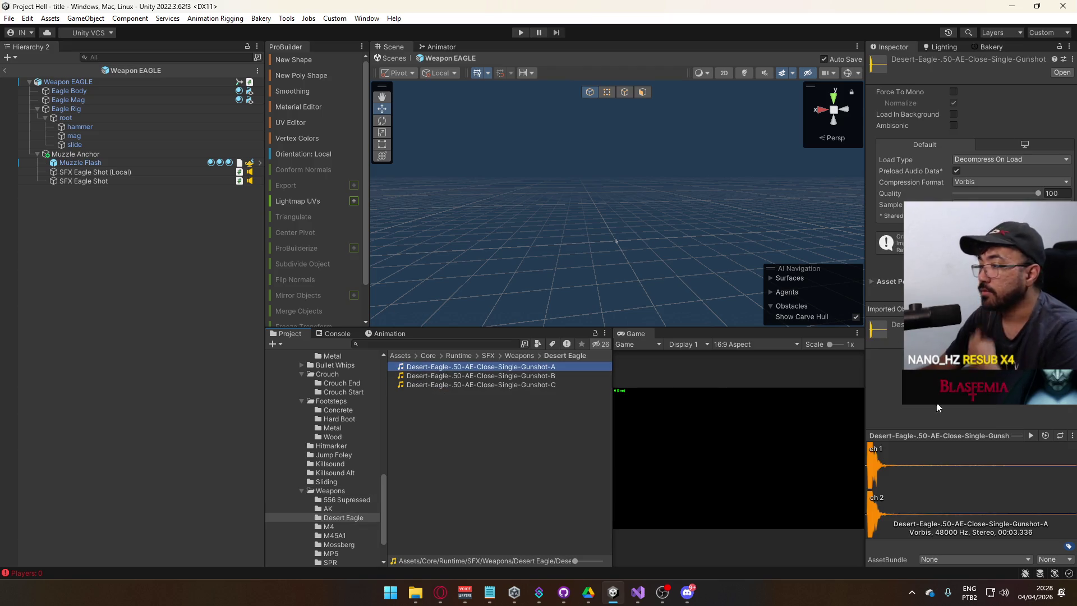
{"action": "left_click", "coordinate": [1032, 435]}
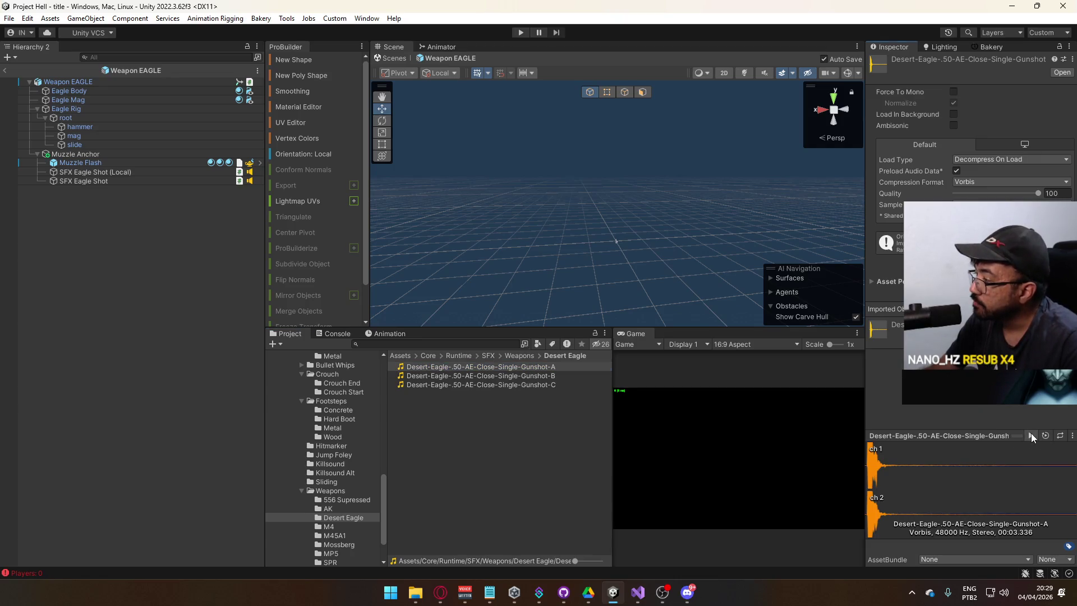
{"action": "left_click", "coordinate": [104, 171]}
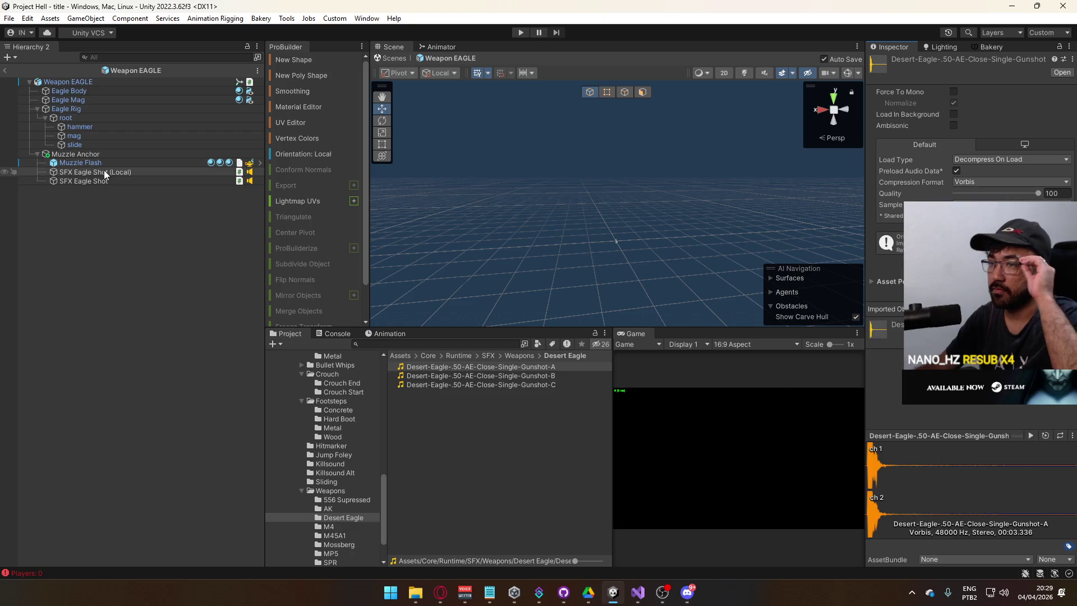
{"action": "left_click", "coordinate": [101, 182]}
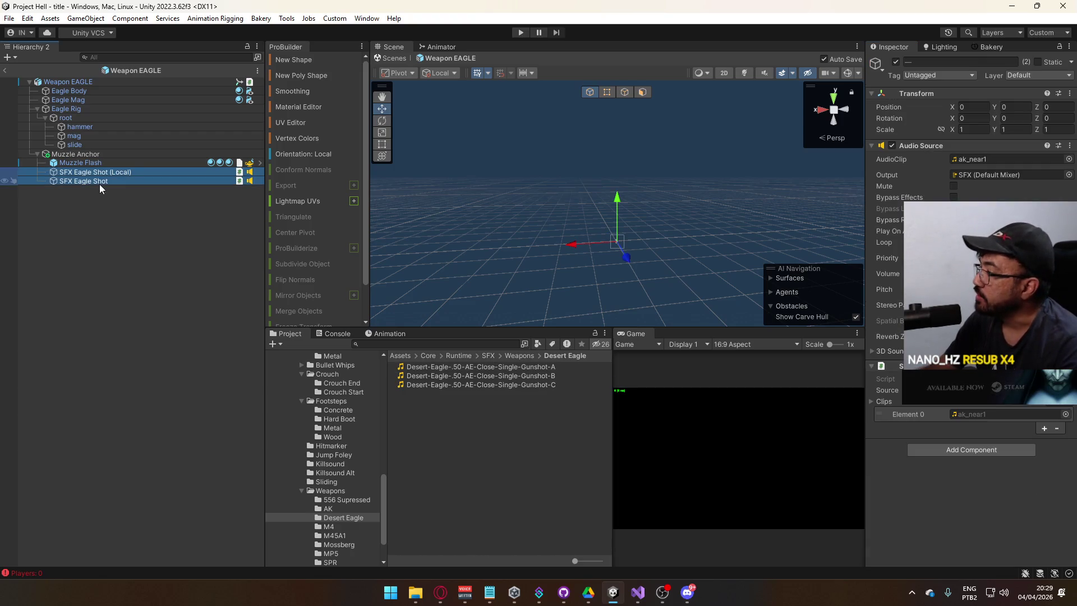
Step: Fill SFX Eagle Shot's Clips with Desert Eagle Gunshot-A, B and C
{"action": "left_click", "coordinate": [120, 189]}
{"action": "left_click", "coordinate": [119, 181]}
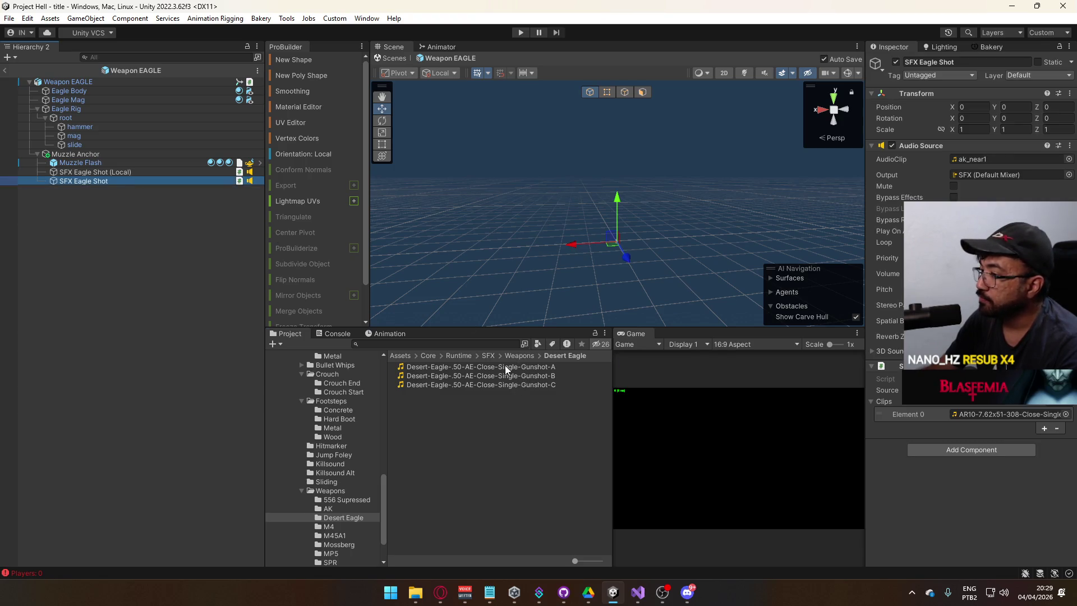
{"action": "left_click_drag", "start_coordinate": [505, 365], "coordinate": [995, 419]}
{"action": "left_click", "coordinate": [1045, 428]}
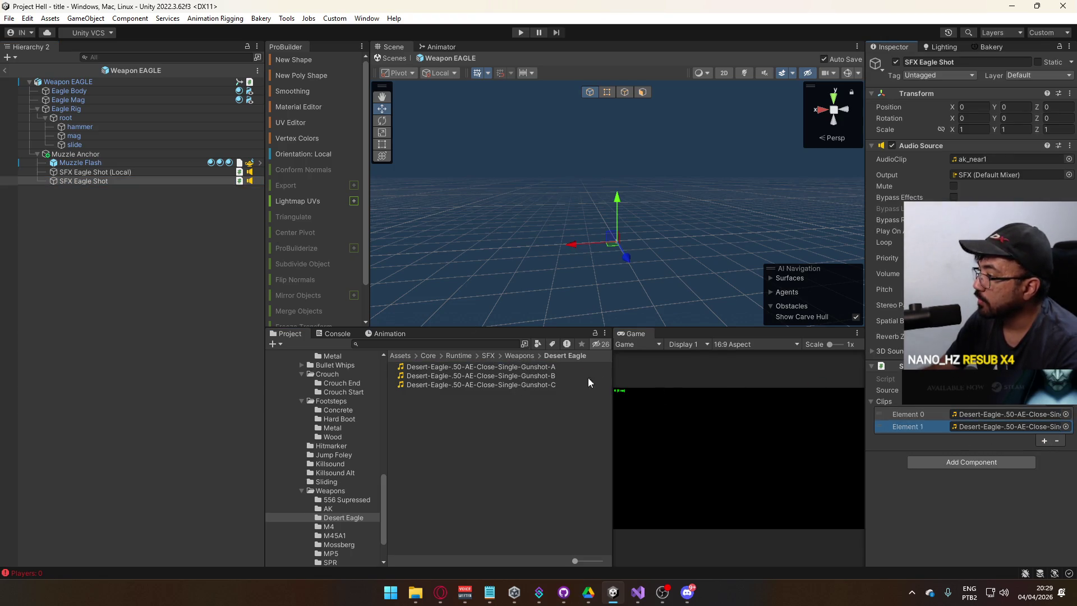
{"action": "left_click_drag", "start_coordinate": [480, 375], "coordinate": [1005, 426]}
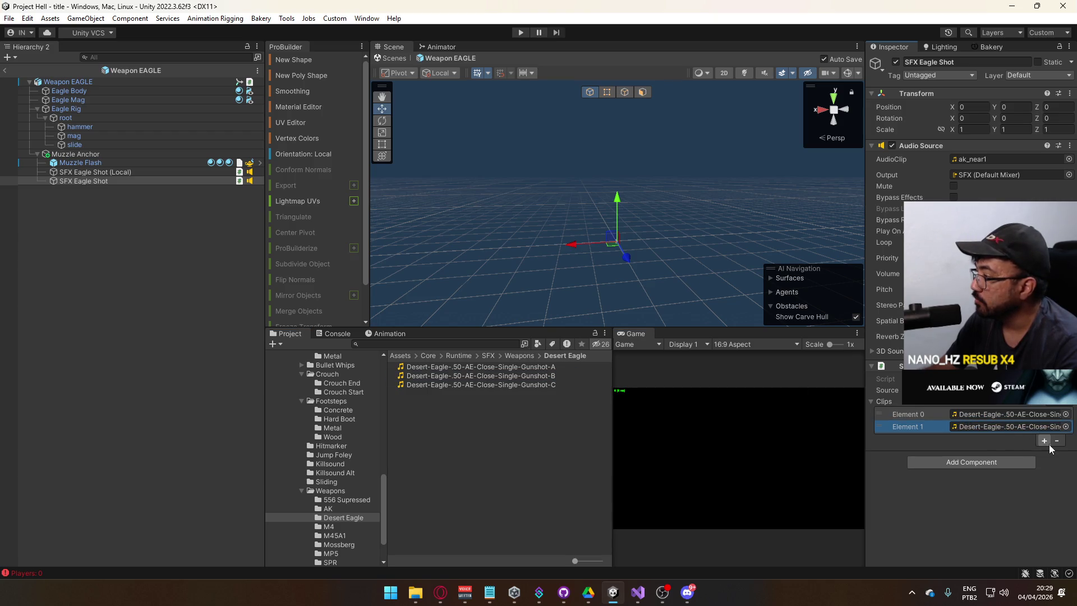
{"action": "left_click", "coordinate": [1049, 444]}
{"action": "left_click_drag", "start_coordinate": [551, 384], "coordinate": [1021, 440]}
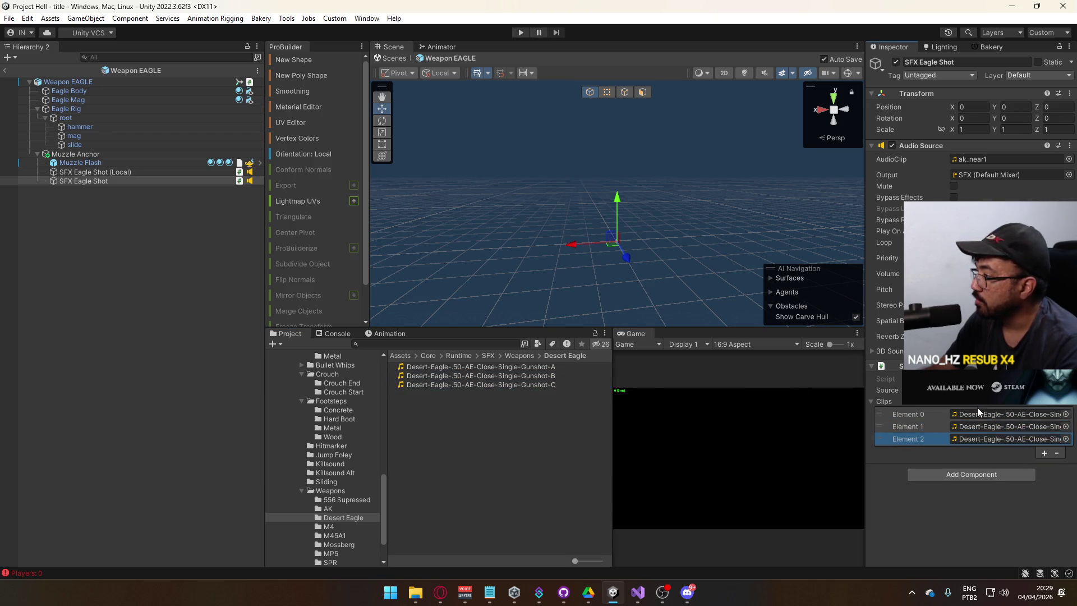
Step: Copy that Desert Eagle clips list into SFX Eagle Shot (Local), replacing its ak_near clips
{"action": "right_click", "coordinate": [977, 407]}
{"action": "key", "text": "Escape"}
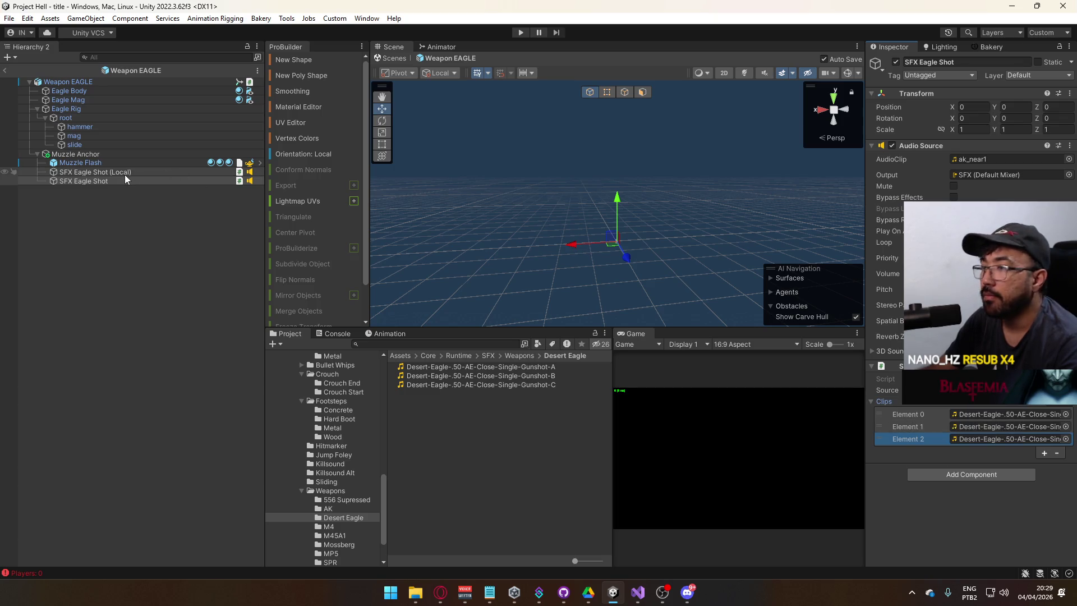
{"action": "left_click", "coordinate": [139, 172]}
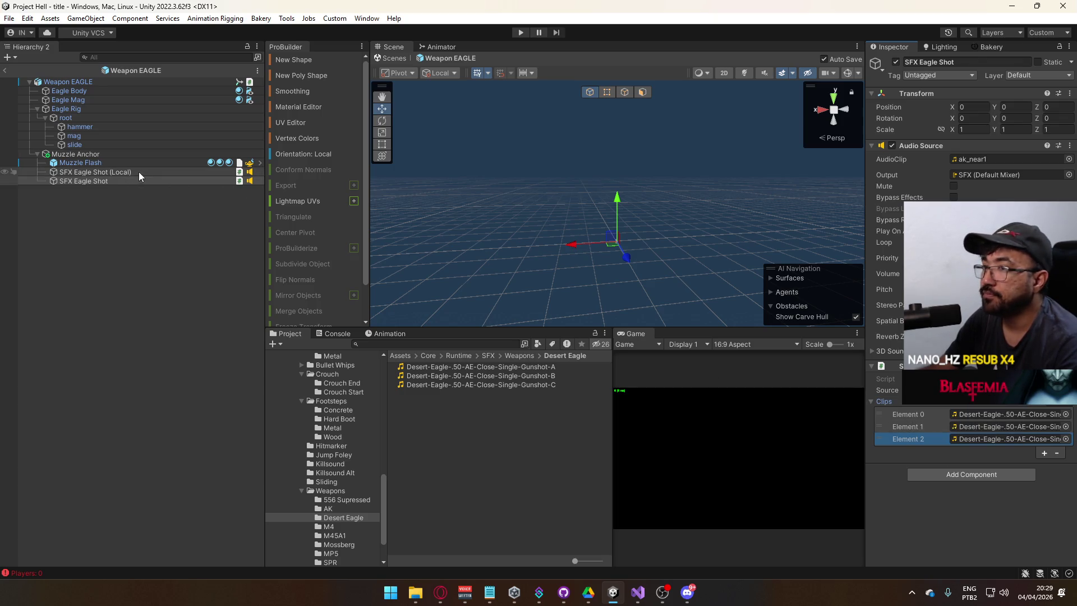
{"action": "right_click", "coordinate": [885, 404]}
{"action": "left_click", "coordinate": [908, 437]}
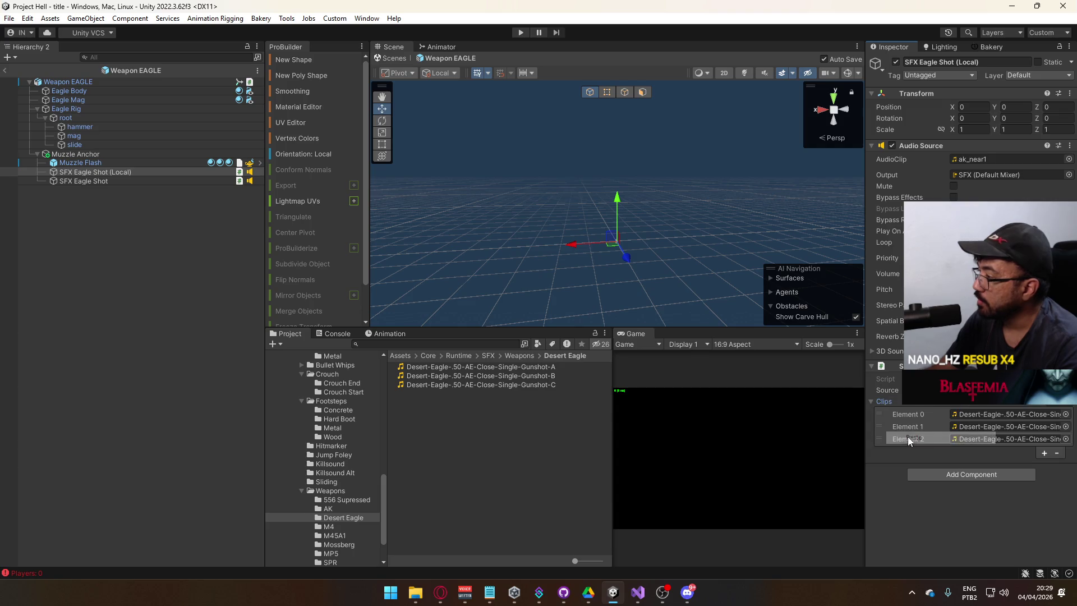
{"action": "left_click", "coordinate": [102, 180]}
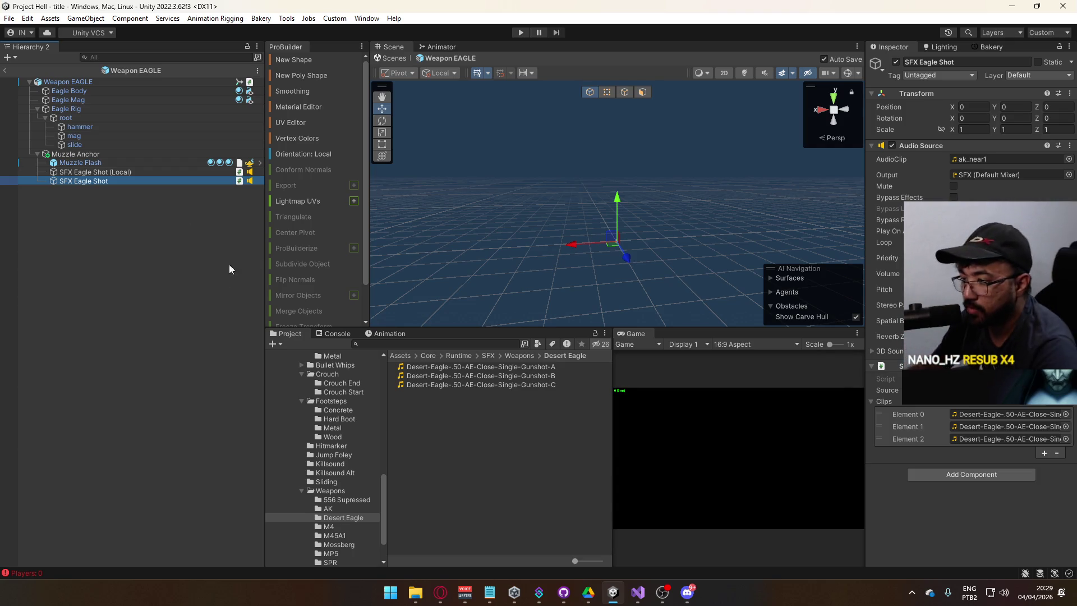
Step: Set the AudioClip to None on both SFX Eagle Shot objects
{"action": "scroll", "coordinate": [347, 423], "scroll_direction": "up", "scroll_amount": 3}
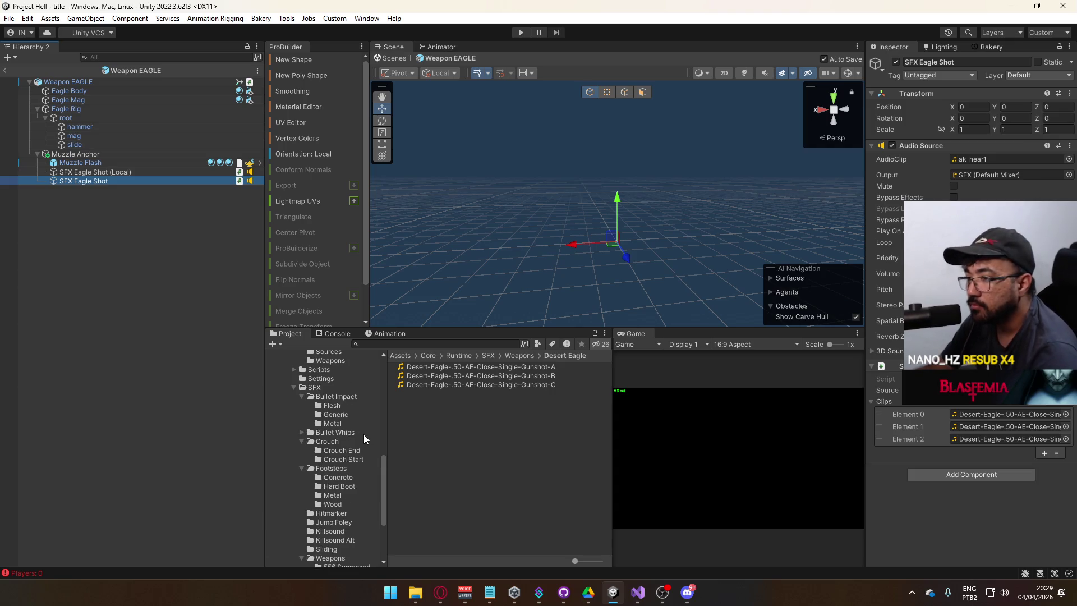
{"action": "scroll", "coordinate": [364, 432], "scroll_direction": "down", "scroll_amount": 5}
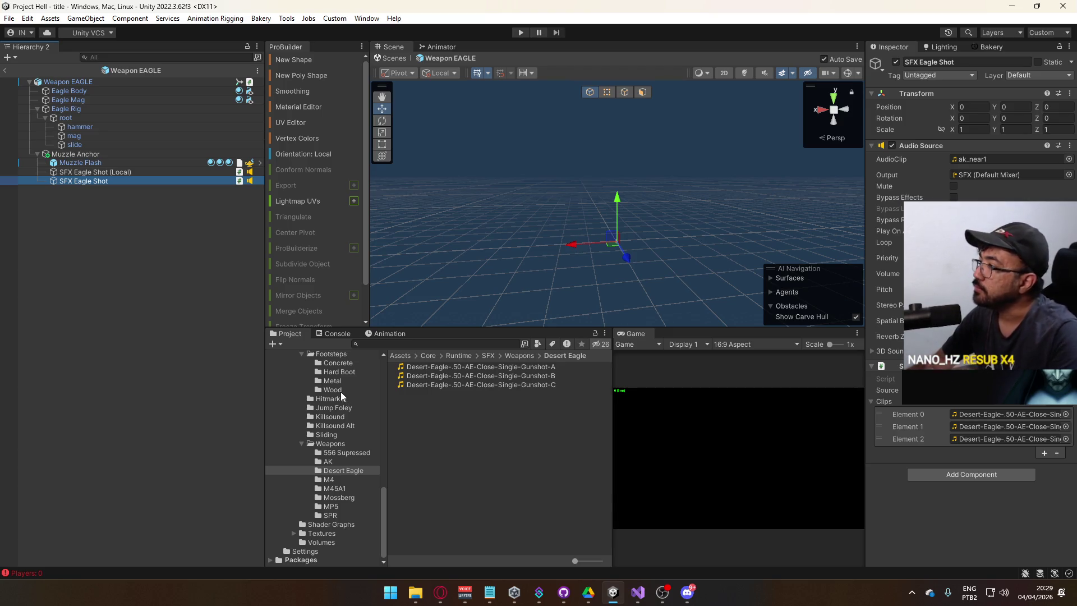
{"action": "left_click", "coordinate": [95, 172]}
{"action": "left_click", "coordinate": [101, 181], "text": "shift"}
{"action": "left_click", "coordinate": [1069, 160]}
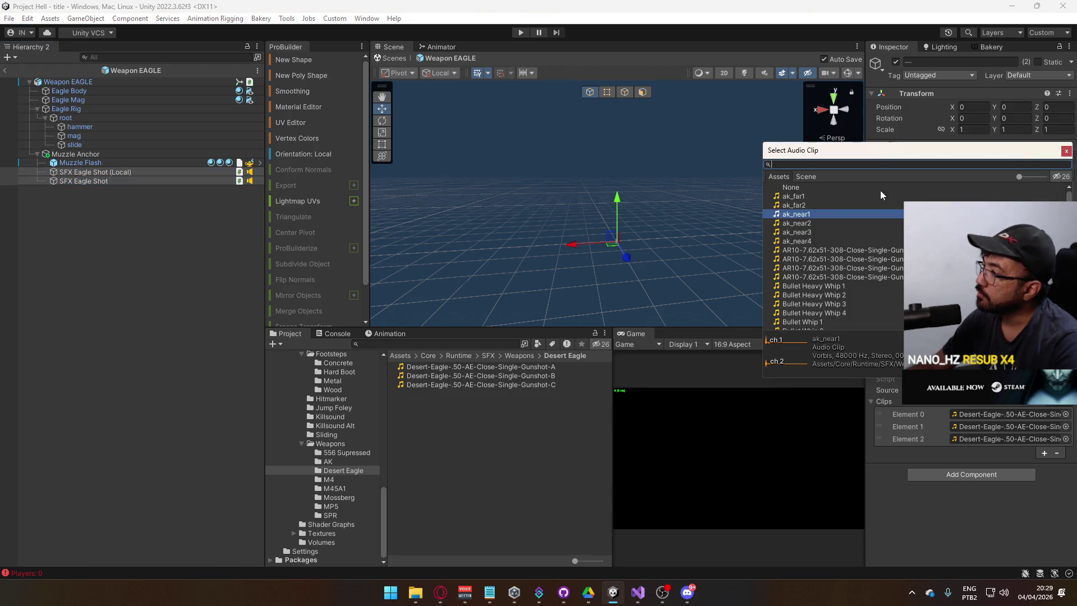
{"action": "double_click", "coordinate": [785, 187]}
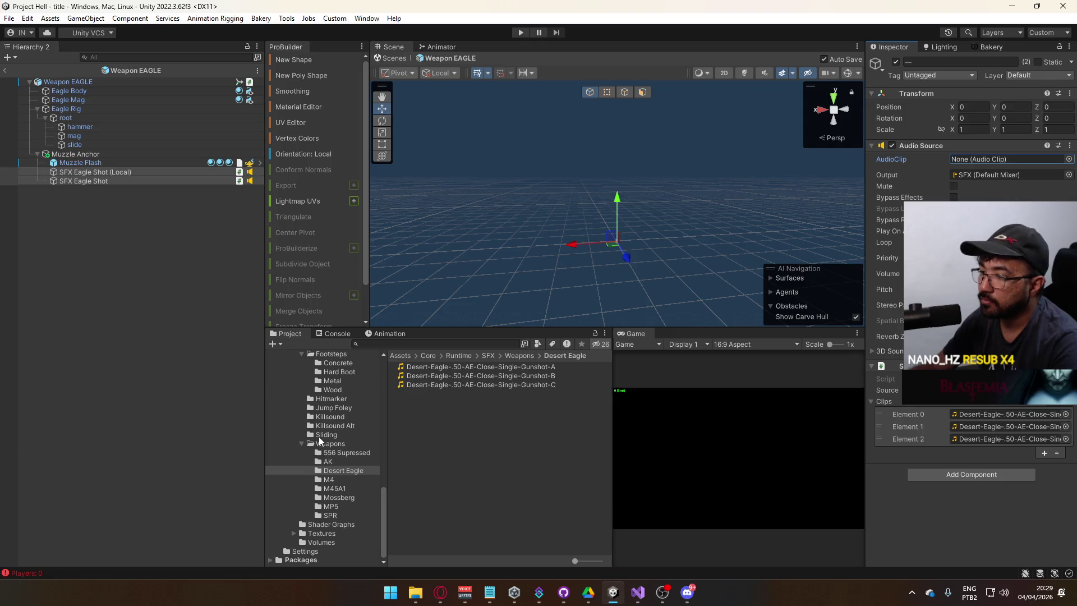
Step: Reopen the Weapon EAGLE prefab from Prefabs and select its two SFX Eagle Shot objects
{"action": "scroll", "coordinate": [325, 441], "scroll_direction": "up", "scroll_amount": 3}
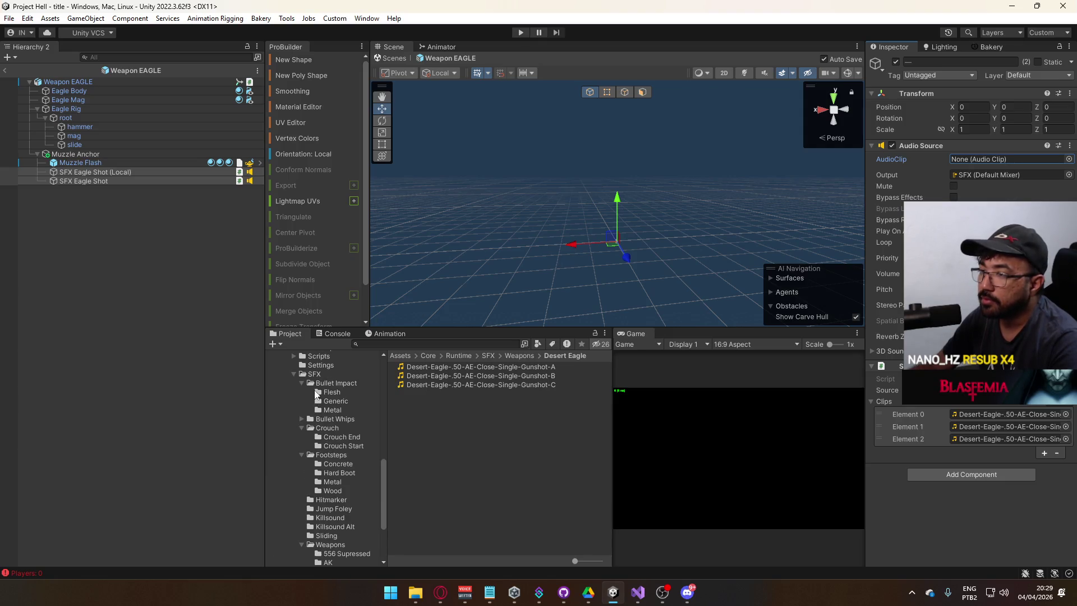
{"action": "scroll", "coordinate": [326, 471], "scroll_direction": "down", "scroll_amount": 1}
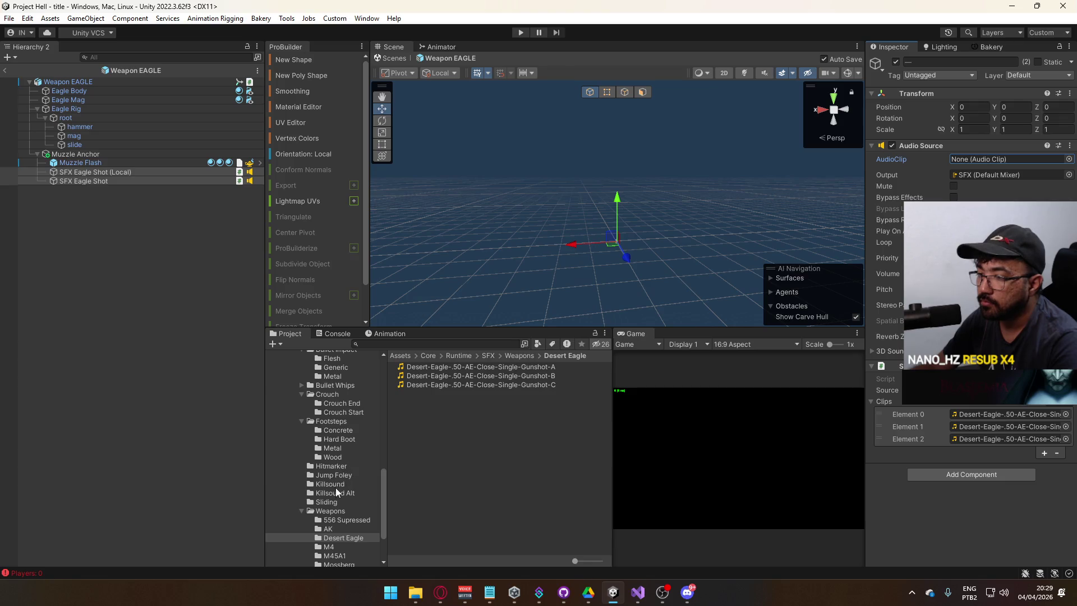
{"action": "scroll", "coordinate": [328, 449], "scroll_direction": "up", "scroll_amount": 5}
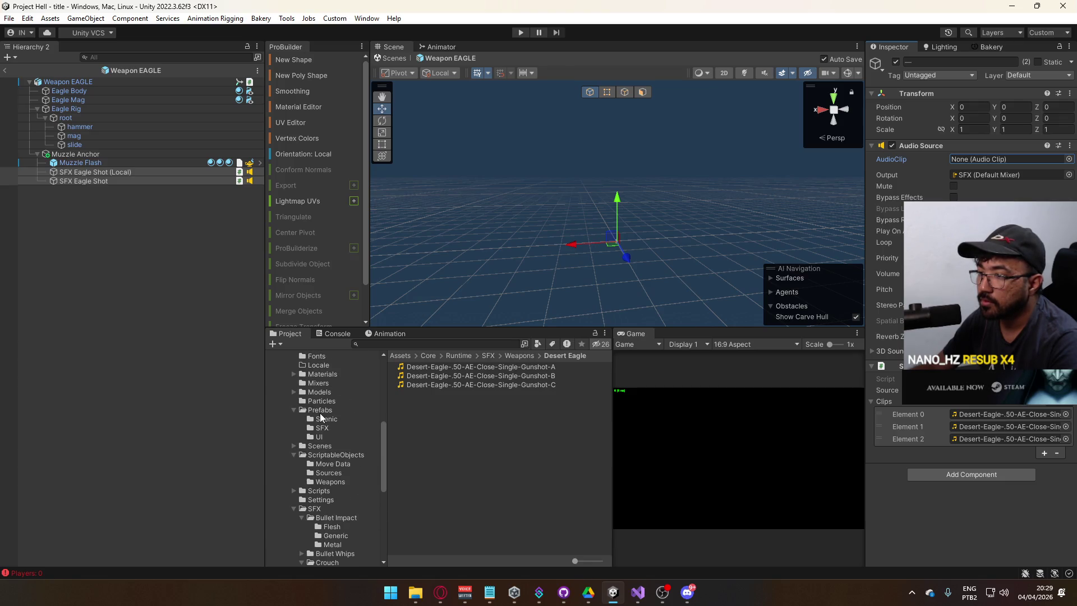
{"action": "left_click", "coordinate": [321, 410]}
{"action": "left_click", "coordinate": [443, 475]}
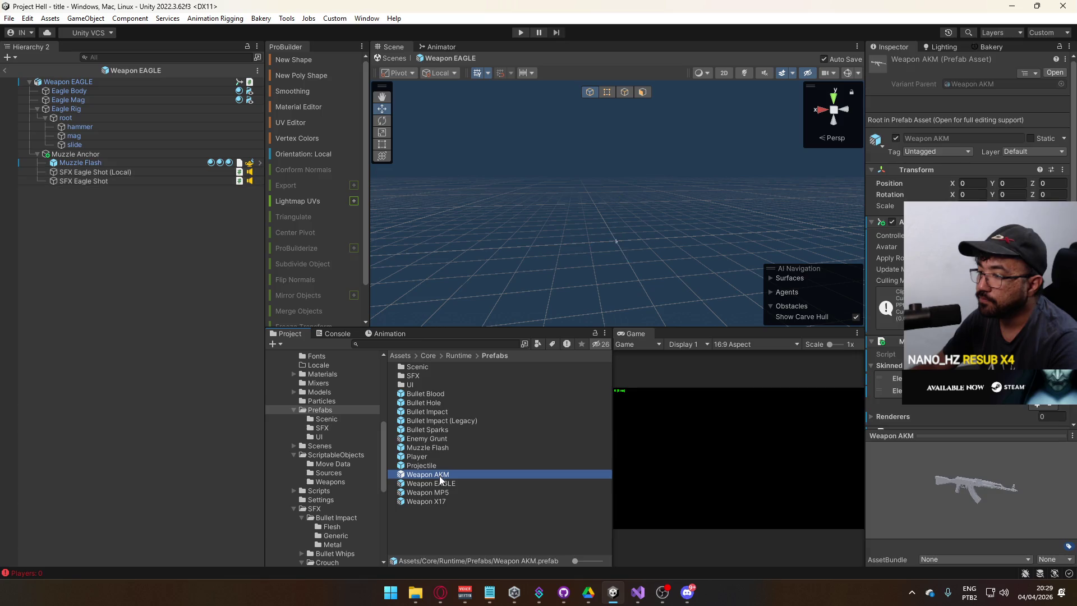
{"action": "double_click", "coordinate": [441, 484]}
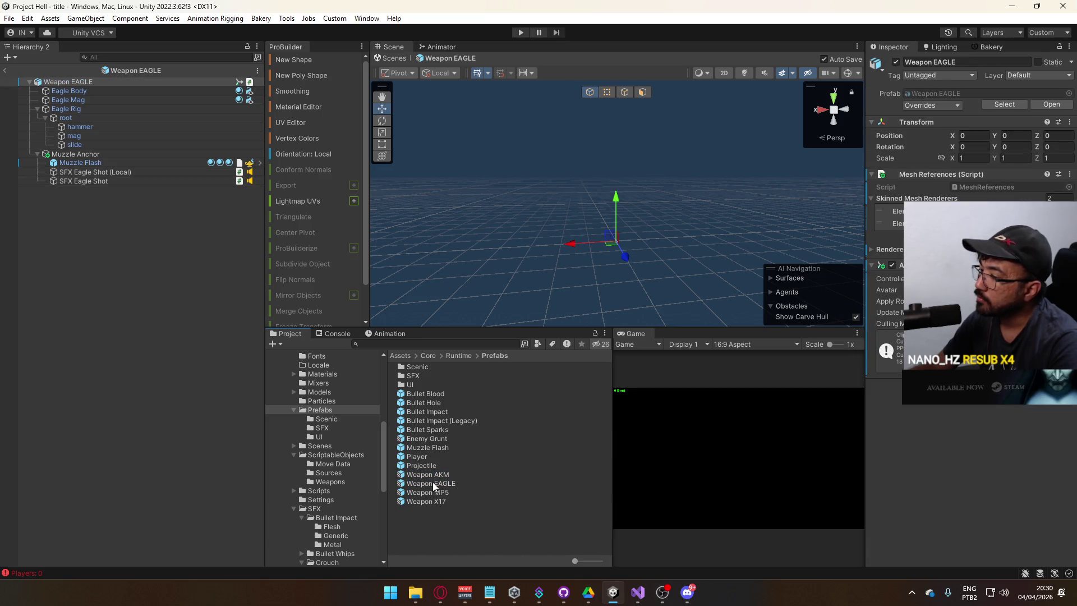
{"action": "left_click", "coordinate": [168, 181]}
{"action": "left_click", "coordinate": [167, 172], "text": "shift"}
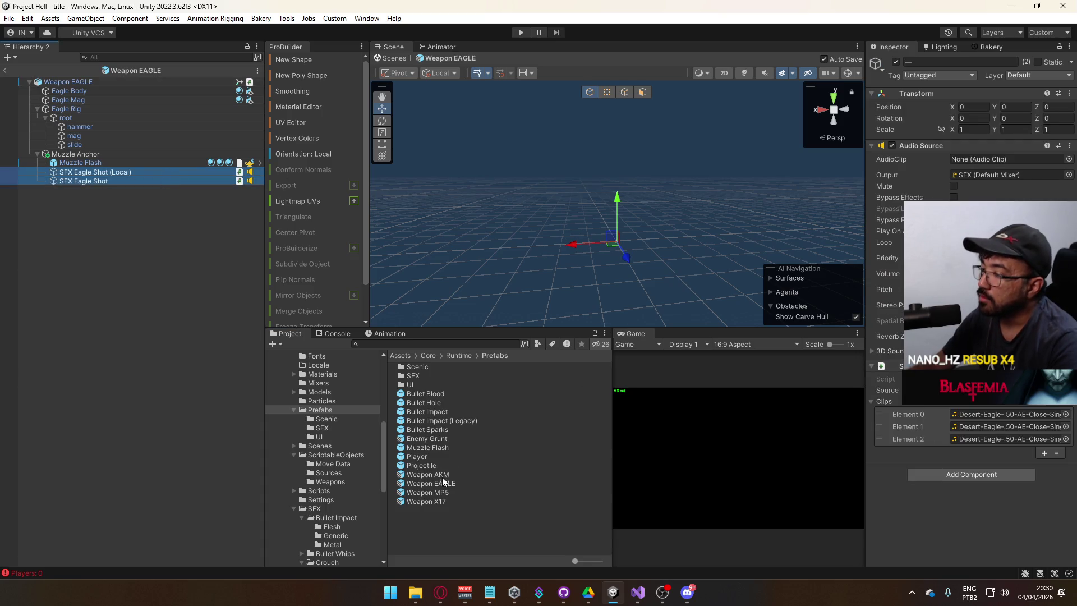
Step: In Weapon MP5, set AudioClip to None on SFX MP5 Shot and SFX MP5 Shot (Local)
{"action": "left_click", "coordinate": [444, 482]}
{"action": "double_click", "coordinate": [440, 493]}
{"action": "left_click", "coordinate": [125, 180]}
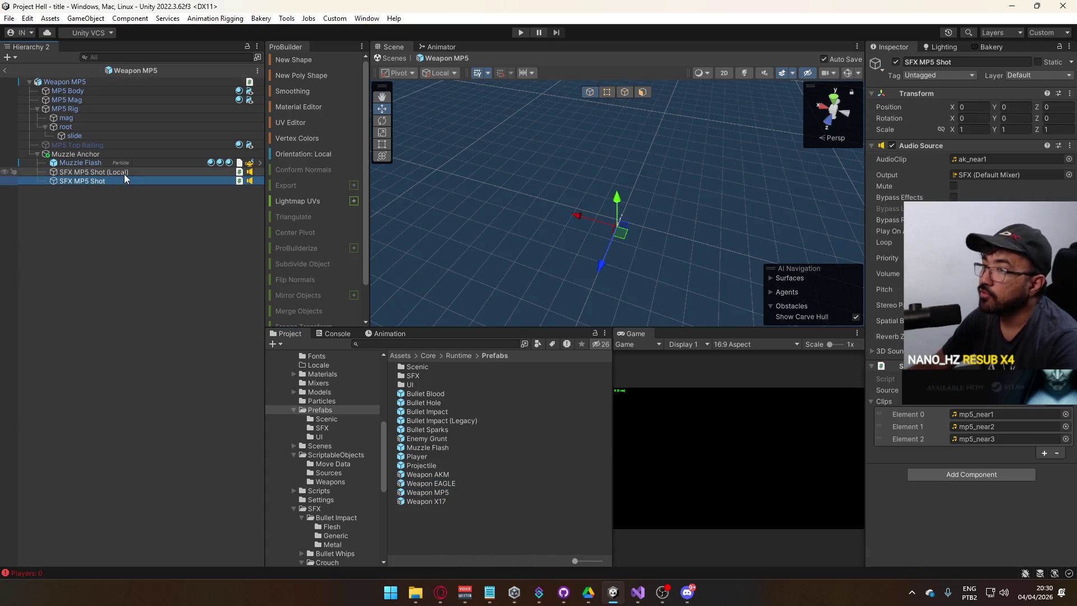
{"action": "left_click", "coordinate": [124, 173], "text": "shift"}
{"action": "left_click", "coordinate": [1069, 159]}
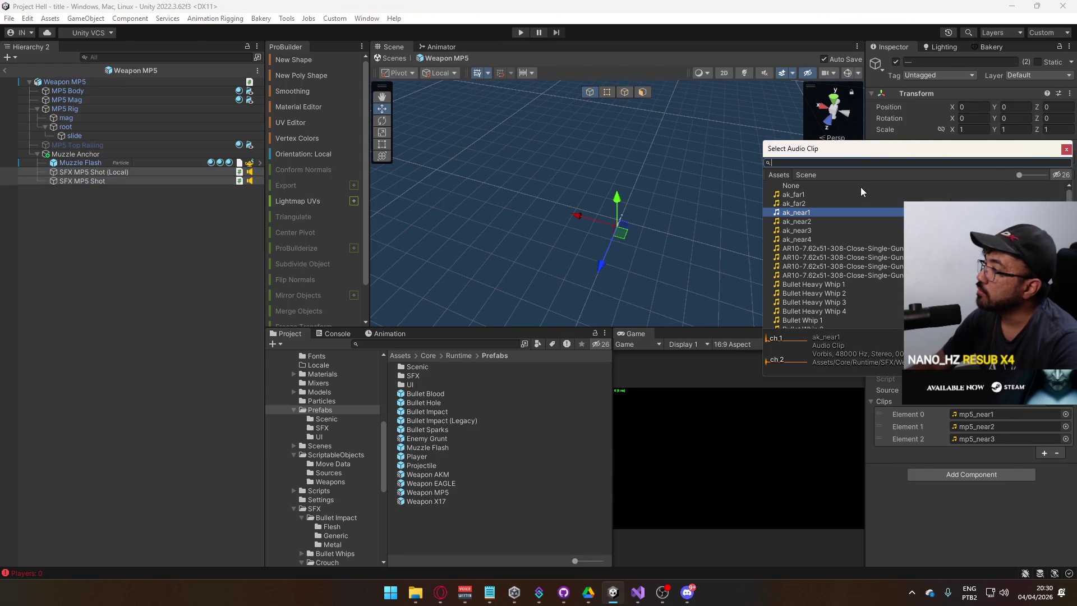
{"action": "double_click", "coordinate": [862, 187]}
Step: Open Weapon X17 and select SFX X17 Shot and SFX X17 Shot (Local)
{"action": "left_click", "coordinate": [429, 501]}
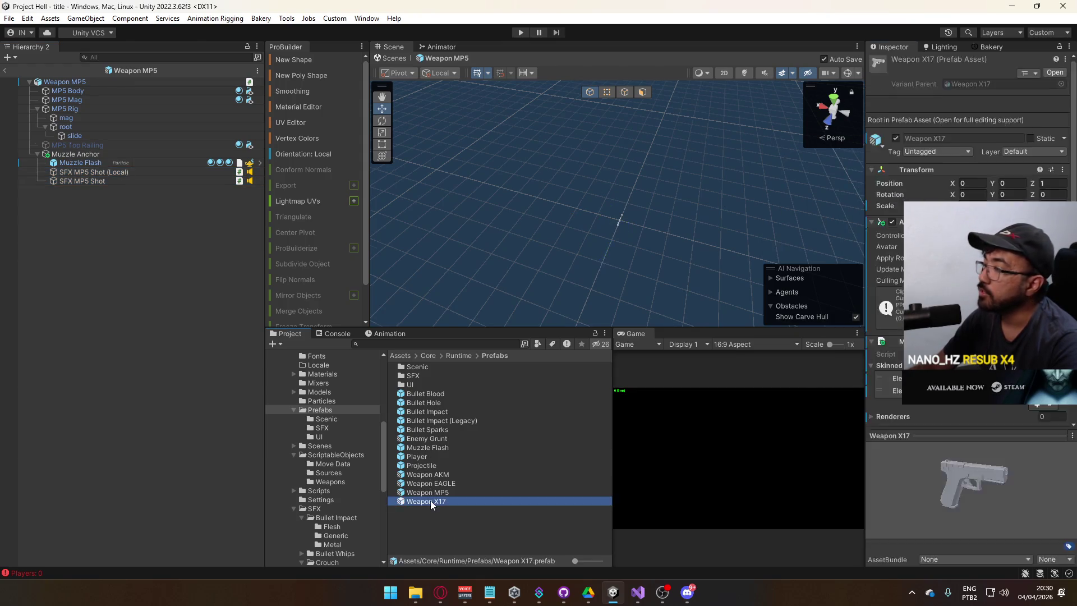
{"action": "double_click", "coordinate": [430, 501]}
{"action": "left_click", "coordinate": [112, 171]}
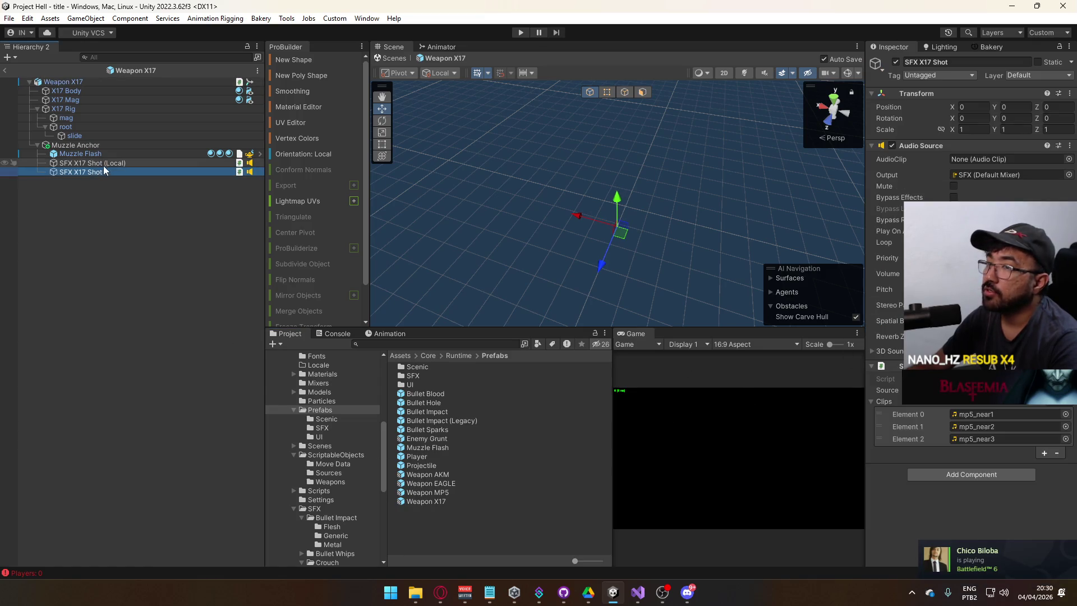
{"action": "left_click", "coordinate": [110, 163], "text": "shift"}
Step: Clear the AudioClip on both SFX AK Shot objects in Weapon AKM, then exit and enter Play mode
{"action": "left_click", "coordinate": [442, 484]}
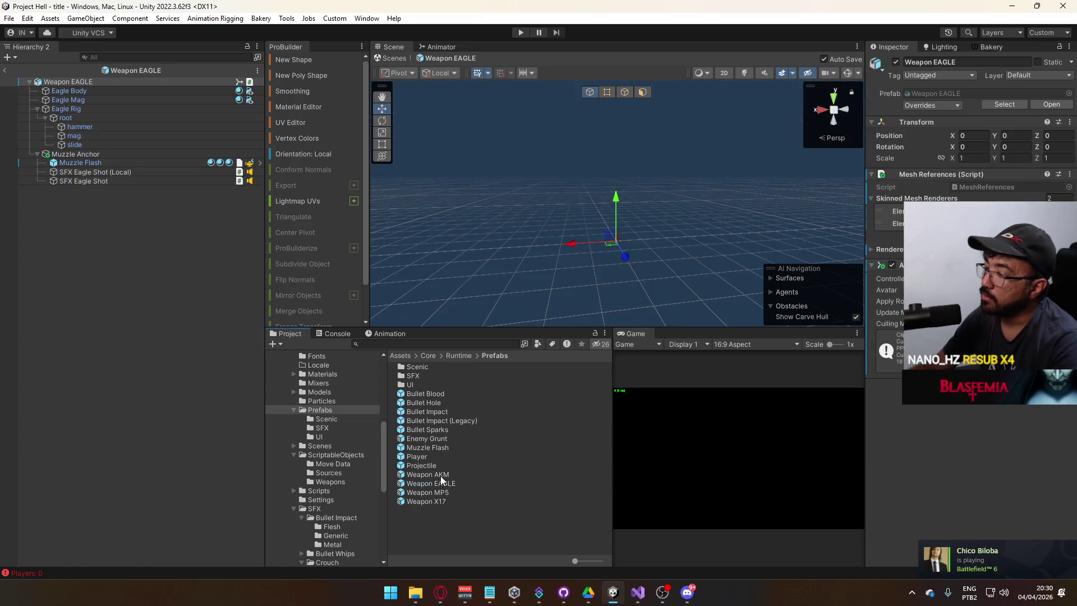
{"action": "double_click", "coordinate": [428, 475]}
{"action": "left_click", "coordinate": [79, 171]}
{"action": "left_click", "coordinate": [79, 163], "text": "shift"}
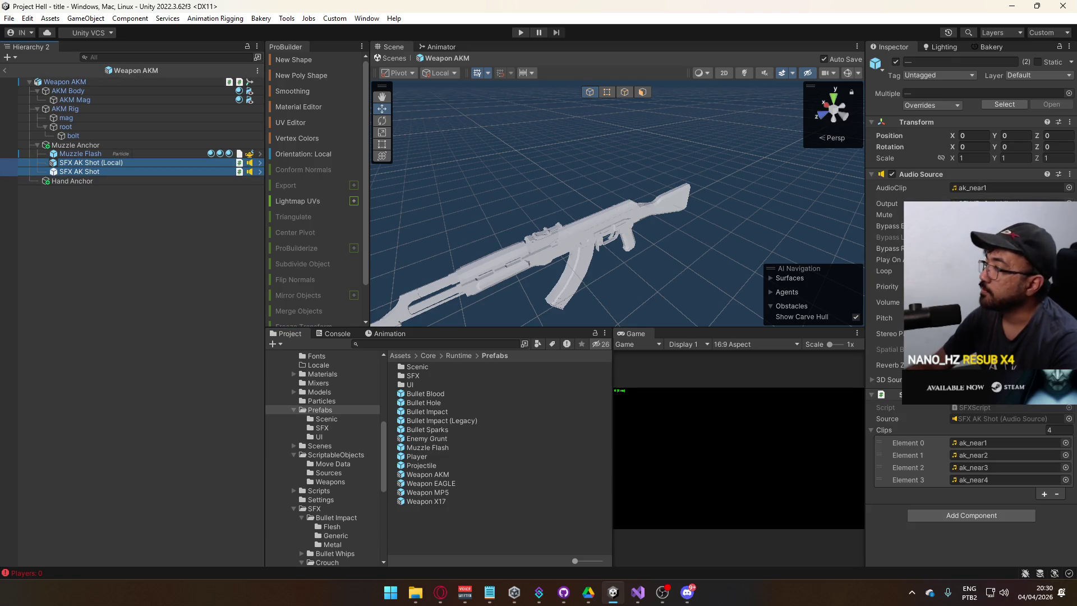
{"action": "left_click", "coordinate": [1069, 188]}
{"action": "double_click", "coordinate": [797, 213]}
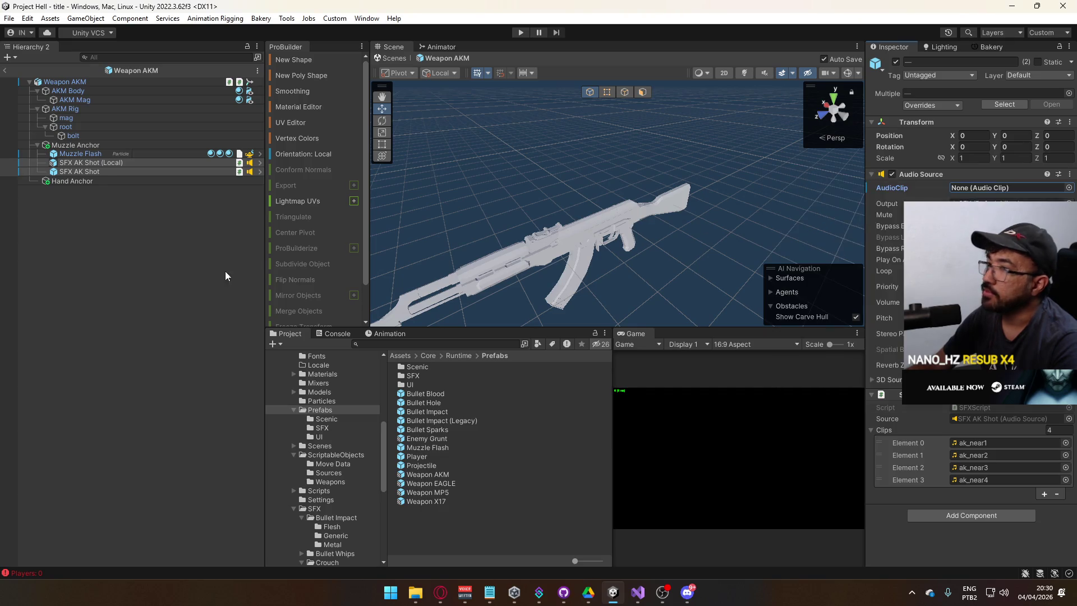
{"action": "left_click", "coordinate": [6, 71]}
{"action": "left_click", "coordinate": [521, 32]}
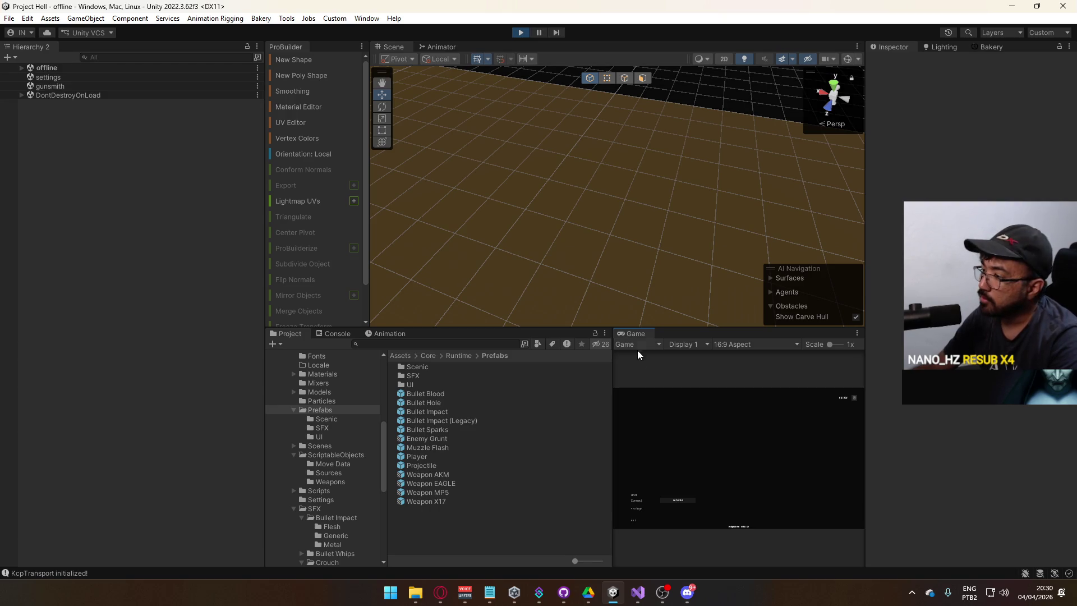
{"action": "left_click", "coordinate": [634, 495]}
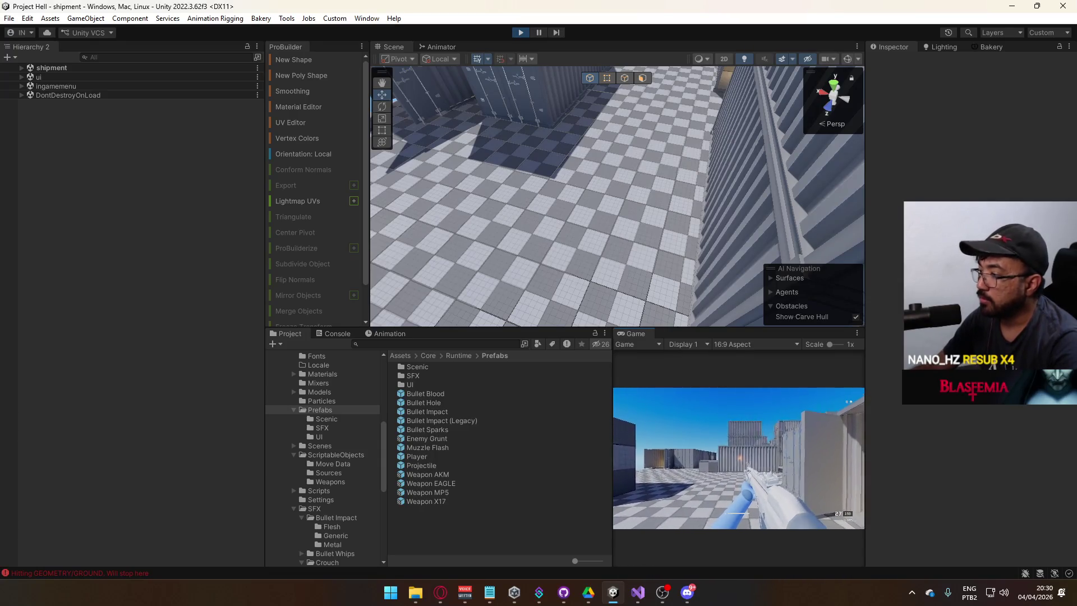
{"action": "key", "text": "super"}
{"action": "key", "text": "Escape"}
{"action": "left_click", "coordinate": [520, 32]}
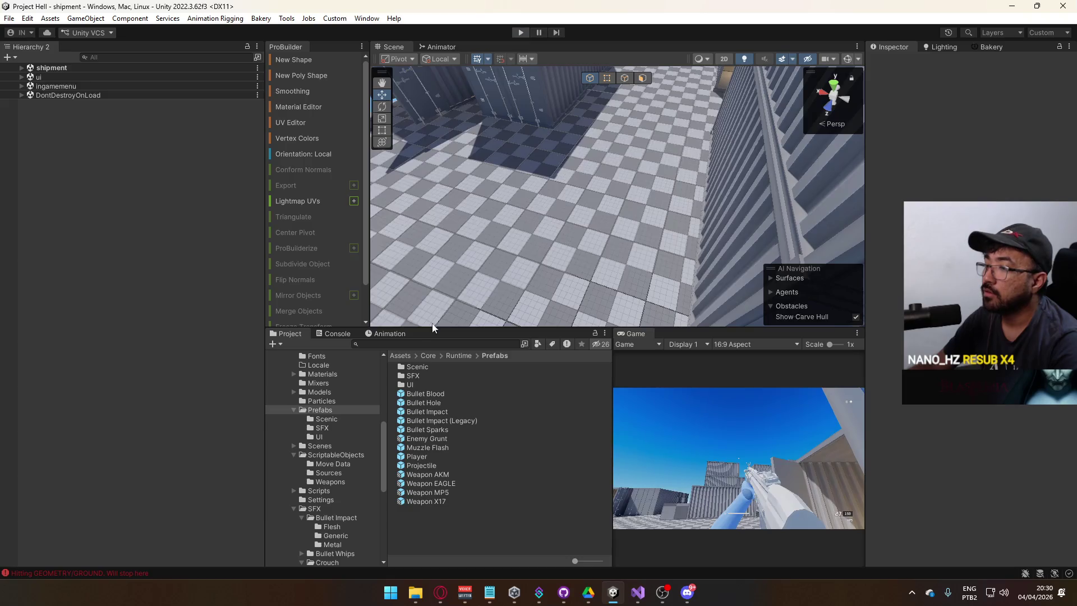
{"action": "left_click", "coordinate": [427, 474]}
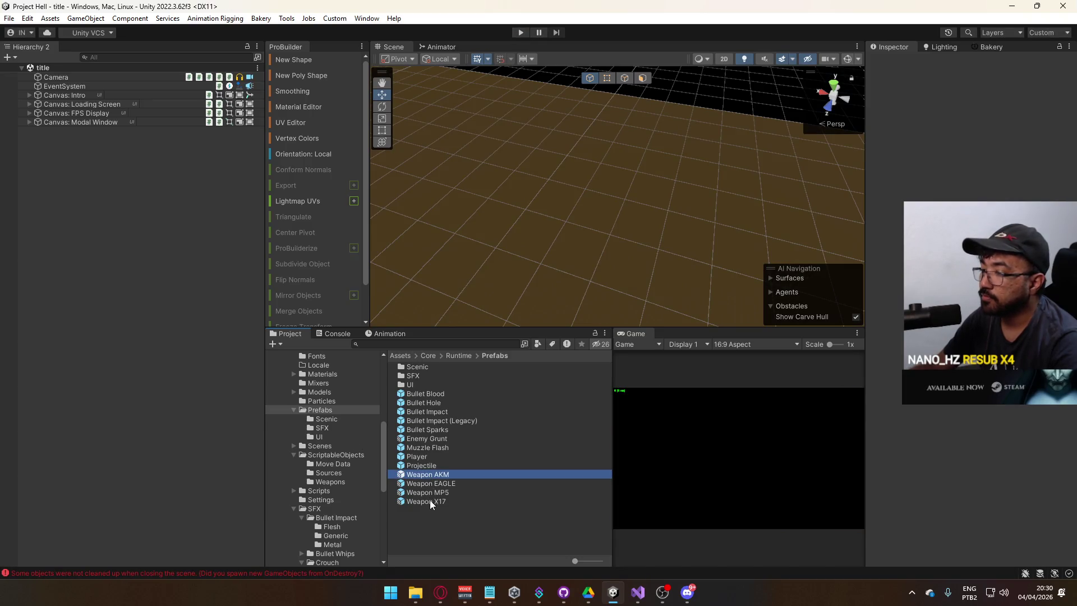
Step: Add the new SFX script component to all four weapon prefabs
{"action": "left_click", "coordinate": [430, 501], "text": "shift"}
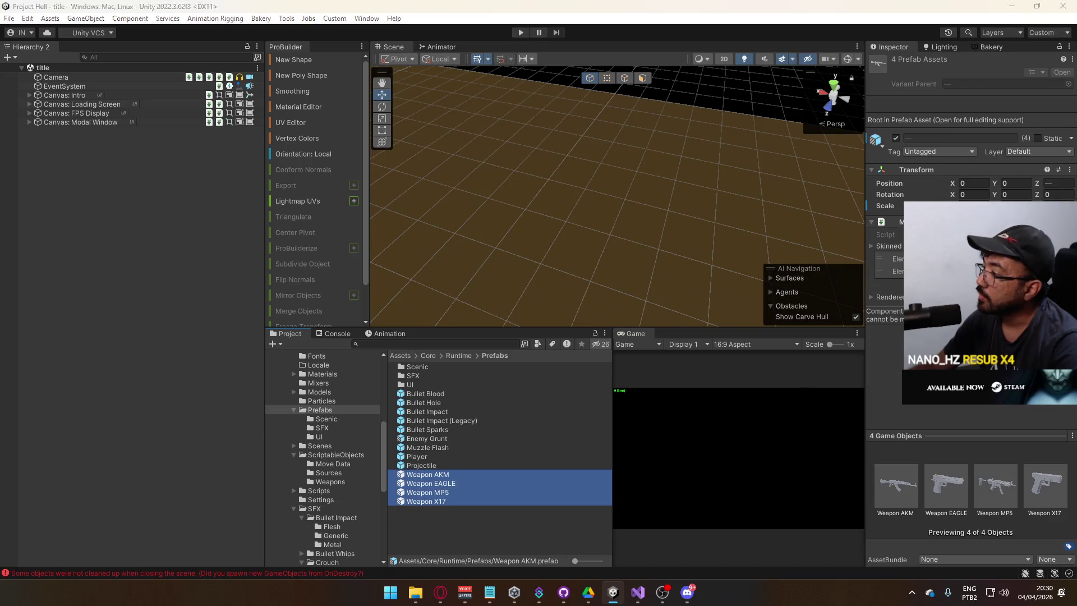
{"action": "key", "text": "ctrl+shift+a"}
{"action": "key", "text": "Return"}
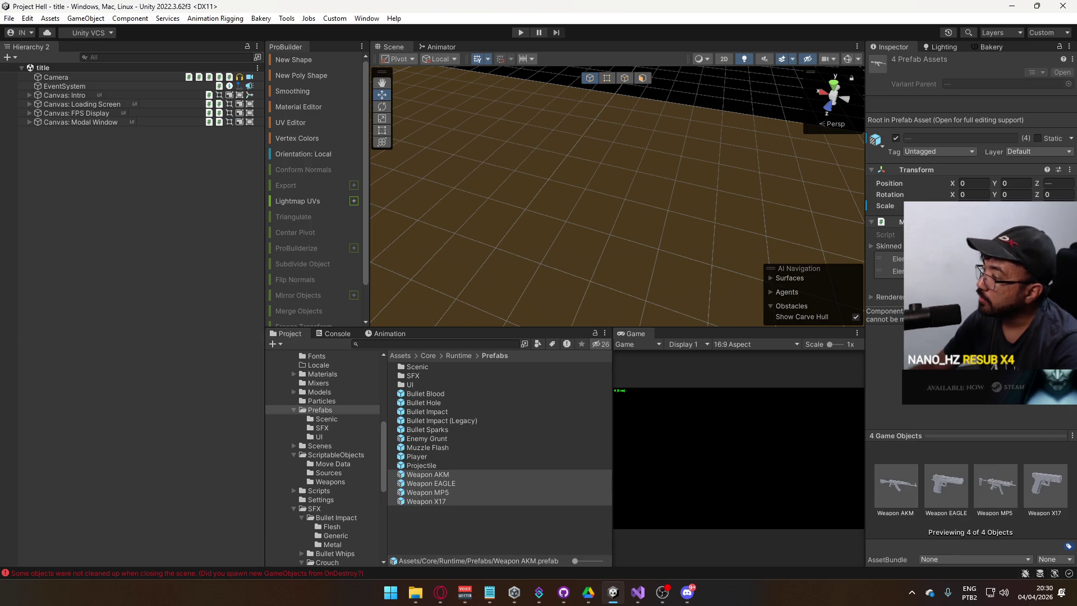
{"action": "left_click", "coordinate": [443, 474]}
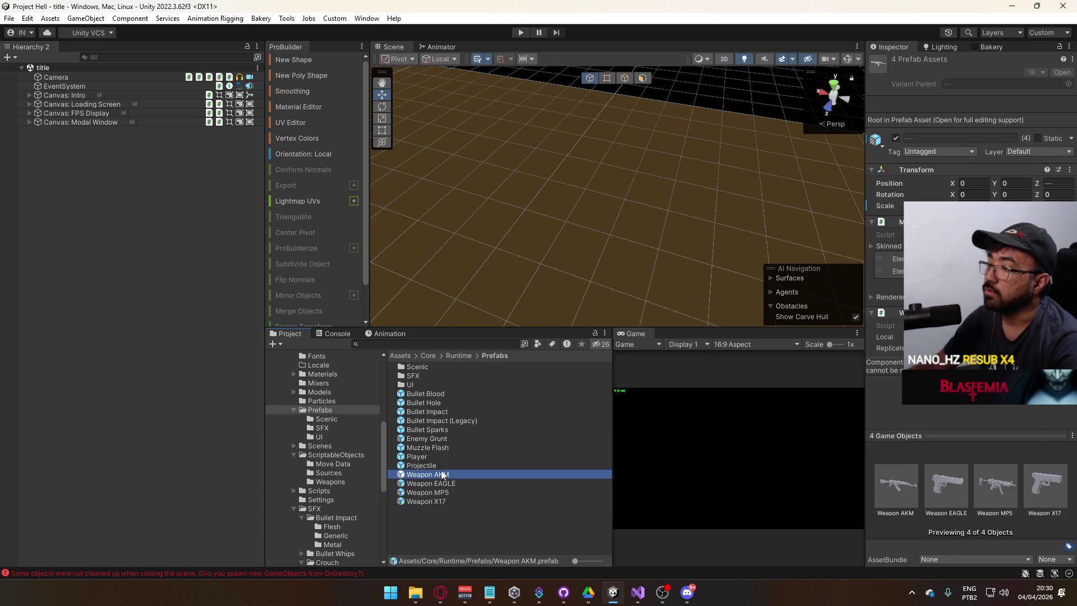
{"action": "scroll", "coordinate": [965, 280], "scroll_direction": "down", "scroll_amount": 3}
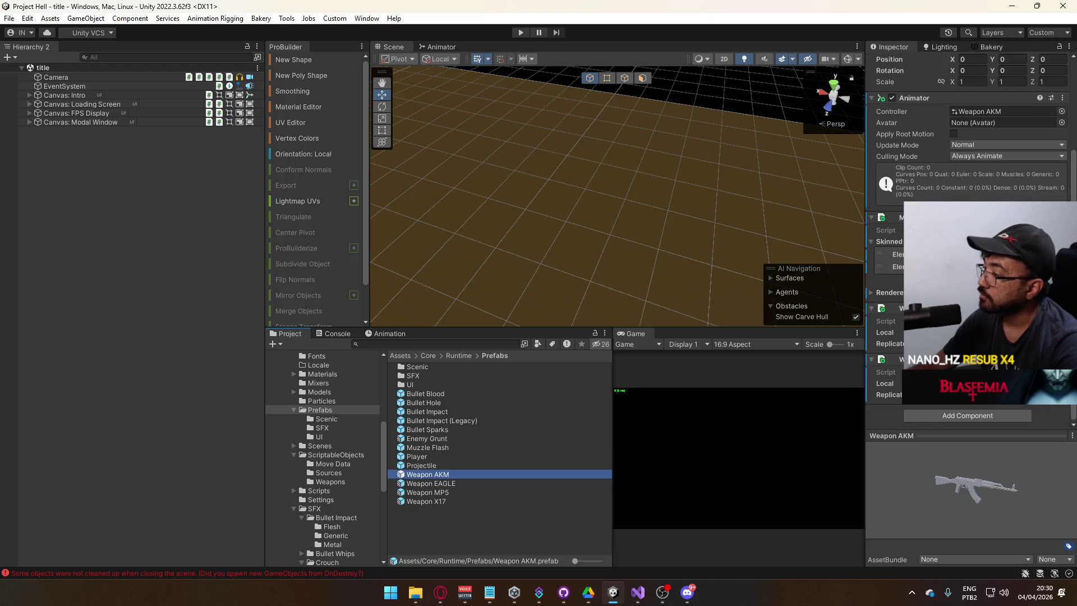
{"action": "right_click", "coordinate": [932, 359]}
{"action": "left_click", "coordinate": [676, 456]}
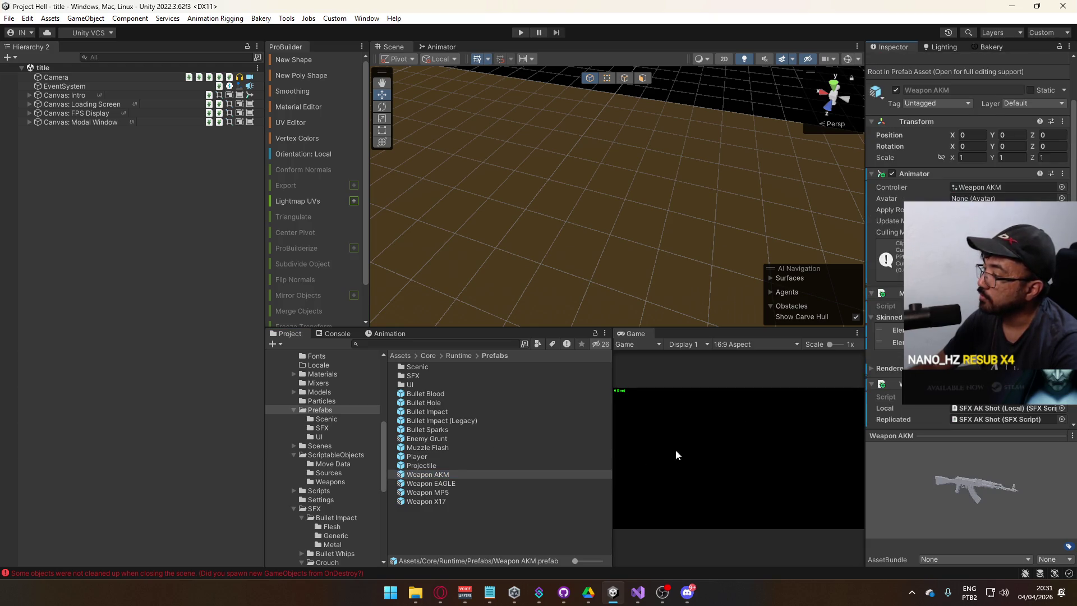
Step: In Weapon EAGLE, assign SFX Eagle Shot (Local) and SFX Eagle Shot to Local and Replicated
{"action": "double_click", "coordinate": [430, 483]}
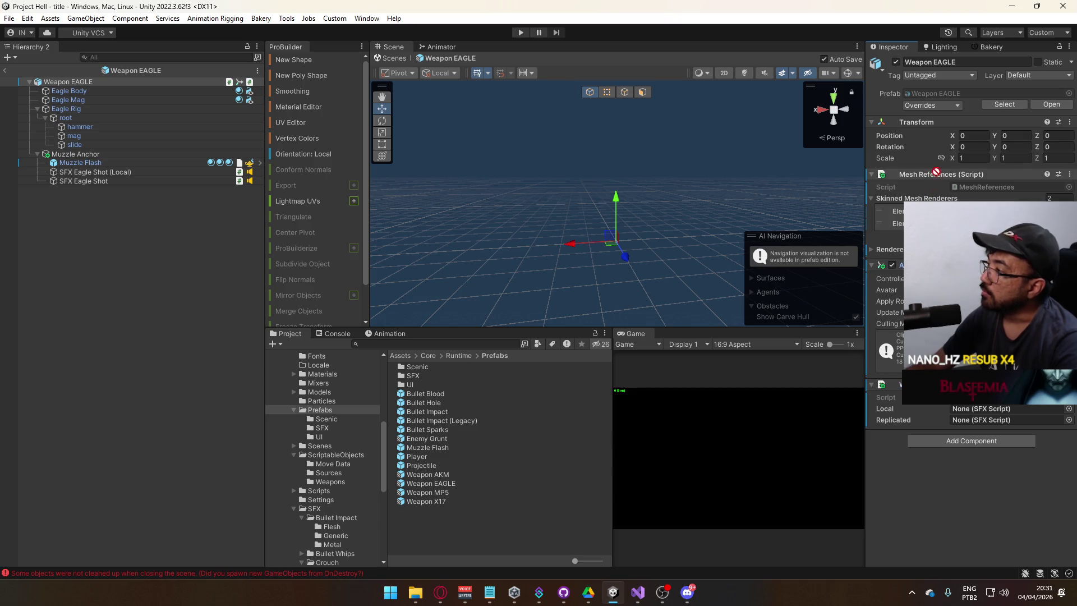
{"action": "left_click_drag", "start_coordinate": [937, 166], "coordinate": [936, 169]}
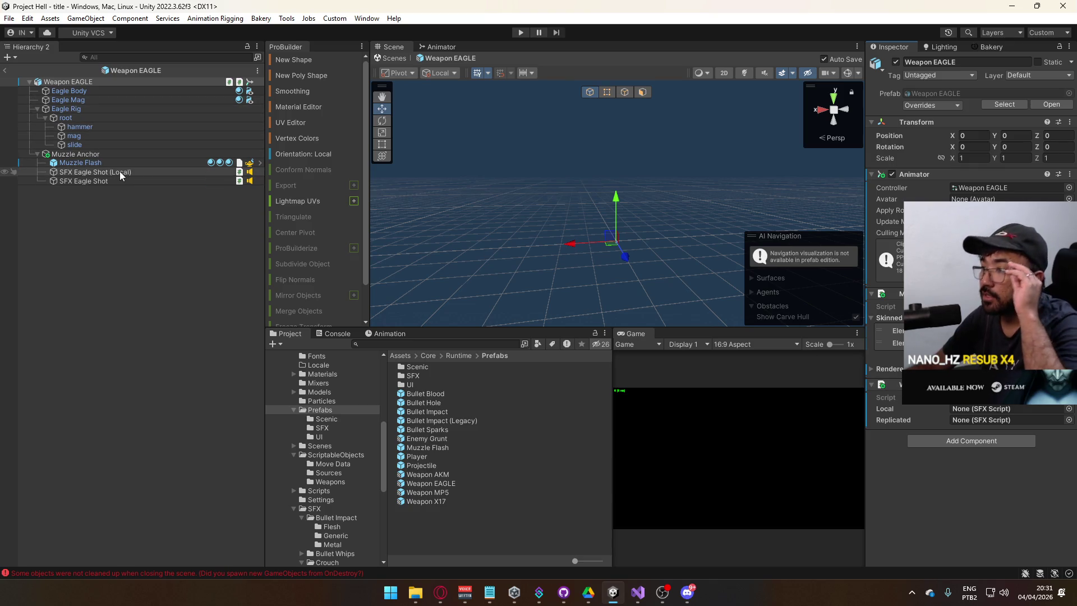
{"action": "mouse_move", "coordinate": [120, 171]}
{"action": "left_mouse_down"}
{"action": "mouse_move", "coordinate": [291, 192]}
{"action": "mouse_move", "coordinate": [272, 328]}
{"action": "mouse_move", "coordinate": [989, 411]}
{"action": "left_mouse_up"}
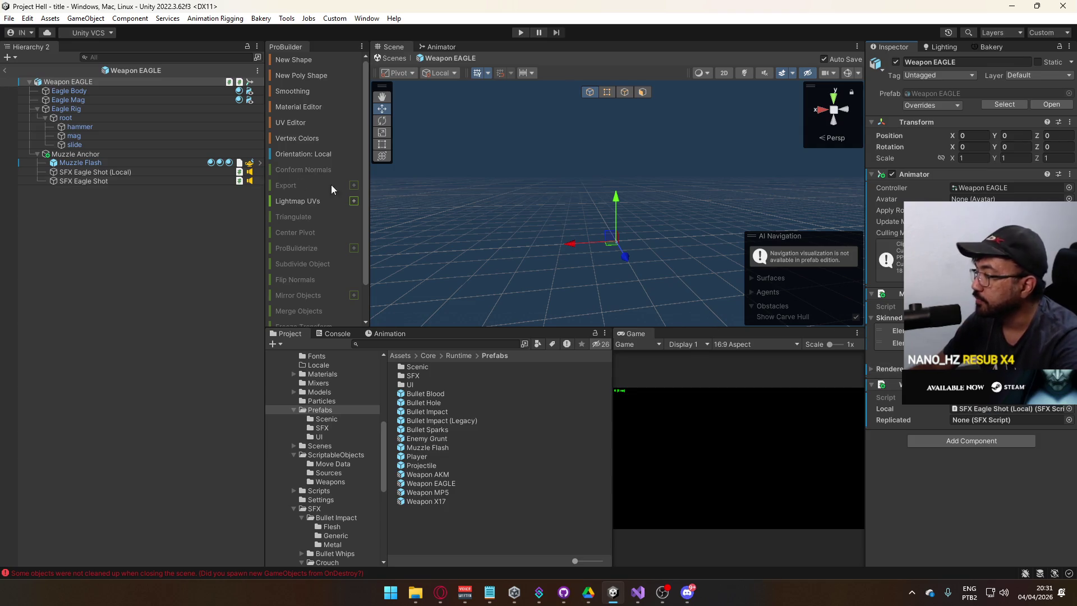
{"action": "left_click_drag", "start_coordinate": [110, 181], "coordinate": [1001, 425]}
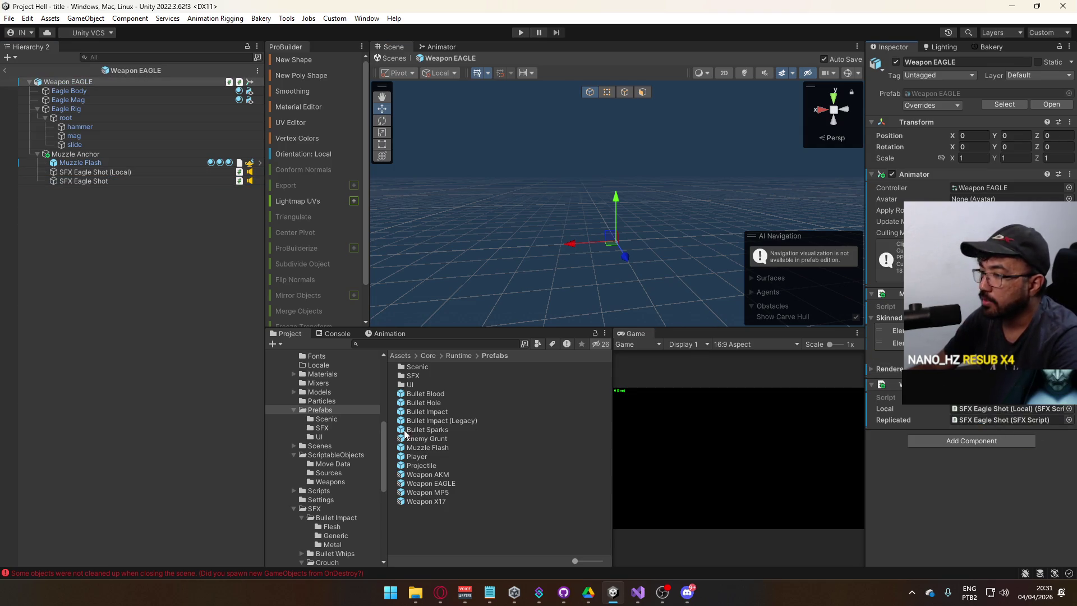
Step: Assign SFX X17 Shot (Local) and SFX X17 Shot to Weapon X17's Local and Replicated fields
{"action": "double_click", "coordinate": [442, 490]}
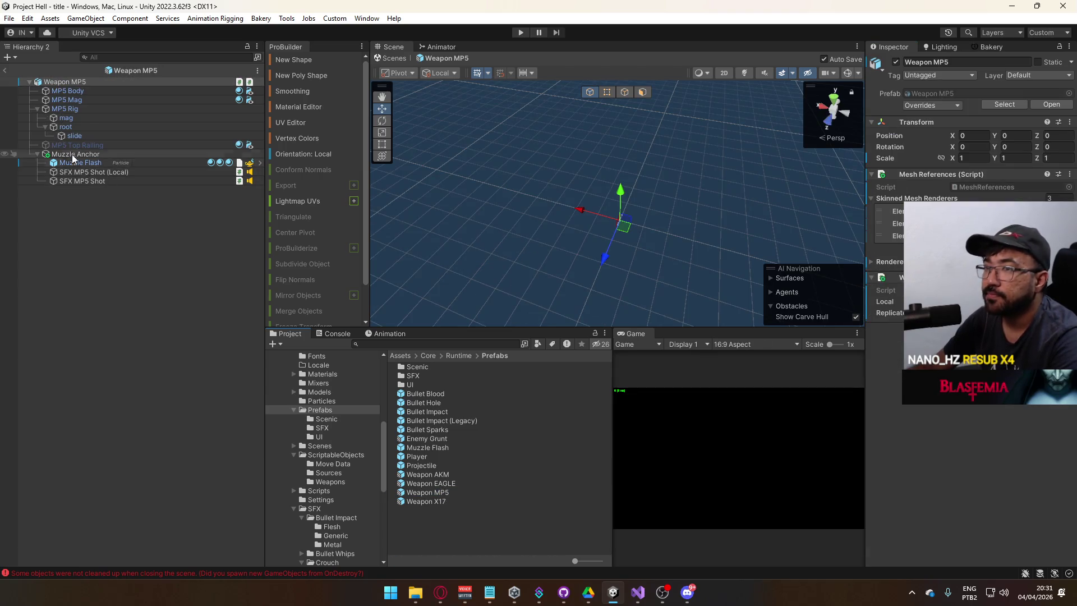
{"action": "left_click", "coordinate": [102, 171]}
{"action": "left_click", "coordinate": [115, 188]}
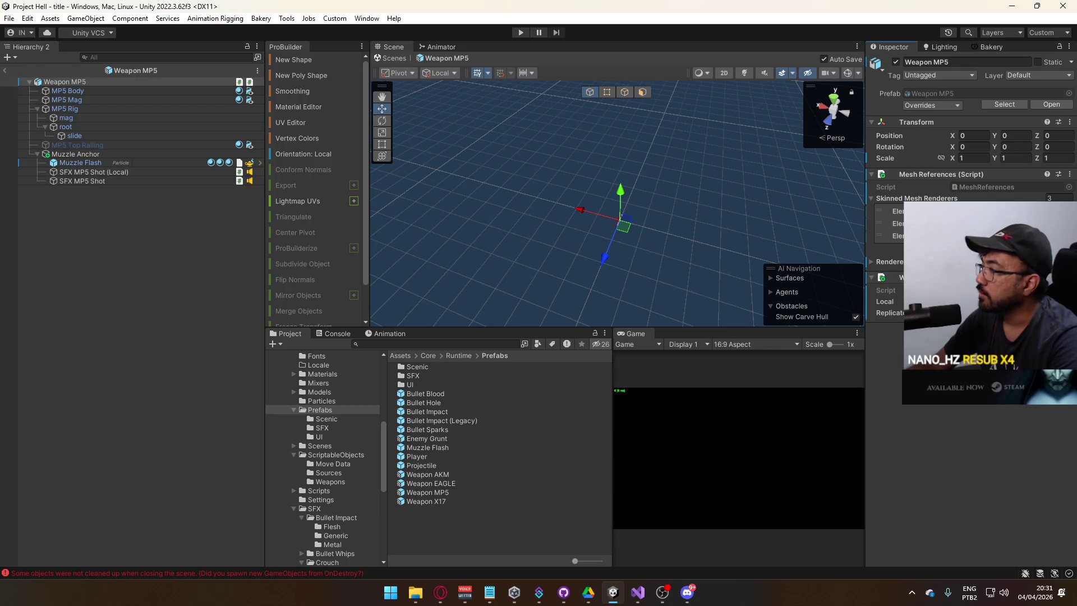
{"action": "double_click", "coordinate": [455, 498]}
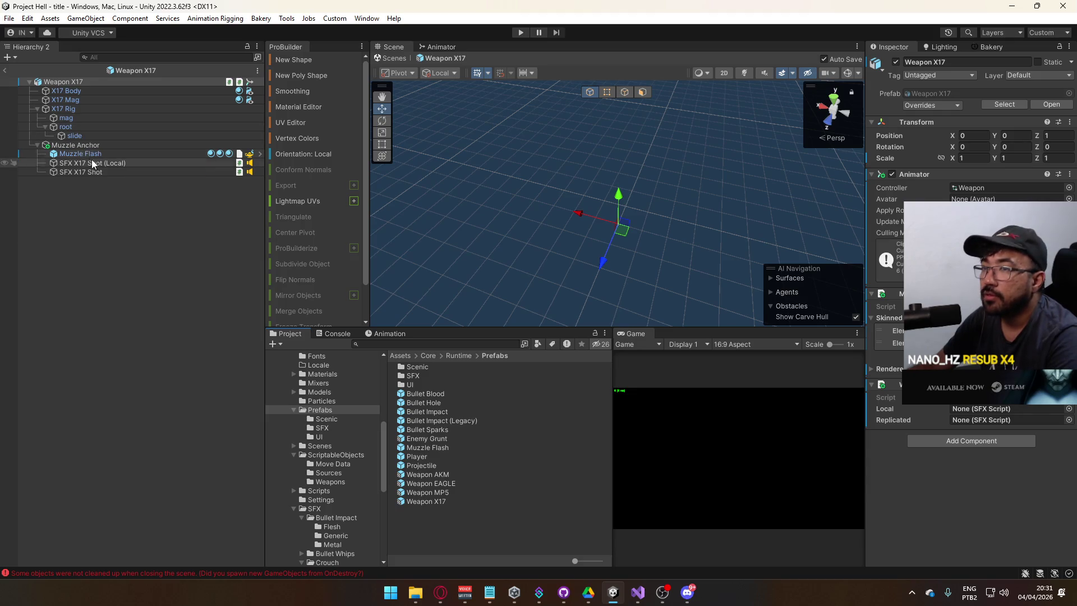
{"action": "mouse_move", "coordinate": [92, 163]}
{"action": "left_mouse_down"}
{"action": "mouse_move", "coordinate": [505, 253]}
{"action": "mouse_move", "coordinate": [958, 412]}
{"action": "left_mouse_up"}
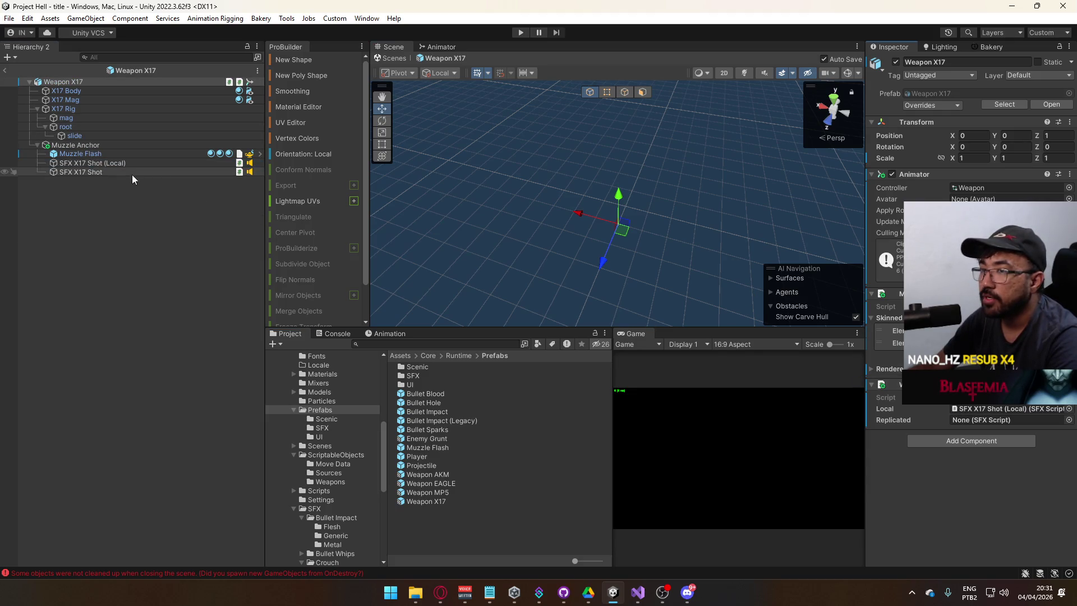
{"action": "left_click_drag", "start_coordinate": [133, 176], "coordinate": [1015, 418]}
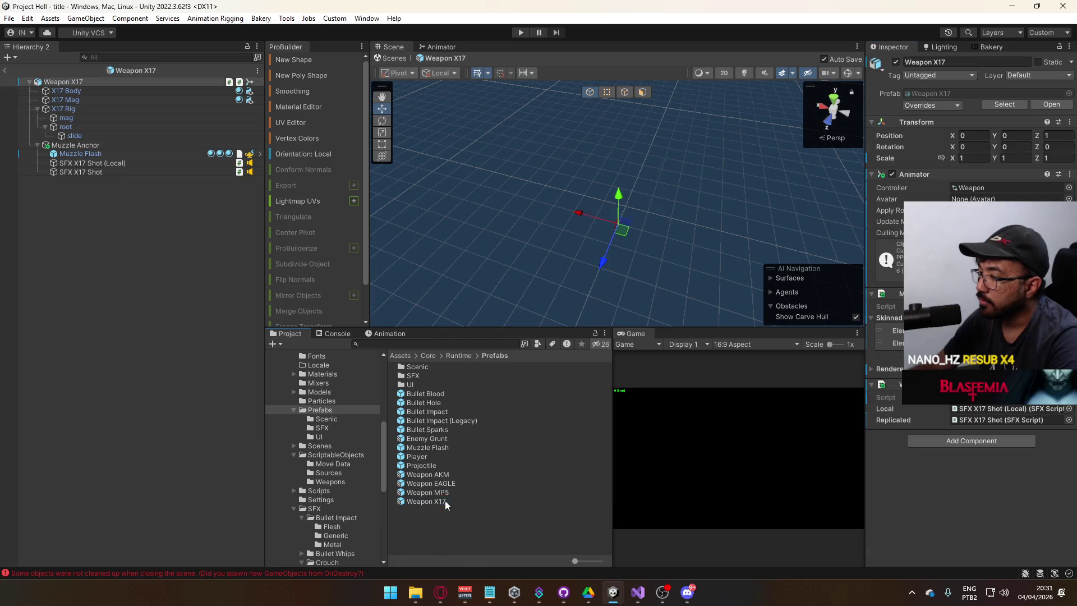
Step: Review the MP5, EAGLE, Projectile and AKM prefabs, then reopen the title scene
{"action": "double_click", "coordinate": [446, 493]}
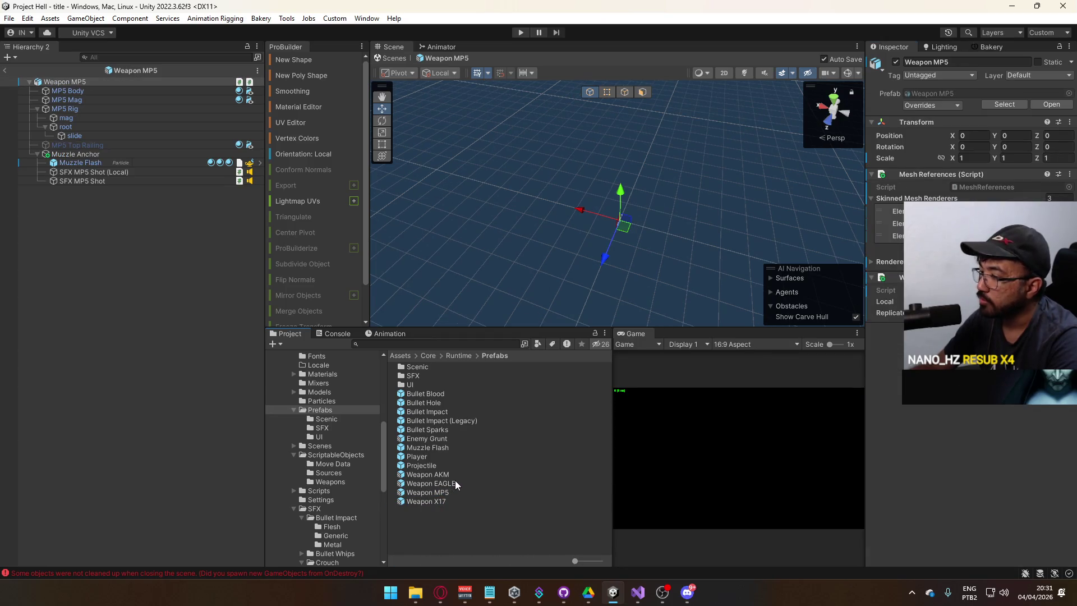
{"action": "double_click", "coordinate": [455, 483]}
{"action": "double_click", "coordinate": [455, 466]}
{"action": "scroll", "coordinate": [968, 281], "scroll_direction": "down", "scroll_amount": 2}
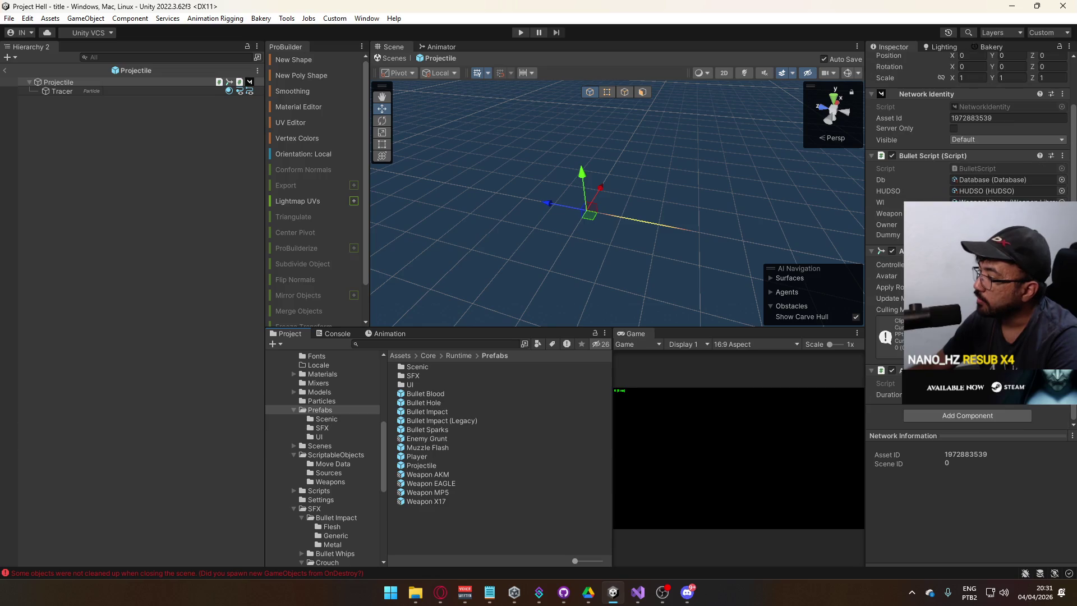
{"action": "double_click", "coordinate": [456, 474]}
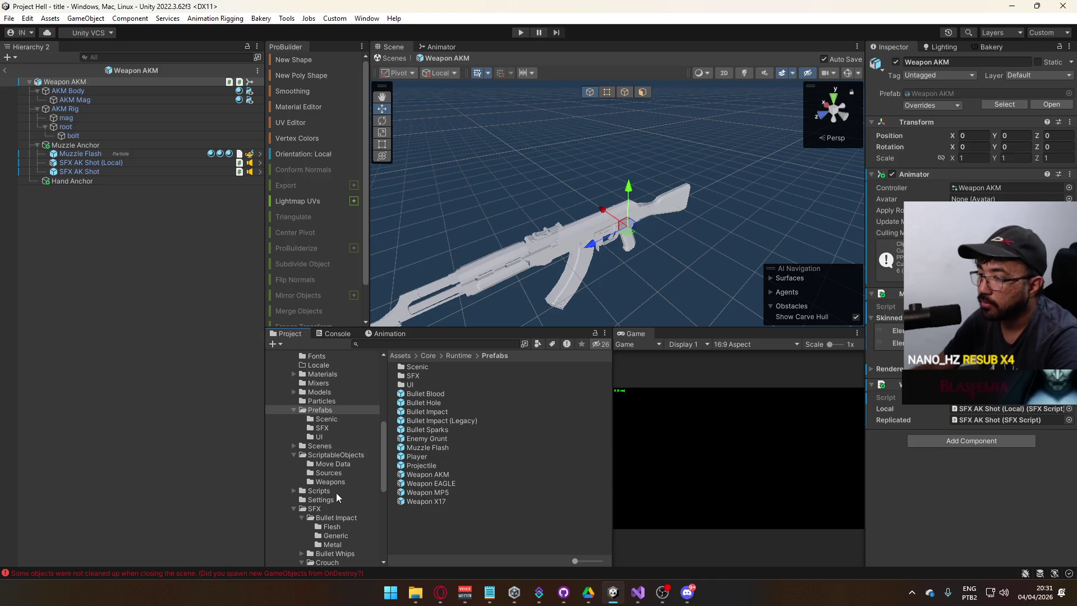
{"action": "left_click", "coordinate": [322, 446]}
{"action": "double_click", "coordinate": [436, 446]}
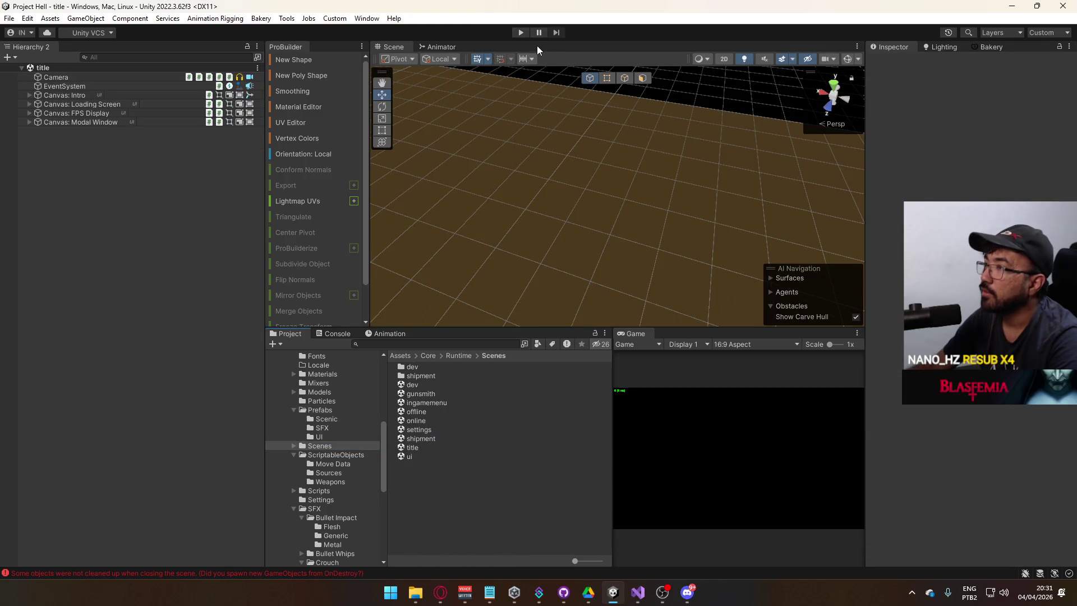
Step: Enter Play mode, load the shipment map from the offline menu and fire at the ground
{"action": "left_click", "coordinate": [519, 32]}
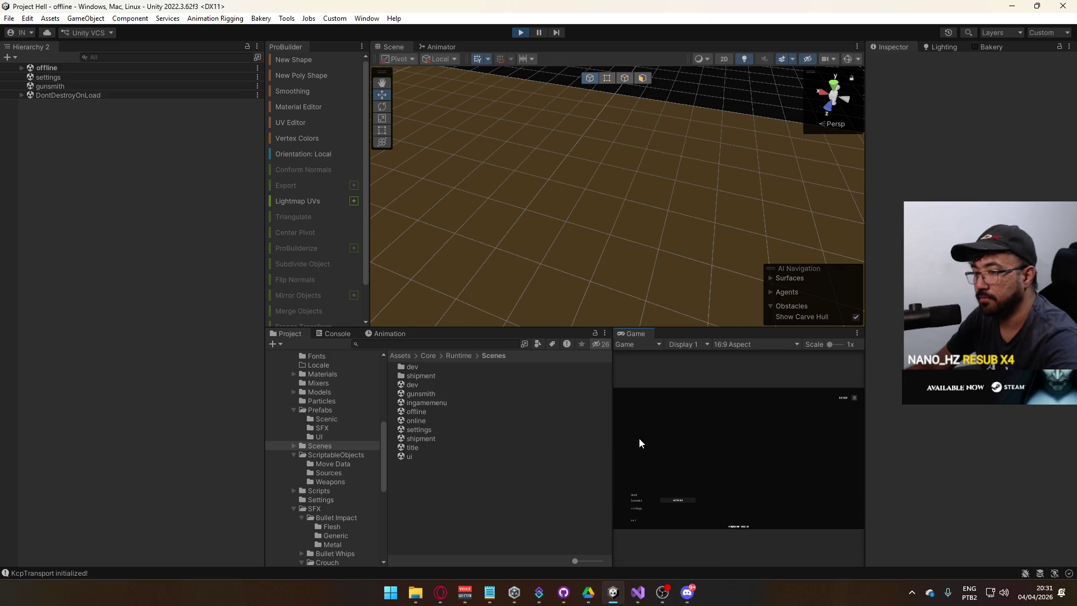
{"action": "left_click", "coordinate": [634, 500]}
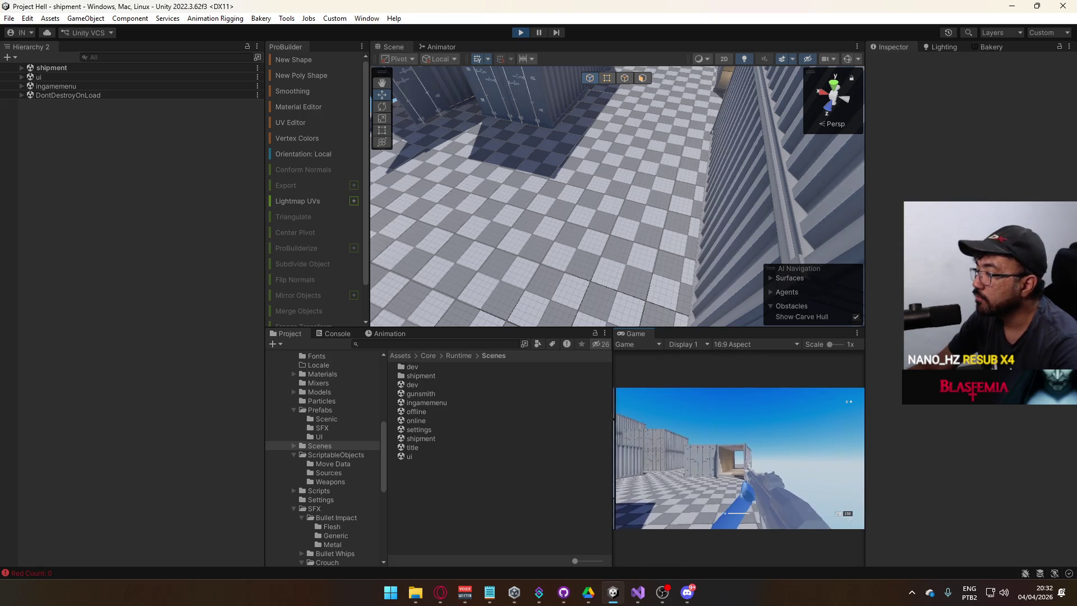
{"action": "left_click", "coordinate": [739, 458]}
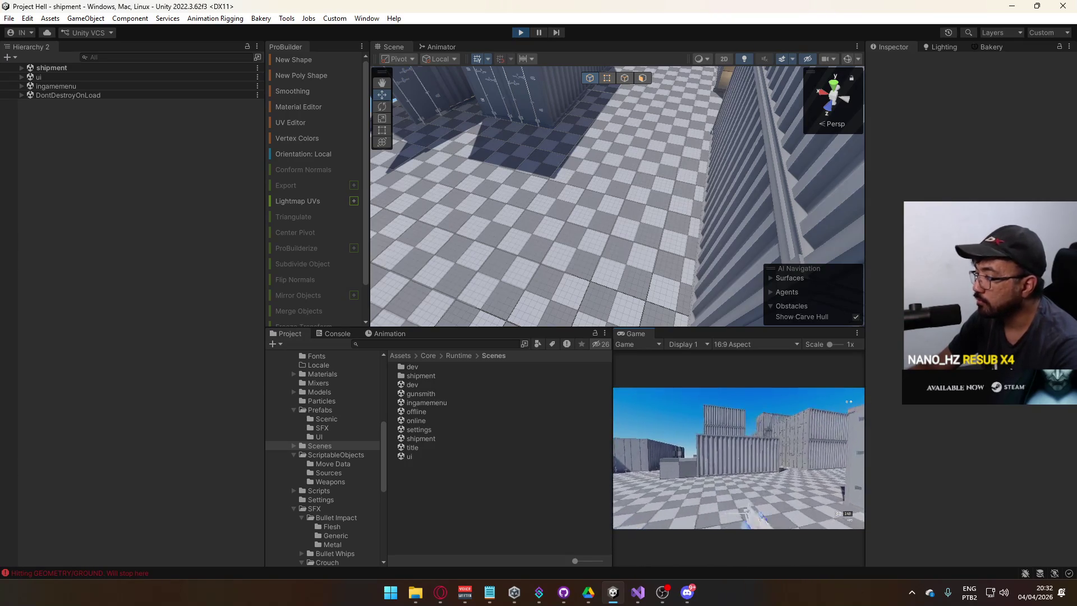
Step: Sprint and climb over the containers, reload the weapon, then stop Play mode
{"action": "key", "text": "shift"}
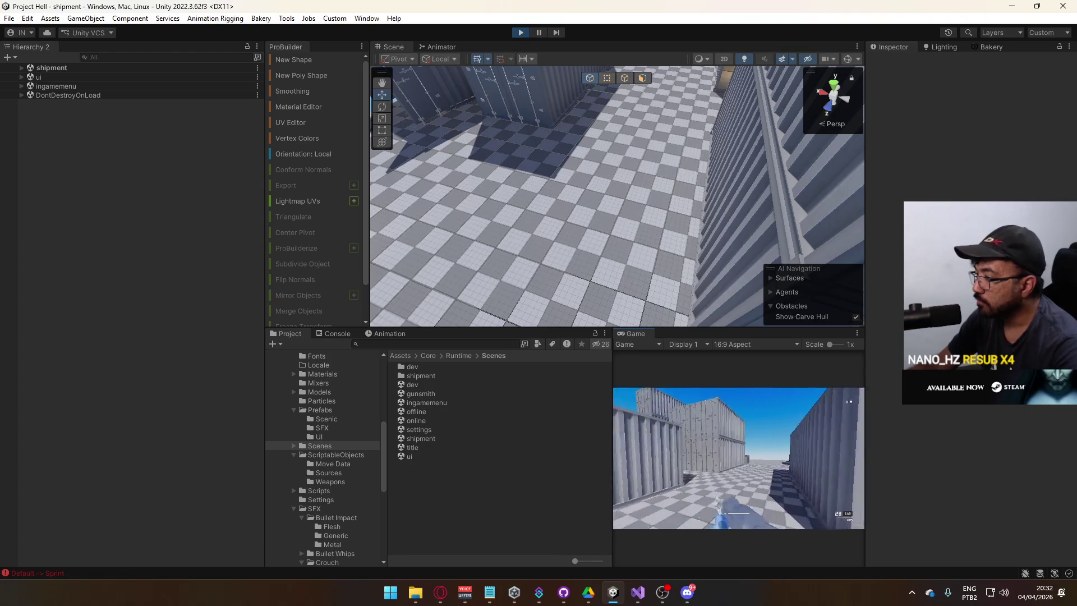
{"action": "key", "text": "space"}
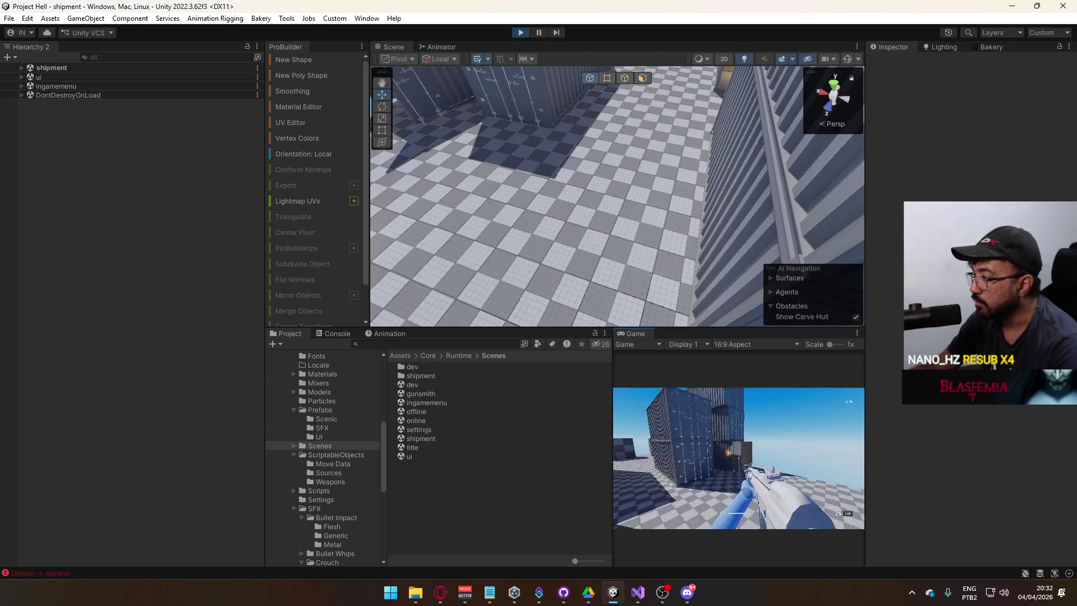
{"action": "key", "text": "shift"}
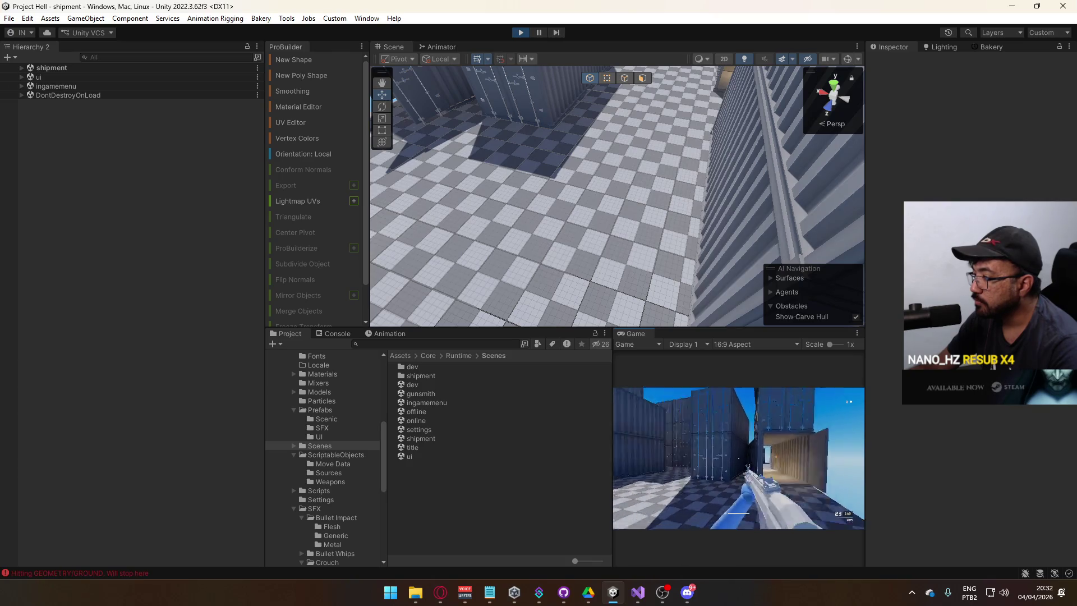
{"action": "key", "text": "shift"}
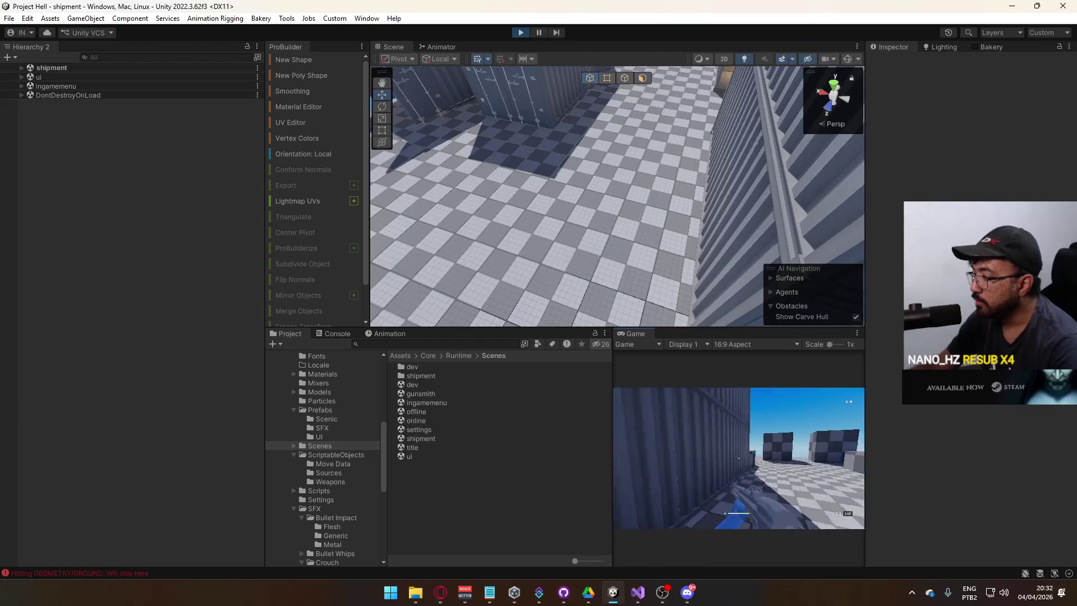
{"action": "key", "text": "r"}
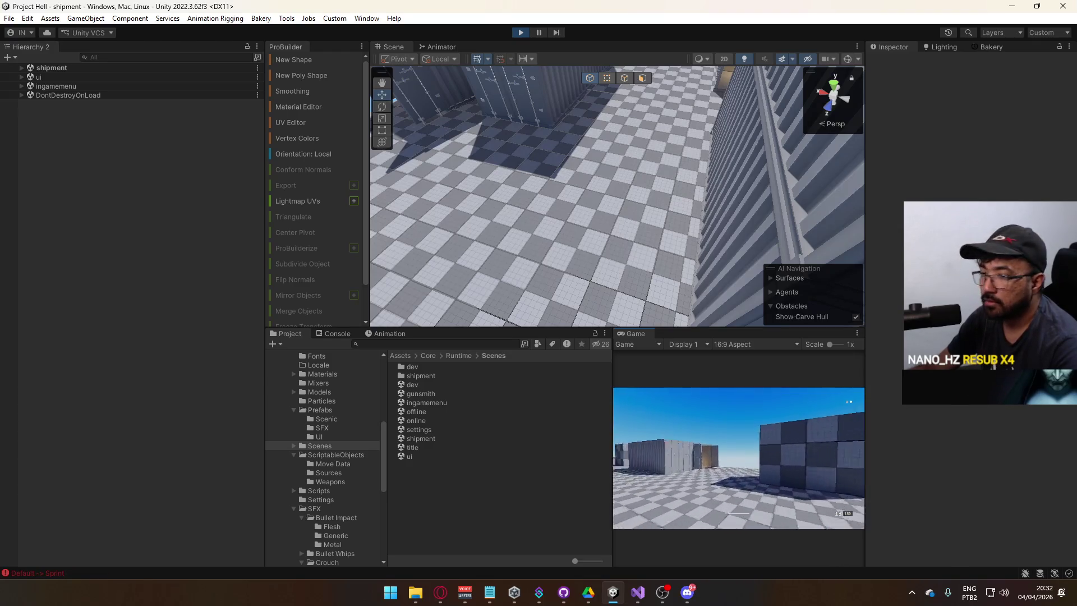
{"action": "key", "text": "super"}
{"action": "key", "text": "super"}
{"action": "key", "text": "ctrl+p"}
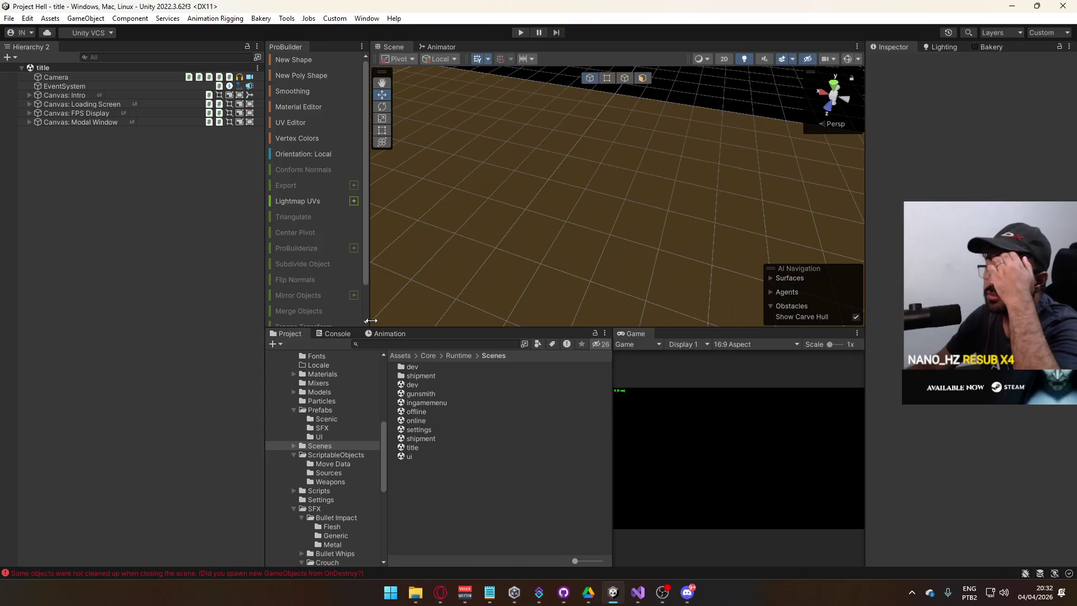
Step: Add an SFX Script component to the Bullet Sparks prefab, placed above the other script
{"action": "left_click", "coordinate": [306, 411]}
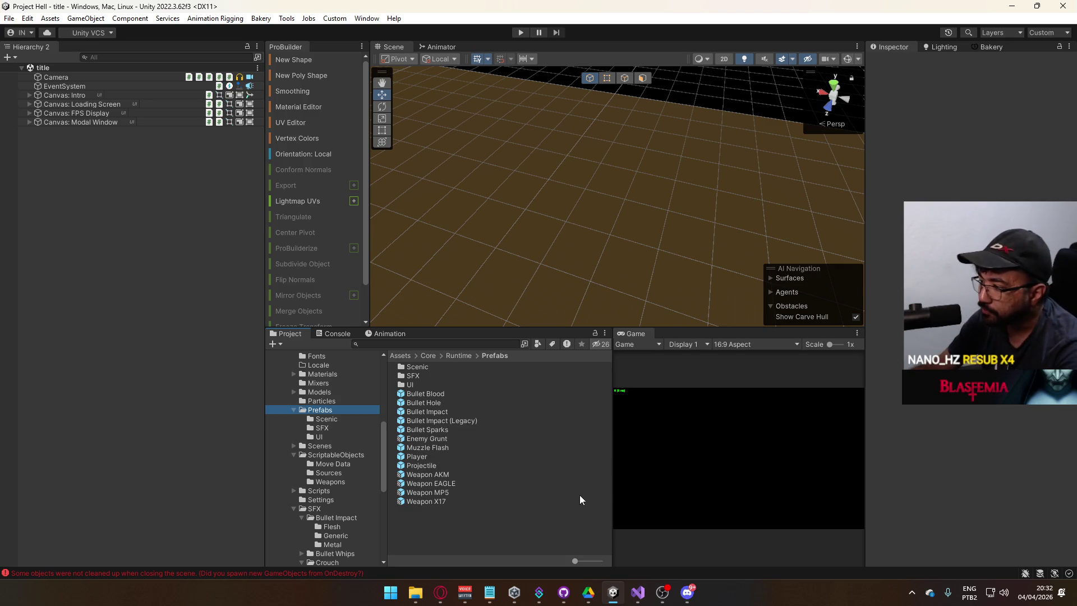
{"action": "left_click", "coordinate": [440, 429]}
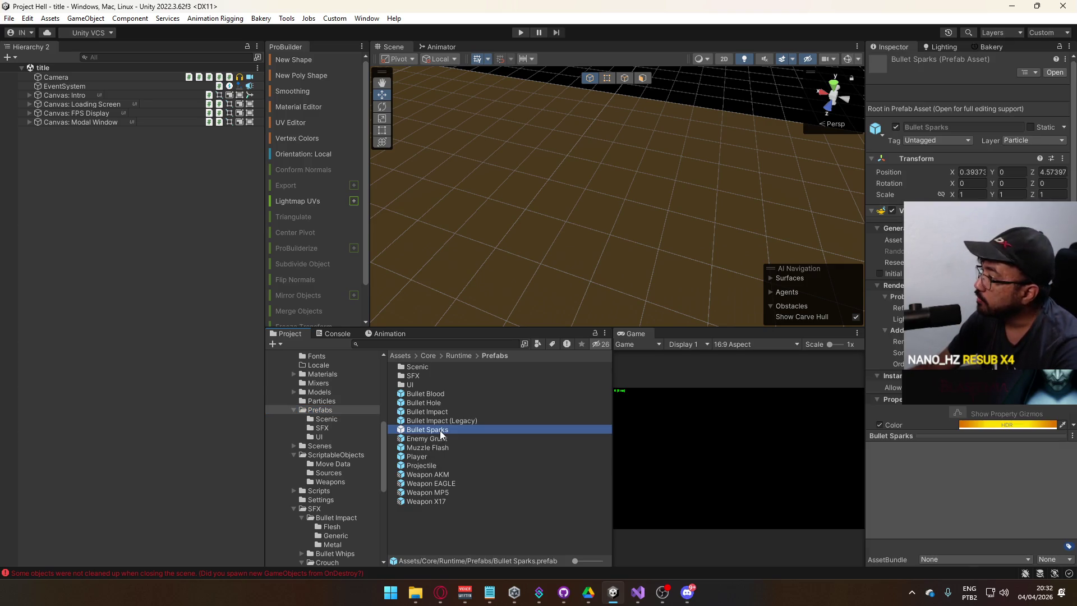
{"action": "scroll", "coordinate": [962, 407], "scroll_direction": "down", "scroll_amount": 3}
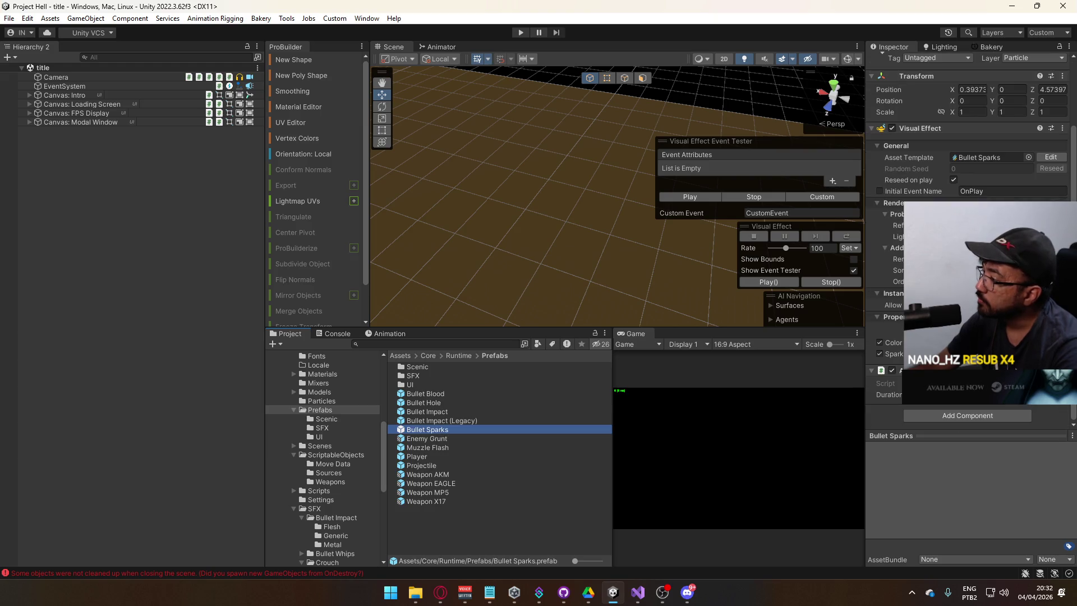
{"action": "left_click", "coordinate": [953, 417]}
{"action": "left_click", "coordinate": [954, 434]}
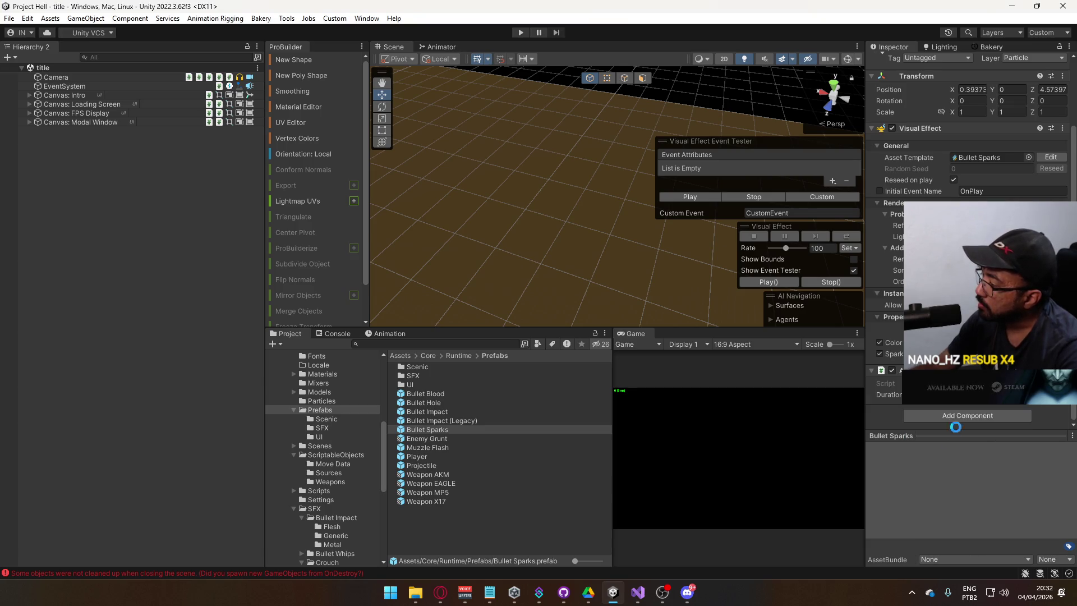
{"action": "left_click_drag", "start_coordinate": [898, 292], "coordinate": [932, 406]}
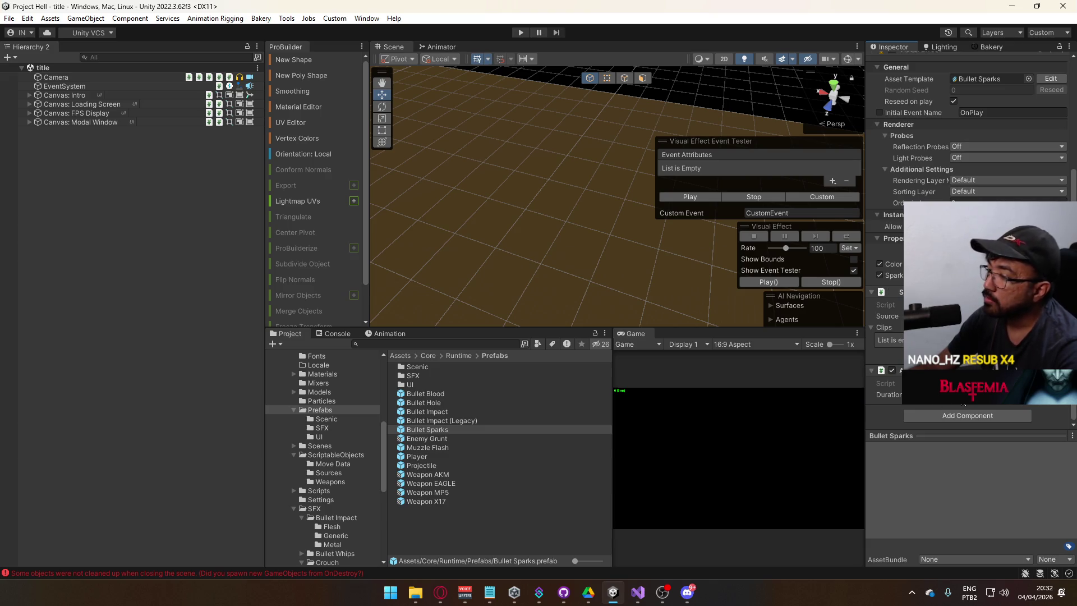
Step: Open Bullet Sparks in prefab mode and open its SFX script in Visual Studio
{"action": "left_click", "coordinate": [954, 395]}
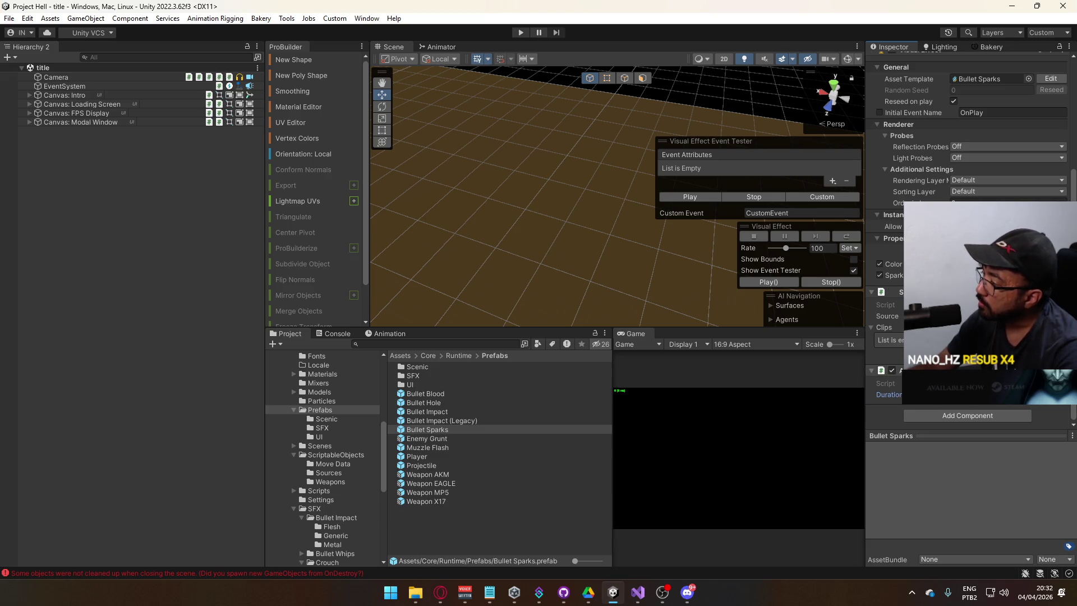
{"action": "key", "text": "shift+Tab"}
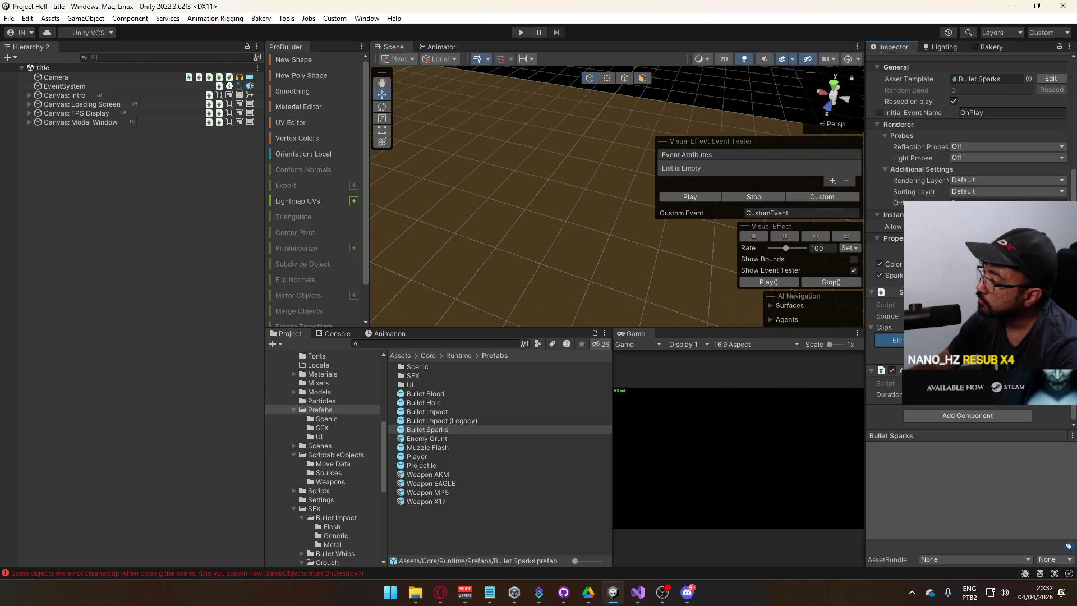
{"action": "left_click", "coordinate": [891, 370]}
{"action": "double_click", "coordinate": [891, 371]}
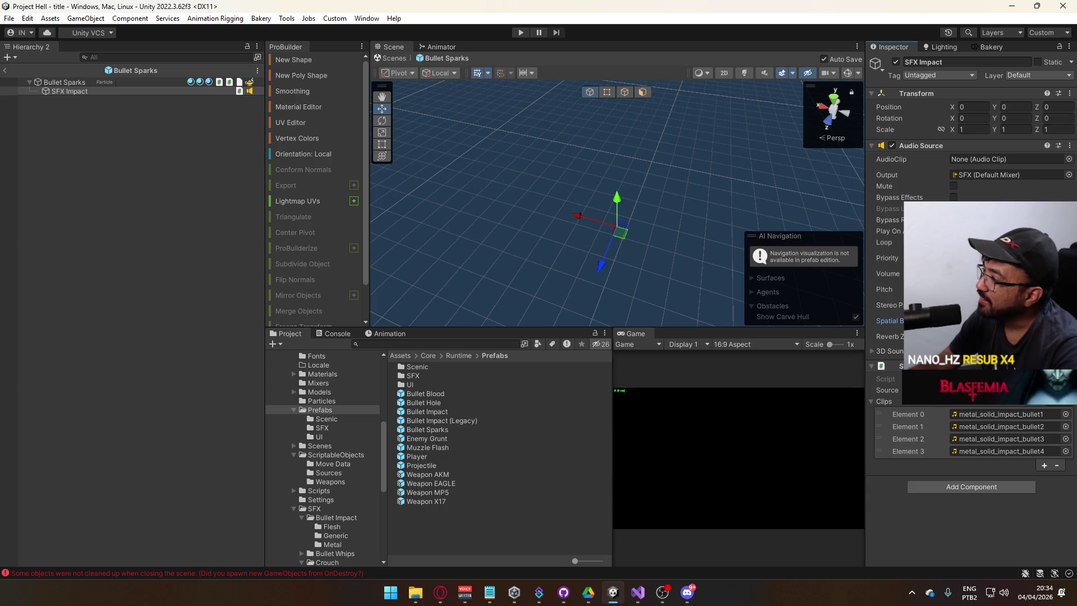
{"action": "double_click", "coordinate": [892, 366]}
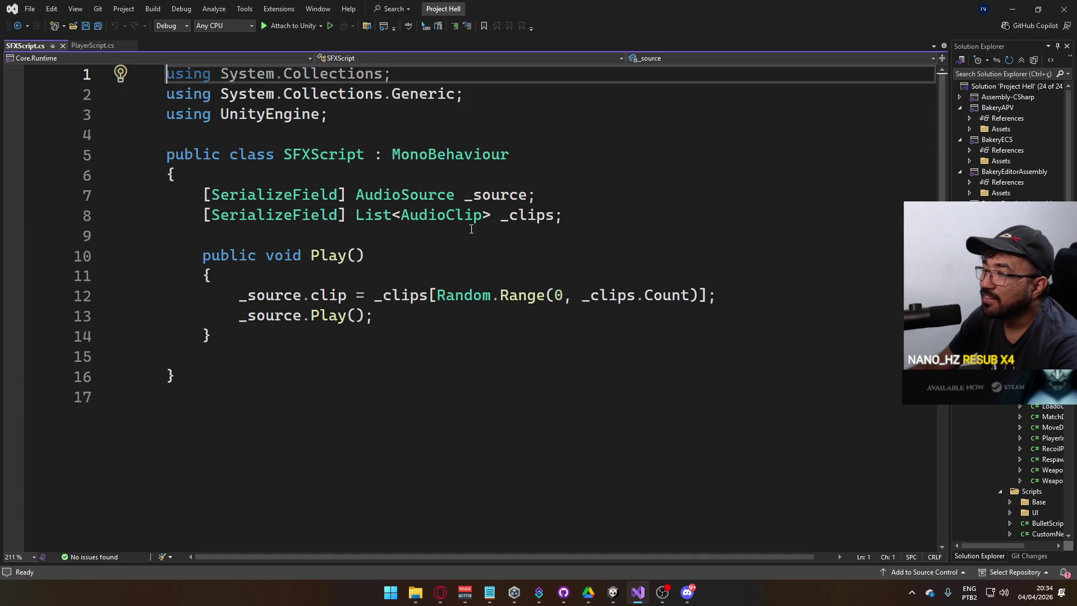
Step: Add a [SerializeField] bool field named _playOnStart above the _source field
{"action": "left_click", "coordinate": [471, 229]}
{"action": "key", "text": "Return"}
{"action": "key", "text": "Return"}
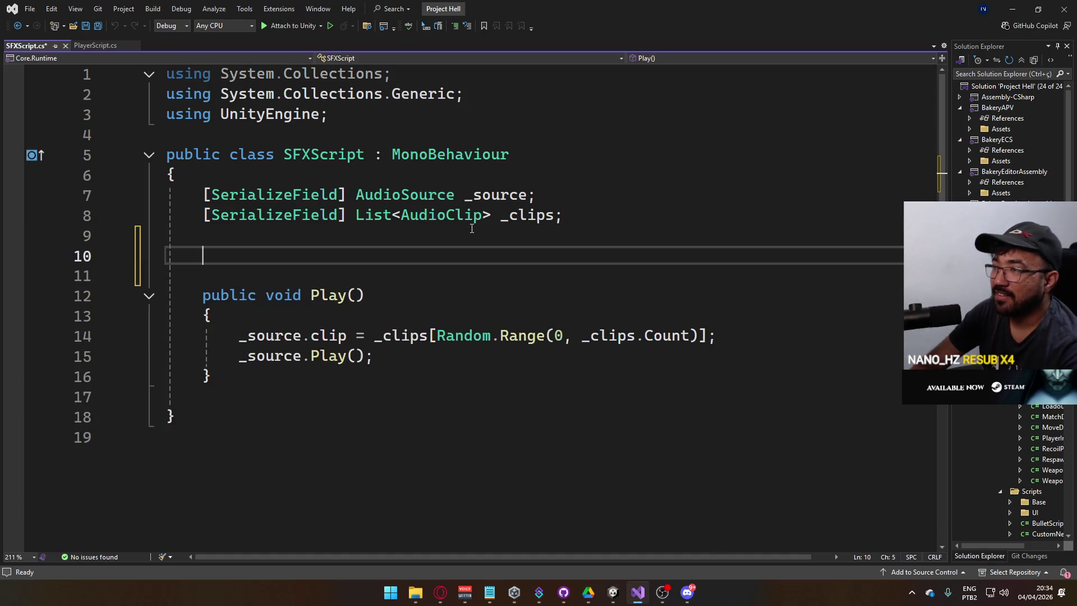
{"action": "left_click", "coordinate": [472, 229]}
{"action": "key", "text": "Up"}
{"action": "key", "text": "Up"}
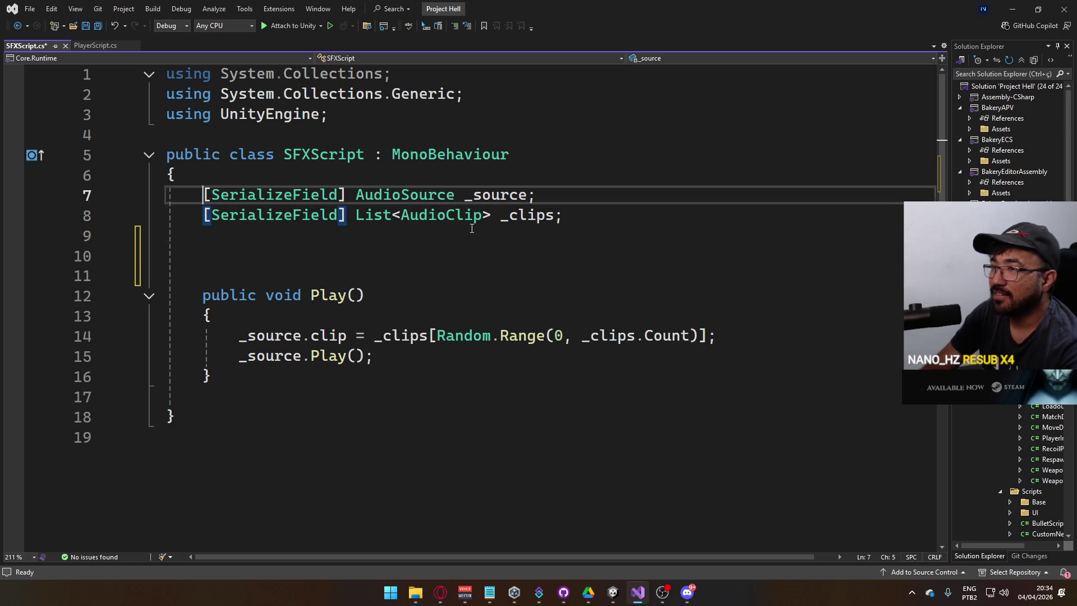
{"action": "key", "text": "ctrl+Return"}
{"action": "type", "text": "[SerializeField] "}
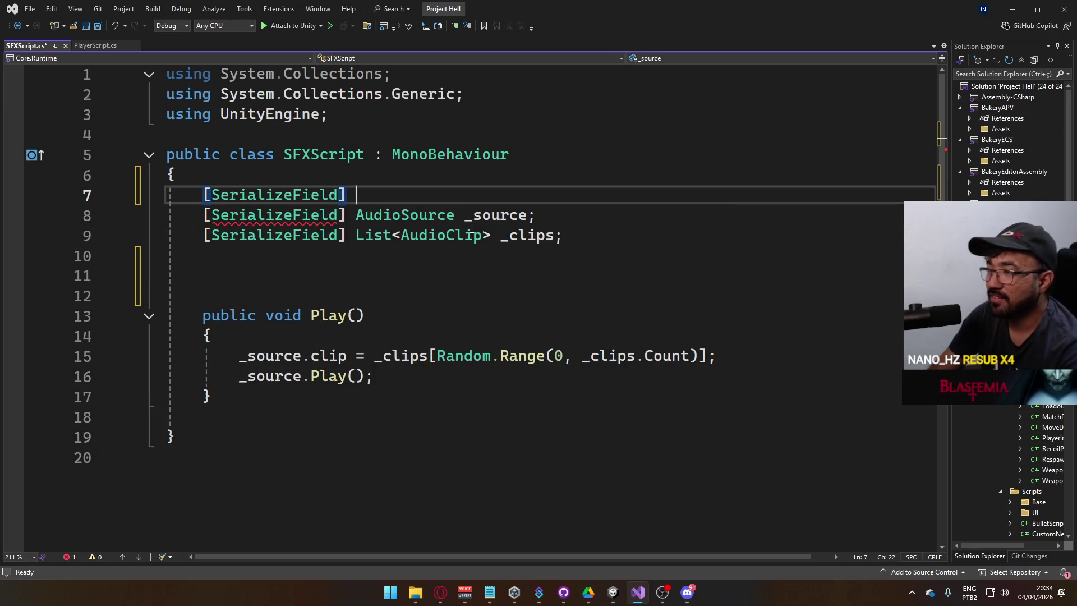
{"action": "type", "text": "bool "}
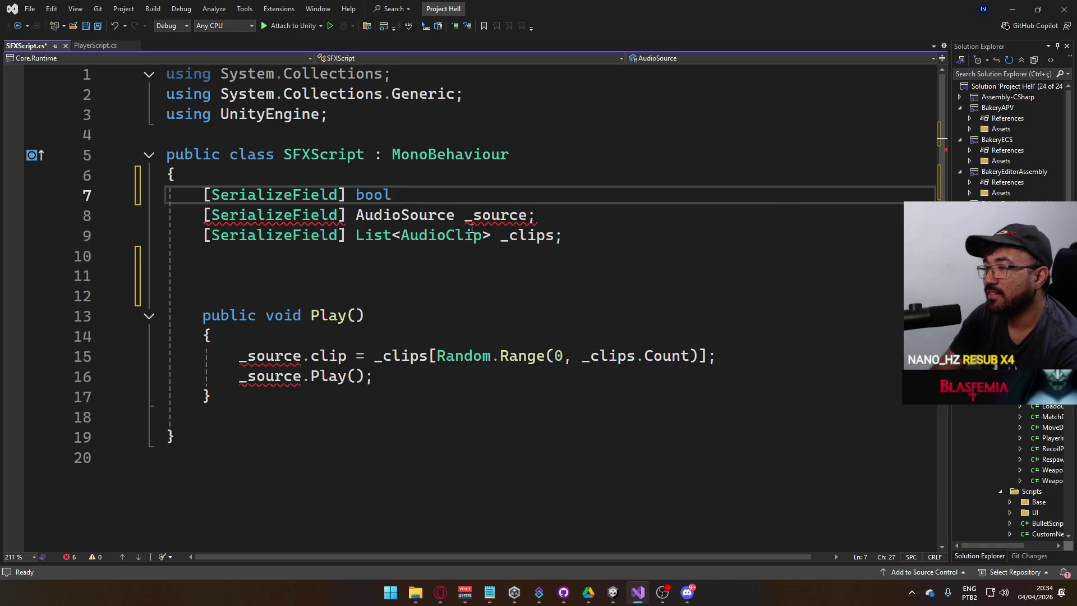
{"action": "type", "text": "PlayOnS"}
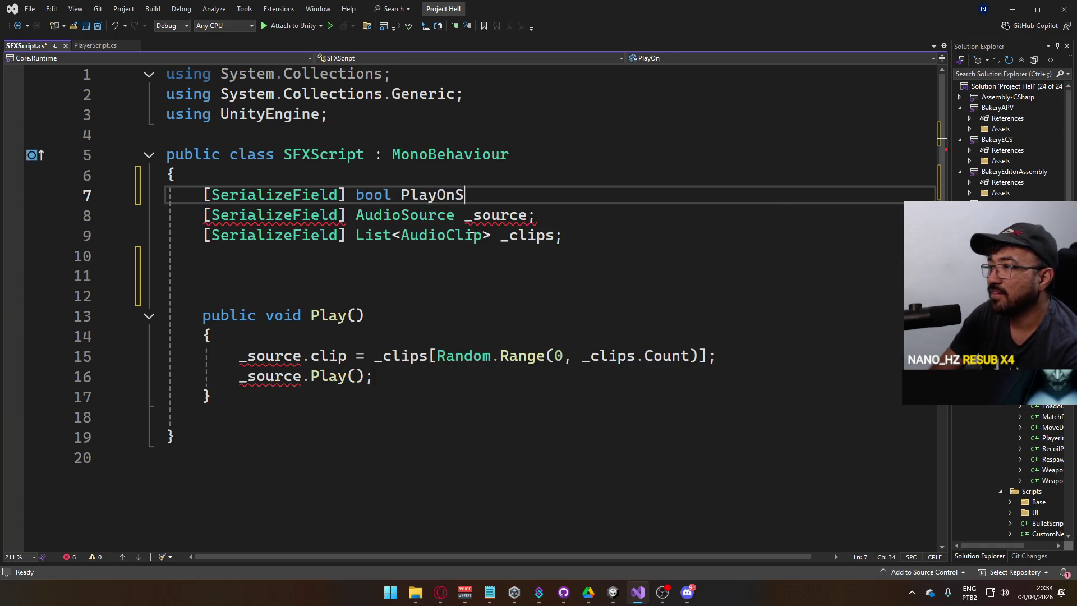
{"action": "type", "text": "tart;"}
{"action": "key", "text": "ctrl+s"}
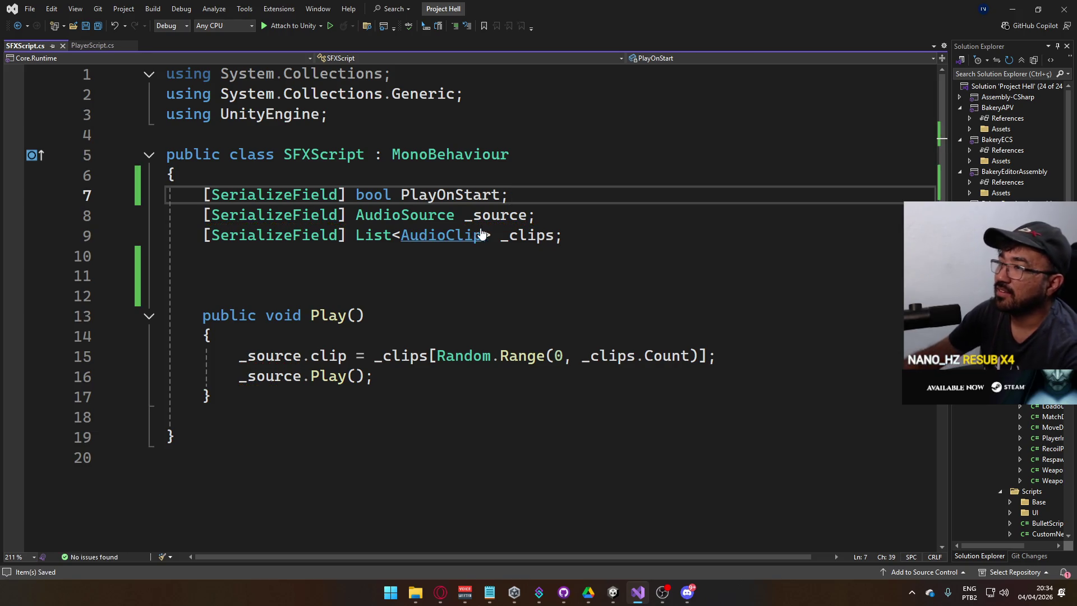
{"action": "key", "text": "ctrl+Left"}
{"action": "key", "text": "ctrl+Left"}
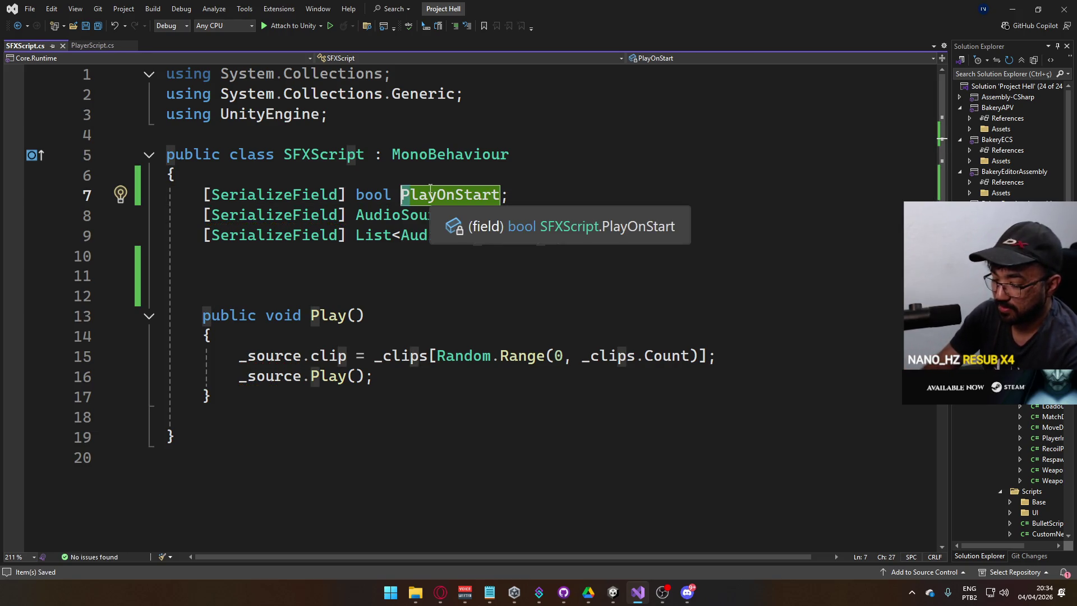
{"action": "key", "text": "Delete"}
{"action": "type", "text": "_p"}
Step: Add a void Start() method body below the fields
{"action": "left_click", "coordinate": [333, 280]}
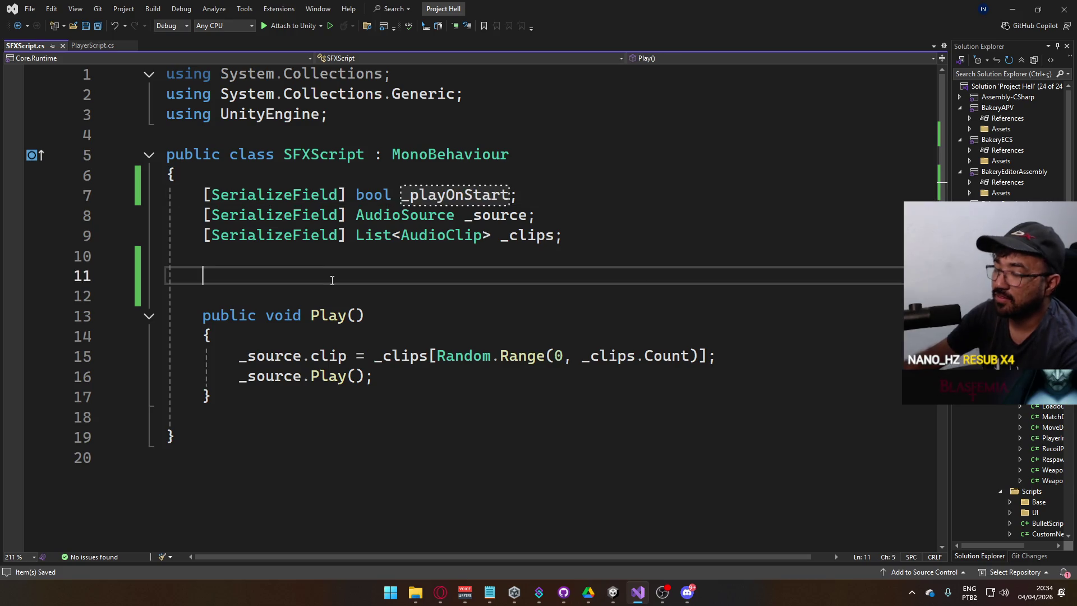
{"action": "type", "text": "void Start()"}
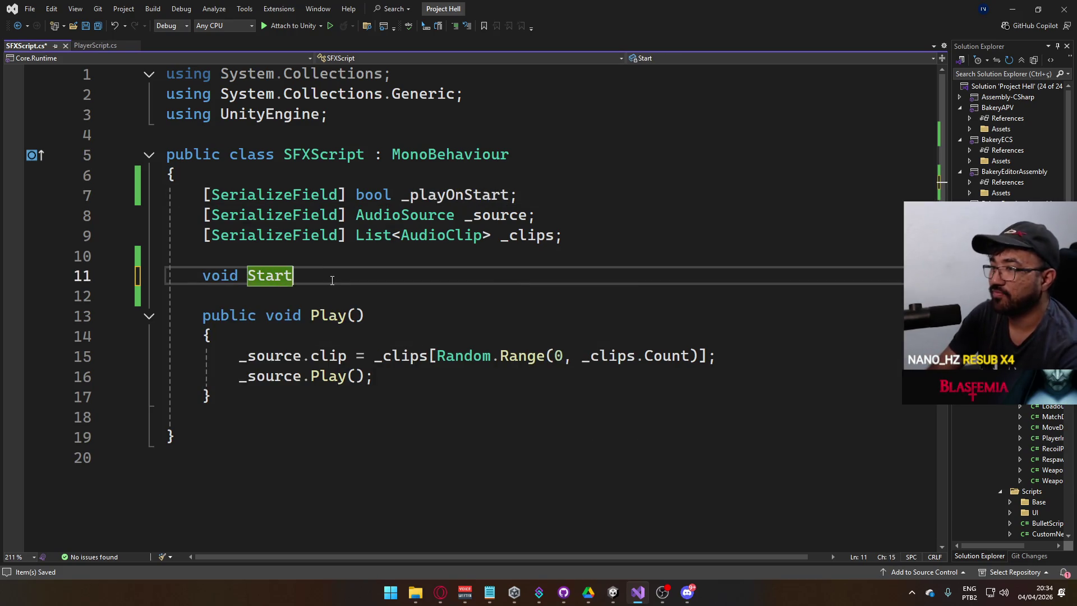
{"action": "key", "text": "Return"}
{"action": "type", "text": "{"}
{"action": "key", "text": "Return"}
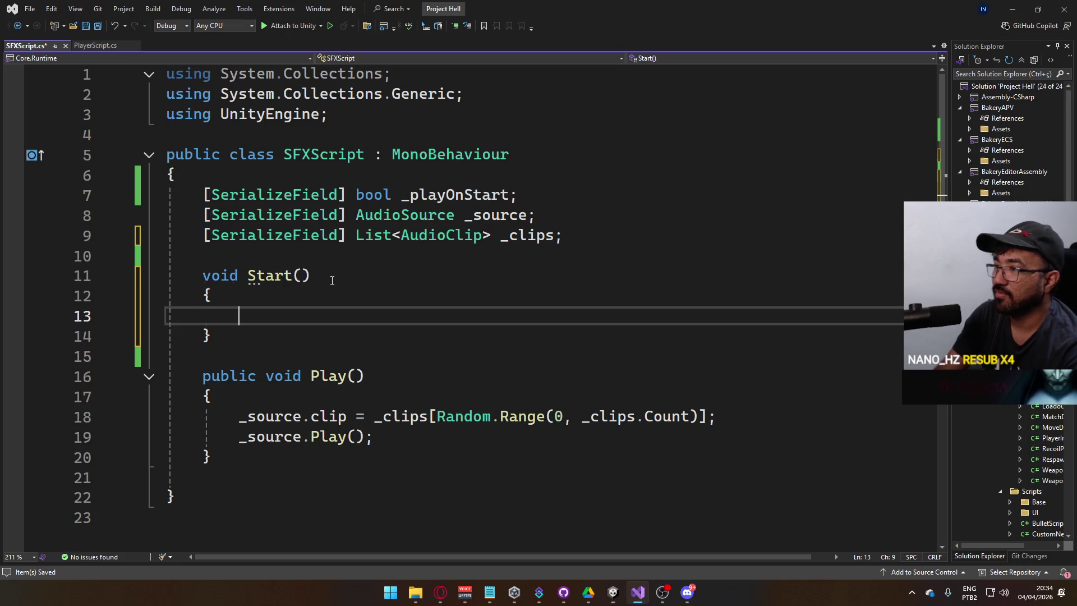
{"action": "type", "text": "_pl"}
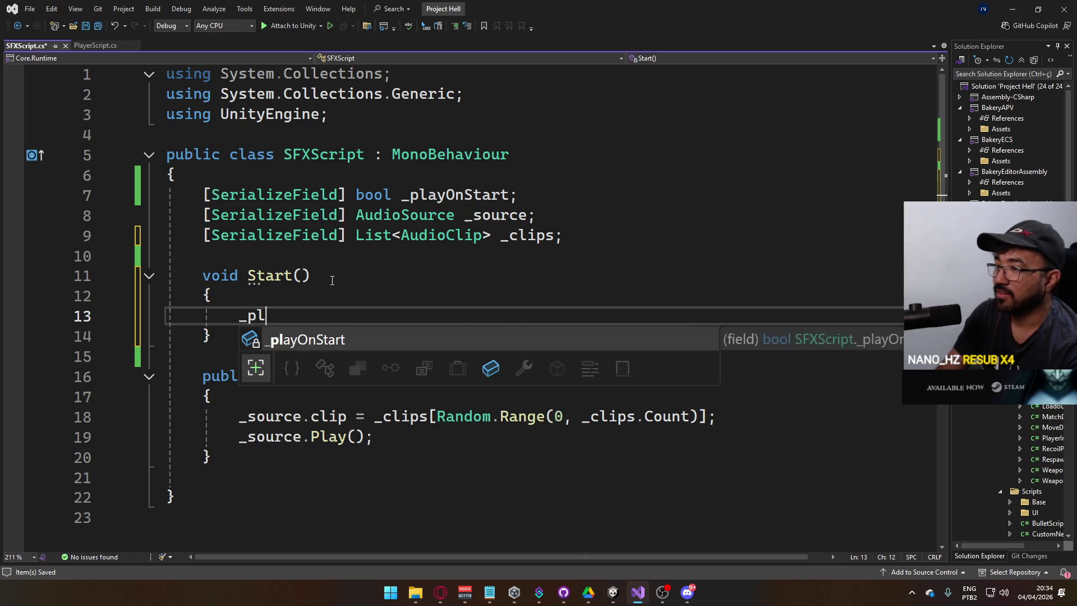
{"action": "key", "text": "Tab"}
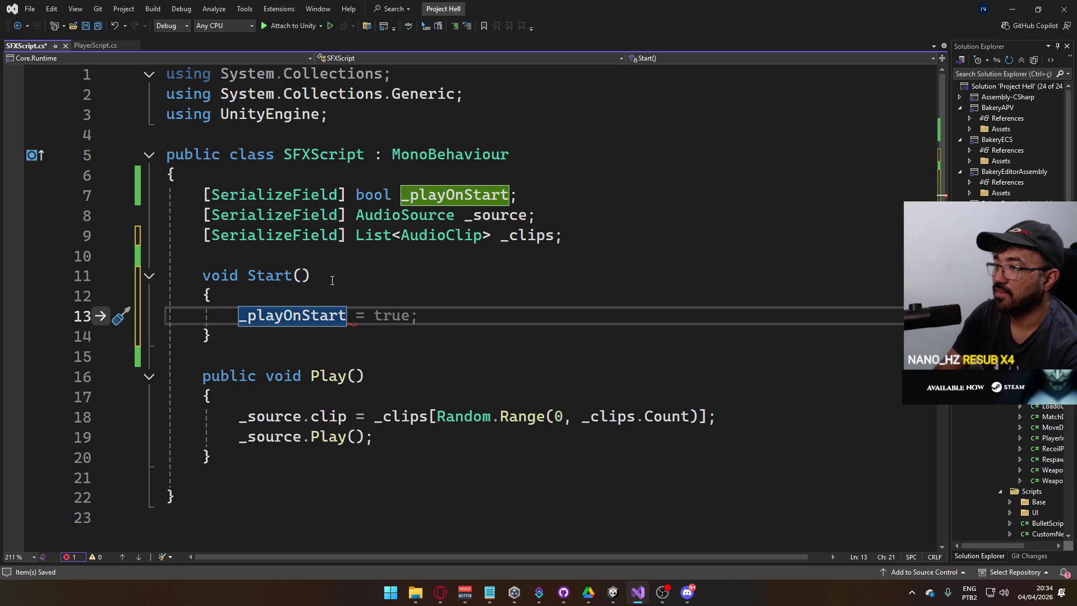
{"action": "key", "text": "BackSpace"}
Step: Fill Start() with 'if (_playOnStart == false) return;' and 'Play();', then save
{"action": "key", "text": "Up"}
{"action": "key", "text": "Return"}
{"action": "type", "text": "if ("}
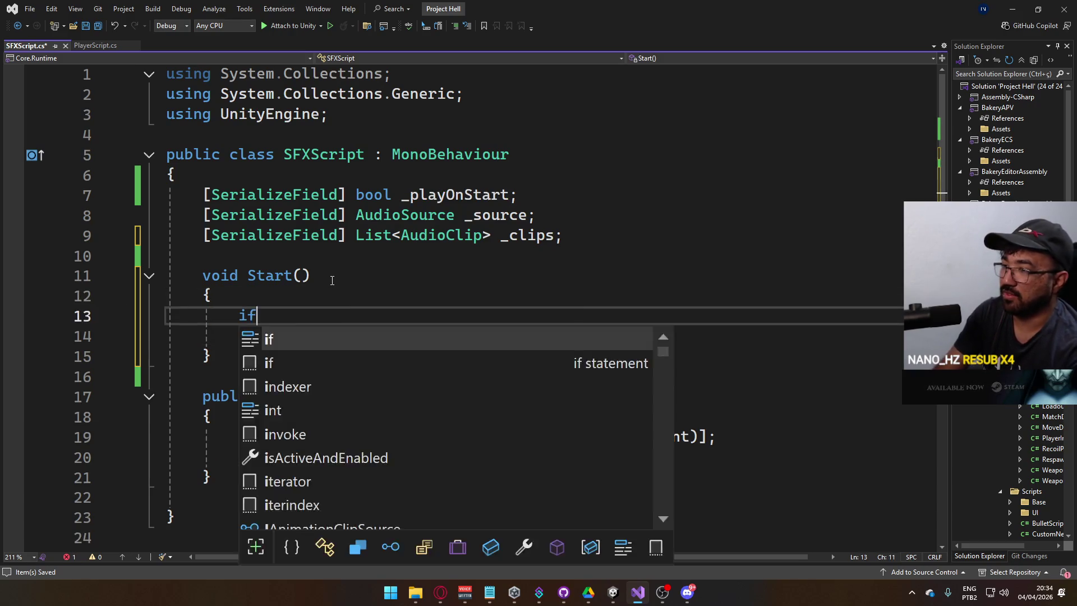
{"action": "key", "text": "Delete"}
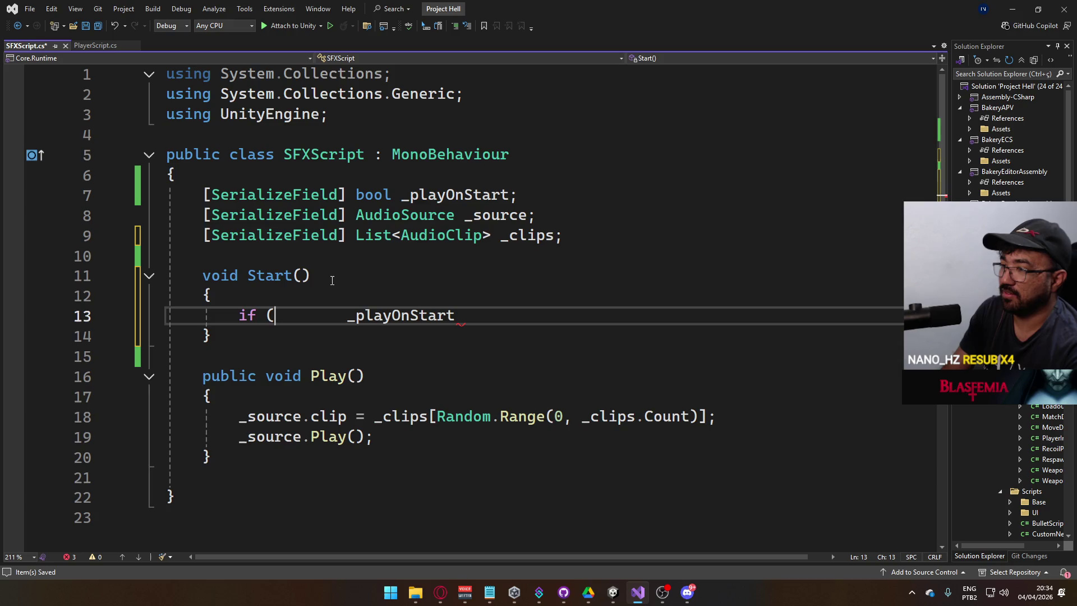
{"action": "key", "text": "ctrl+shift+Right"}
{"action": "key", "text": "Delete"}
{"action": "key", "text": "End"}
{"action": "type", "text": "== "}
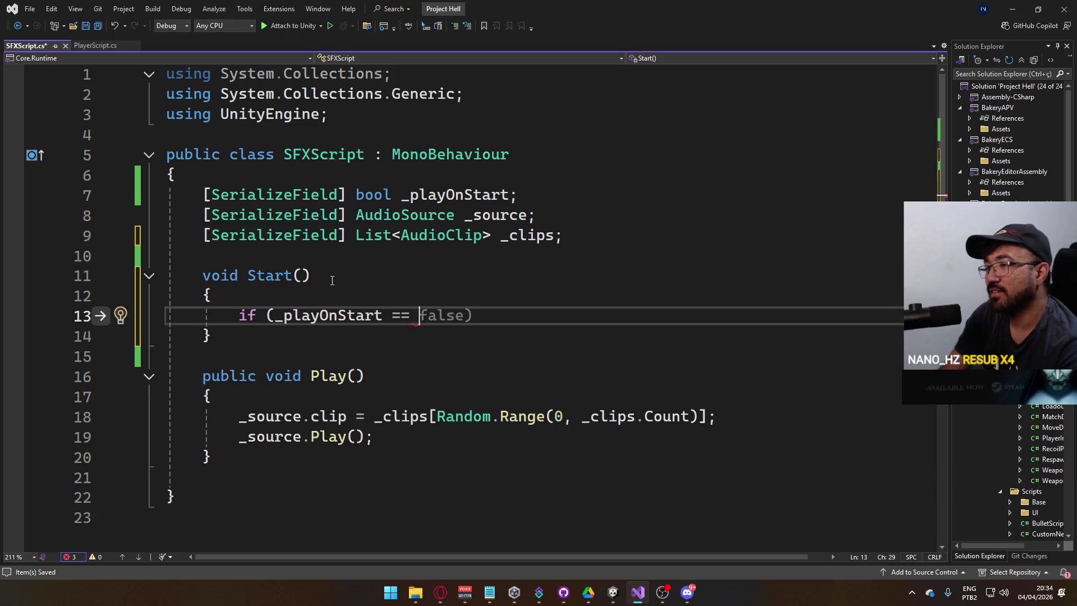
{"action": "type", "text": "false) return;"}
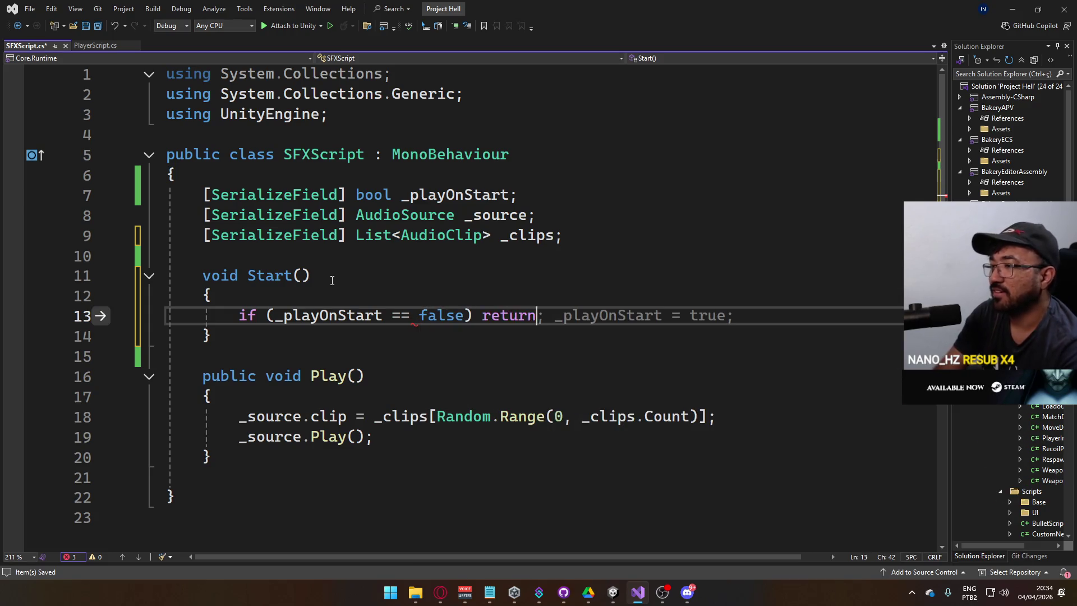
{"action": "key", "text": "Return"}
{"action": "key", "text": "Return"}
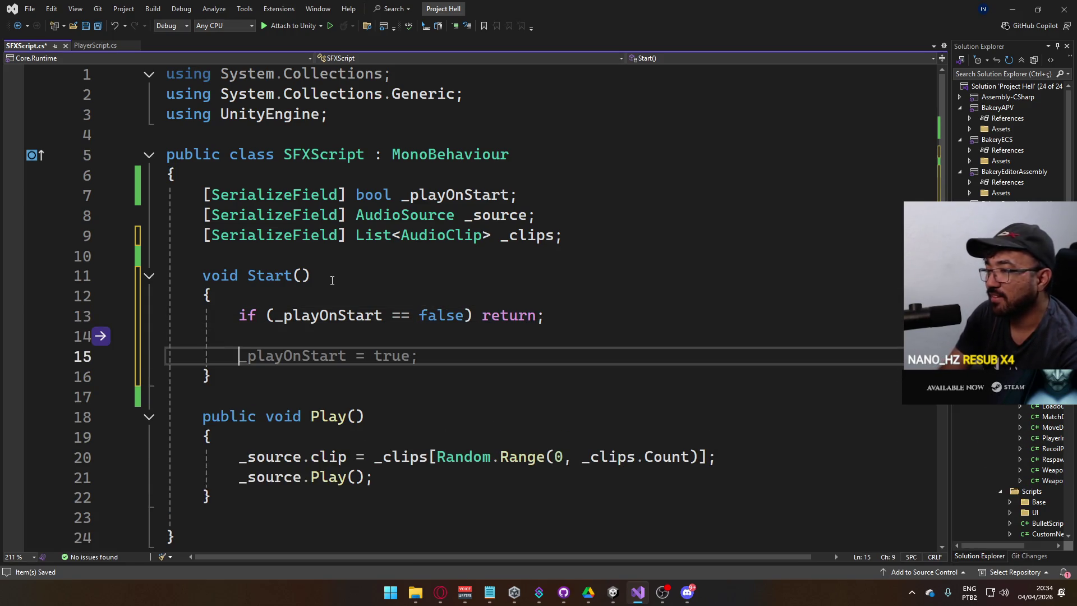
{"action": "type", "text": "Play();"}
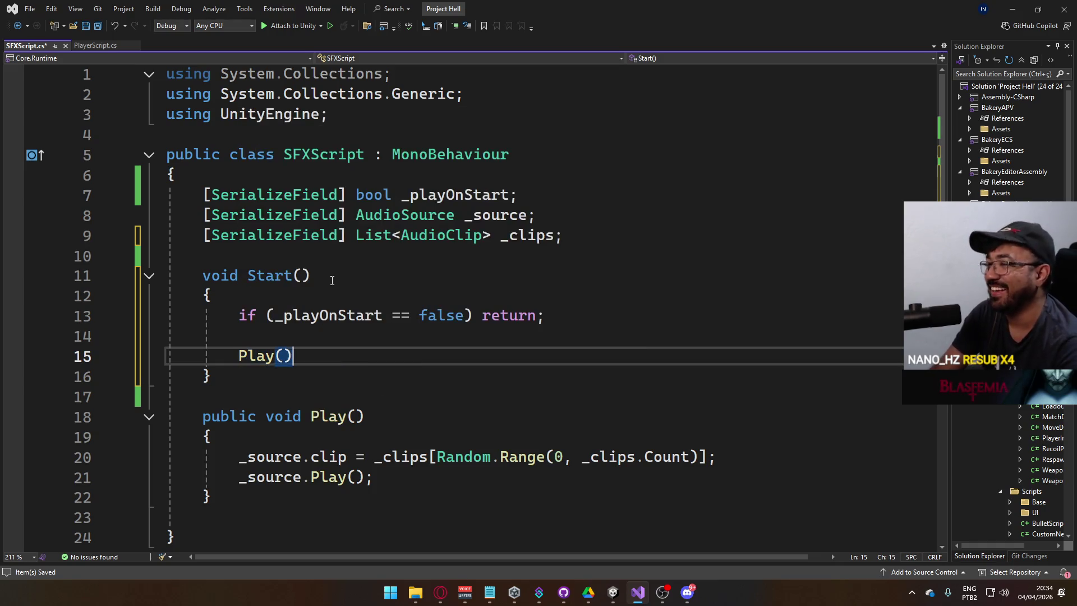
{"action": "key", "text": "ctrl+s"}
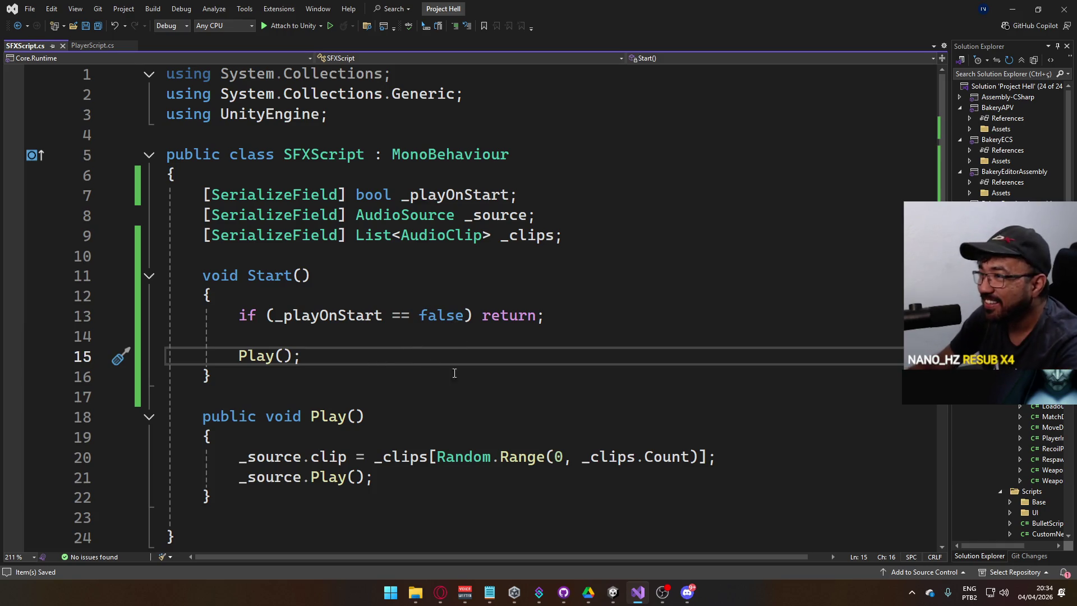
{"action": "mouse_move", "coordinate": [616, 588]}
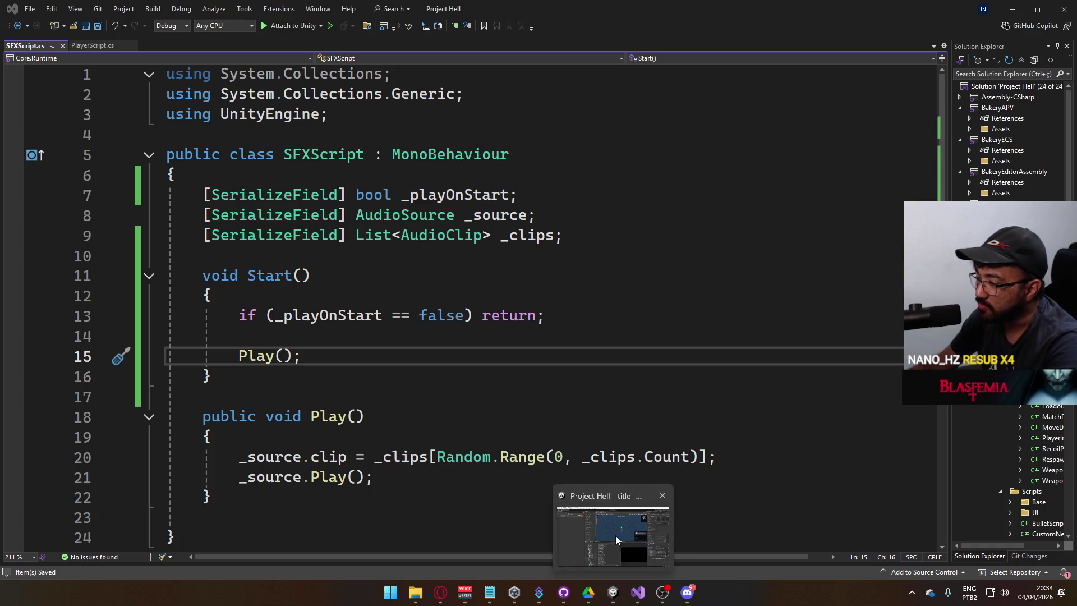
Step: Back in Unity, clear the old errors from the Console
{"action": "left_click", "coordinate": [615, 535]}
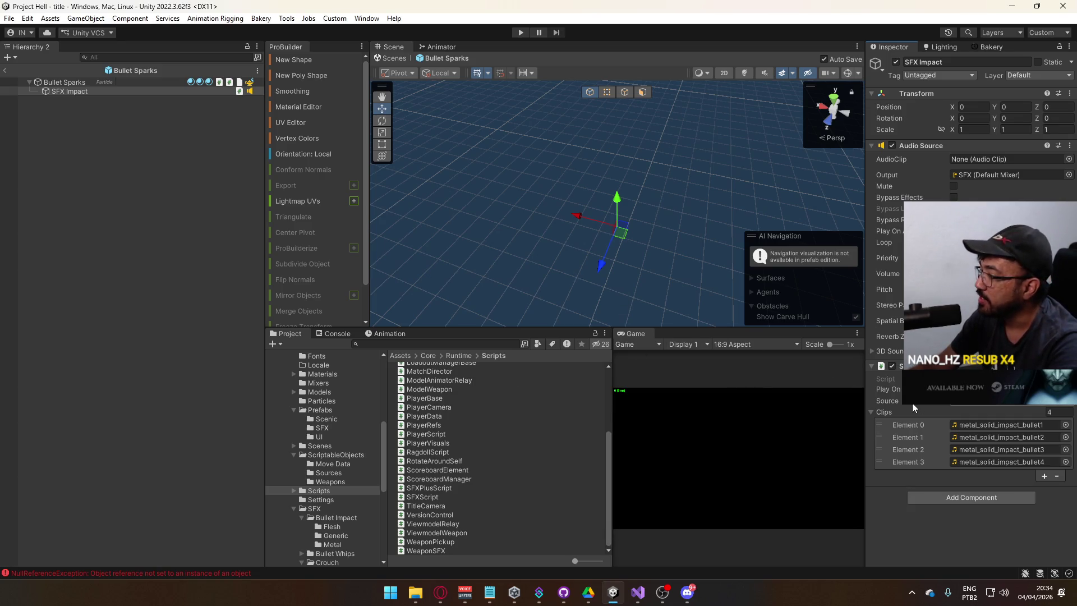
{"action": "left_click", "coordinate": [336, 335]}
{"action": "left_click", "coordinate": [277, 344]}
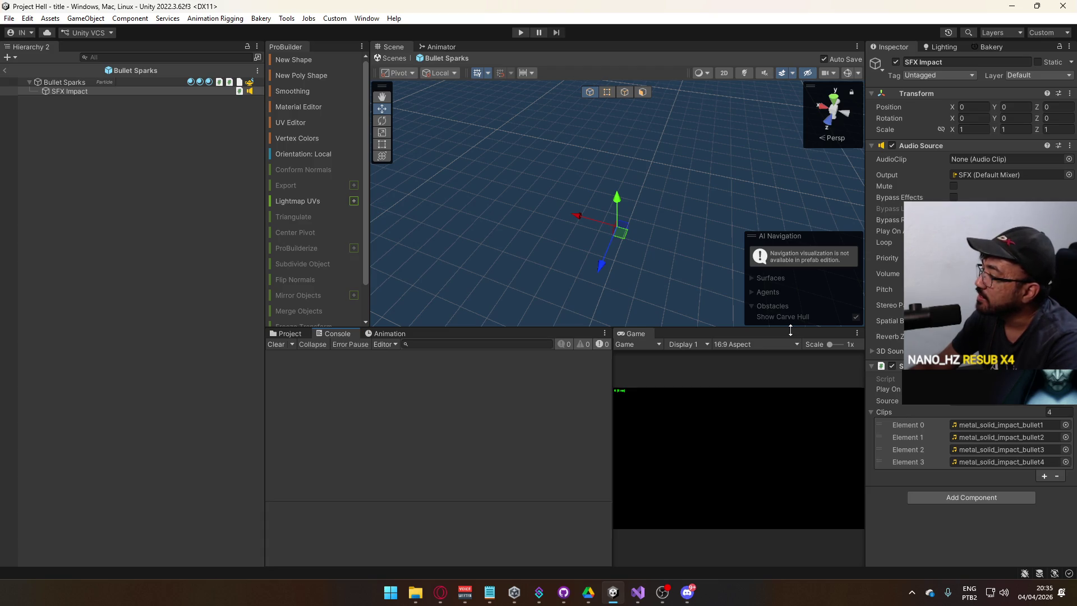
Step: Check Bullet Sparks and its SFX Impact play-on-start option, then exit prefab mode
{"action": "left_click", "coordinate": [74, 85]}
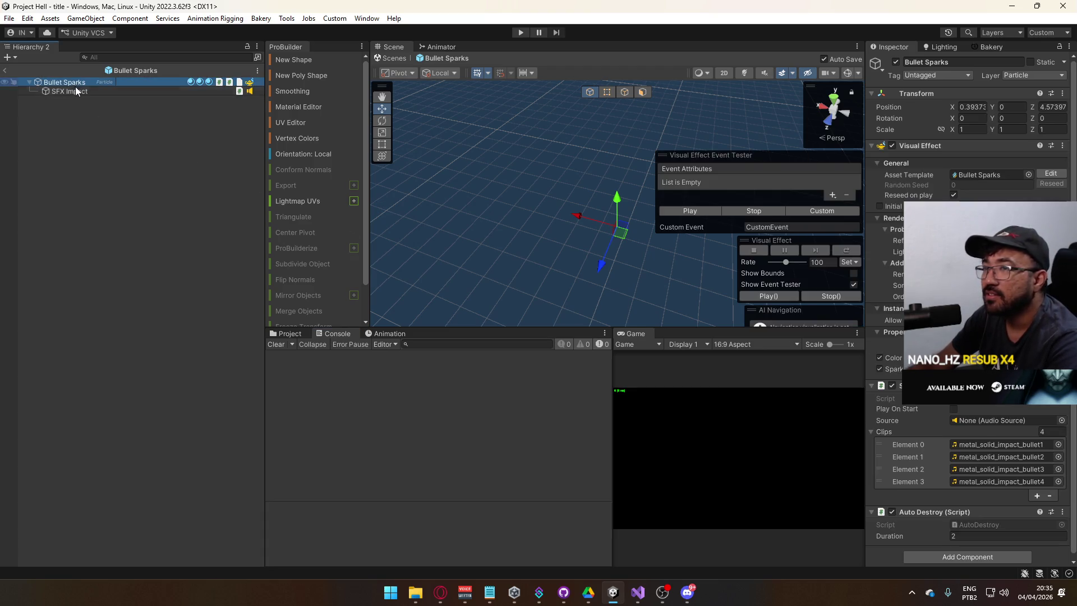
{"action": "left_click", "coordinate": [74, 90]}
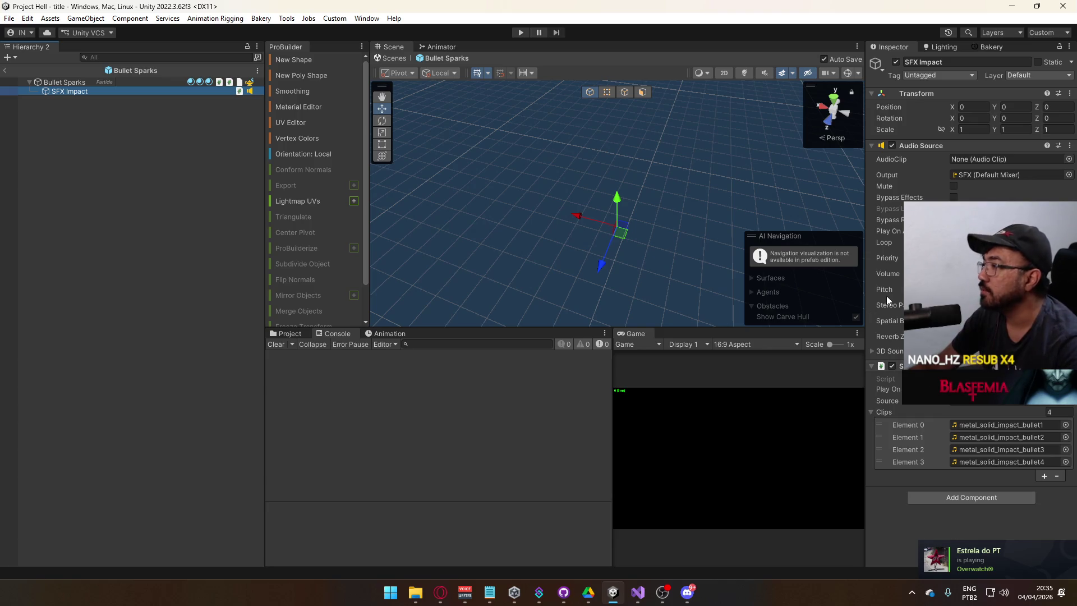
{"action": "left_click", "coordinate": [889, 389]}
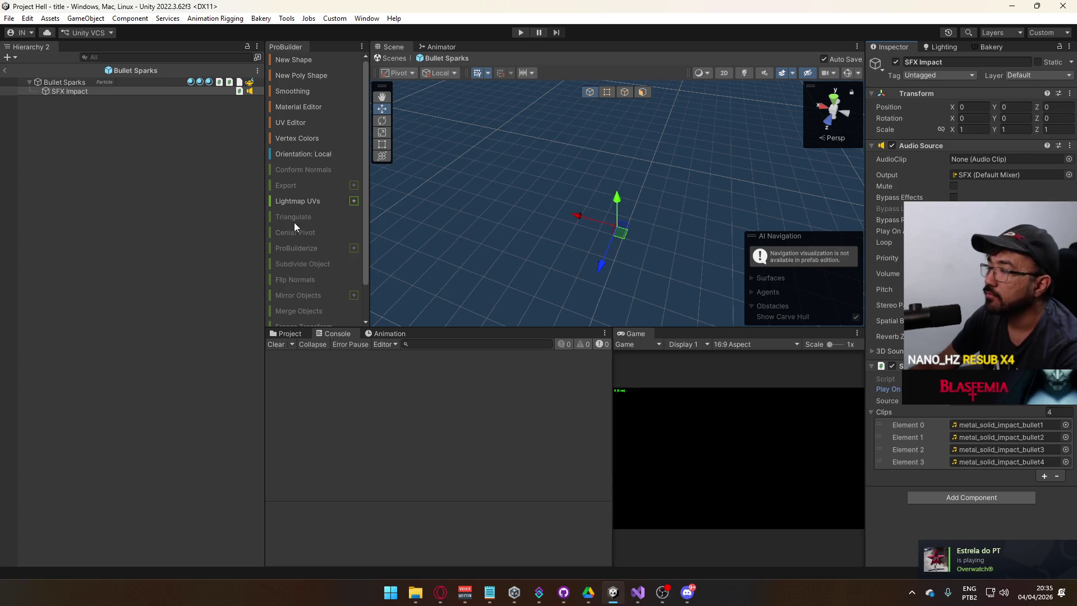
{"action": "left_click", "coordinate": [4, 72]}
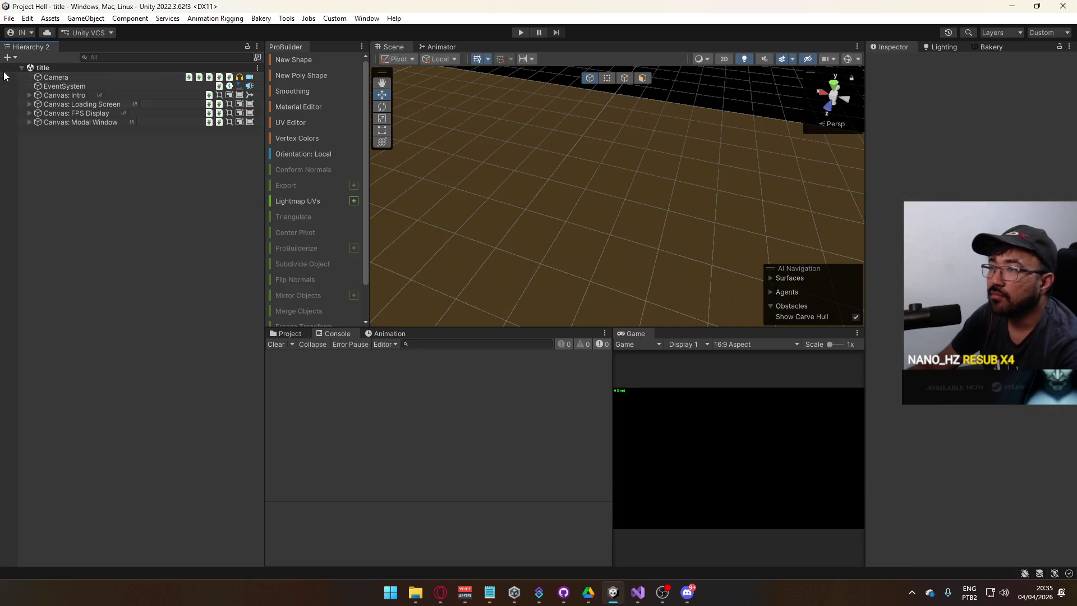
Step: Inspect Bullet Impact, Bullet Impact (Legacy), Bullet Hole and Bullet Sparks with its AutoDestroy Duration 2
{"action": "left_click", "coordinate": [290, 333]}
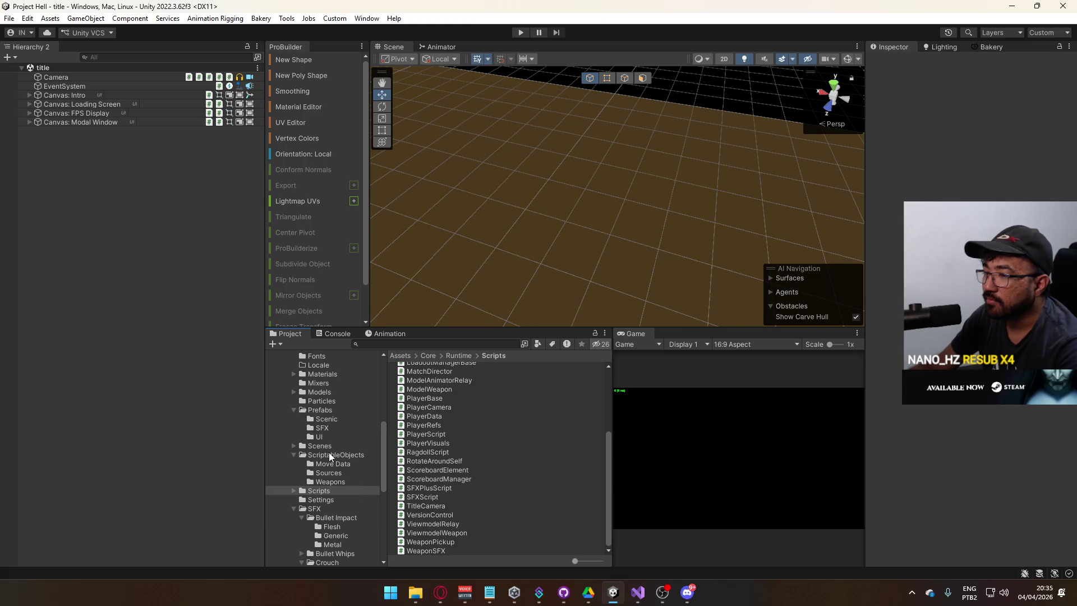
{"action": "left_click", "coordinate": [329, 411]}
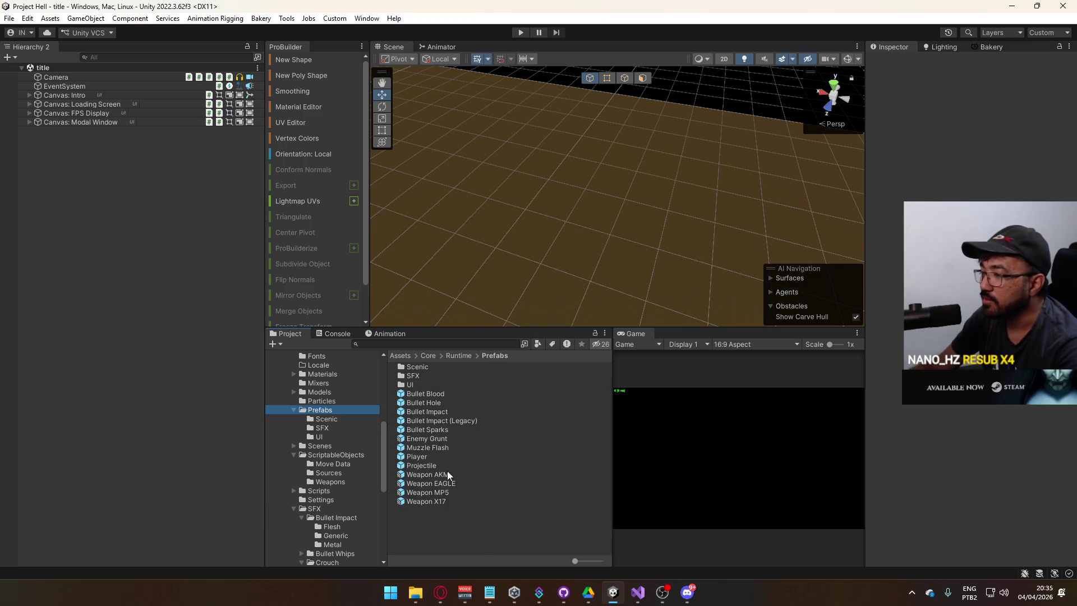
{"action": "left_click", "coordinate": [422, 412]}
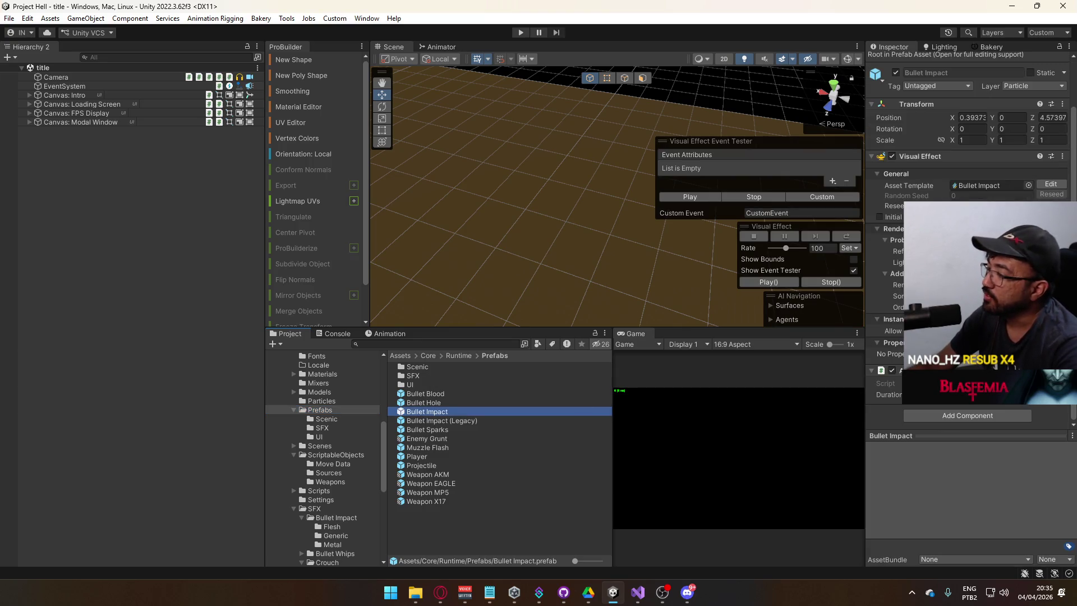
{"action": "left_click", "coordinate": [463, 421]}
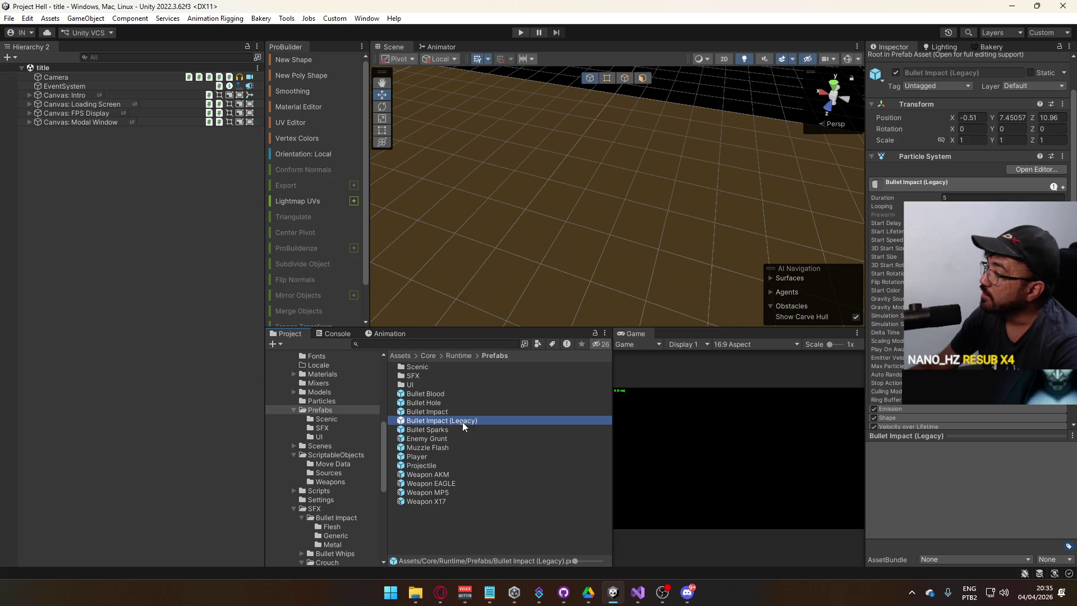
{"action": "scroll", "coordinate": [968, 242], "scroll_direction": "down", "scroll_amount": 5}
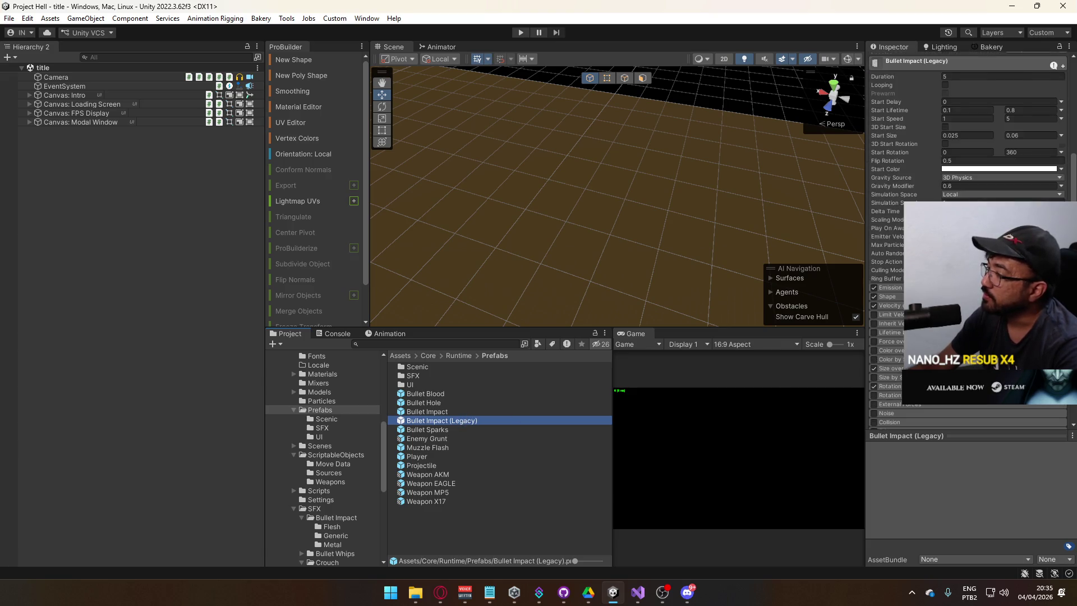
{"action": "left_click", "coordinate": [443, 404]}
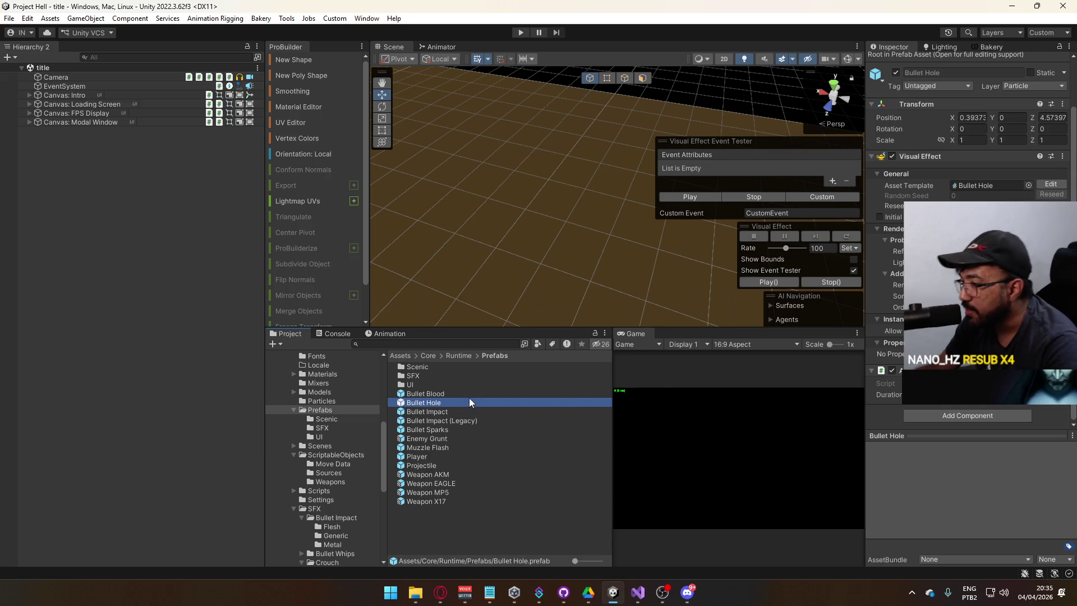
{"action": "left_click", "coordinate": [446, 431]}
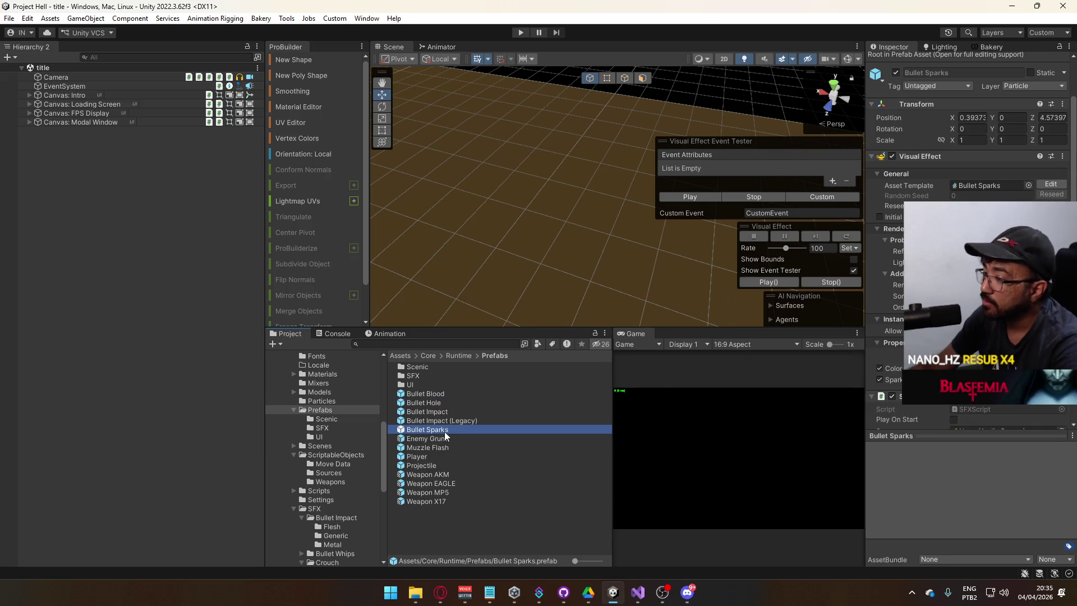
{"action": "scroll", "coordinate": [888, 357], "scroll_direction": "down", "scroll_amount": 3}
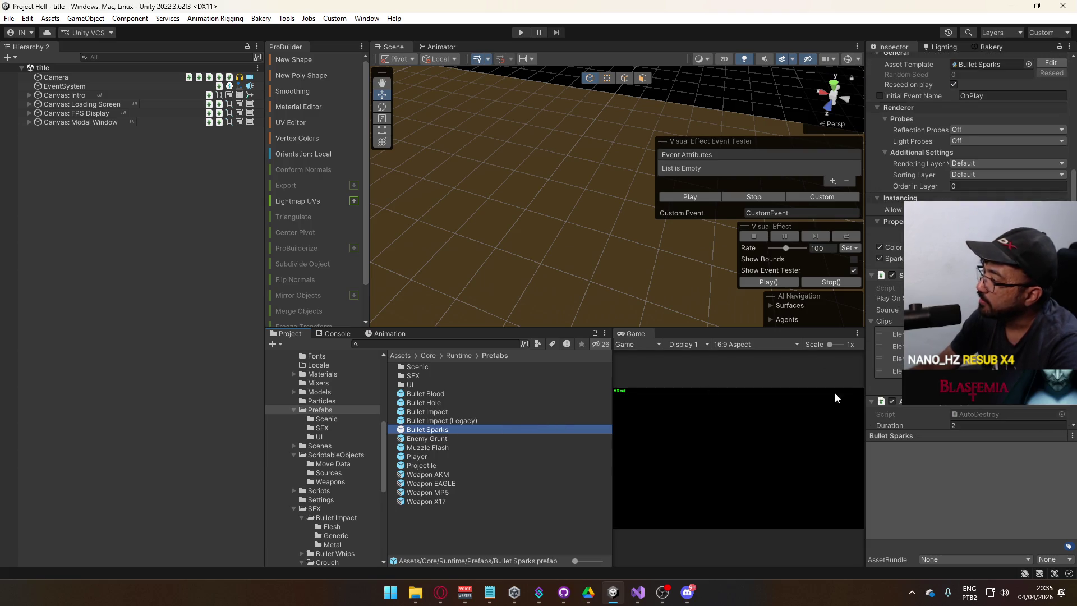
Step: Remove the SFXScript component from the Bullet Sparks root, keeping clips on SFX Impact
{"action": "double_click", "coordinate": [431, 429]}
{"action": "left_click", "coordinate": [79, 91]}
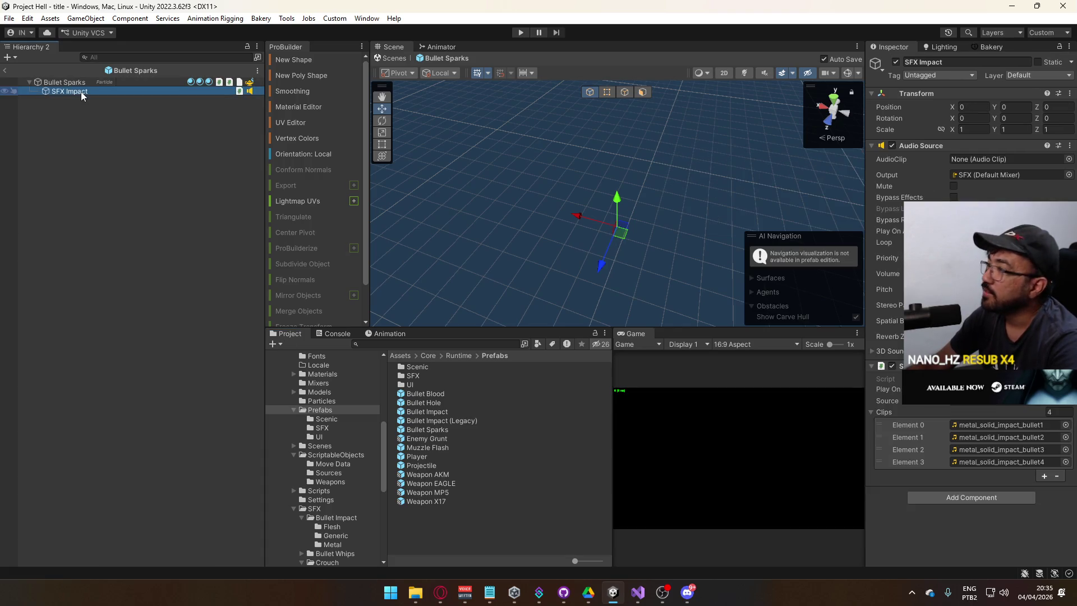
{"action": "left_click", "coordinate": [64, 83]}
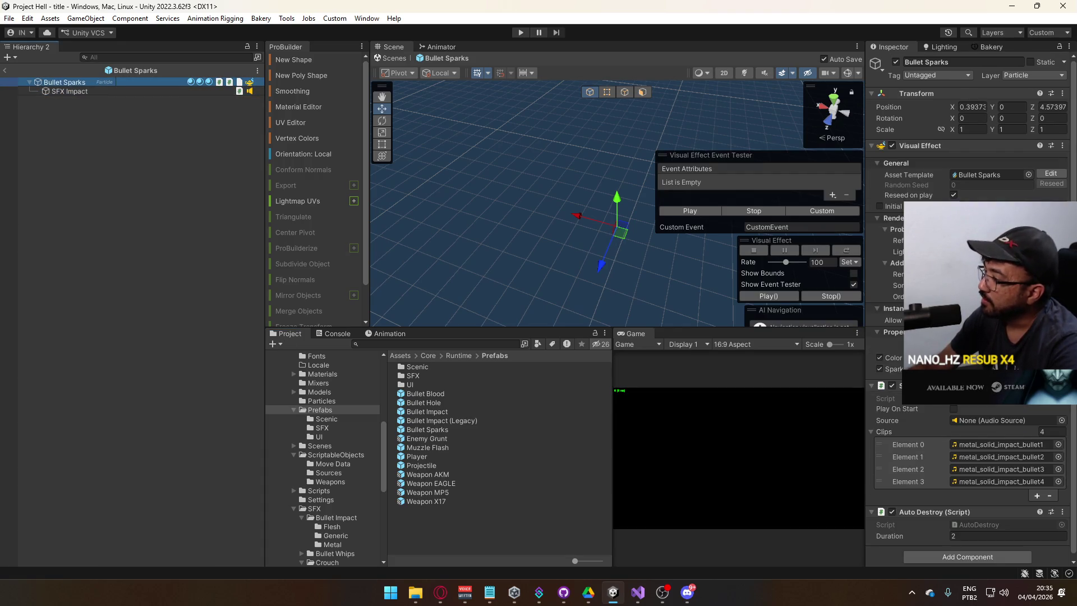
{"action": "right_click", "coordinate": [928, 387]}
{"action": "left_click", "coordinate": [976, 433]}
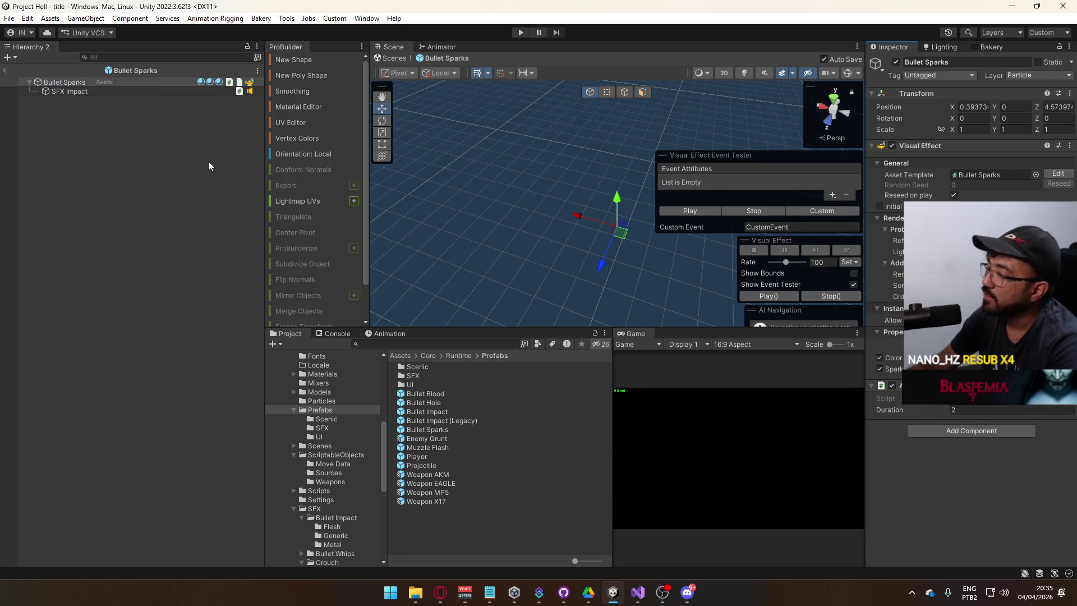
{"action": "left_click", "coordinate": [90, 92]}
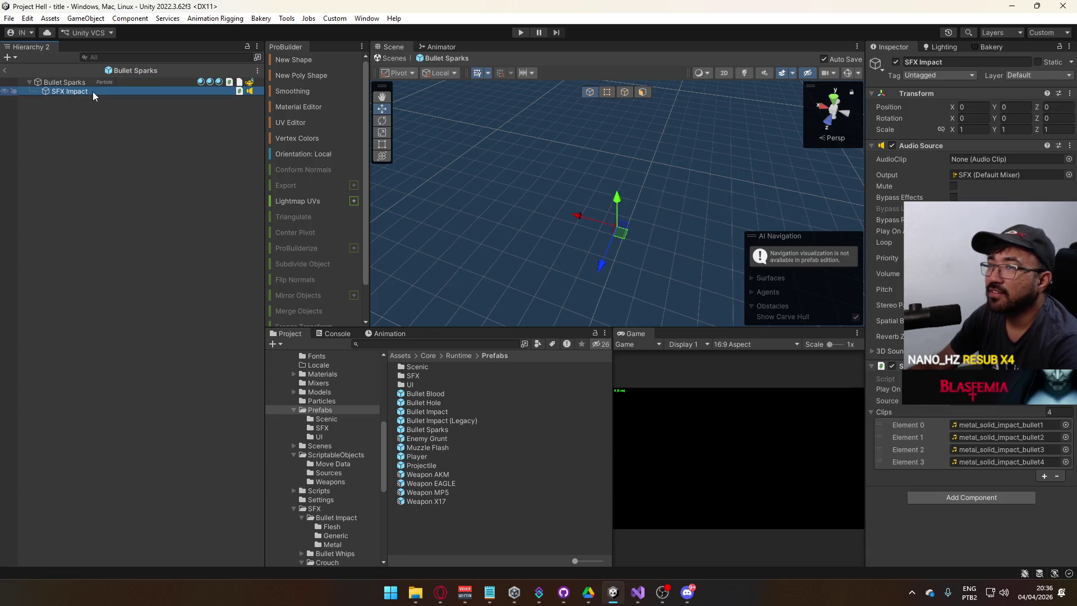
Step: Open the Bullet Impact (Legacy) prefab and paste SFX Impact as a child of its root
{"action": "left_click", "coordinate": [440, 411]}
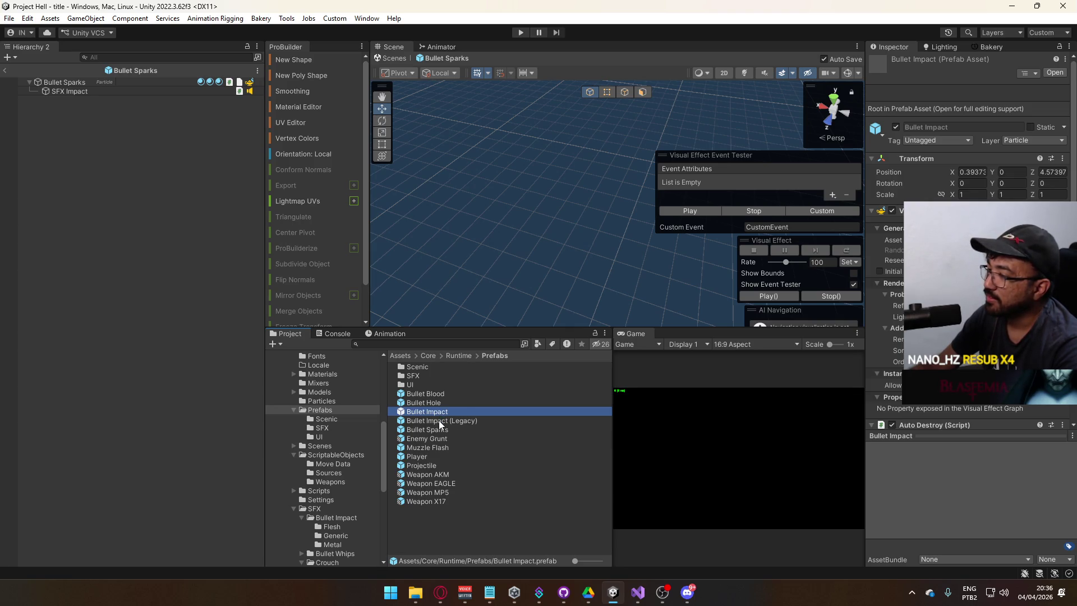
{"action": "left_click", "coordinate": [440, 422]}
{"action": "double_click", "coordinate": [439, 419]}
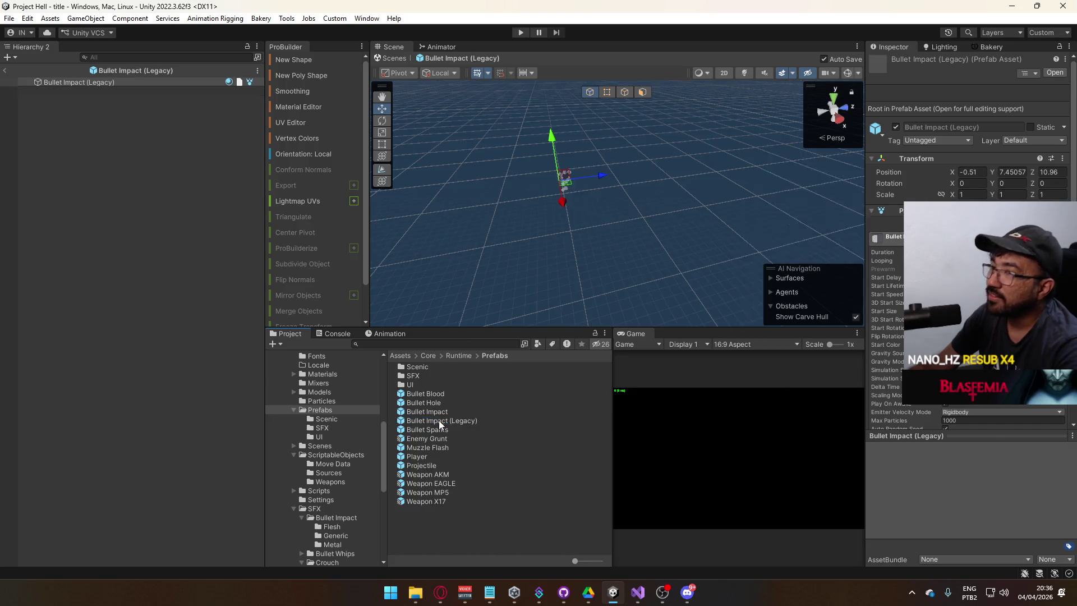
{"action": "right_click", "coordinate": [91, 82]}
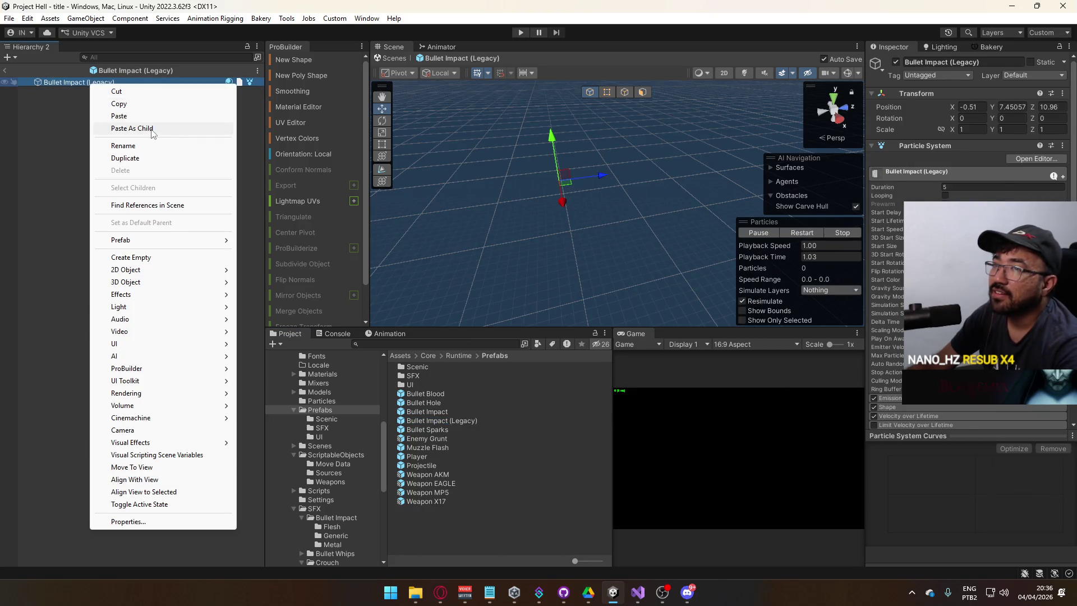
{"action": "left_click", "coordinate": [149, 128]}
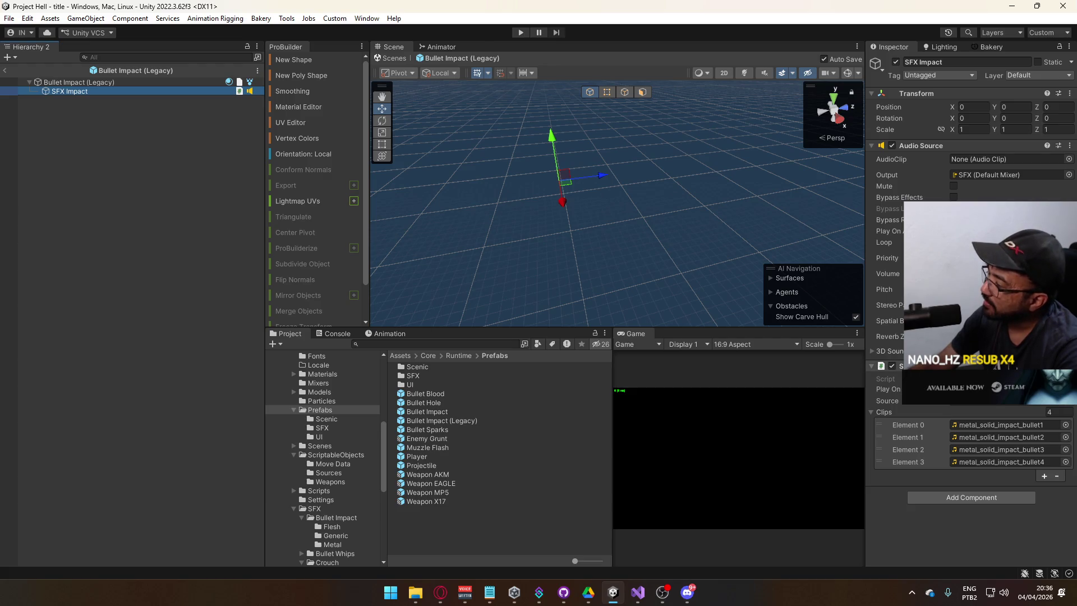
Step: Replace the first SFX Impact clip (Element 0) with concrete_impact_bullet1
{"action": "left_click", "coordinate": [1065, 425]}
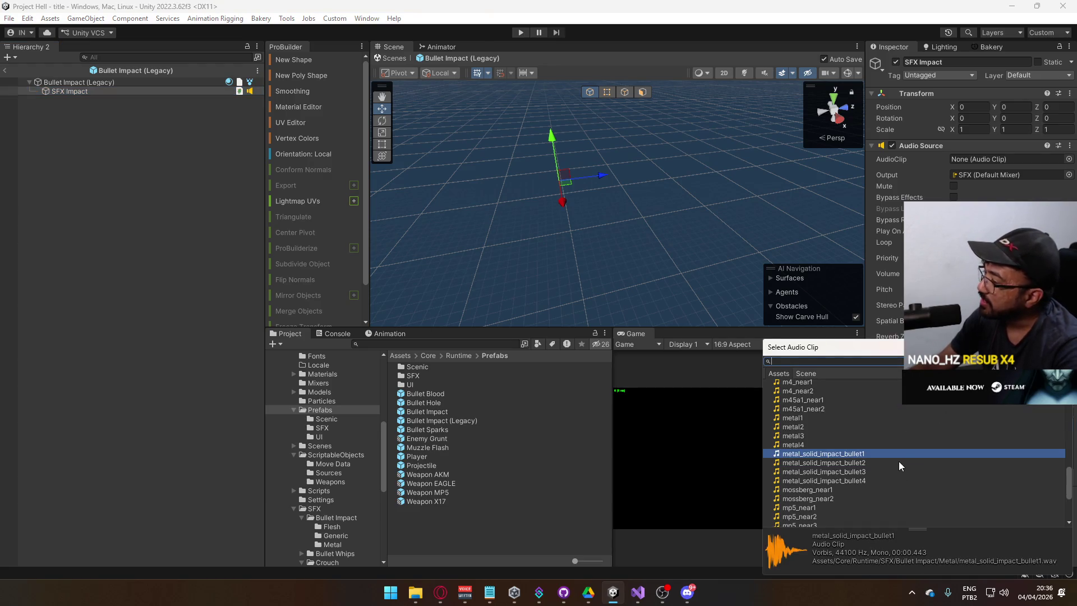
{"action": "scroll", "coordinate": [909, 456], "scroll_direction": "down", "scroll_amount": 5}
{"action": "scroll", "coordinate": [910, 457], "scroll_direction": "up", "scroll_amount": 6}
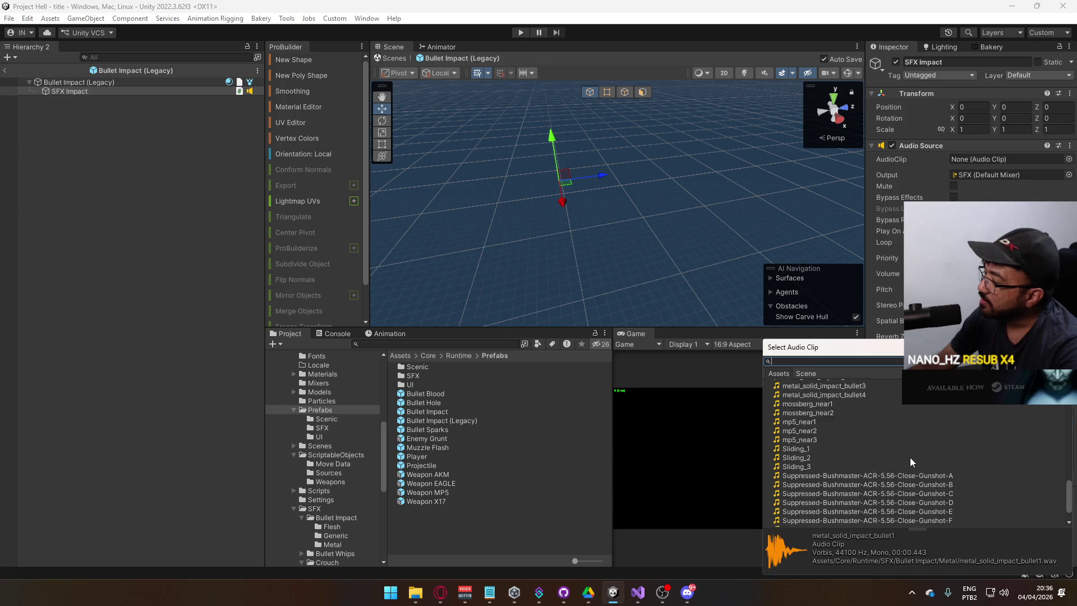
{"action": "scroll", "coordinate": [916, 460], "scroll_direction": "up", "scroll_amount": 3}
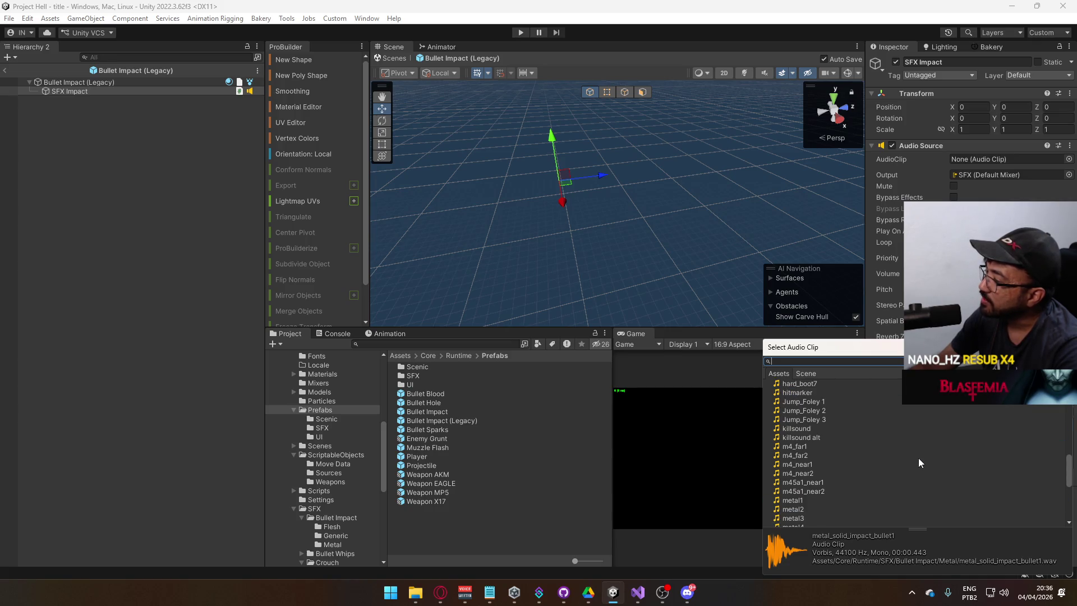
{"action": "scroll", "coordinate": [918, 458], "scroll_direction": "up", "scroll_amount": 3}
{"action": "scroll", "coordinate": [919, 459], "scroll_direction": "up", "scroll_amount": 3}
{"action": "scroll", "coordinate": [918, 458], "scroll_direction": "up", "scroll_amount": 3}
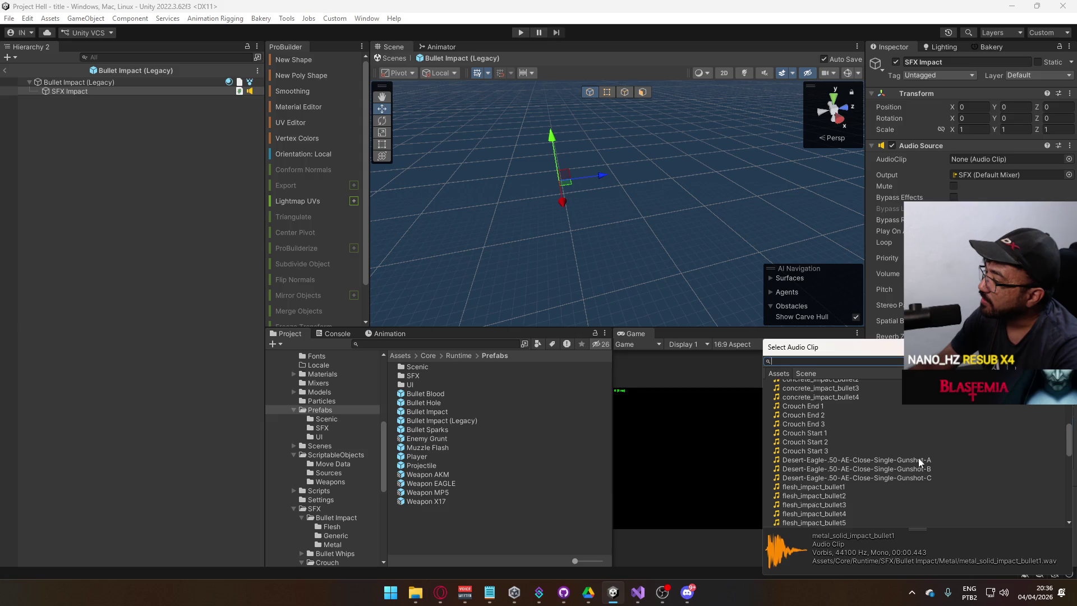
{"action": "scroll", "coordinate": [918, 458], "scroll_direction": "up", "scroll_amount": 3}
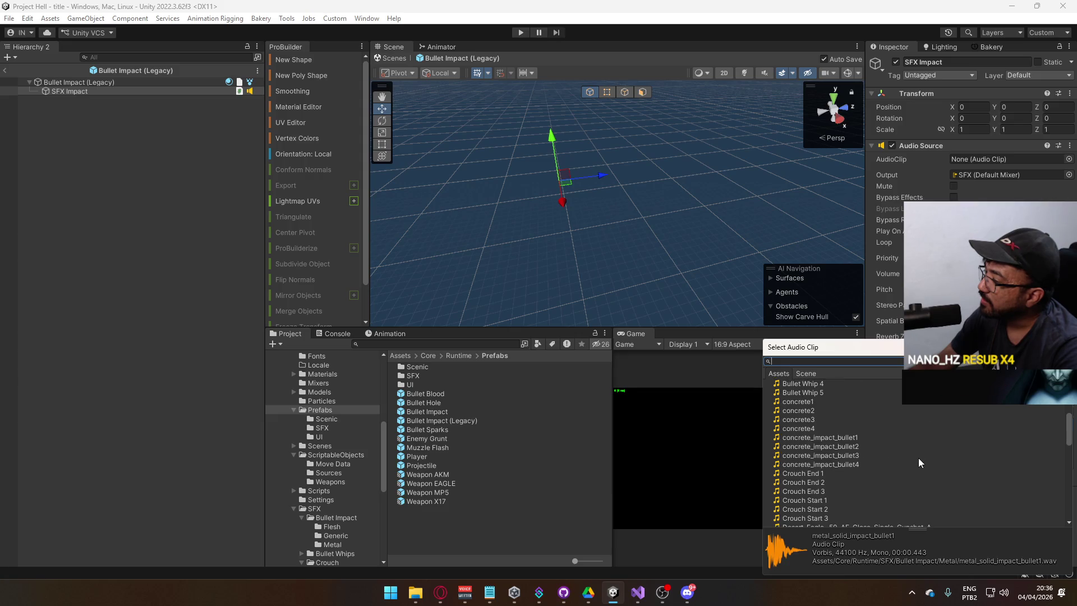
{"action": "double_click", "coordinate": [841, 436]}
Step: Locate concrete_impact_bullet1 in the project files and play a preview of it
{"action": "left_click", "coordinate": [960, 426]}
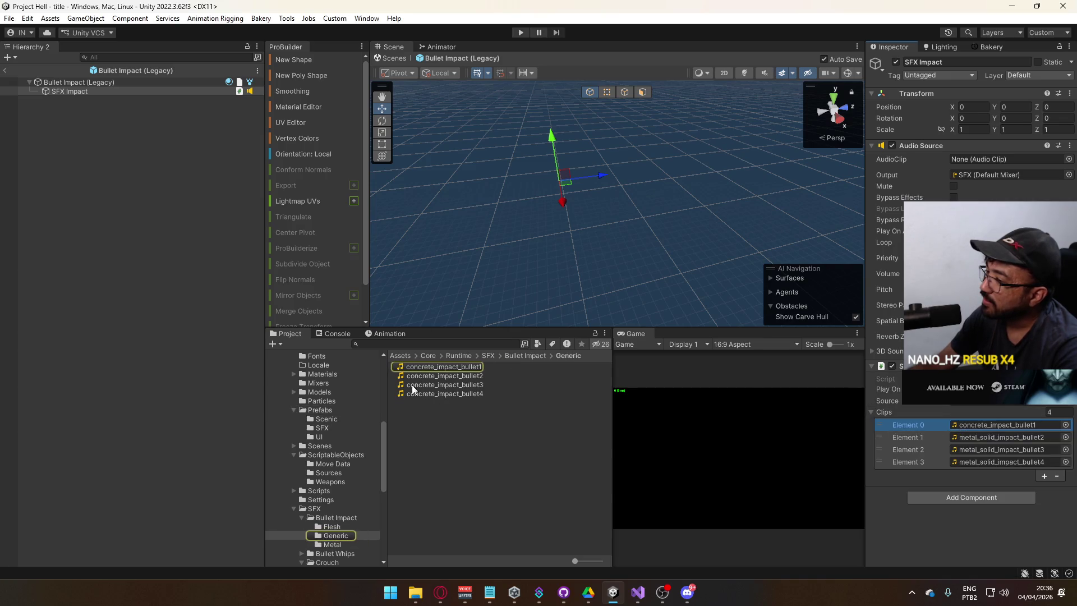
{"action": "left_click", "coordinate": [446, 367]}
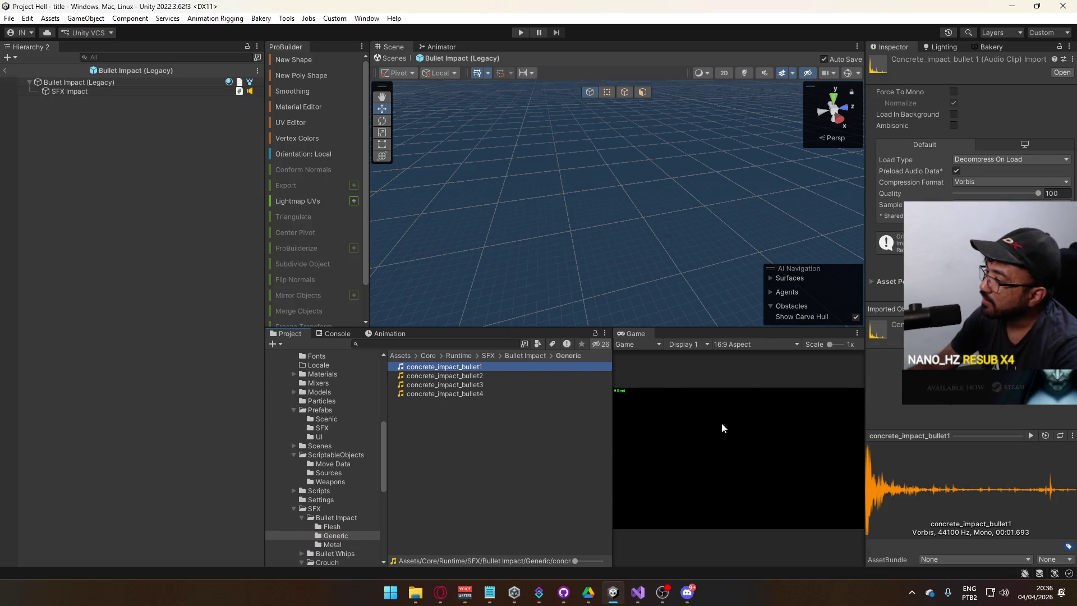
{"action": "left_click", "coordinate": [1035, 436]}
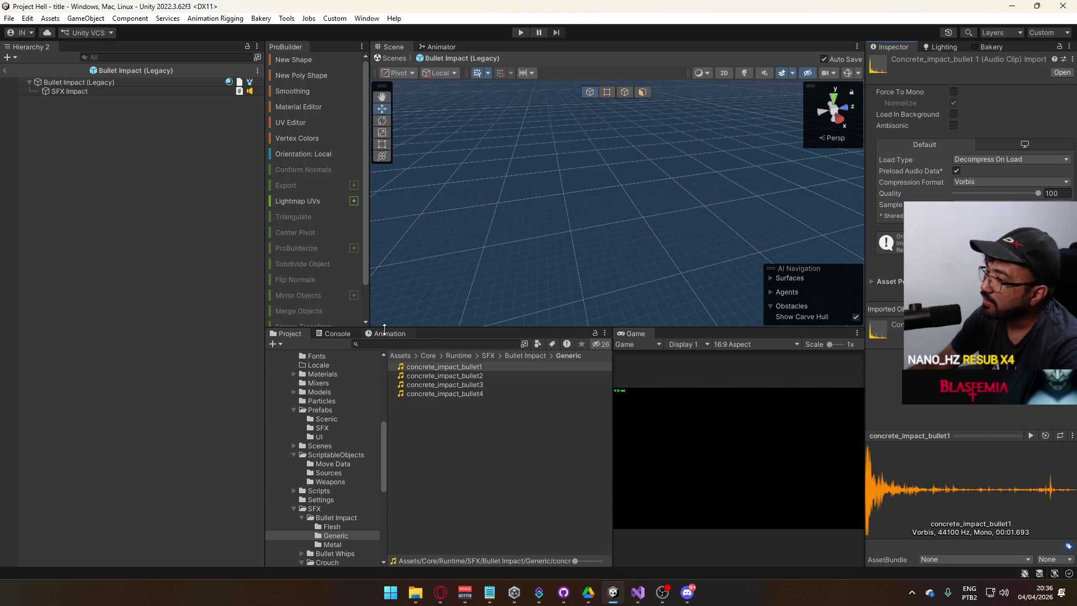
{"action": "left_click", "coordinate": [92, 91]}
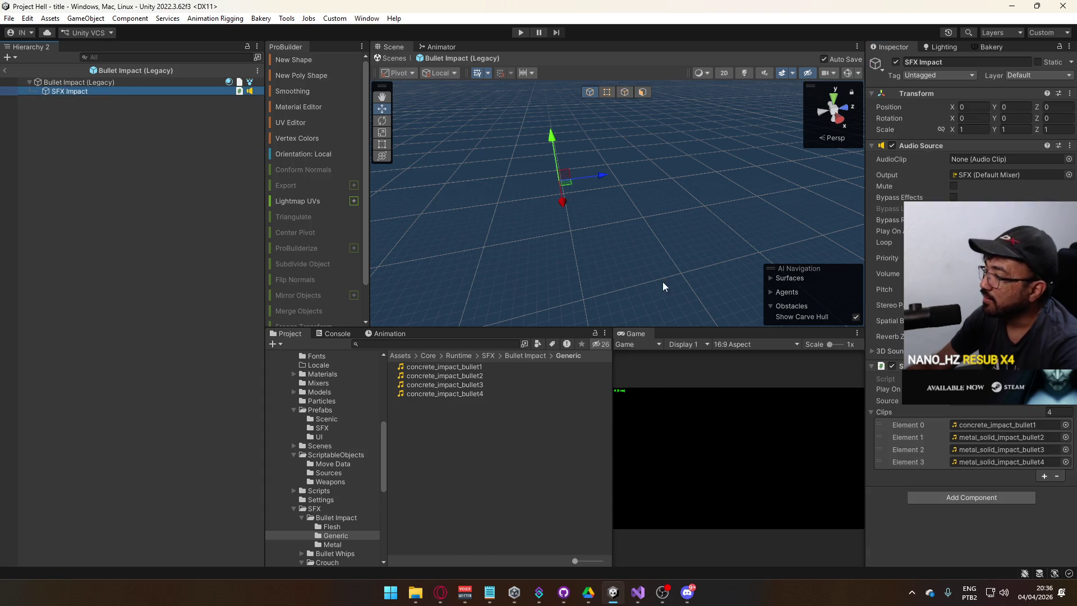
Step: Assign concrete_impact_bullet2, 3 and 4 to clip Elements 1–3, then deselect
{"action": "left_click", "coordinate": [1065, 437]}
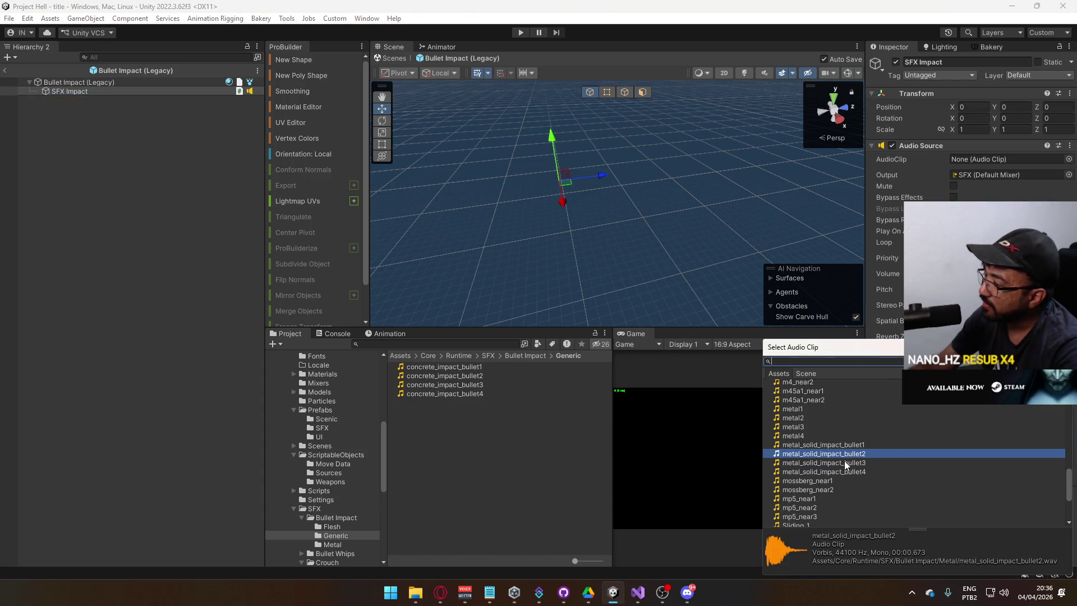
{"action": "scroll", "coordinate": [843, 460], "scroll_direction": "up", "scroll_amount": 3}
{"action": "scroll", "coordinate": [853, 449], "scroll_direction": "up", "scroll_amount": 10}
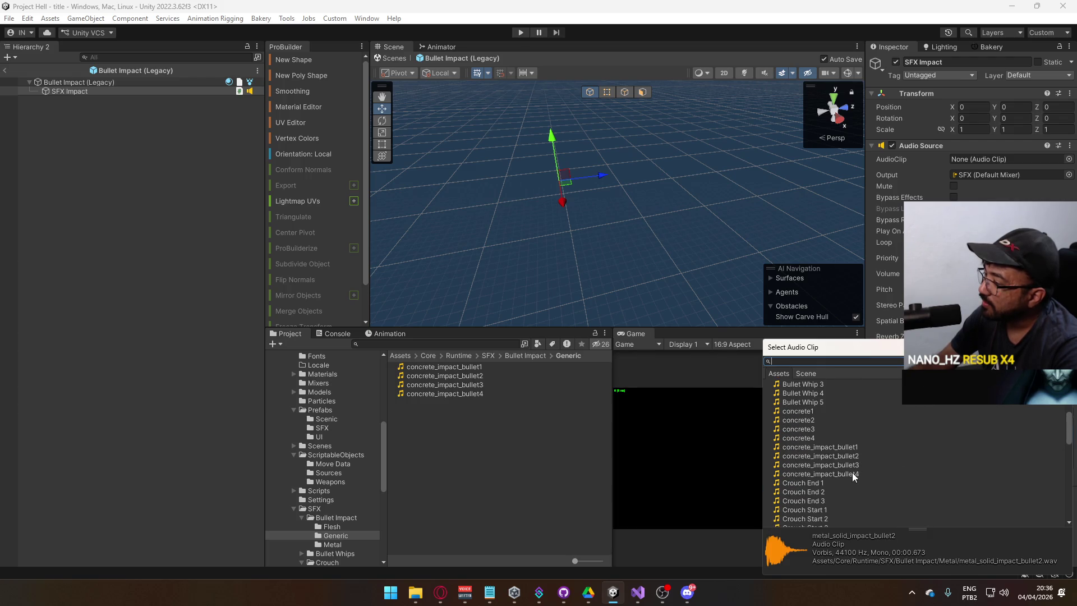
{"action": "scroll", "coordinate": [851, 474], "scroll_direction": "down", "scroll_amount": 10}
{"action": "left_click", "coordinate": [859, 453]}
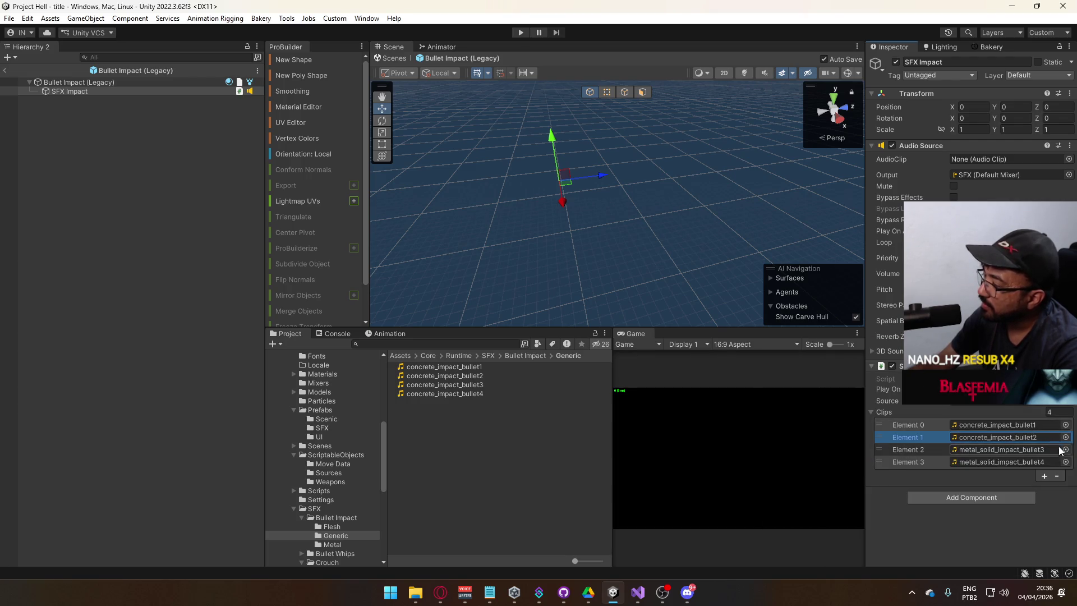
{"action": "scroll", "coordinate": [875, 445], "scroll_direction": "up", "scroll_amount": 8}
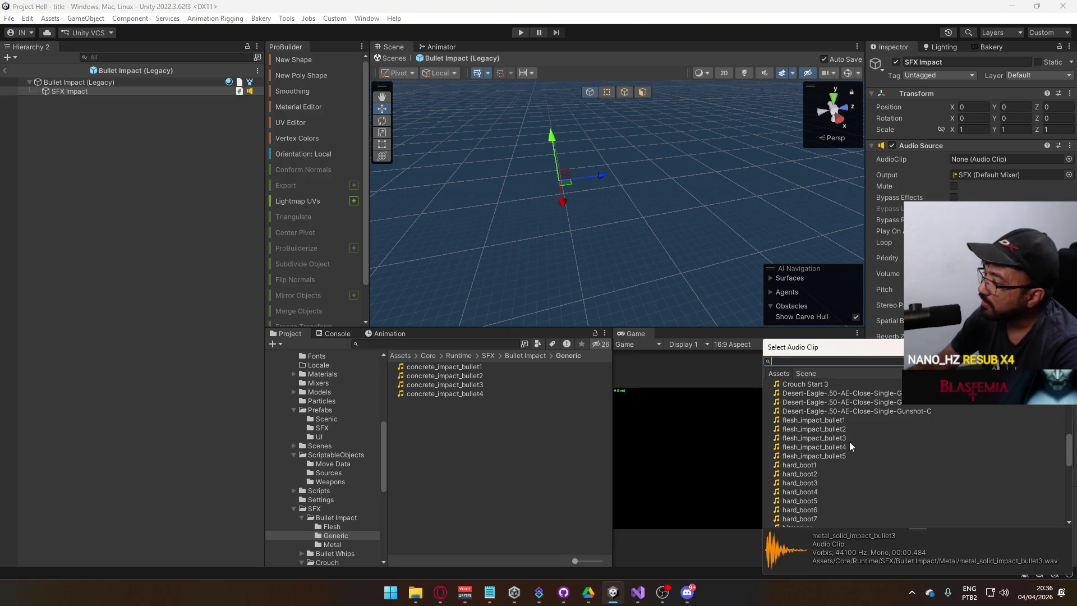
{"action": "double_click", "coordinate": [856, 423]}
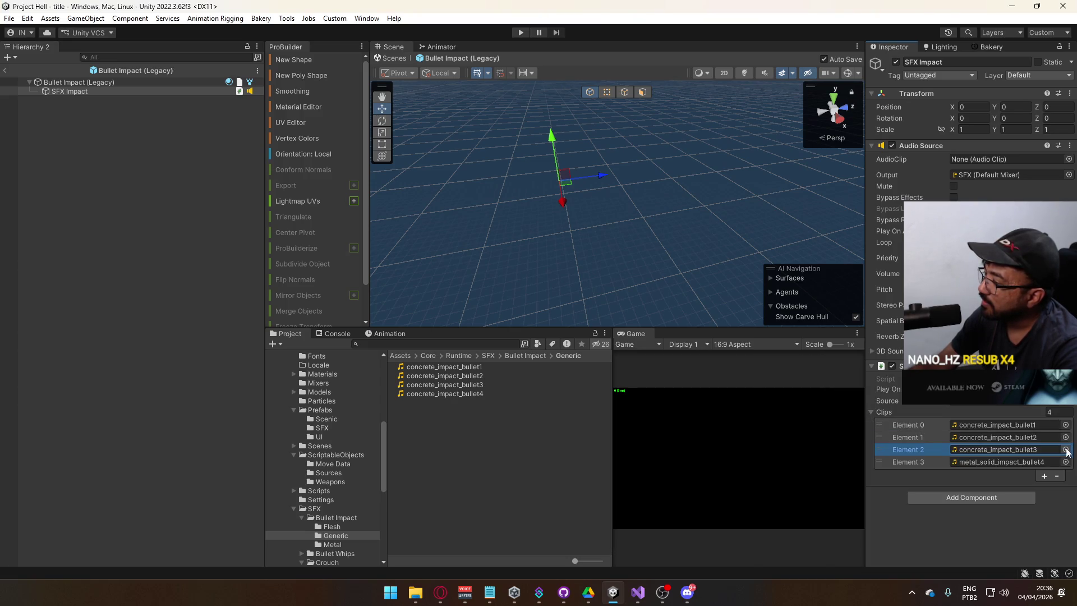
{"action": "scroll", "coordinate": [844, 466], "scroll_direction": "up", "scroll_amount": 5}
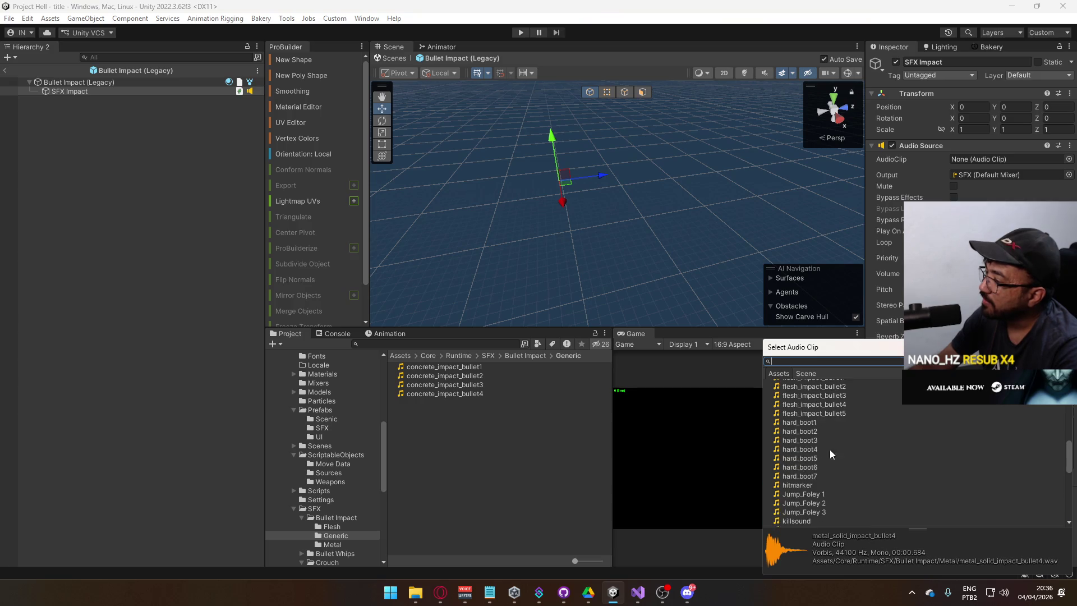
{"action": "scroll", "coordinate": [850, 447], "scroll_direction": "up", "scroll_amount": 5}
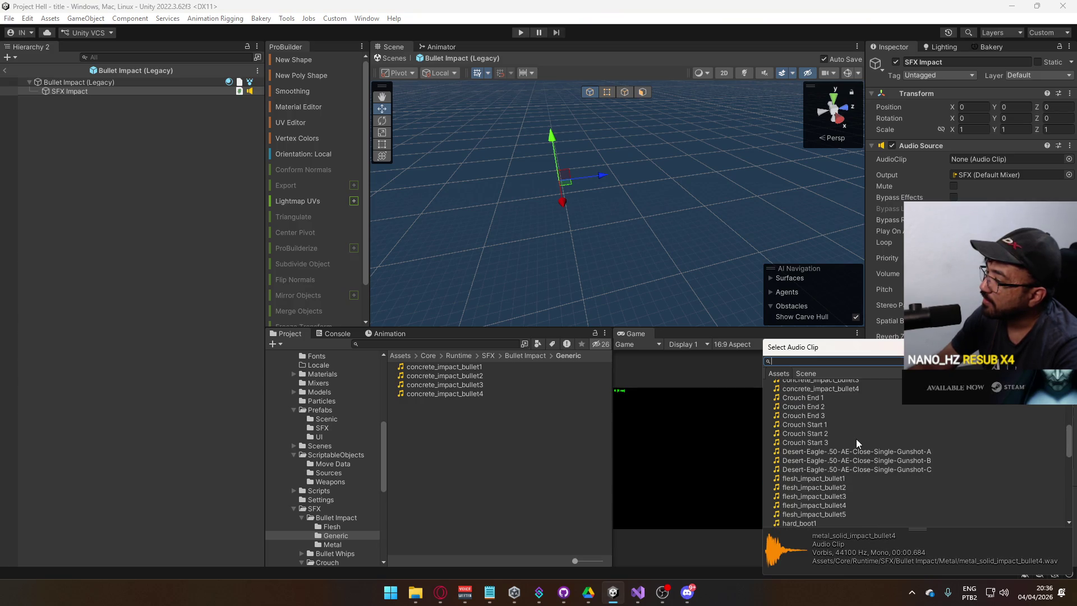
{"action": "scroll", "coordinate": [858, 444], "scroll_direction": "up", "scroll_amount": 1}
{"action": "double_click", "coordinate": [854, 454]}
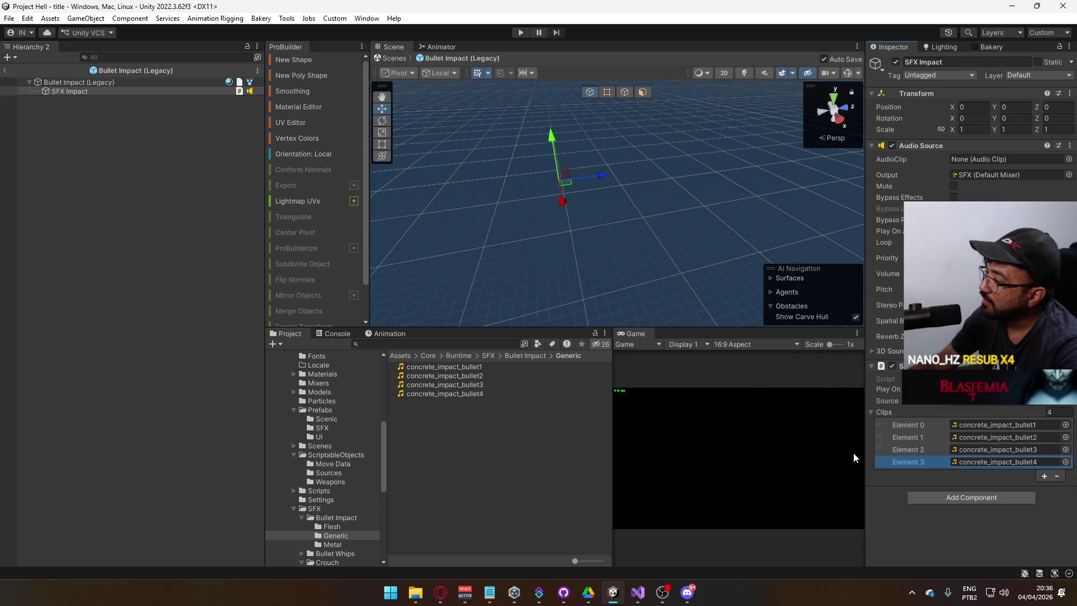
{"action": "left_click", "coordinate": [989, 426]}
{"action": "left_click", "coordinate": [566, 425]}
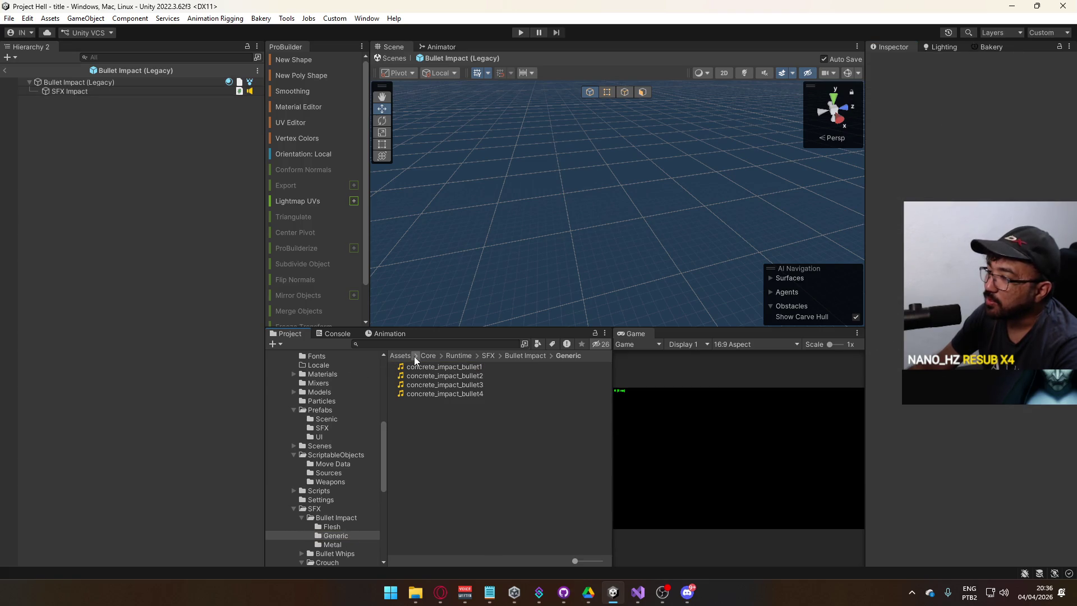
Step: Leave prefab mode, select the title scene in Scenes, and start Play mode
{"action": "left_click", "coordinate": [5, 70]}
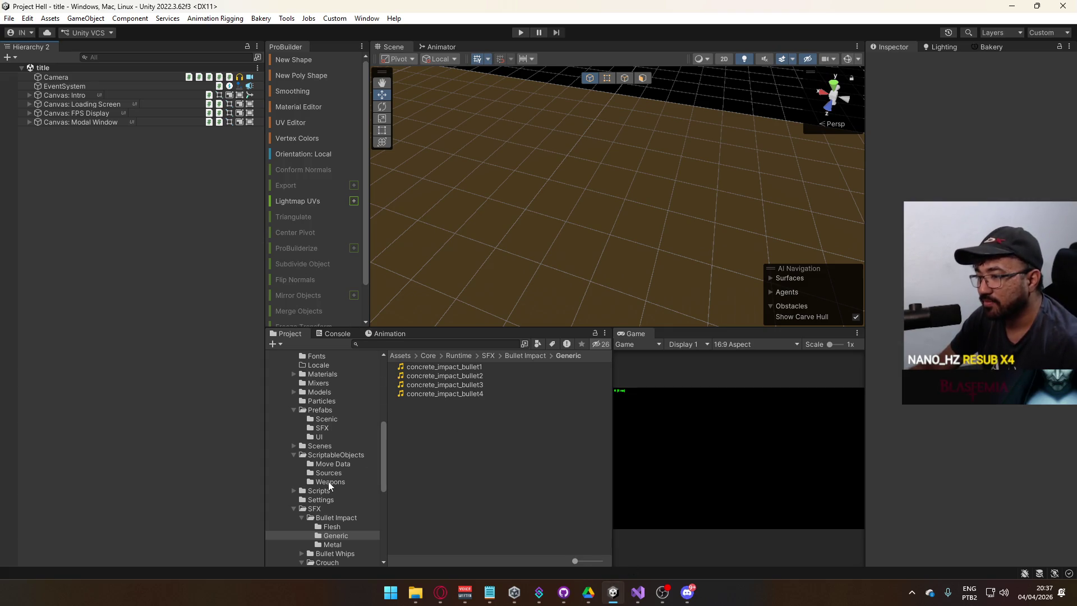
{"action": "left_click", "coordinate": [325, 448]}
{"action": "left_click", "coordinate": [446, 448]}
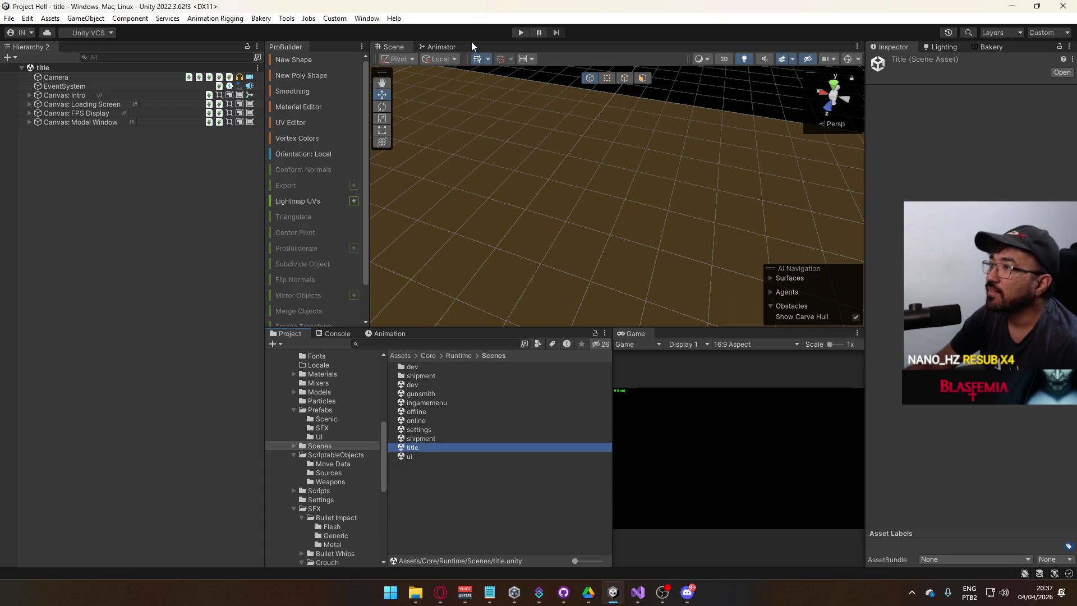
{"action": "left_click", "coordinate": [520, 32]}
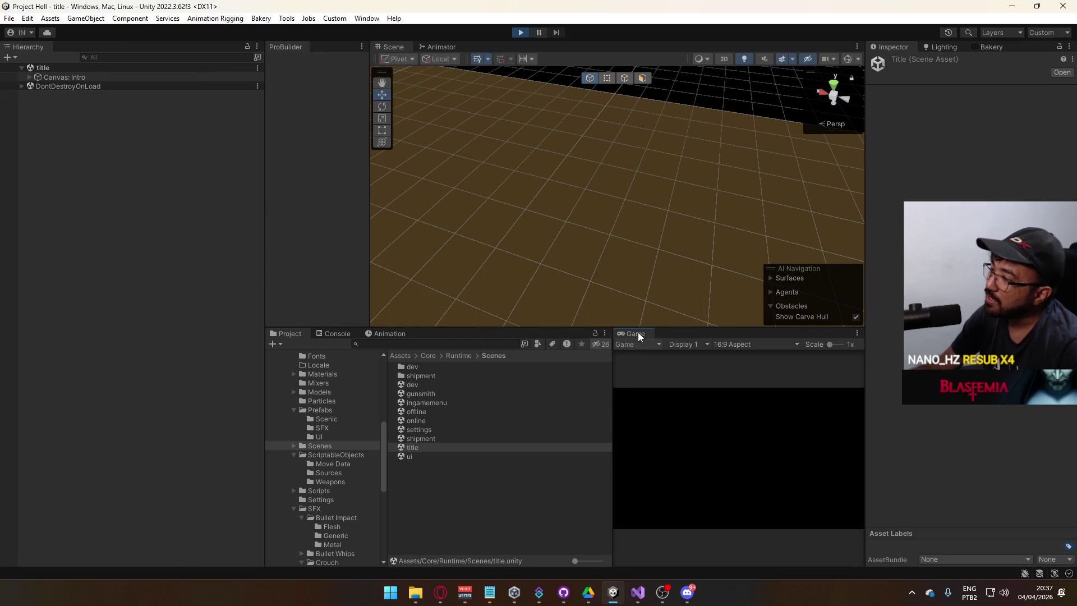
Step: Widen the Game view and maximize it to show the main menu
{"action": "left_click_drag", "start_coordinate": [612, 349], "coordinate": [520, 379]}
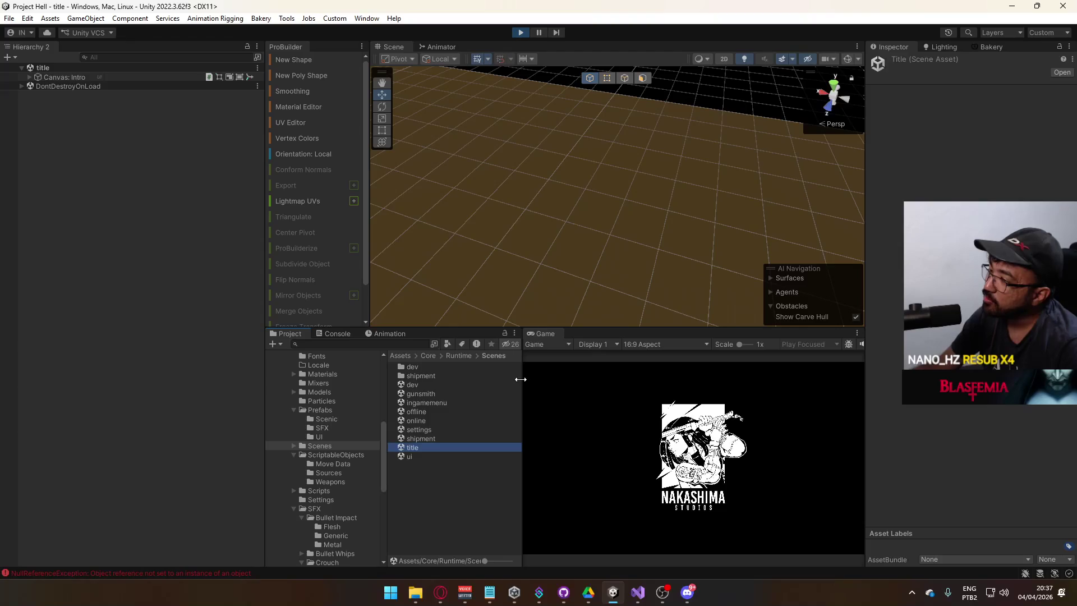
{"action": "right_click", "coordinate": [550, 335]}
{"action": "left_click", "coordinate": [616, 366]}
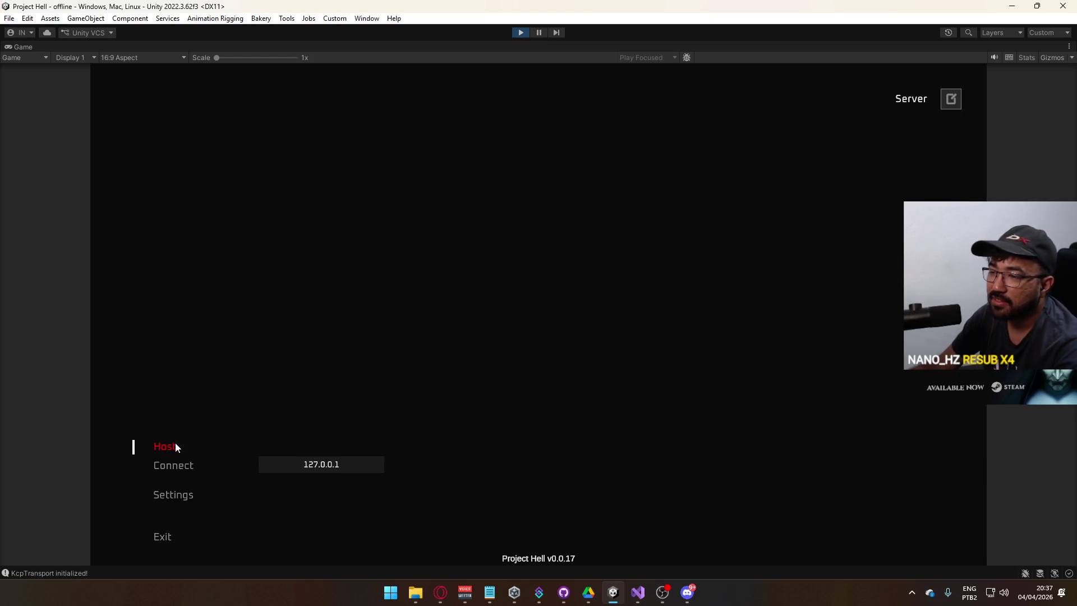
Step: Host a game, fire five shots at the container walls and doors, then stop Play mode
{"action": "left_click", "coordinate": [174, 444]}
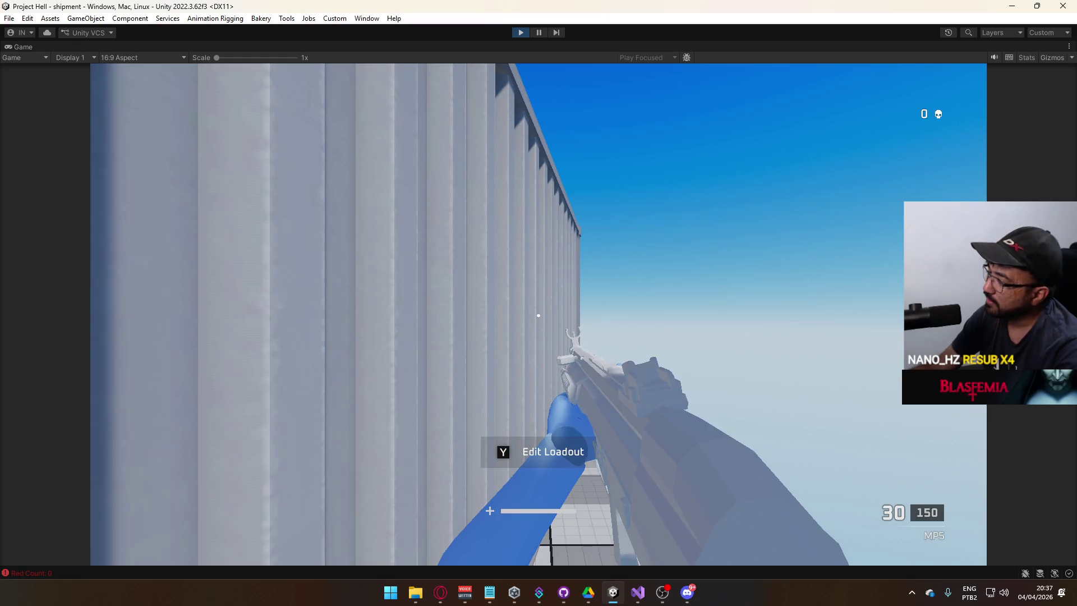
{"action": "left_click", "coordinate": [539, 316]}
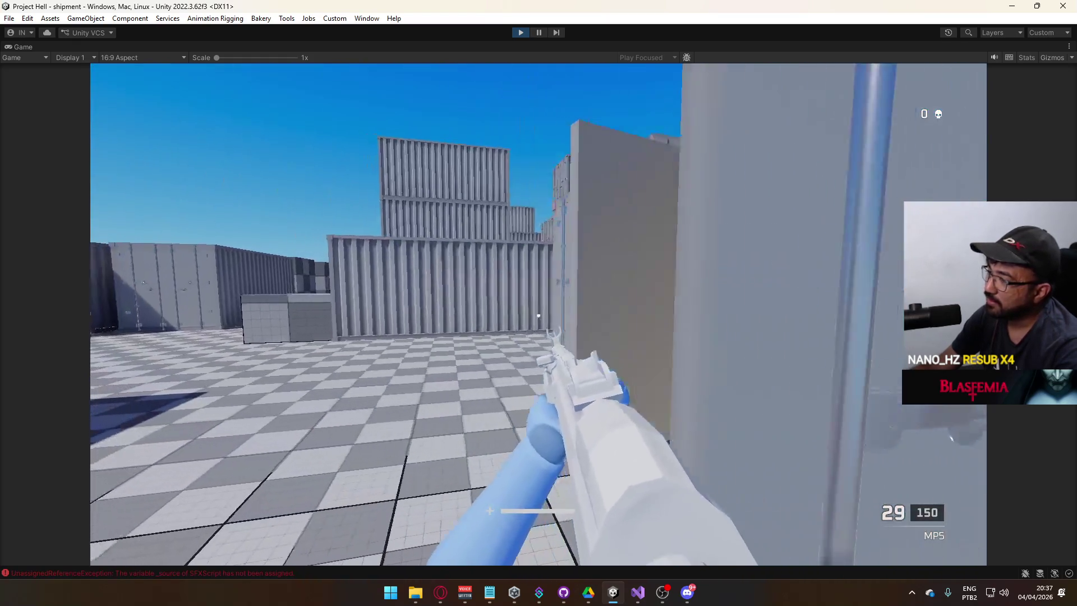
{"action": "left_click", "coordinate": [539, 316]}
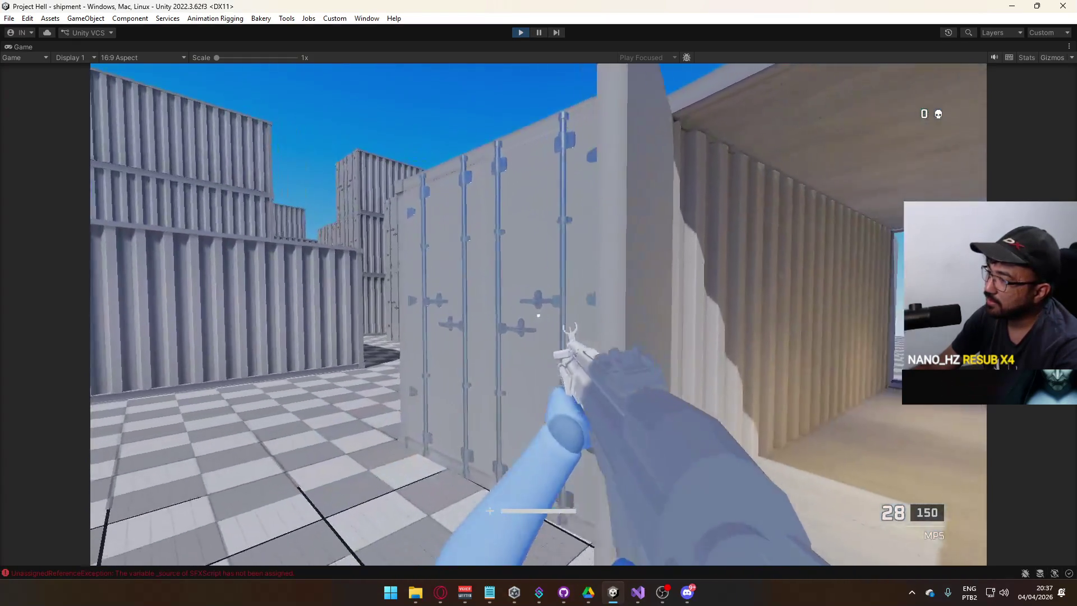
{"action": "left_click", "coordinate": [538, 316]}
{"action": "left_click", "coordinate": [539, 316]}
{"action": "left_click", "coordinate": [539, 316]}
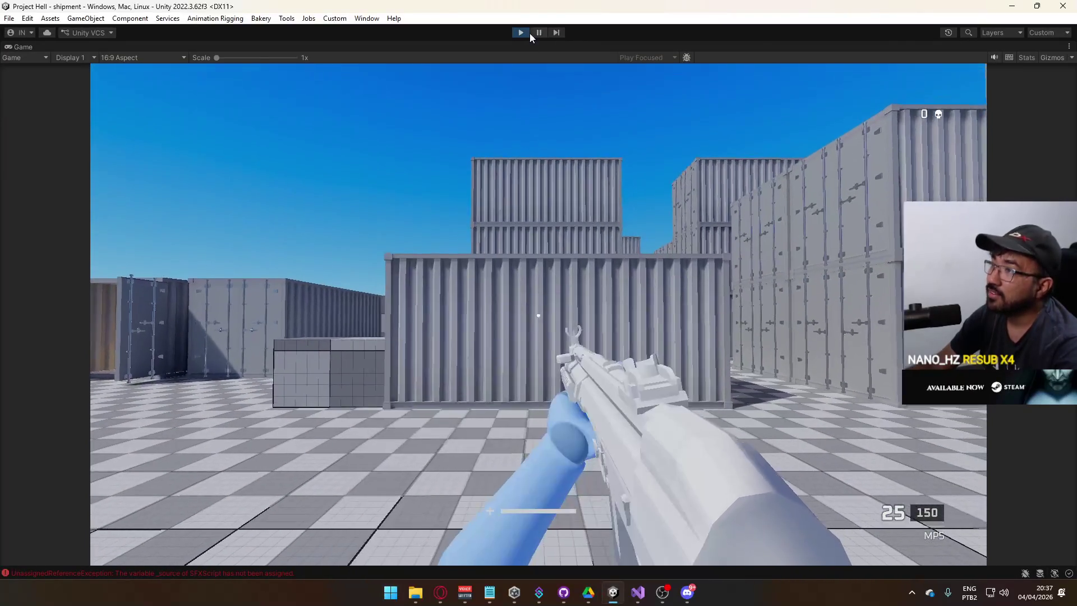
{"action": "left_click", "coordinate": [522, 32]}
{"action": "left_click", "coordinate": [327, 375]}
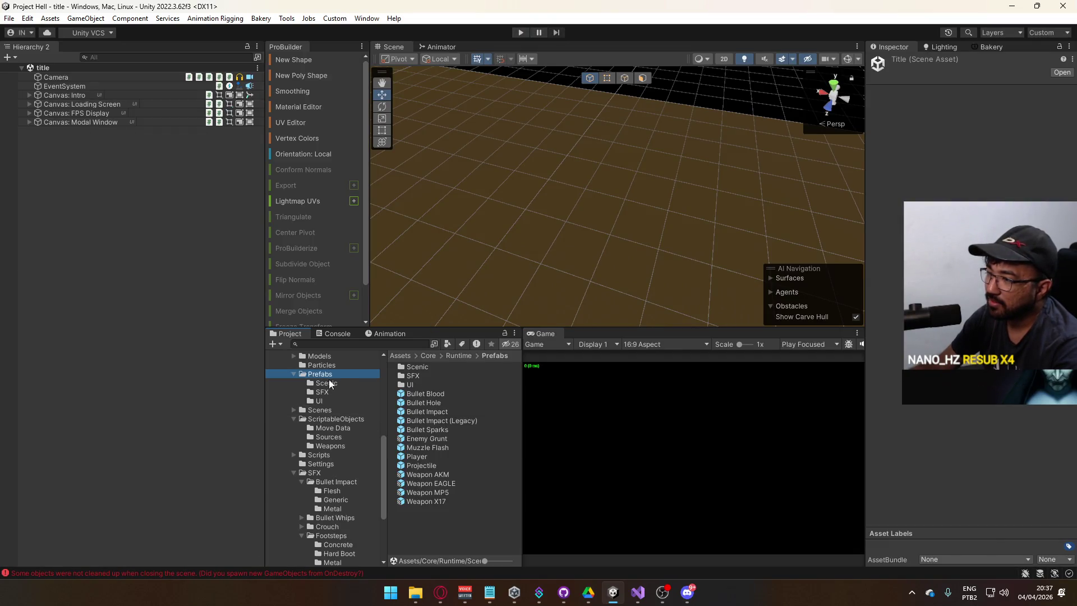
Step: Check Bullet Sparks' SFX Impact child, then open the Bullet Impact prefab for editing
{"action": "double_click", "coordinate": [444, 430]}
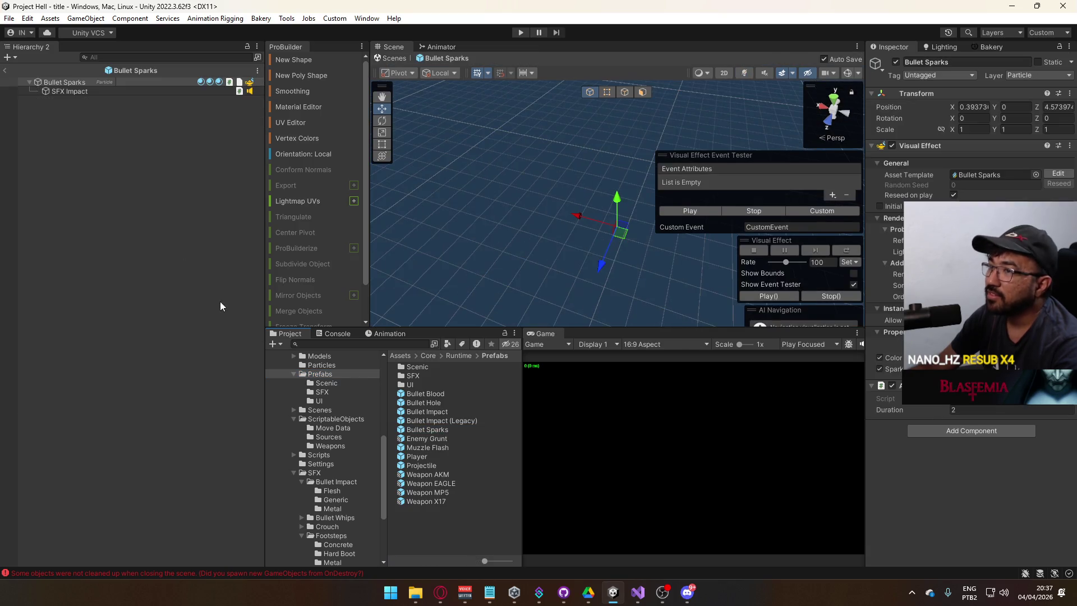
{"action": "left_click", "coordinate": [100, 91]}
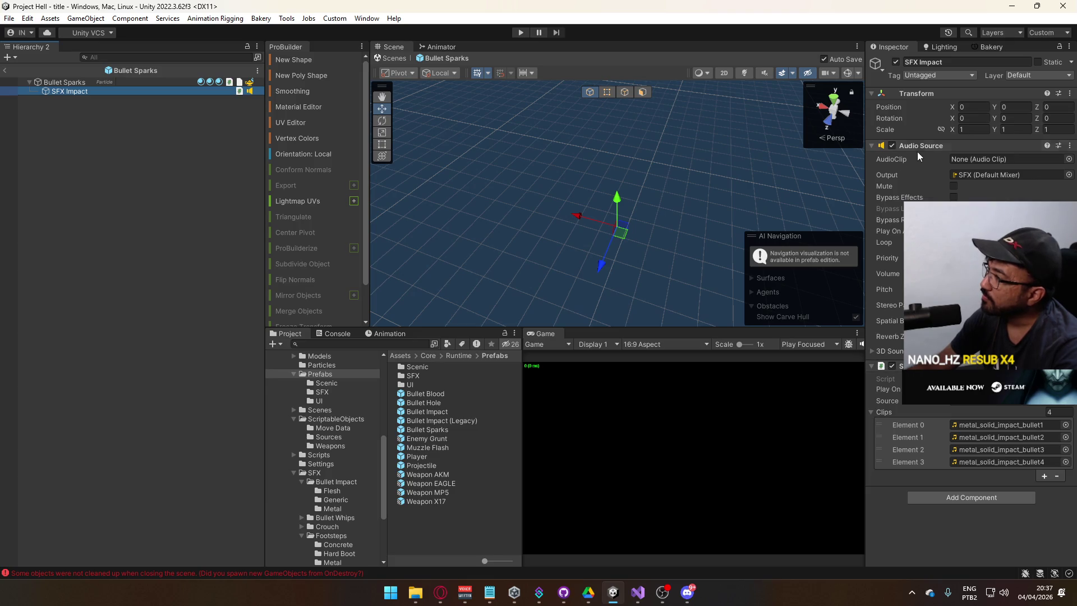
{"action": "left_click", "coordinate": [918, 151]}
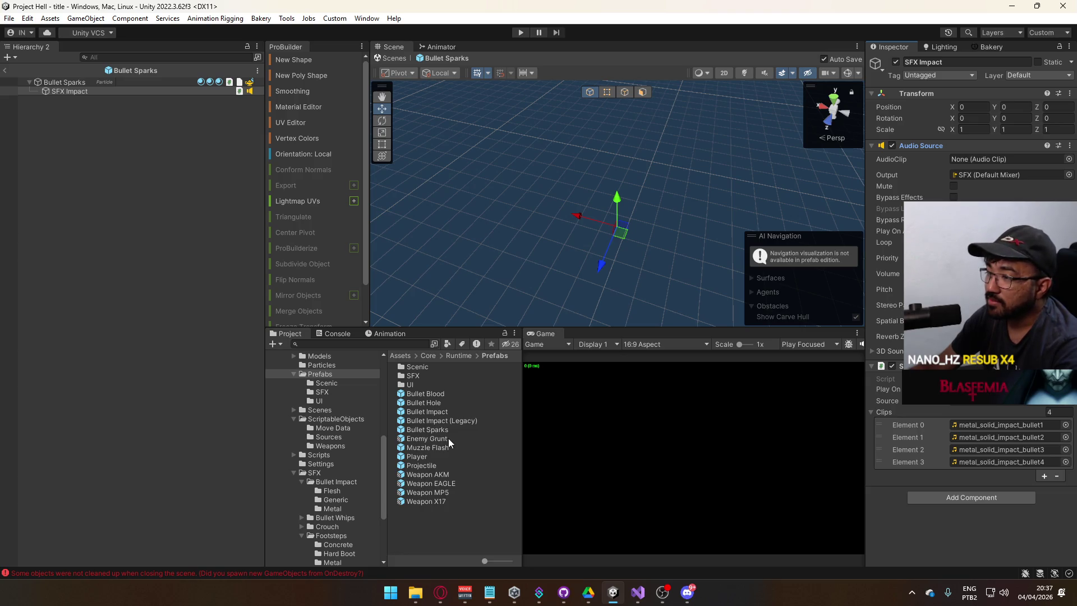
{"action": "double_click", "coordinate": [444, 411]}
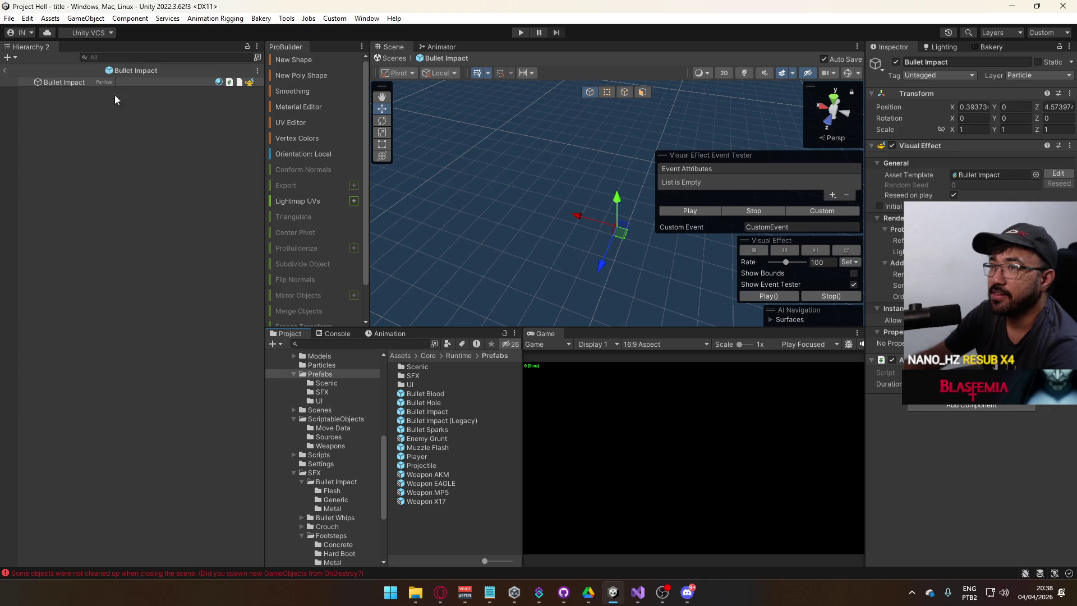
Step: Reopen Bullet Impact (Legacy) and confirm SFX Impact uses concrete_impact_bullet1–4
{"action": "left_click", "coordinate": [82, 83]}
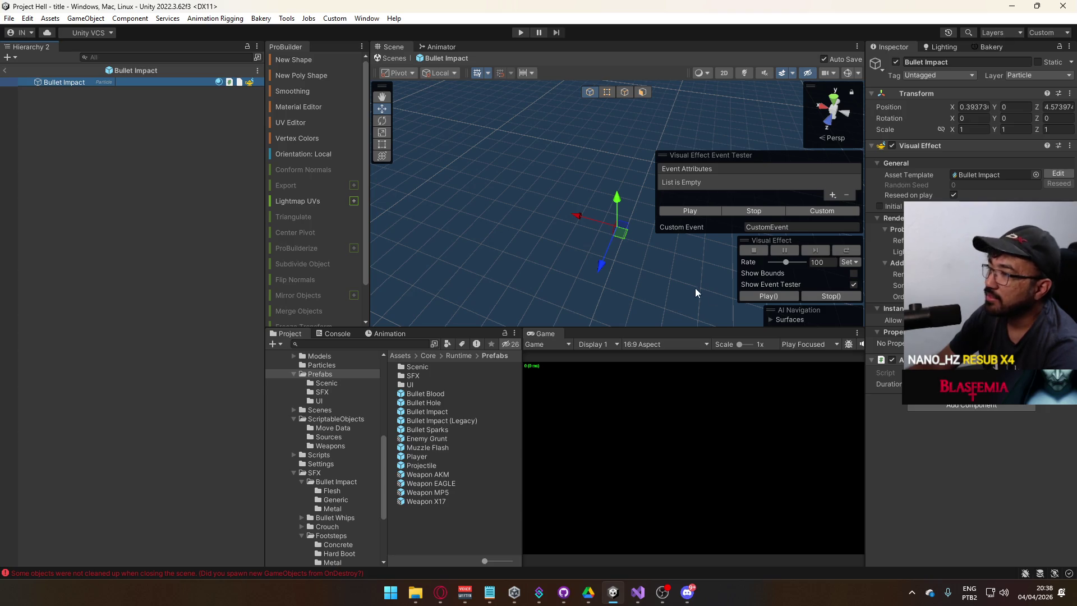
{"action": "left_click", "coordinate": [4, 72]}
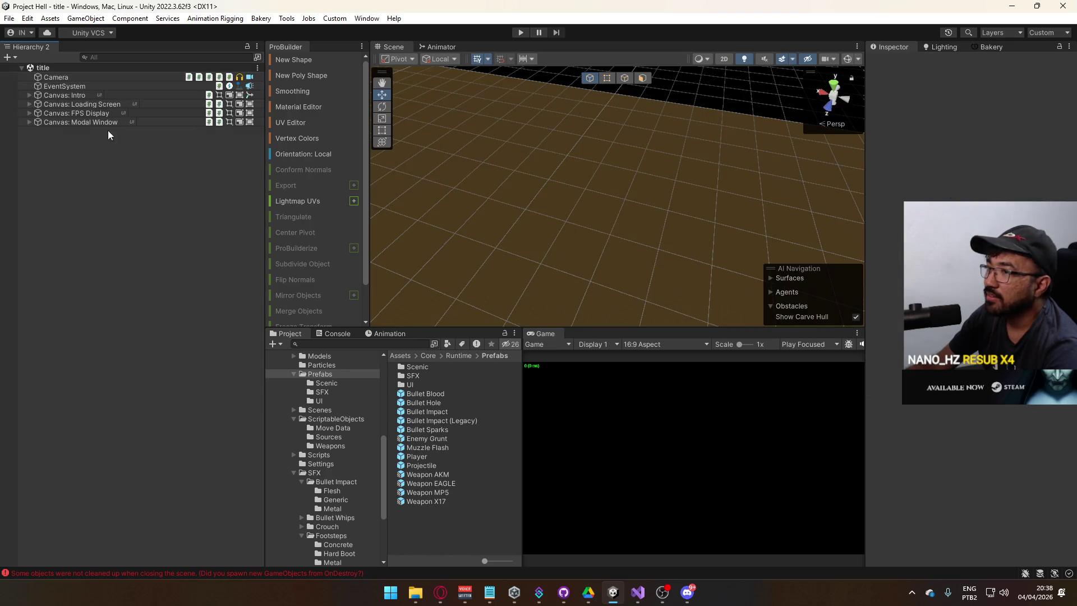
{"action": "double_click", "coordinate": [458, 422]}
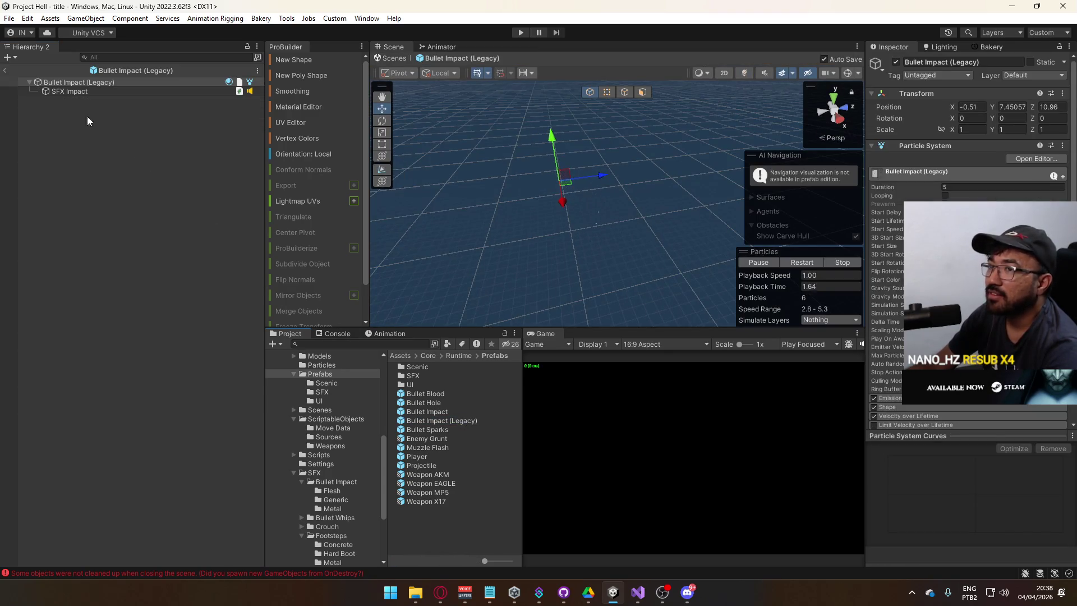
{"action": "left_click", "coordinate": [69, 91]}
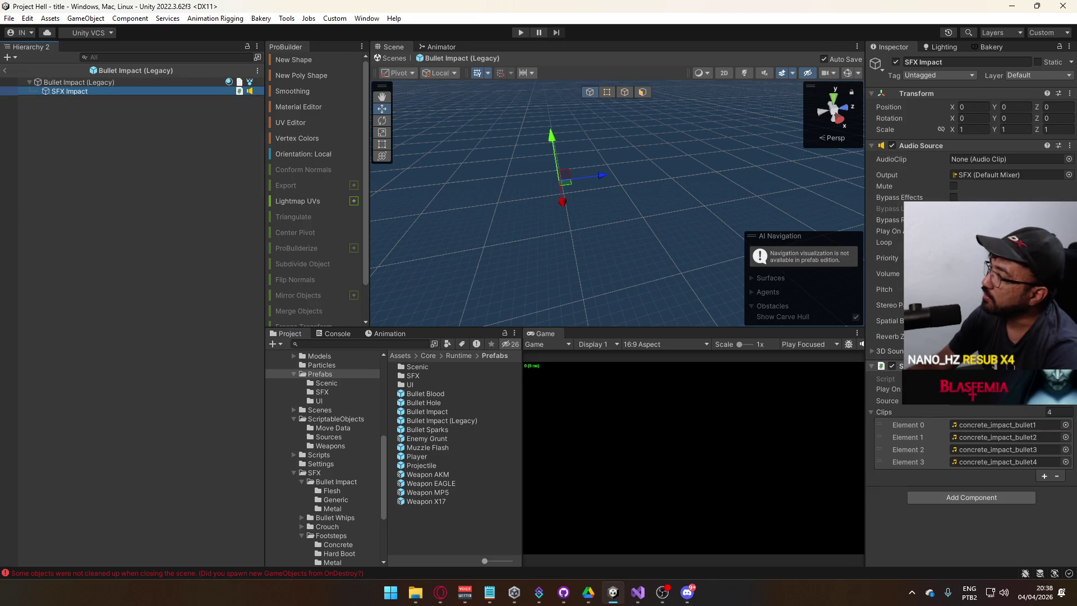
{"action": "left_click", "coordinate": [930, 157]}
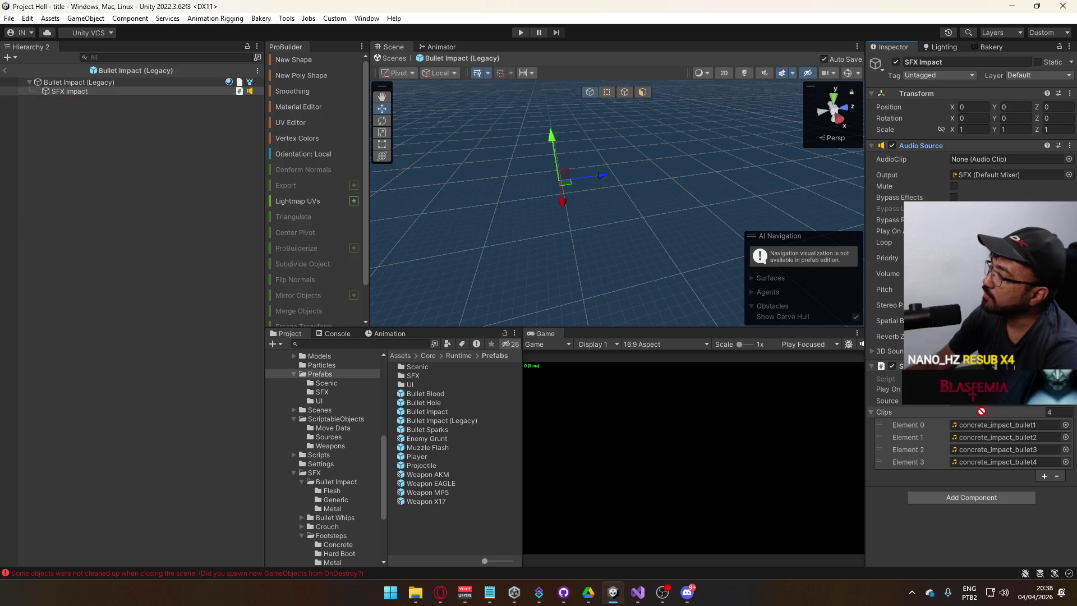
{"action": "left_click", "coordinate": [339, 411]}
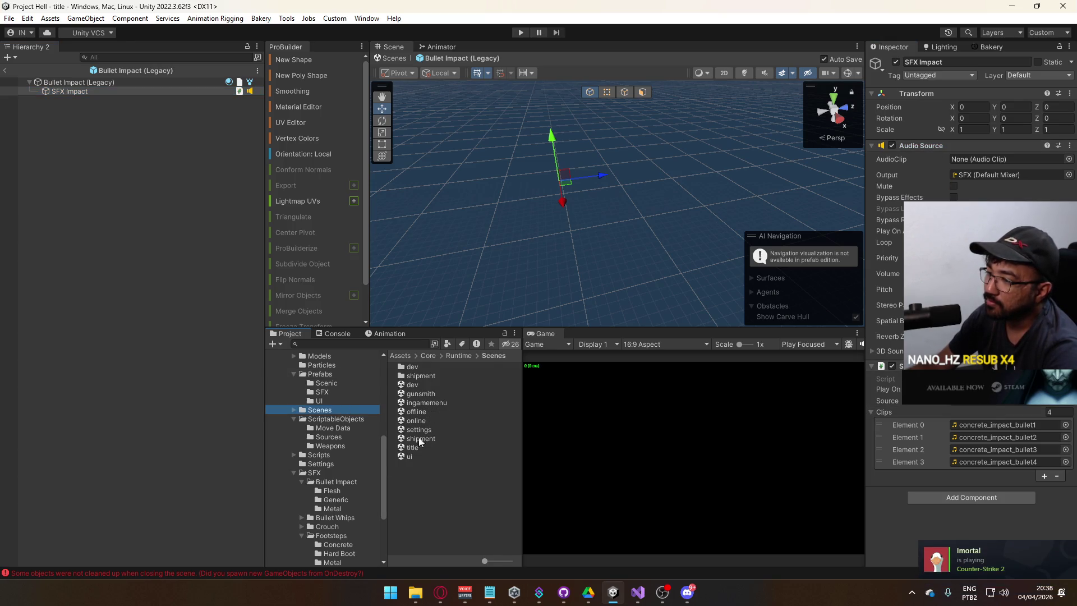
Step: Open the title scene, enter Play mode, clear the Console, and launch a match
{"action": "double_click", "coordinate": [440, 447]}
{"action": "left_click", "coordinate": [521, 32]}
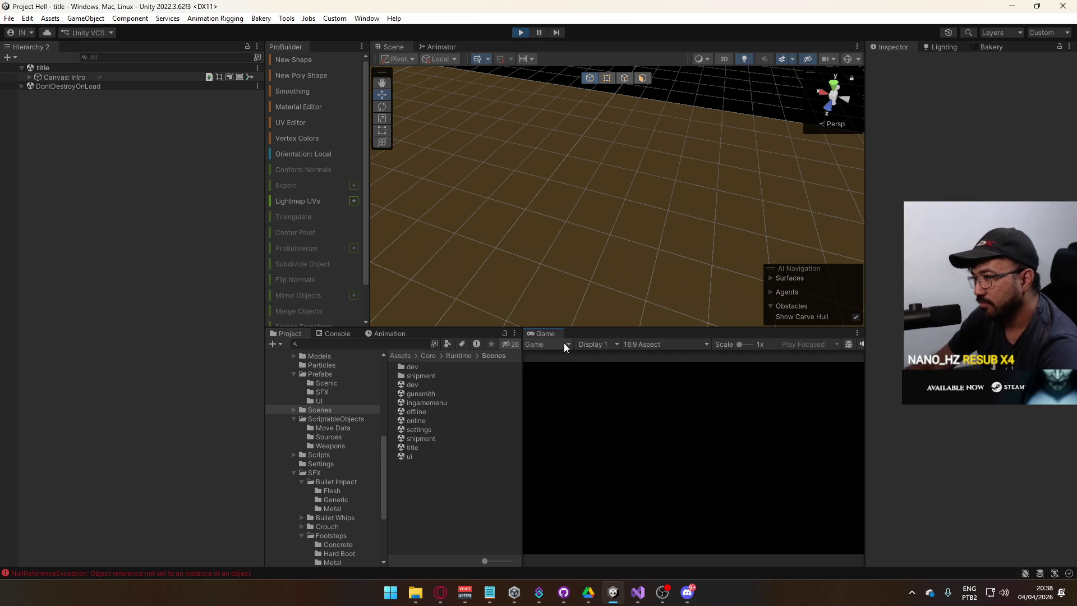
{"action": "left_click", "coordinate": [337, 334]}
{"action": "left_click", "coordinate": [285, 345]}
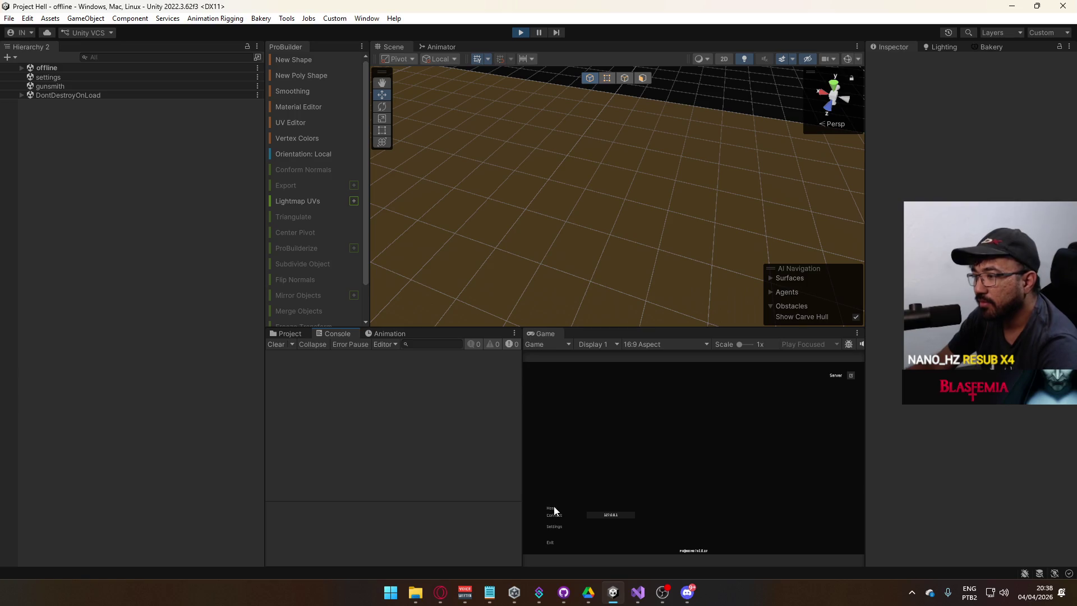
{"action": "left_click", "coordinate": [555, 508]}
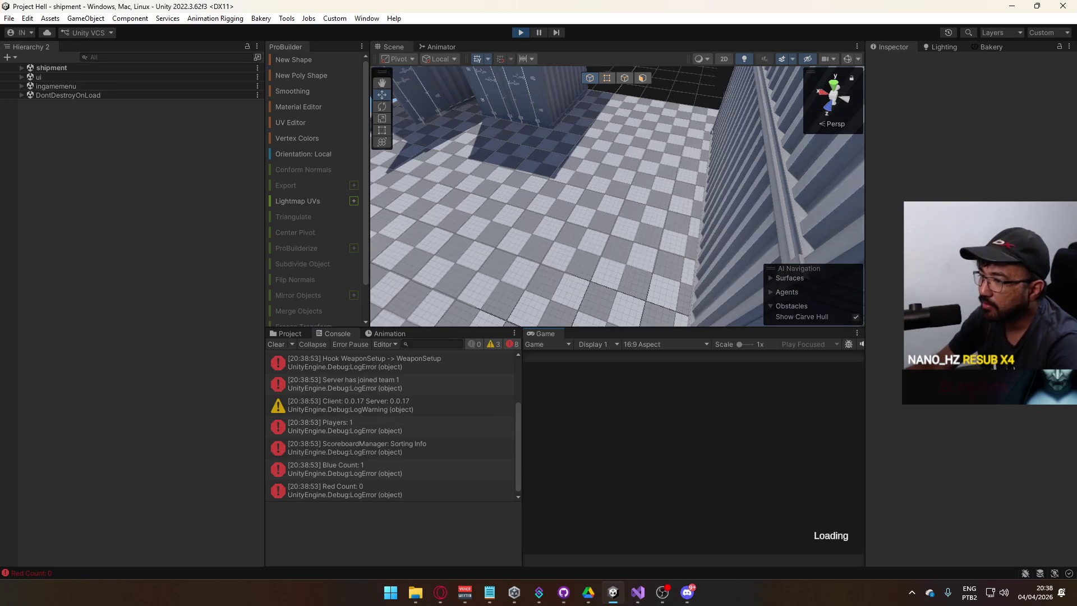
Step: Fire at the wall, floor, checkered cube and shipping containers, then stop the play test
{"action": "left_click", "coordinate": [694, 458]}
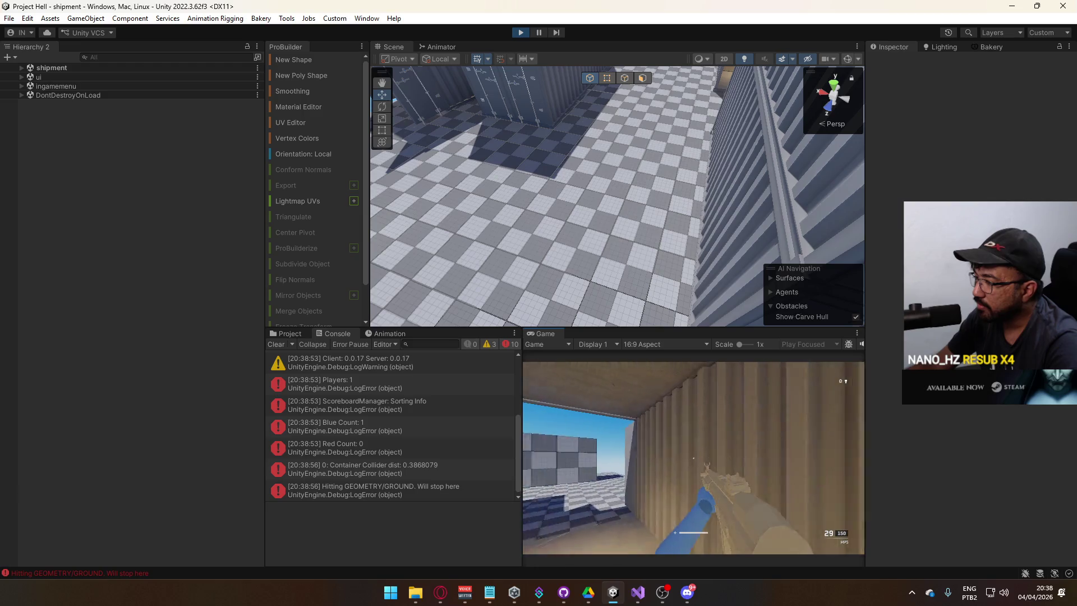
{"action": "left_click", "coordinate": [693, 457]}
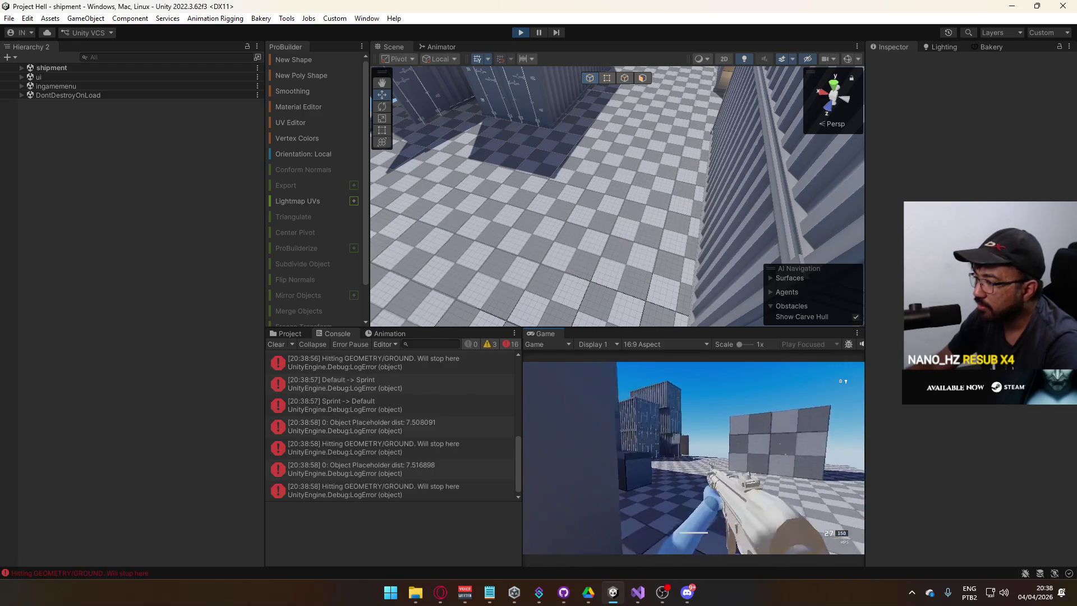
{"action": "left_click", "coordinate": [693, 457]}
{"action": "left_click", "coordinate": [694, 457]}
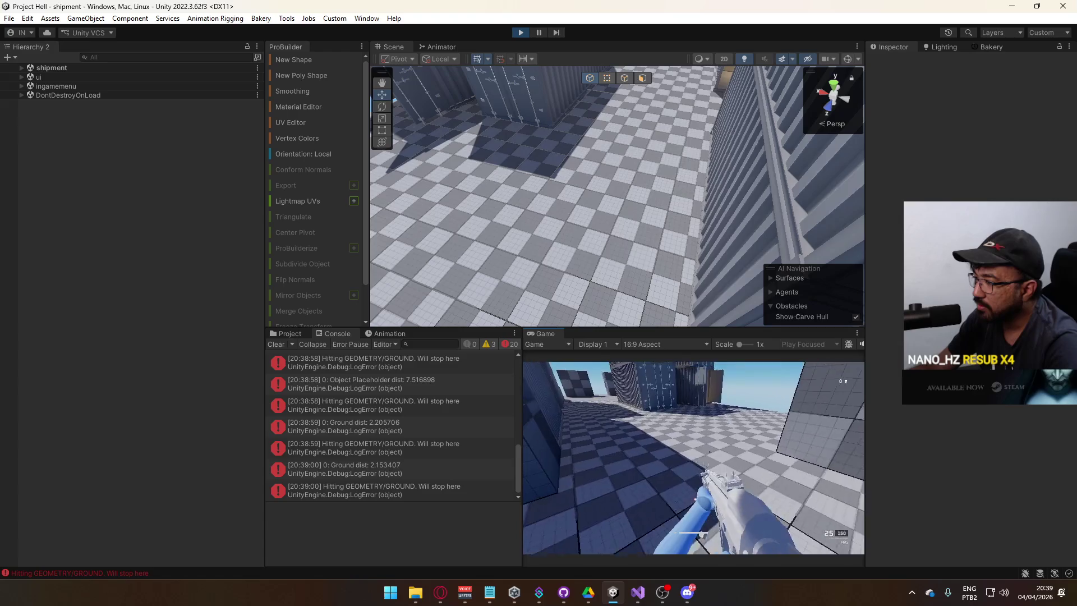
{"action": "left_click", "coordinate": [693, 457]}
{"action": "left_click", "coordinate": [693, 458]}
{"action": "left_click", "coordinate": [693, 458]}
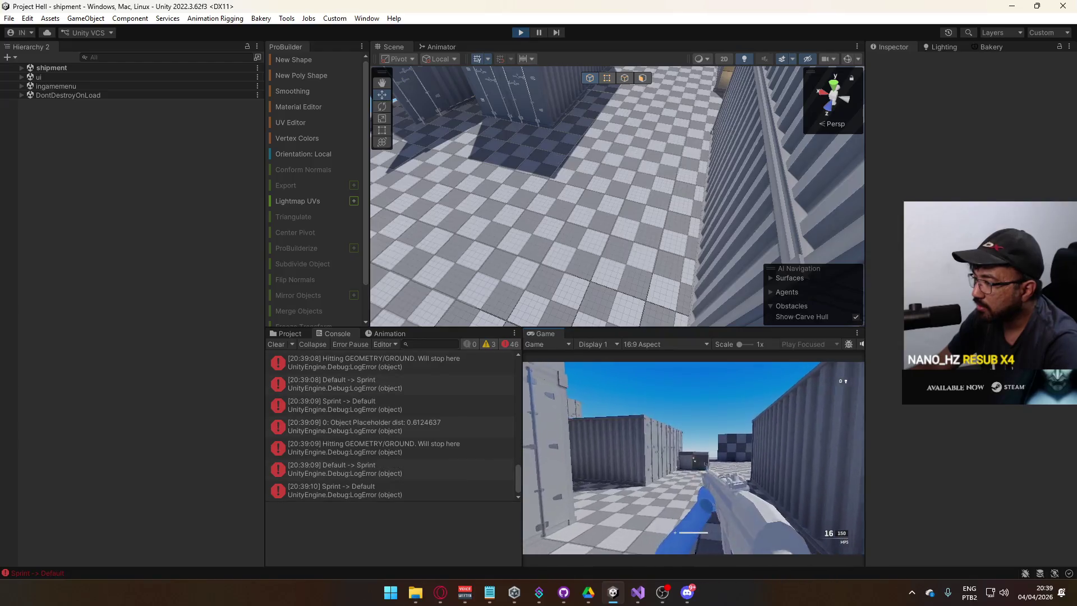
{"action": "left_click", "coordinate": [693, 457]}
{"action": "left_click", "coordinate": [693, 457]}
{"action": "left_click", "coordinate": [694, 457]}
{"action": "left_click", "coordinate": [693, 457]}
{"action": "left_click", "coordinate": [694, 457]}
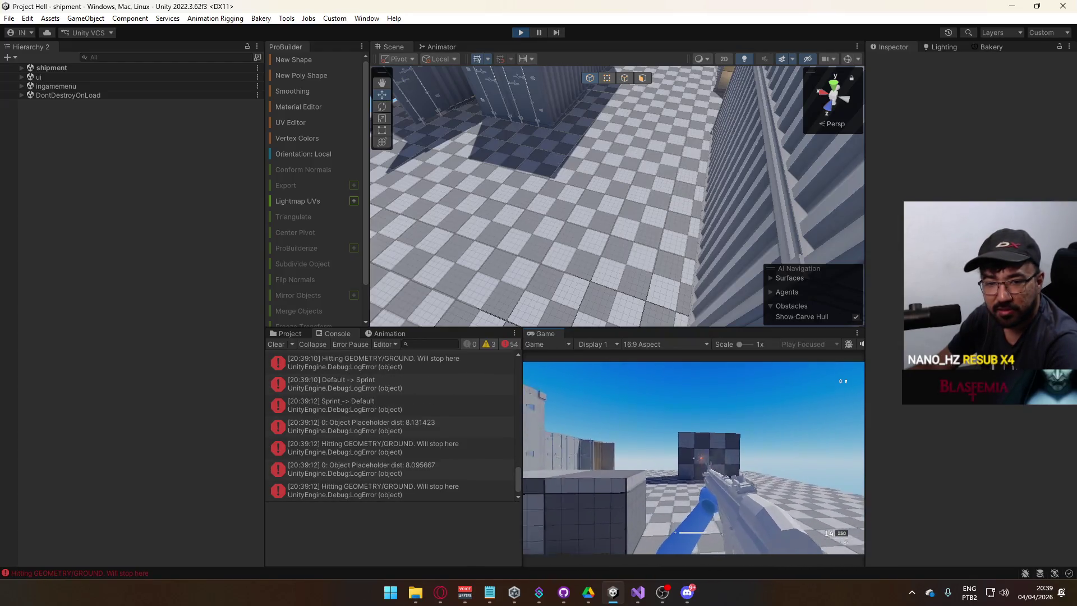
{"action": "left_click", "coordinate": [694, 457]}
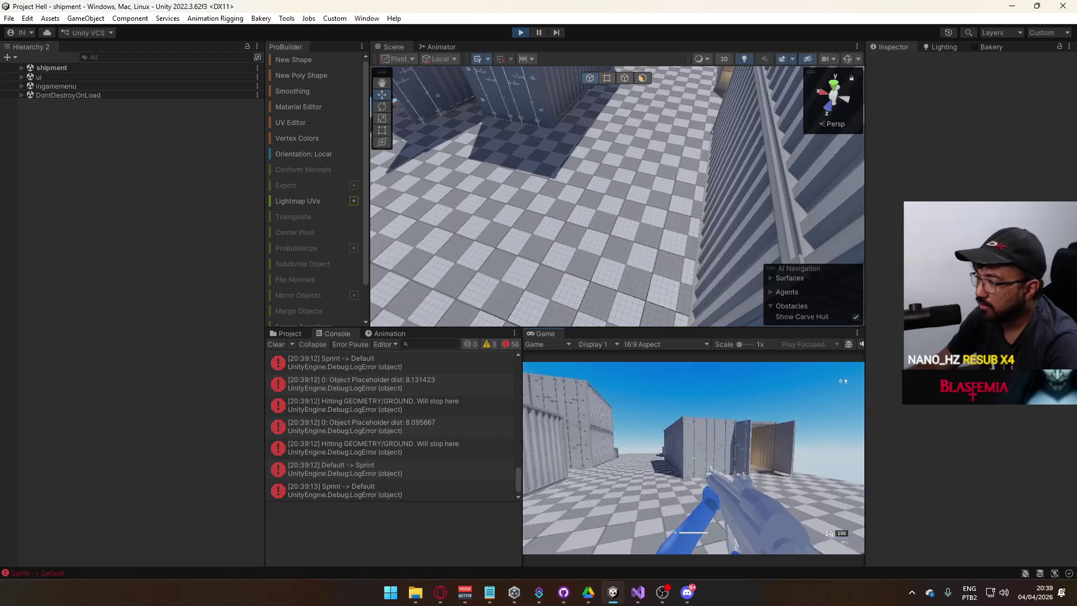
{"action": "left_click", "coordinate": [693, 458]}
{"action": "left_click", "coordinate": [694, 457]}
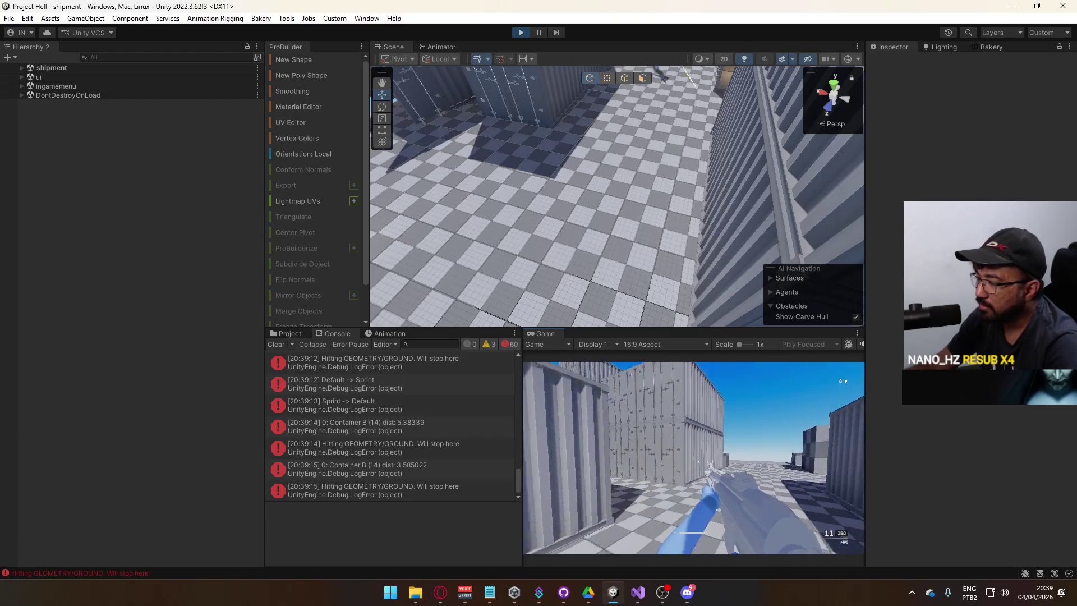
{"action": "left_click", "coordinate": [693, 458]}
{"action": "left_click", "coordinate": [694, 457]}
{"action": "key", "text": "w"}
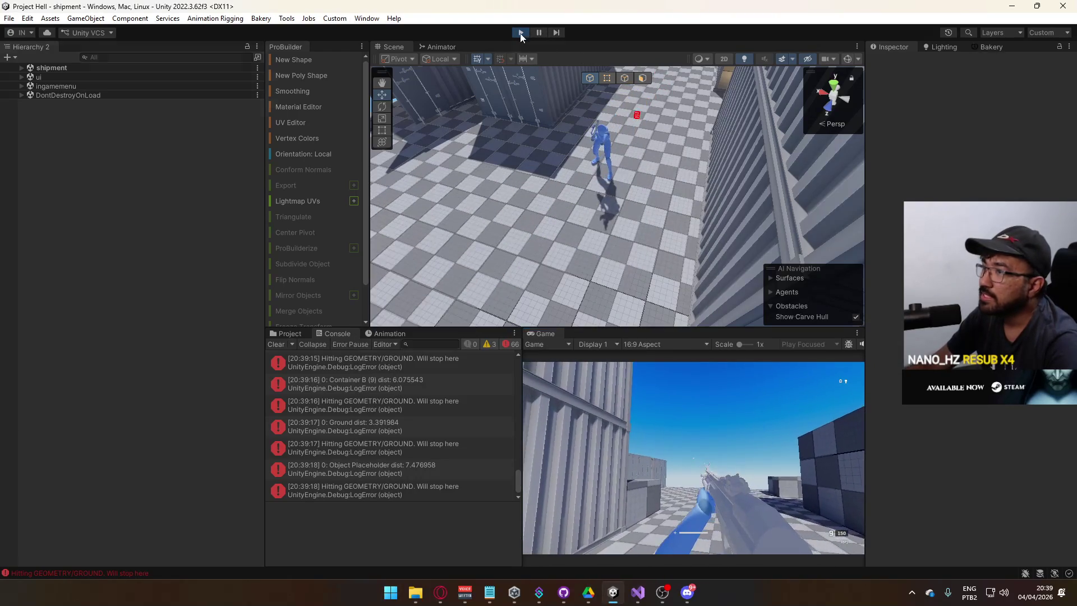
{"action": "key", "text": "ctrl+p"}
{"action": "left_click", "coordinate": [286, 334]}
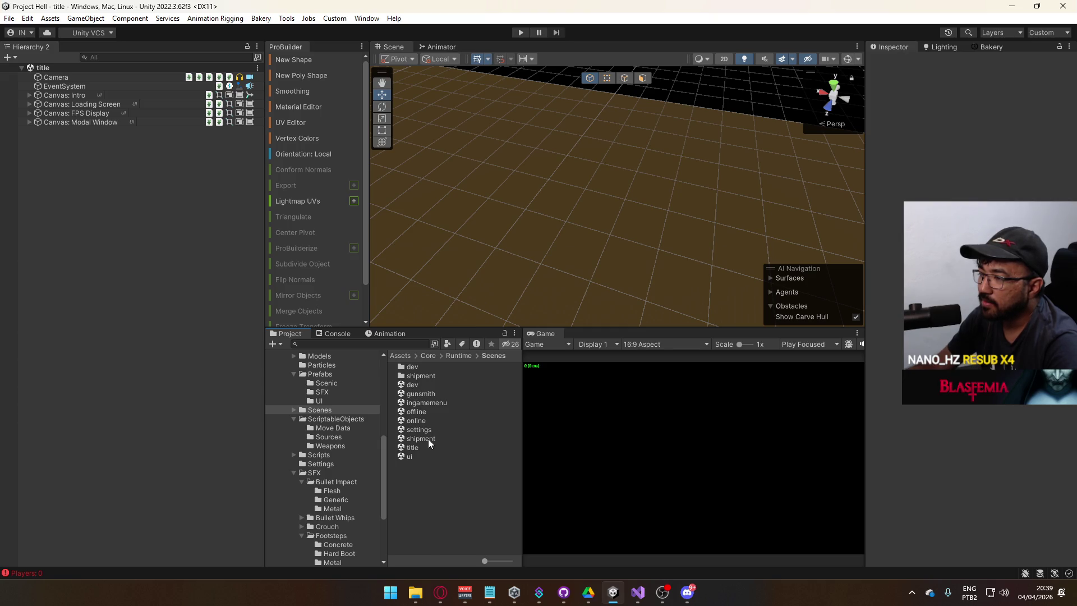
Step: Open the shipment scene and select all 14 Object Placeholder objects
{"action": "left_click", "coordinate": [422, 385]}
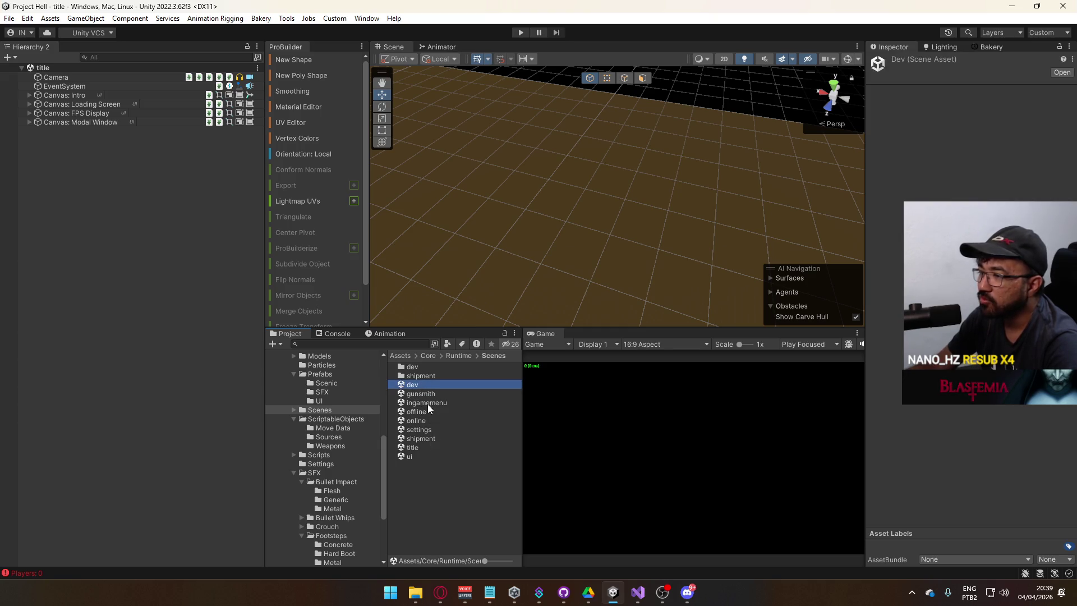
{"action": "double_click", "coordinate": [430, 439]}
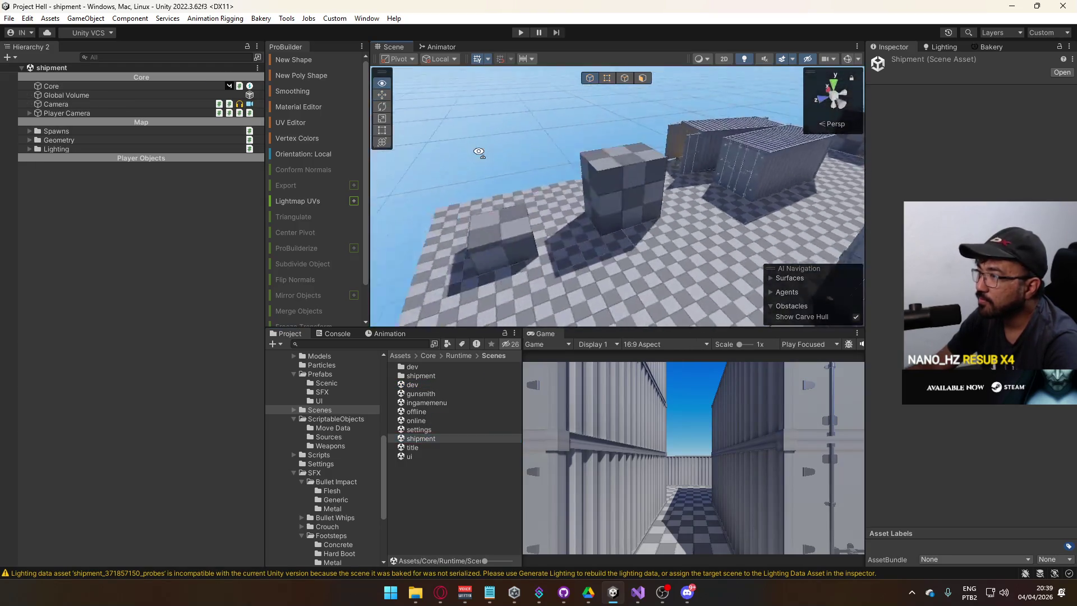
{"action": "left_click", "coordinate": [550, 232]}
{"action": "left_click_drag", "start_coordinate": [625, 231], "coordinate": [662, 236]}
{"action": "left_click", "coordinate": [673, 232], "text": "shift"}
{"action": "scroll", "coordinate": [645, 219], "scroll_direction": "down", "scroll_amount": 5}
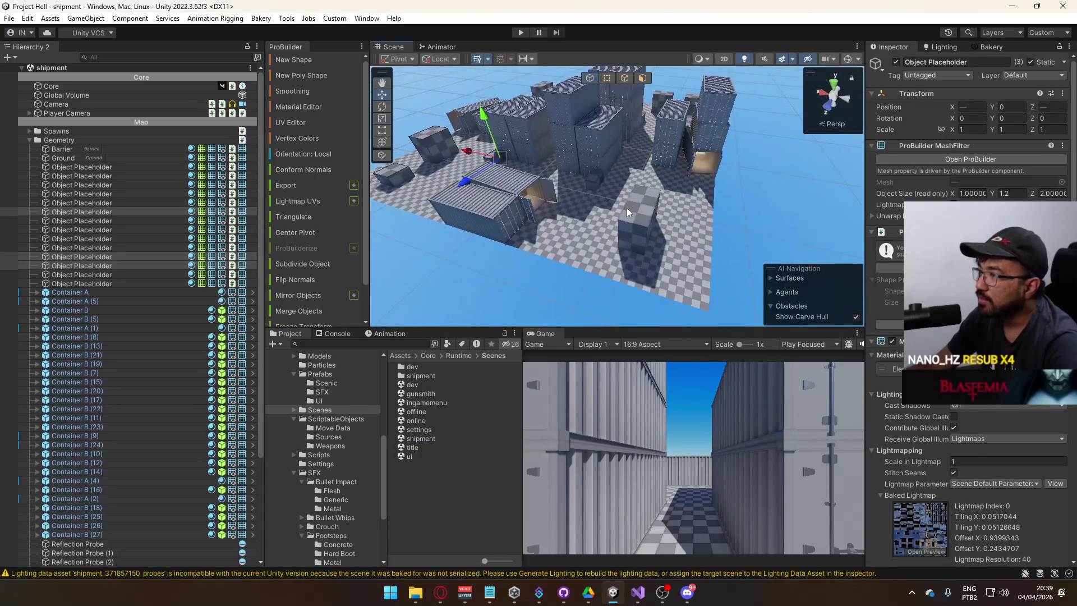
{"action": "left_click", "coordinate": [637, 207], "text": "shift"}
{"action": "left_click", "coordinate": [598, 178], "text": "shift"}
{"action": "key", "text": "f"}
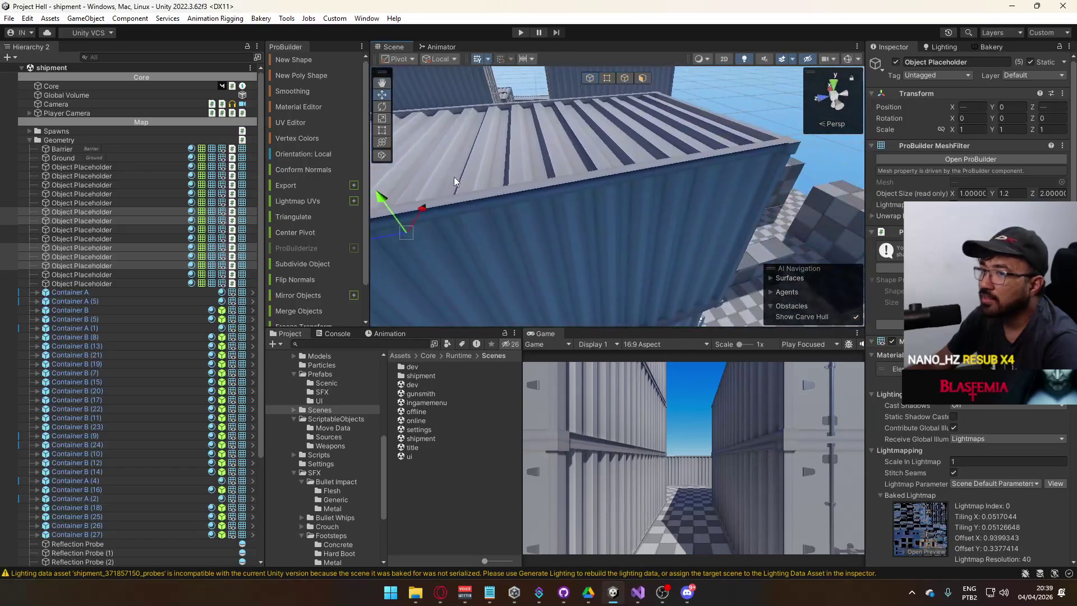
{"action": "left_click", "coordinate": [126, 284], "text": "shift"}
{"action": "key", "text": "f"}
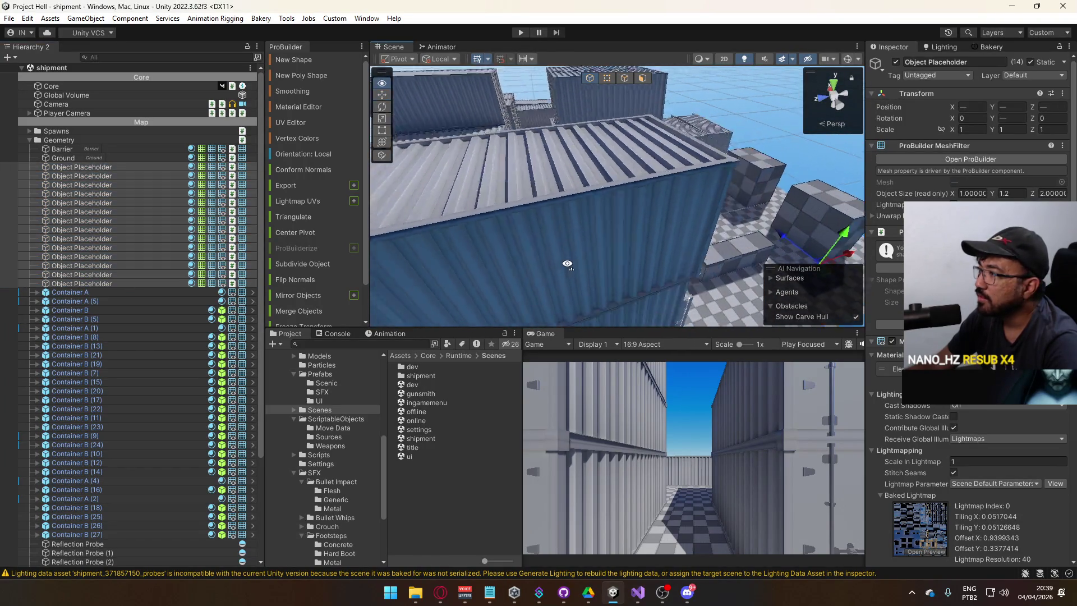
{"action": "scroll", "coordinate": [672, 279], "scroll_direction": "up", "scroll_amount": 3}
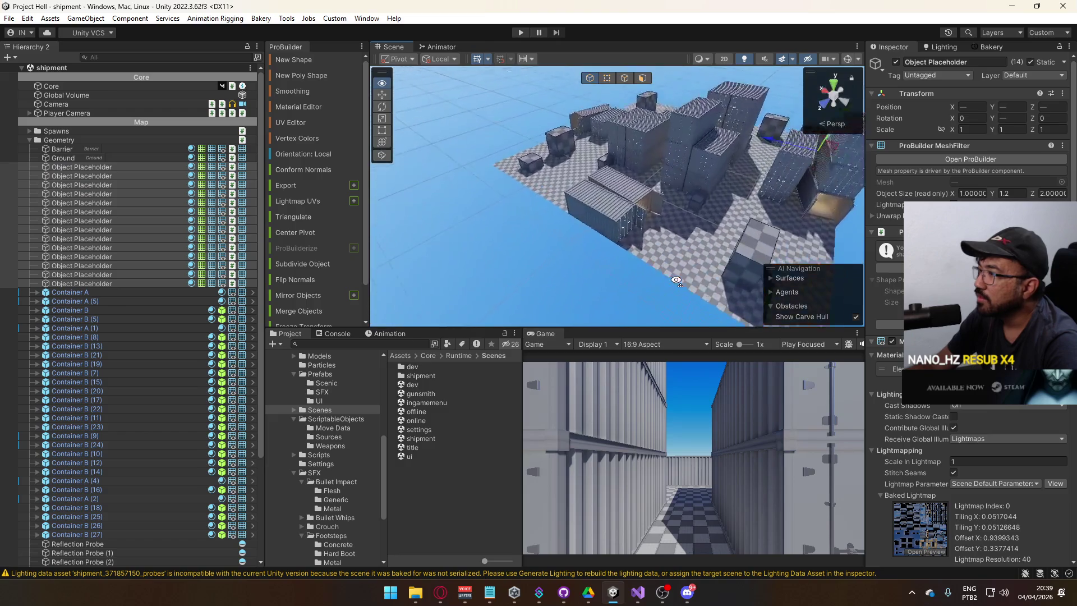
Step: Set the selected placeholders' layer to Ground, then deselect them
{"action": "left_click", "coordinate": [1044, 75]}
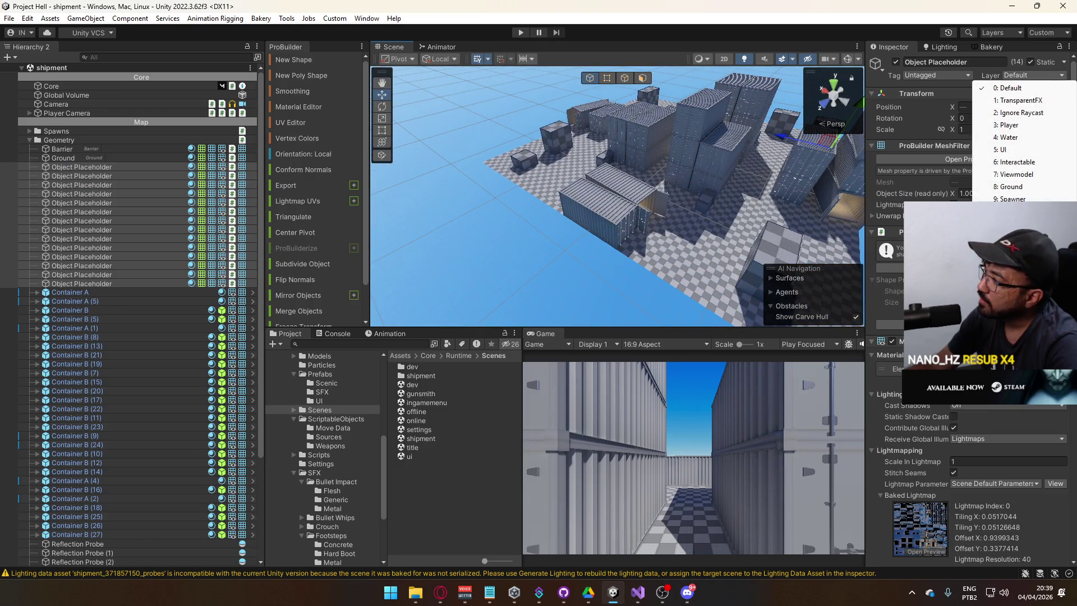
{"action": "left_click", "coordinate": [1012, 187]}
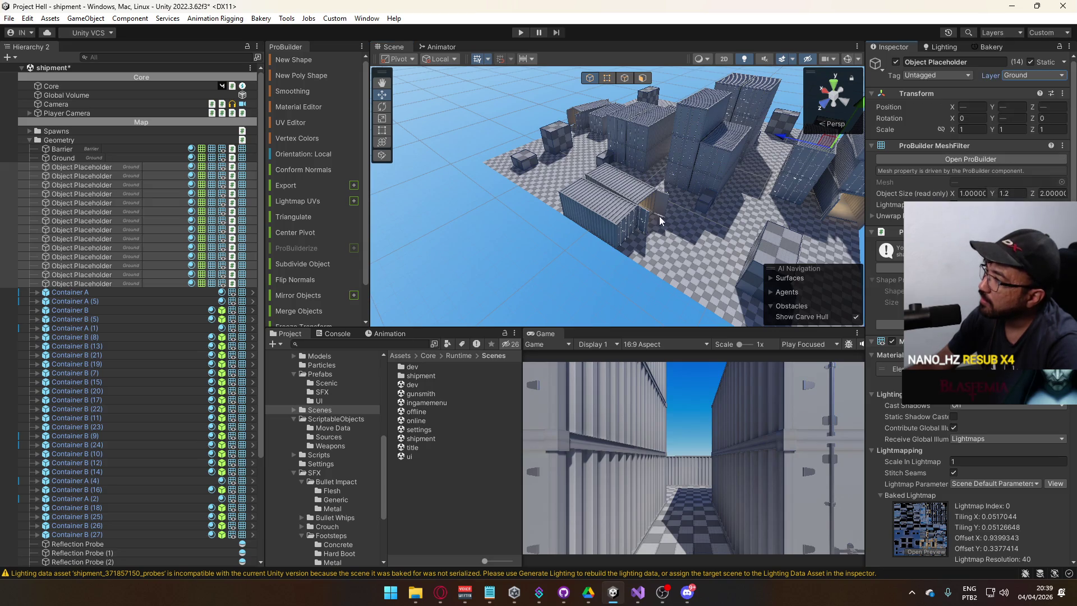
{"action": "left_click", "coordinate": [386, 243]}
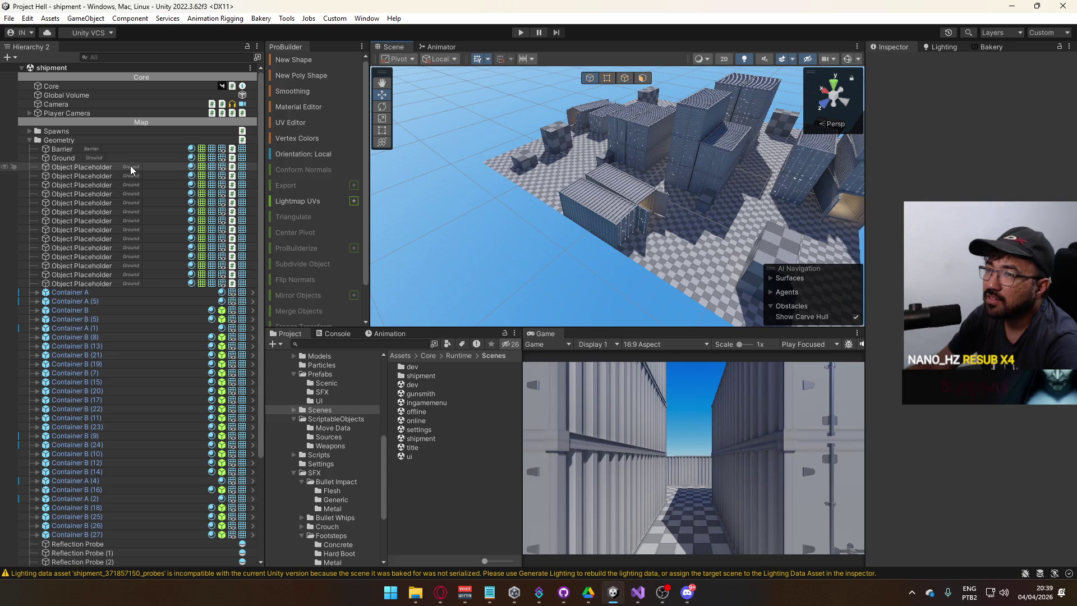
{"action": "mouse_move", "coordinate": [406, 208]}
{"action": "left_mouse_down"}
{"action": "mouse_move", "coordinate": [568, 264]}
{"action": "mouse_move", "coordinate": [465, 264]}
{"action": "mouse_move", "coordinate": [440, 211]}
{"action": "mouse_move", "coordinate": [348, 190]}
{"action": "mouse_move", "coordinate": [504, 191]}
{"action": "mouse_move", "coordinate": [585, 240]}
{"action": "mouse_move", "coordinate": [478, 313]}
{"action": "left_mouse_up"}
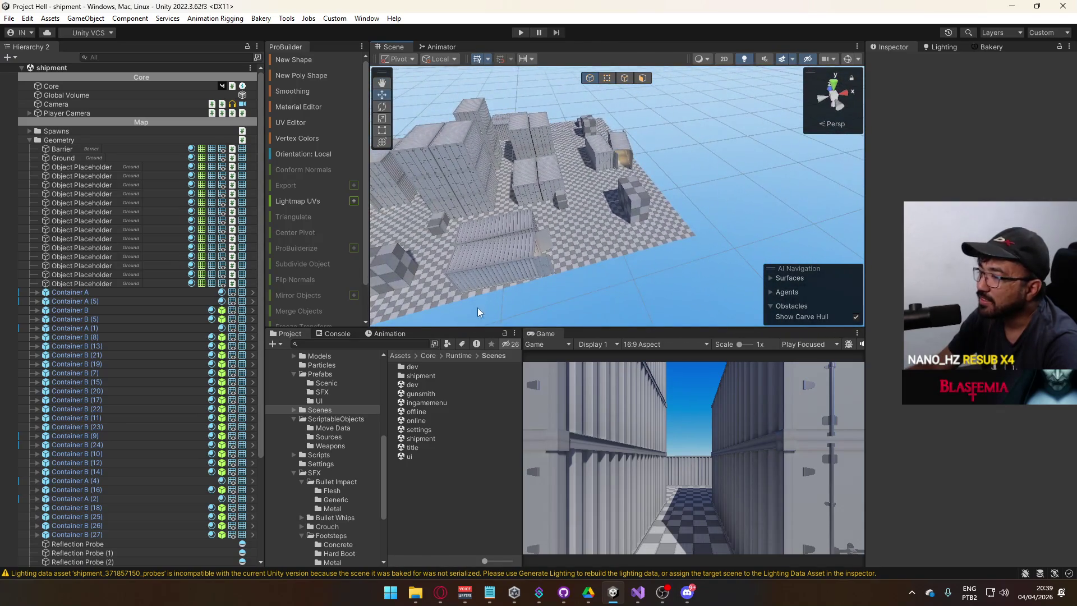
Step: Open the title scene, check SFXScript in Visual Studio, and clear the Unity Console
{"action": "double_click", "coordinate": [419, 447]}
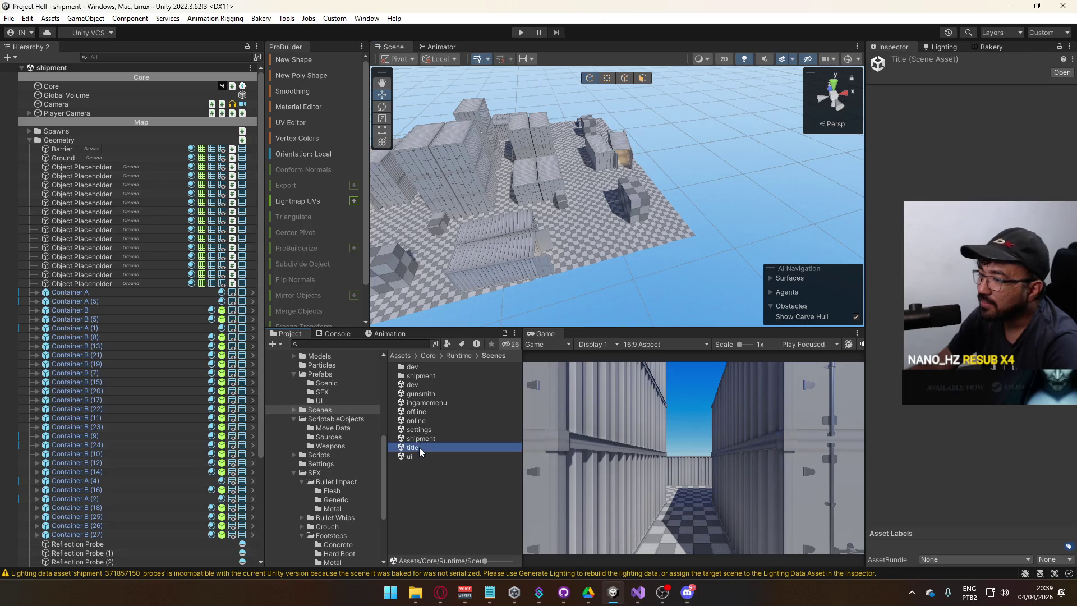
{"action": "left_click", "coordinate": [634, 594]}
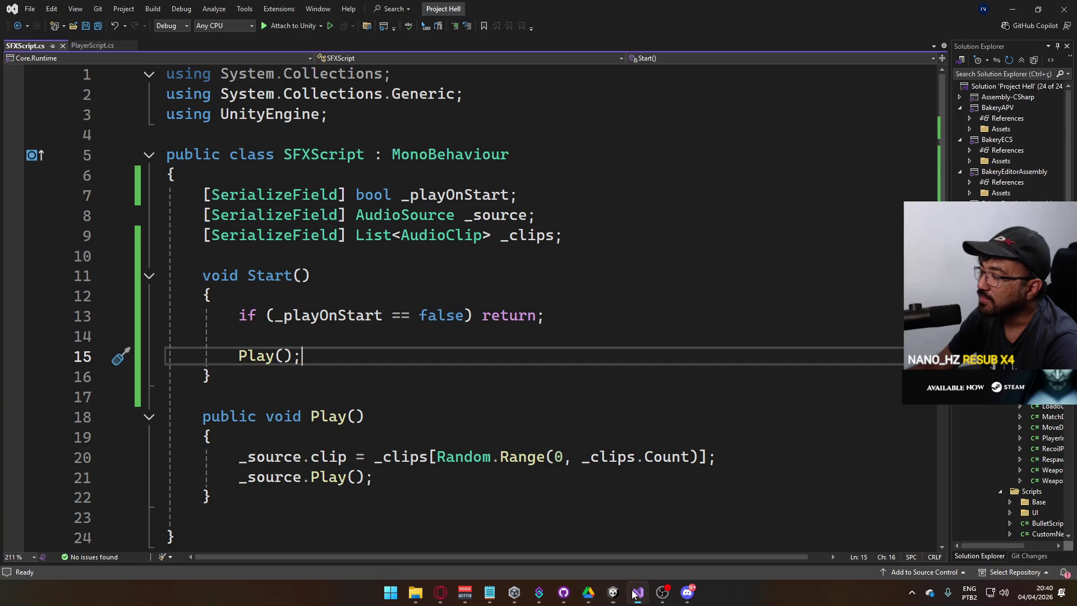
{"action": "left_click", "coordinate": [634, 594]}
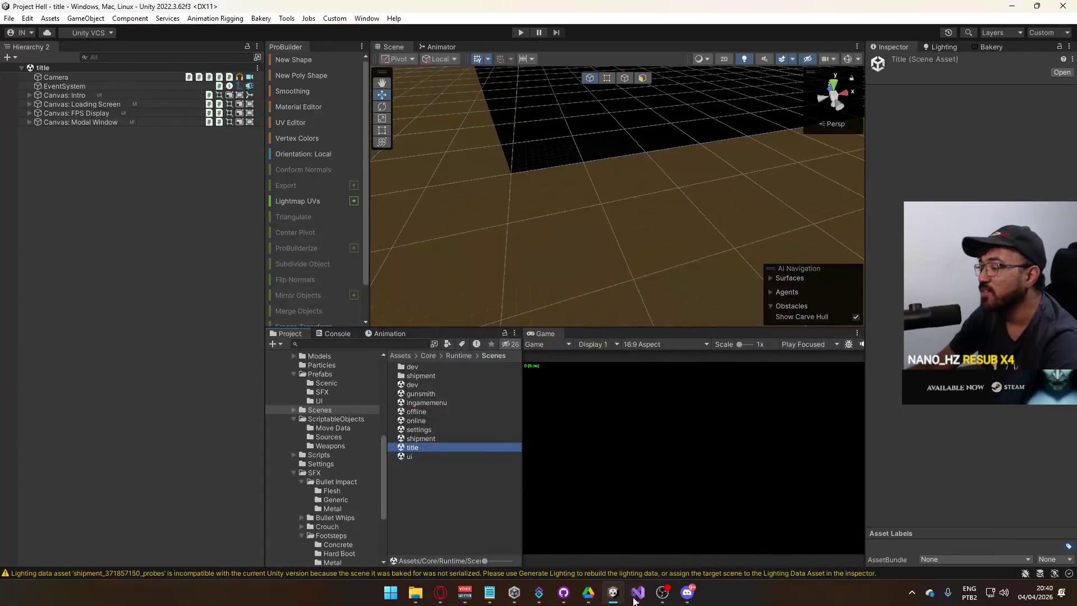
{"action": "left_click", "coordinate": [337, 335]}
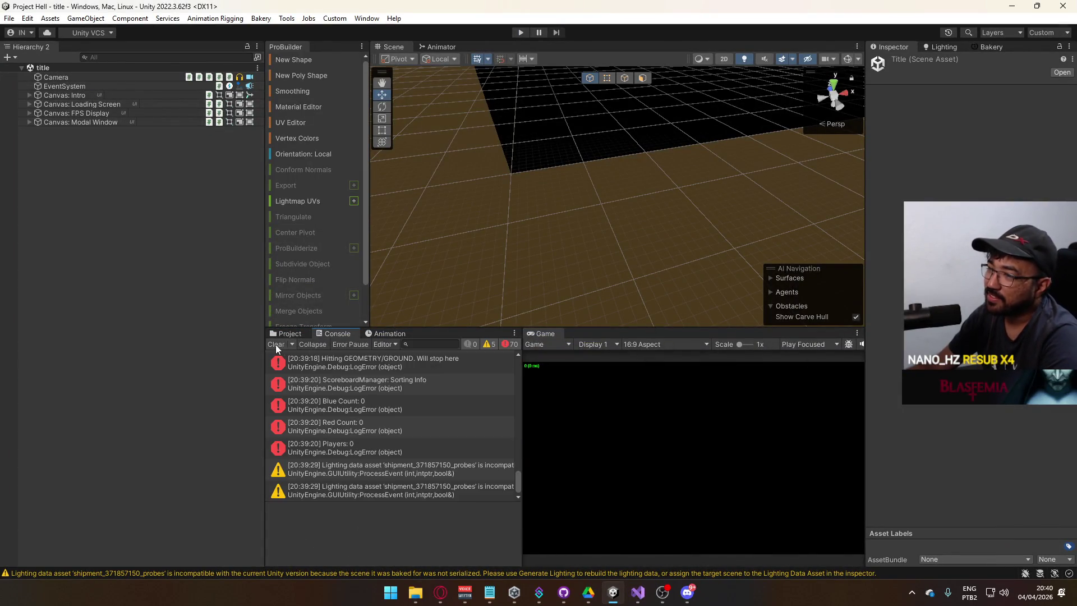
{"action": "left_click", "coordinate": [276, 344]}
{"action": "left_click", "coordinate": [9, 18]}
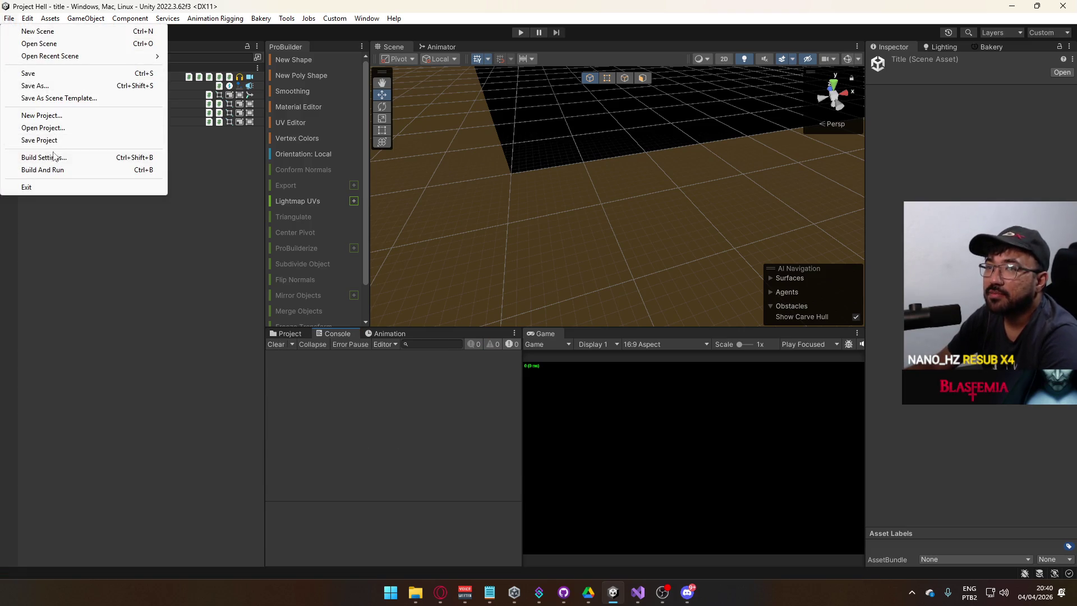
Step: Build and run the game, enter Play mode, clear the console error, and host a match
{"action": "left_click", "coordinate": [66, 172]}
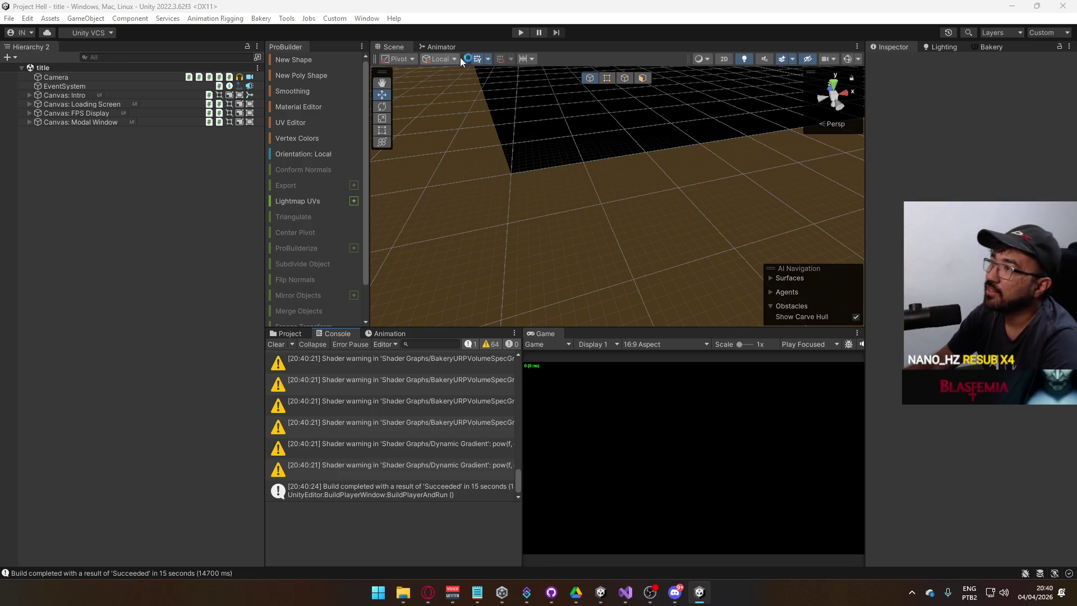
{"action": "left_click", "coordinate": [521, 32]}
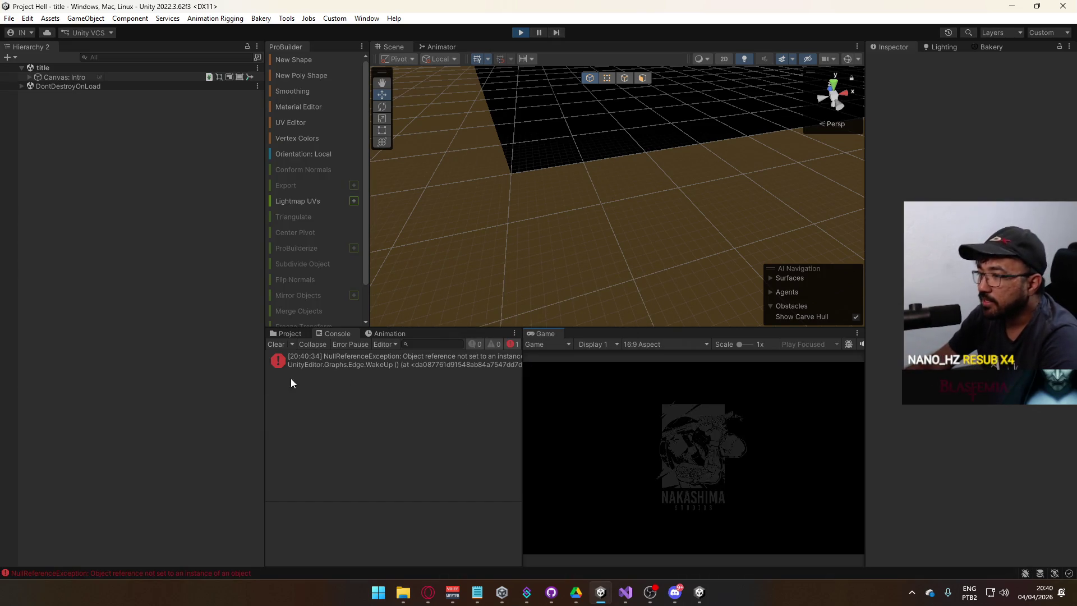
{"action": "left_click", "coordinate": [275, 345]}
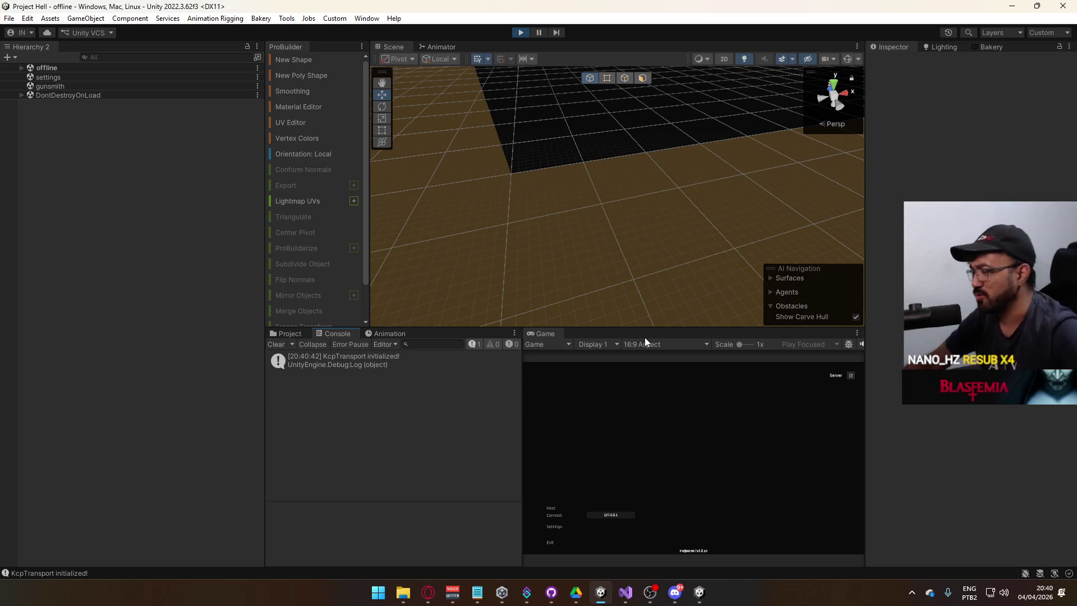
{"action": "left_click", "coordinate": [550, 510]}
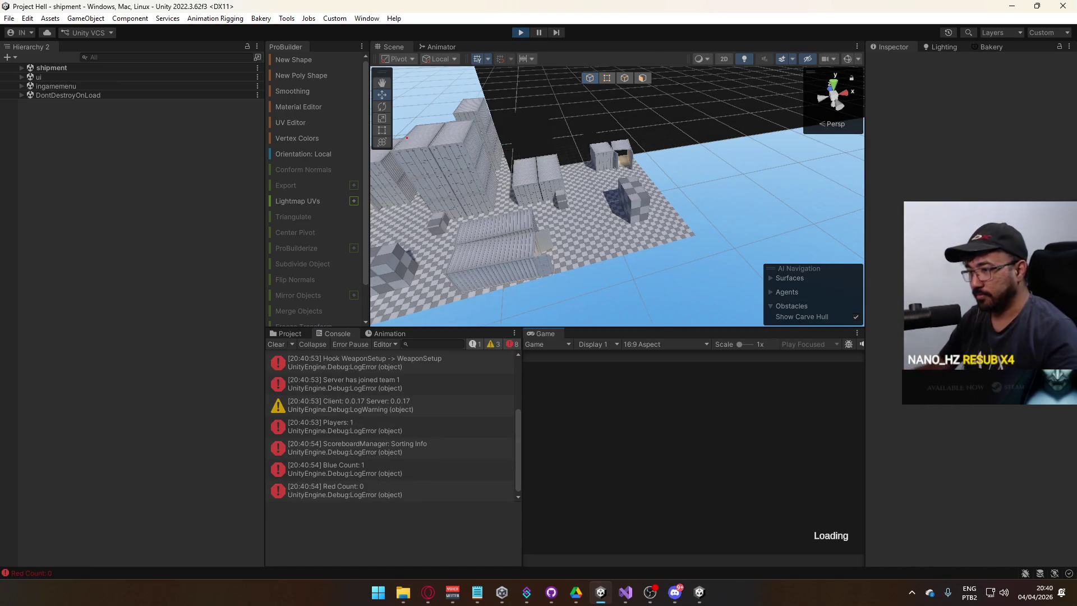
Step: Open the Windows sound settings from the taskbar speaker icon while the game keeps running
{"action": "key", "text": "super"}
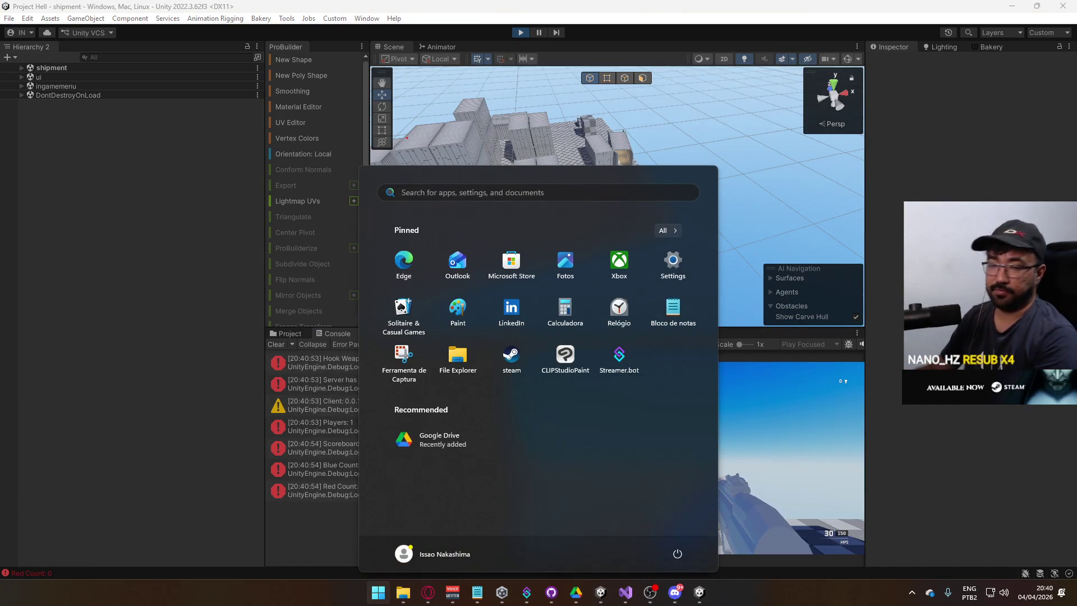
{"action": "key", "text": "super"}
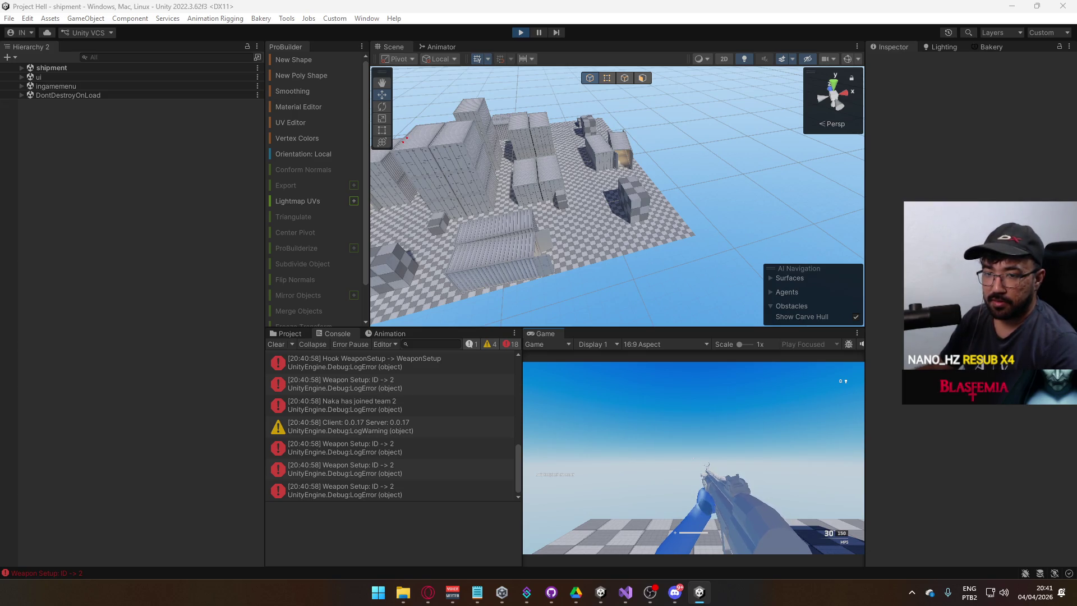
{"action": "key", "text": "super"}
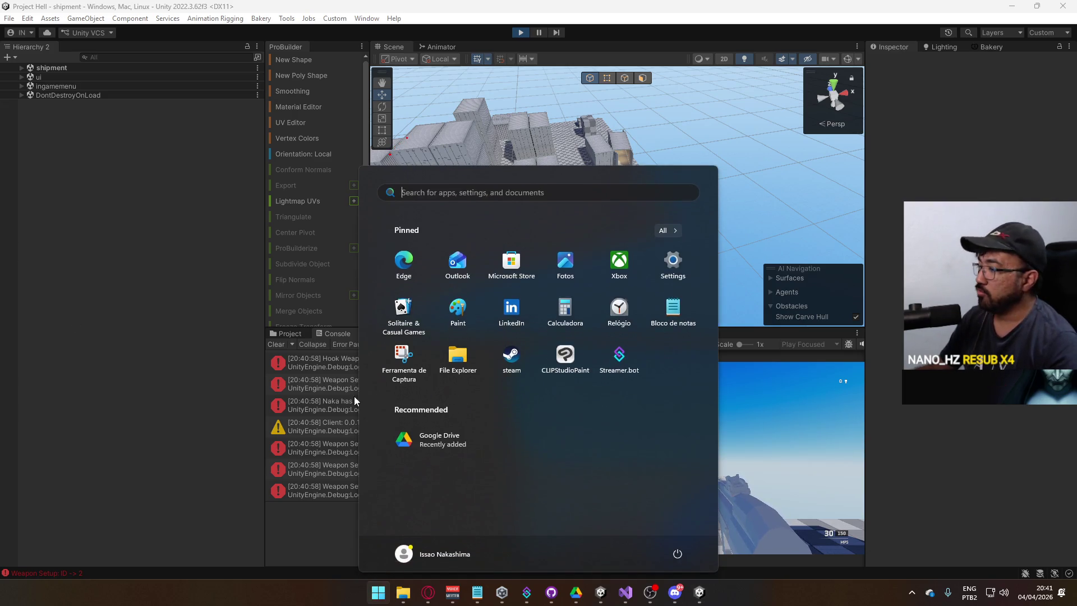
{"action": "right_click", "coordinate": [1004, 593]}
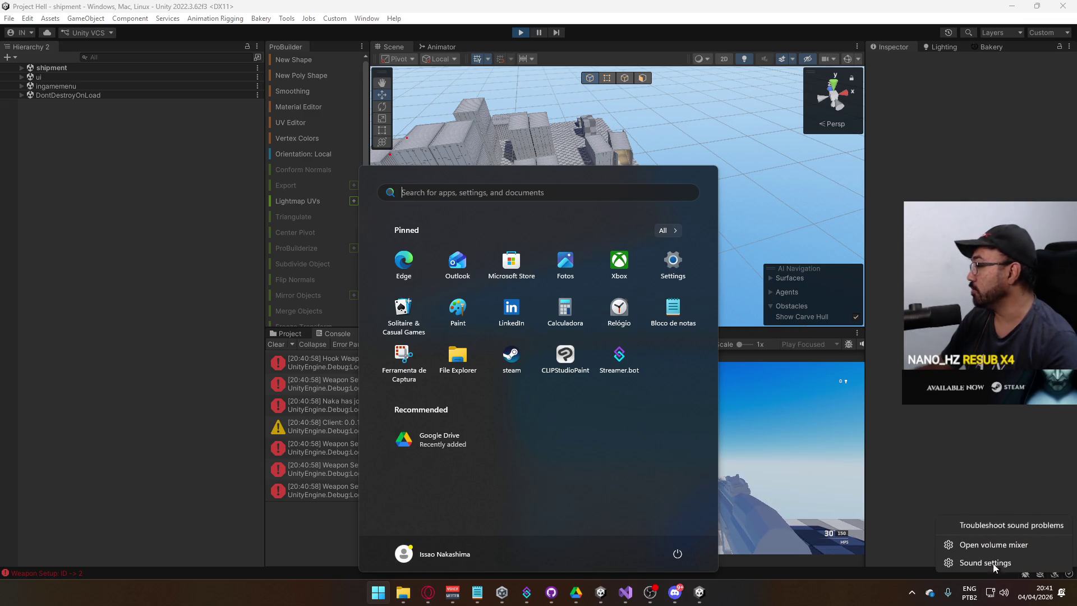
{"action": "left_click", "coordinate": [998, 547]}
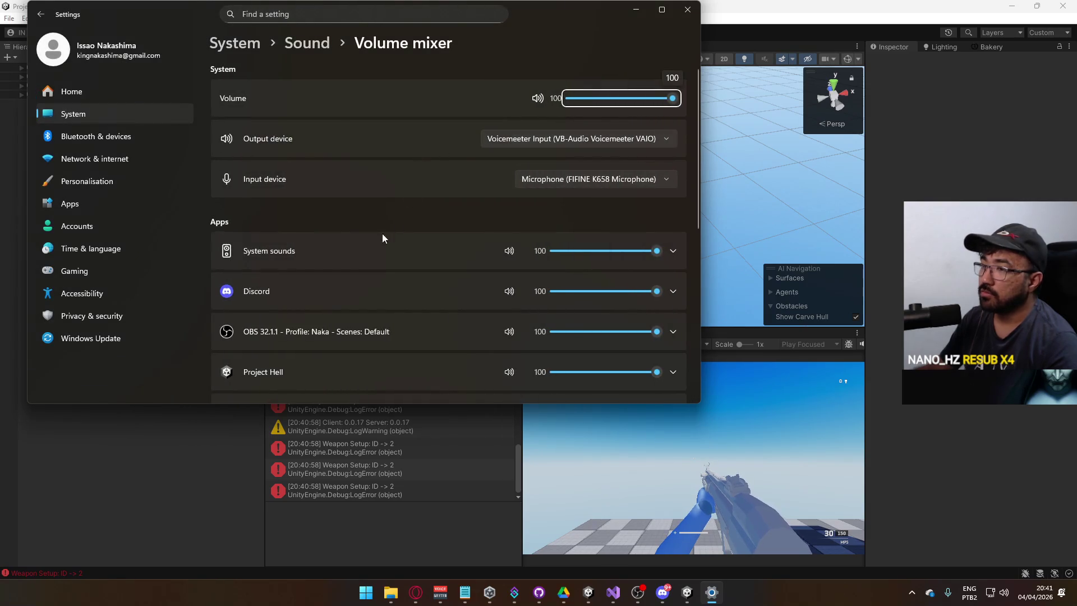
Step: Find Project Hell in the Volume mixer, check its audio device options, and mute it
{"action": "scroll", "coordinate": [408, 327], "scroll_direction": "down", "scroll_amount": 1}
{"action": "scroll", "coordinate": [406, 323], "scroll_direction": "down", "scroll_amount": 1}
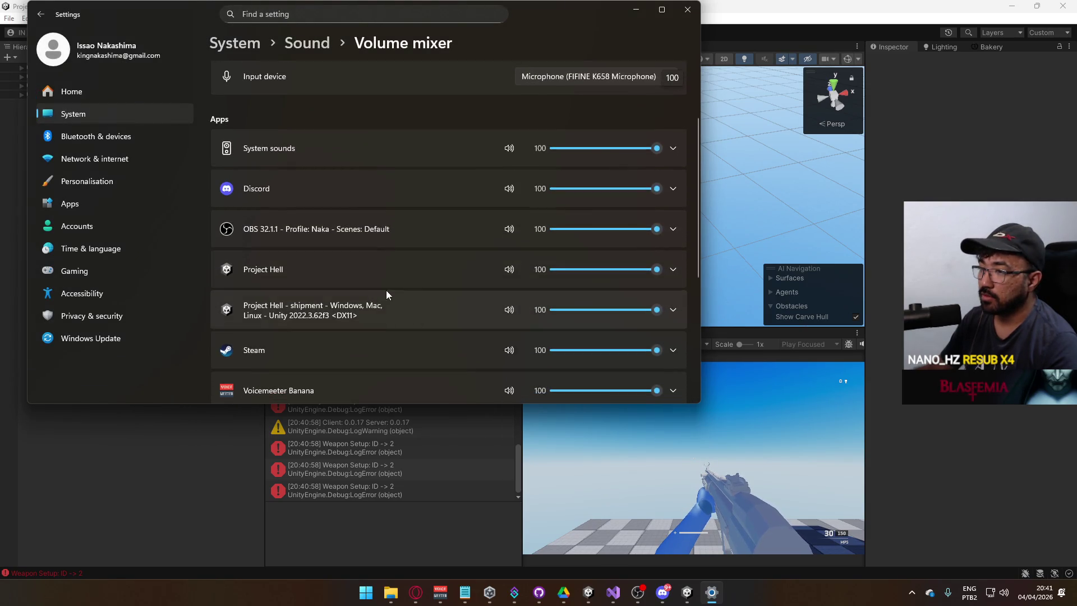
{"action": "left_click", "coordinate": [354, 279]}
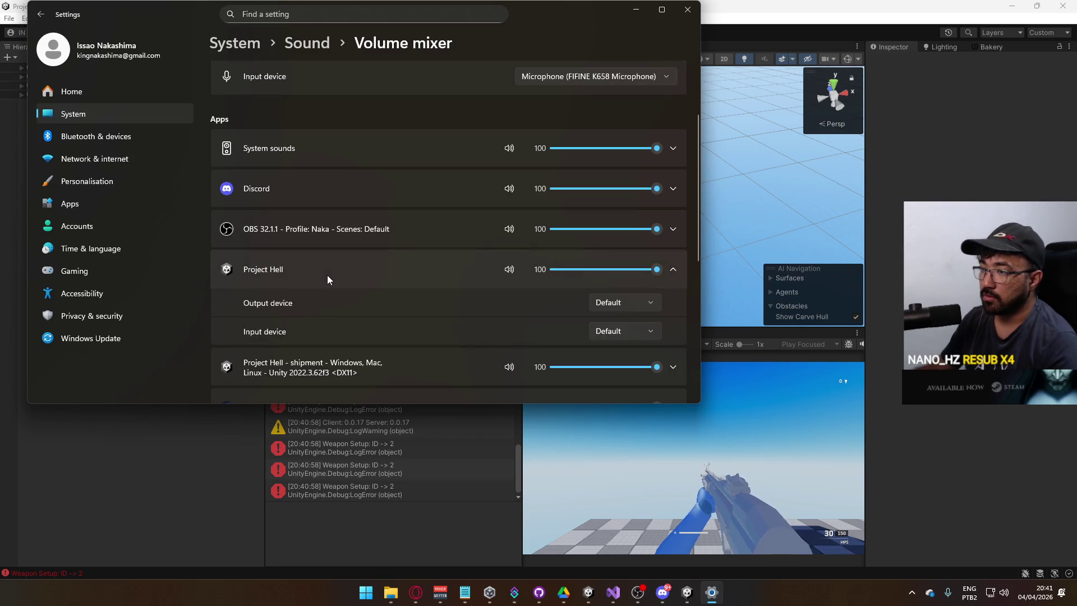
{"action": "left_click", "coordinate": [329, 278]}
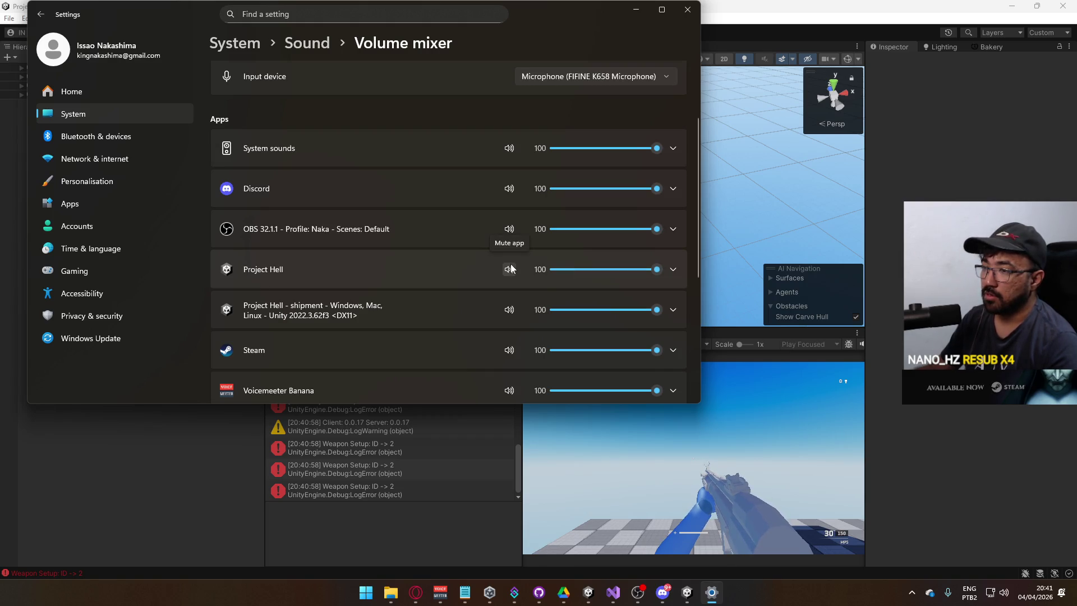
{"action": "left_click", "coordinate": [626, 407]}
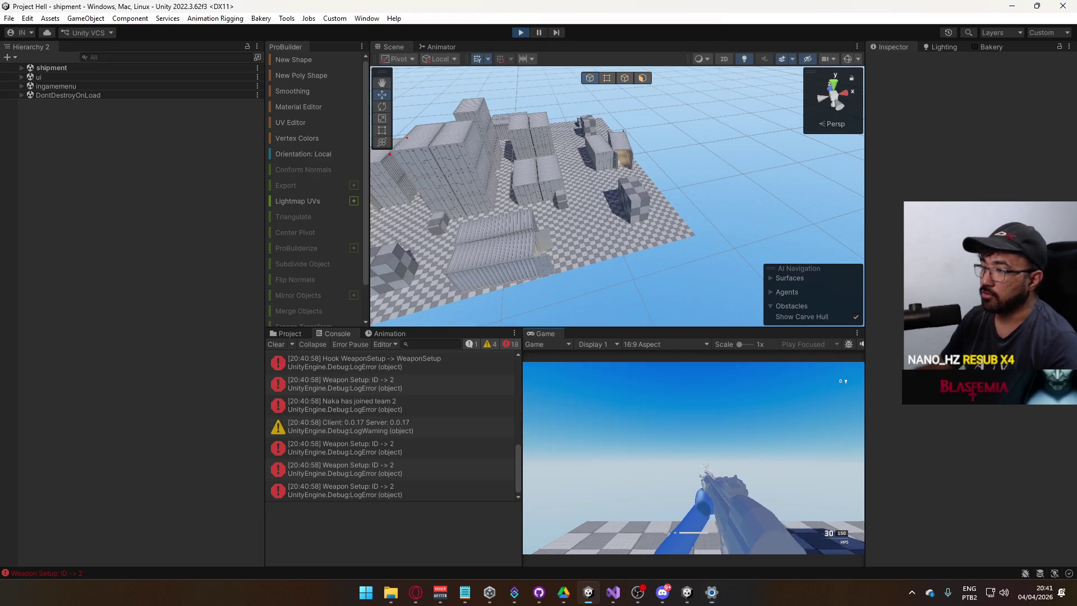
Step: Sprint and walk the player through the container corridors, then return to the Volume mixer
{"action": "key", "text": "shift+w"}
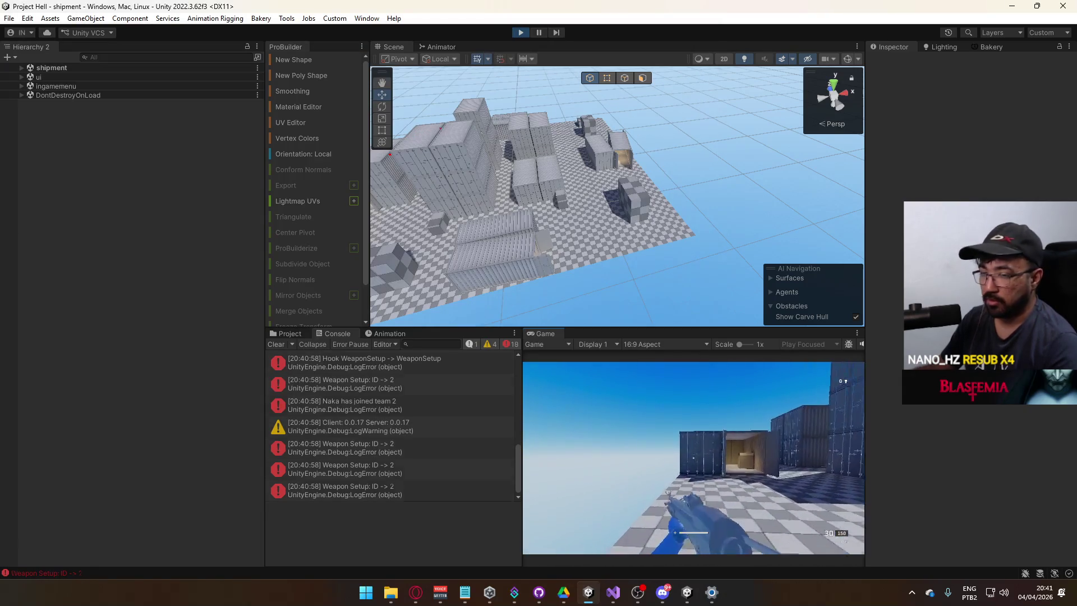
{"action": "key", "text": "w"}
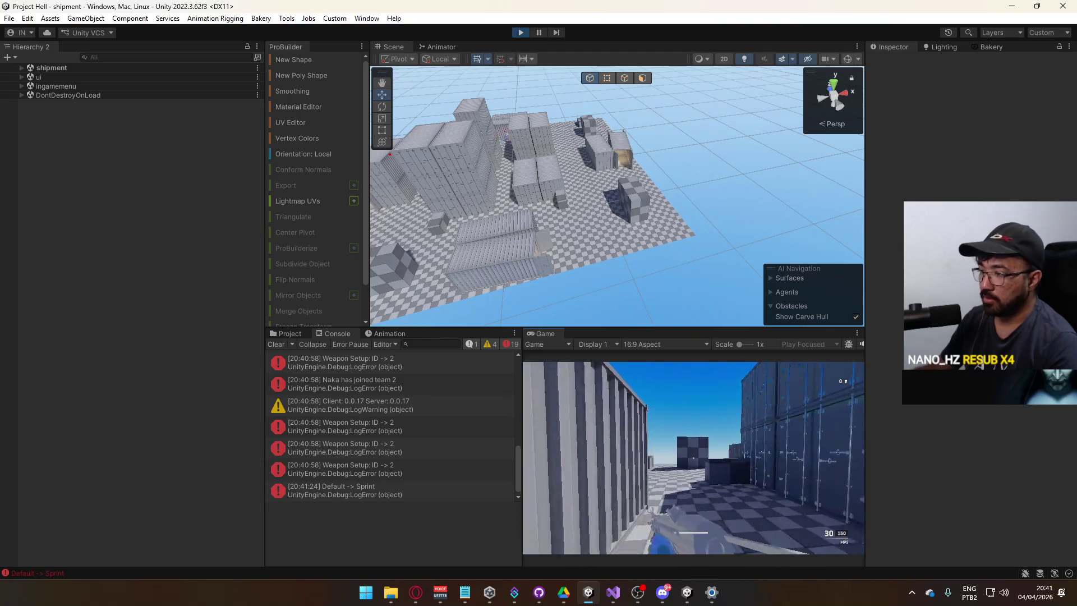
{"action": "key", "text": "w"}
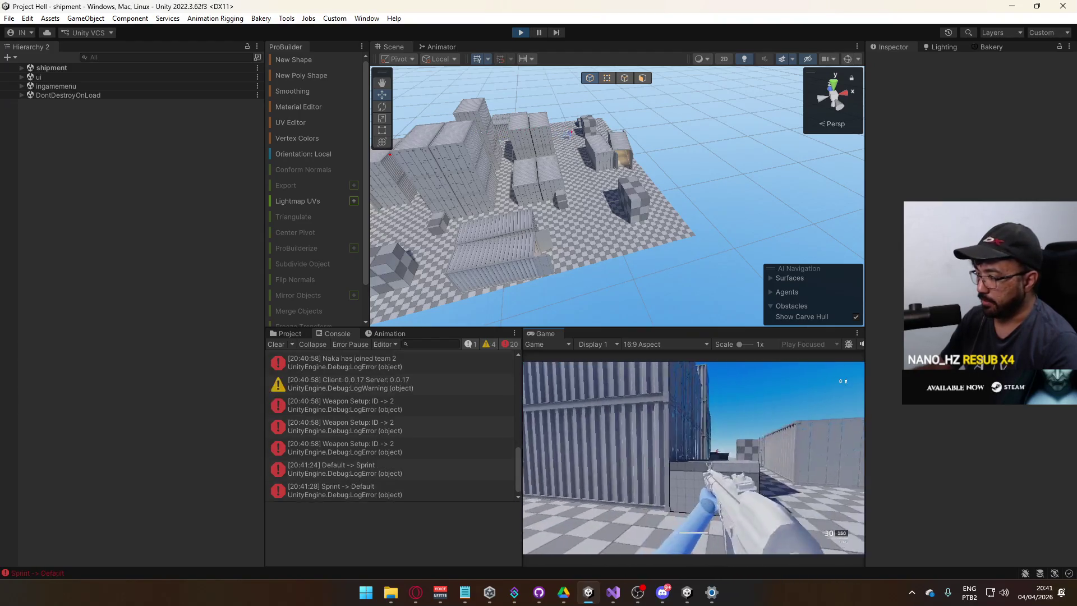
{"action": "key", "text": "alt+Tab"}
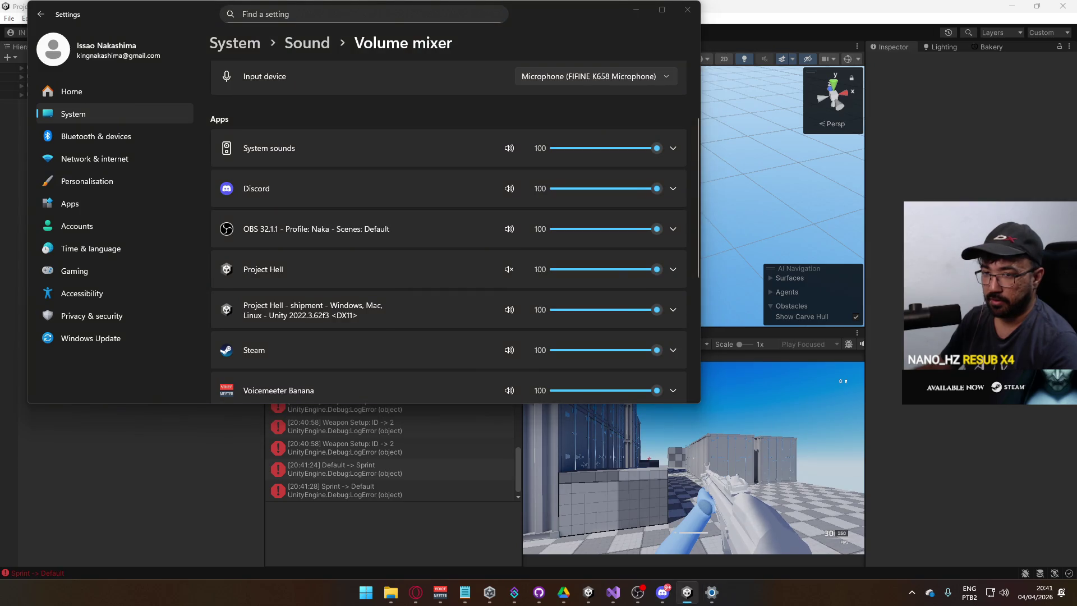
{"action": "key", "text": "super"}
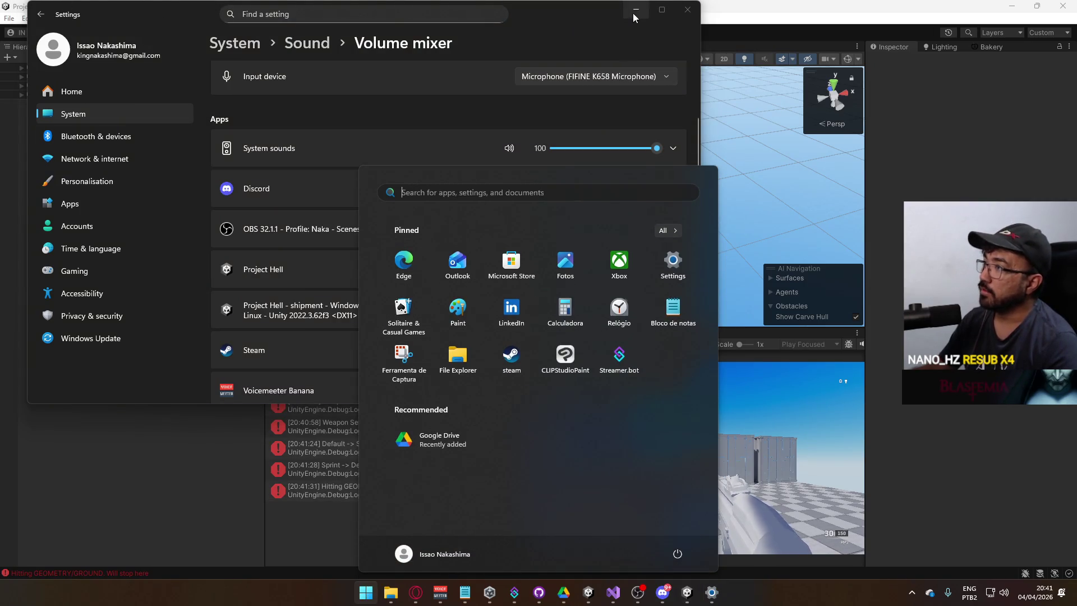
{"action": "left_click", "coordinate": [306, 137]}
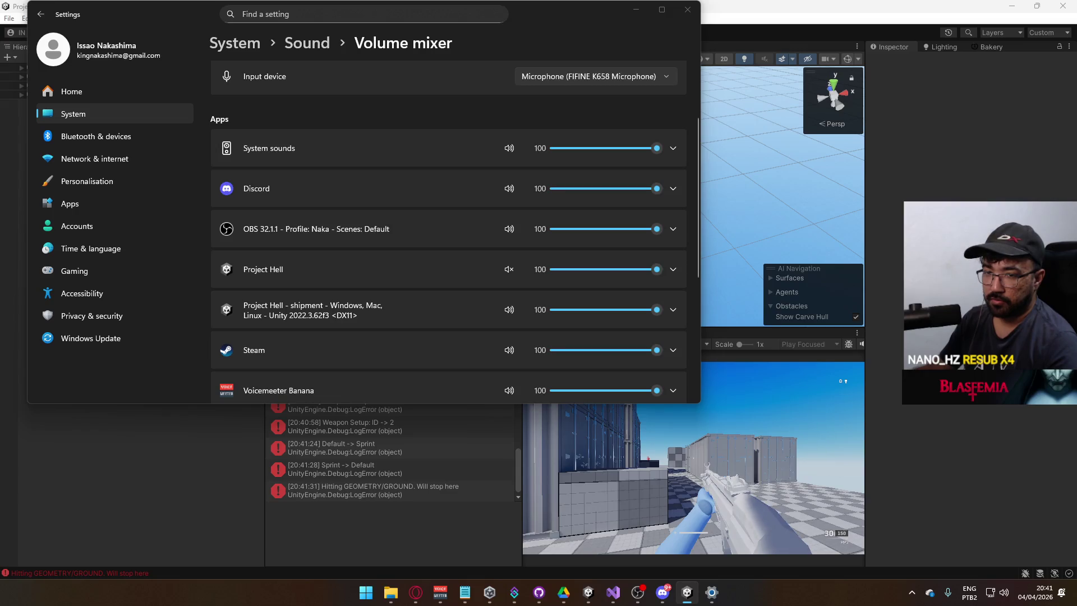
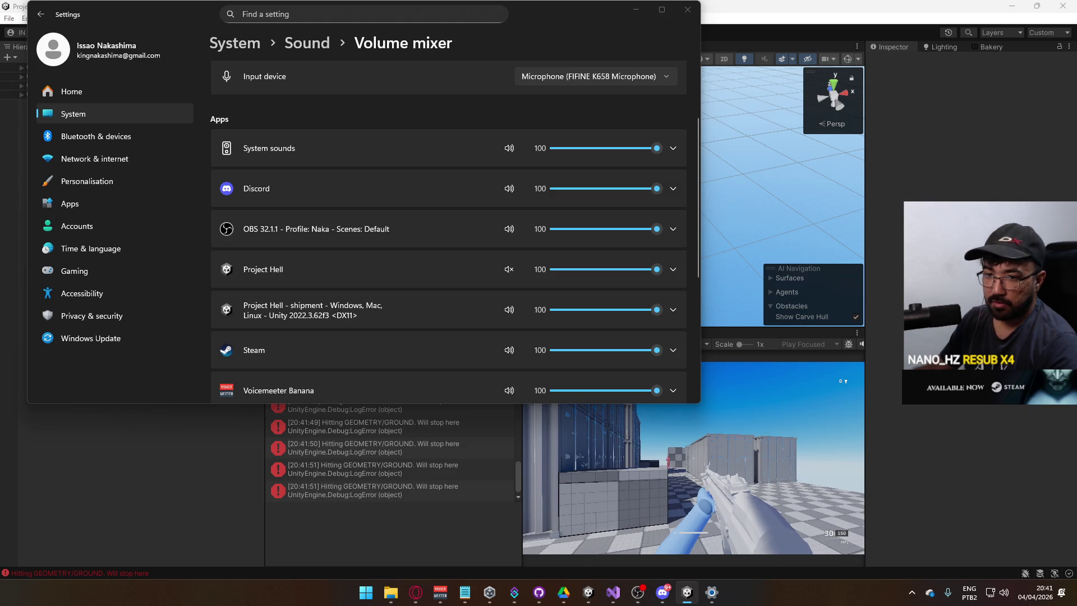
Step: Hide the Windows volume mixer settings so Unity is visible
{"action": "key", "text": "super"}
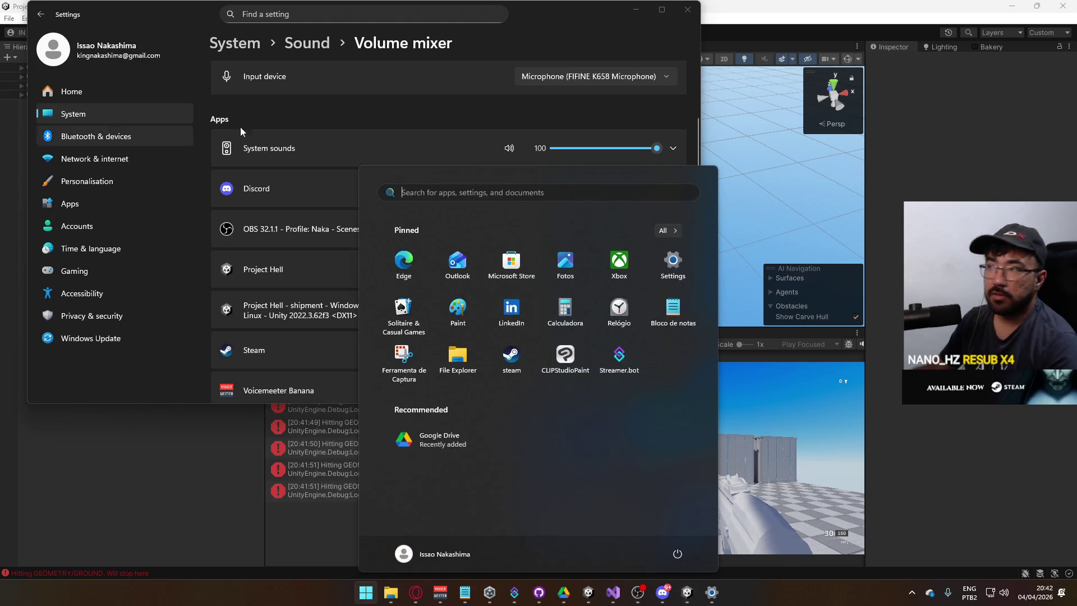
{"action": "key", "text": "super"}
{"action": "key", "text": "super"}
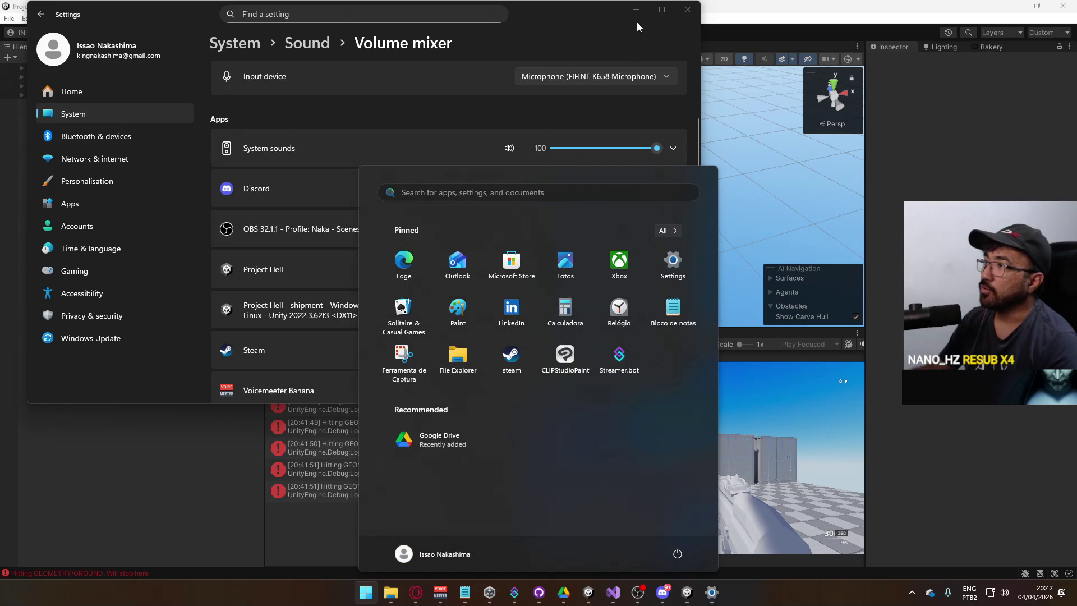
{"action": "key", "text": "super"}
{"action": "left_click", "coordinate": [643, 12]}
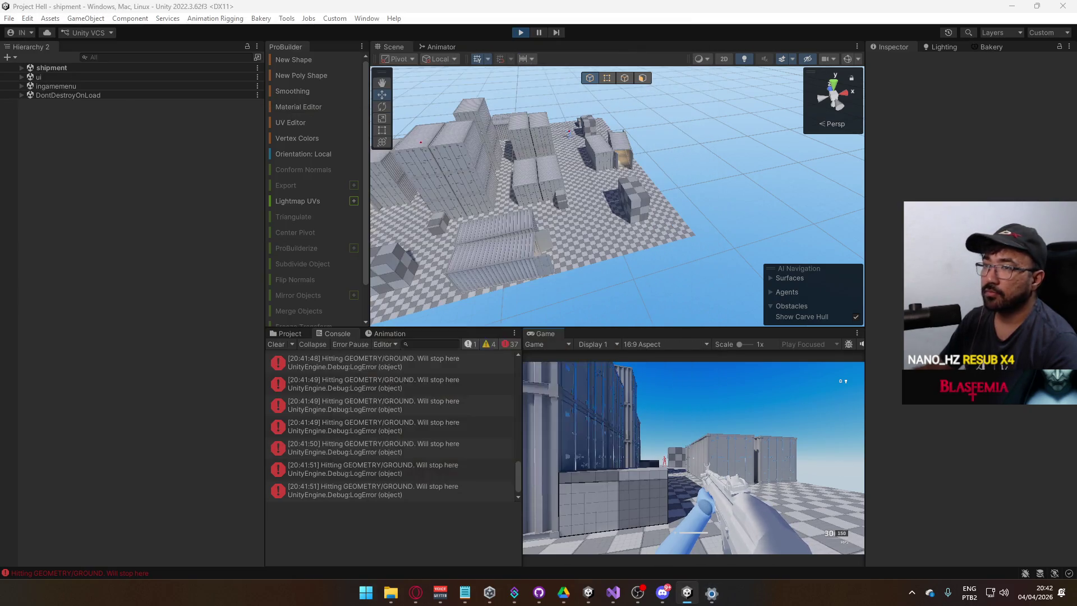
Step: Stop play mode, then close the running game build window and the Explorer SFX folder
{"action": "key", "text": "super"}
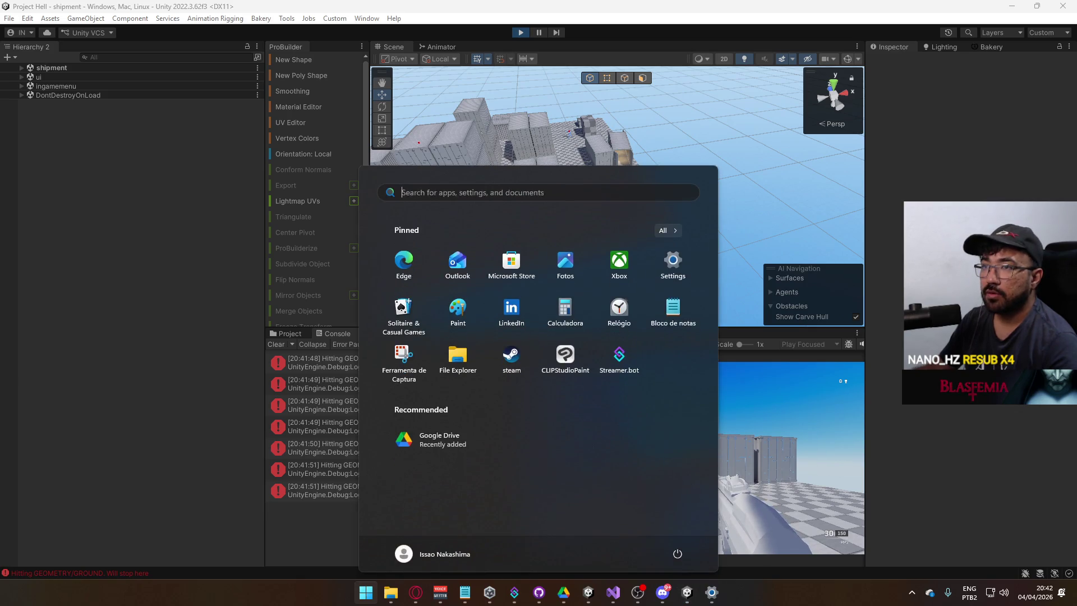
{"action": "key", "text": "super"}
{"action": "key", "text": "super"}
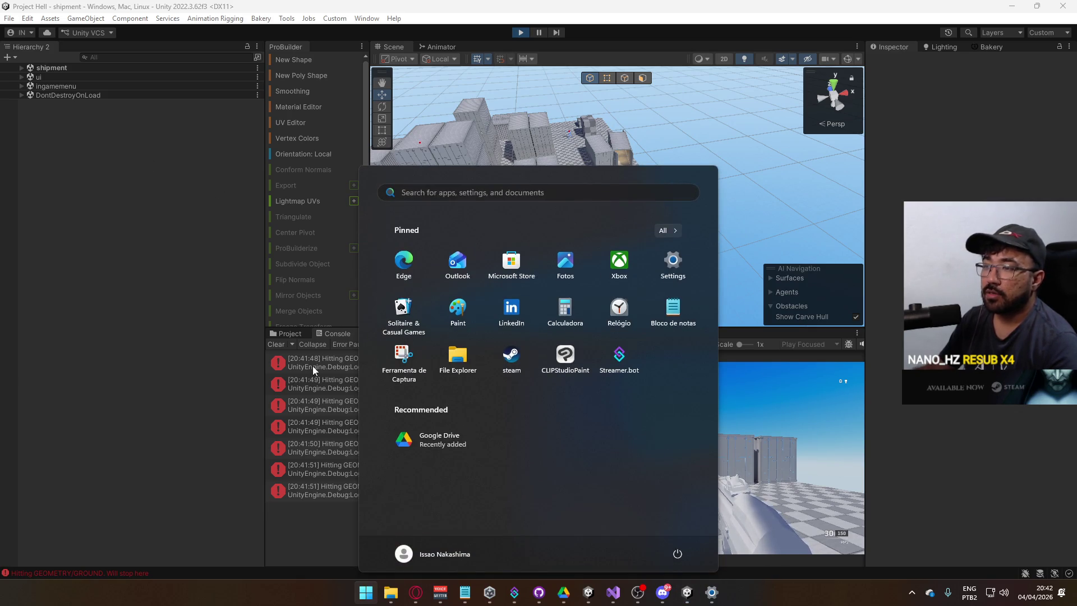
{"action": "left_click", "coordinate": [313, 365]}
{"action": "left_click", "coordinate": [521, 32]}
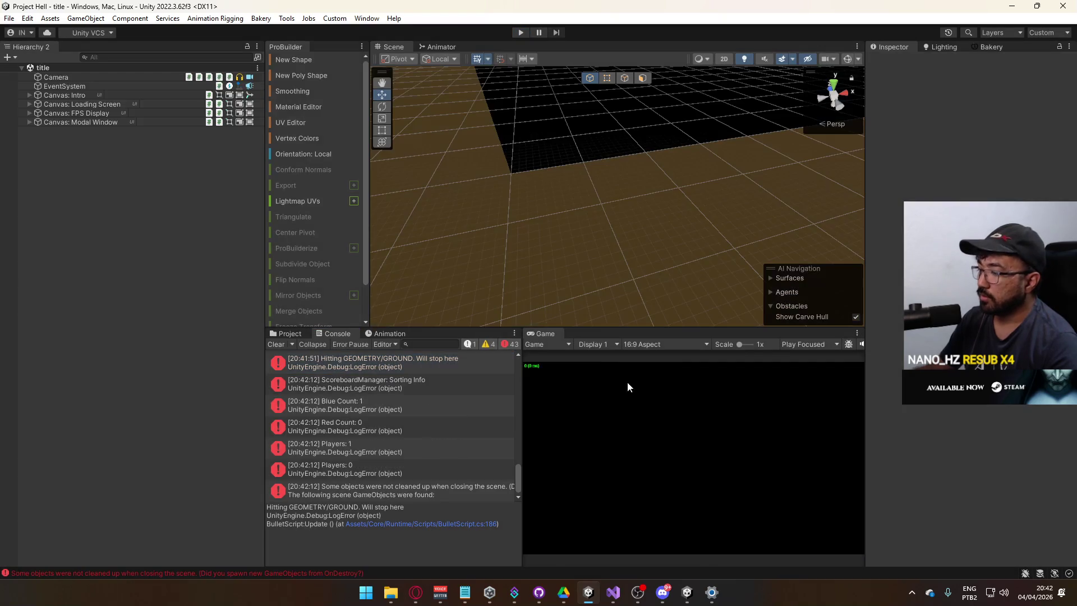
{"action": "right_click", "coordinate": [687, 592]}
{"action": "left_click", "coordinate": [693, 566]}
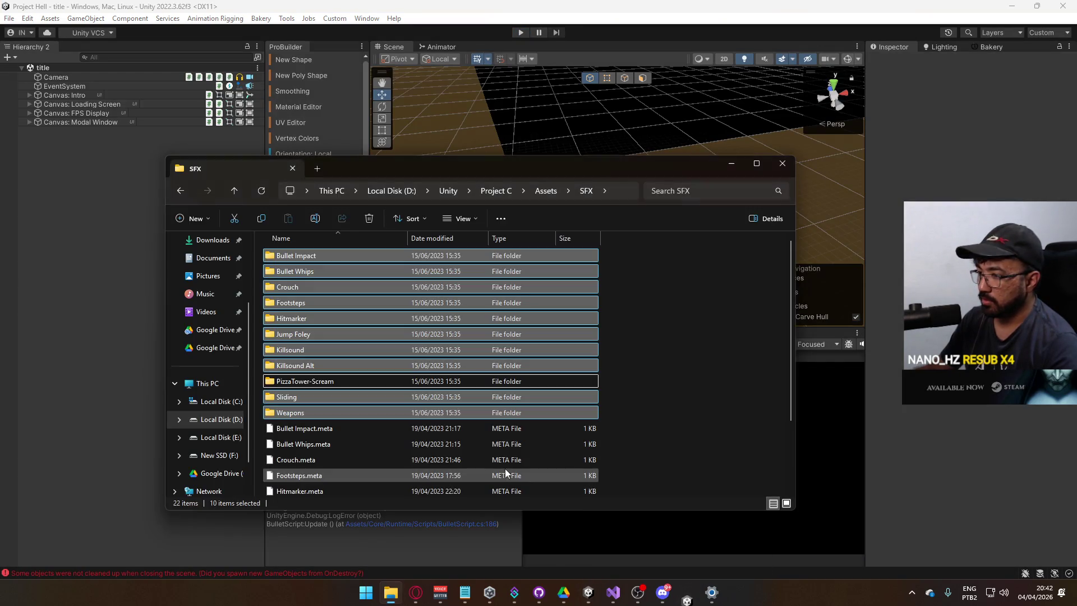
{"action": "left_click", "coordinate": [783, 164]}
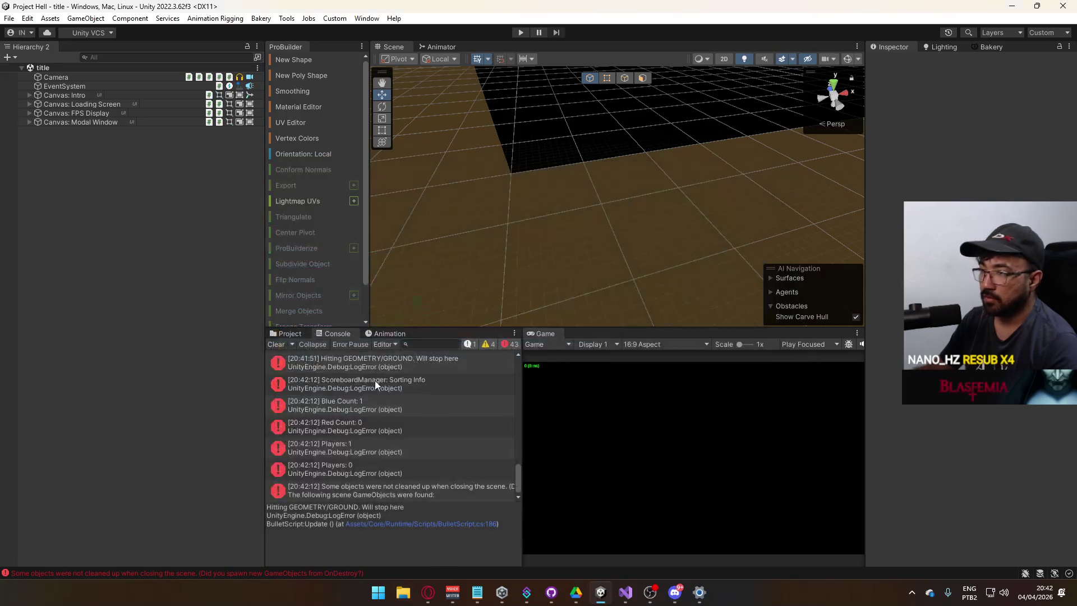
Step: Open the Hitting GEOMETRY/GROUND console error at its line in code
{"action": "left_click", "coordinate": [376, 380]}
{"action": "scroll", "coordinate": [414, 434], "scroll_direction": "up", "scroll_amount": 3}
{"action": "double_click", "coordinate": [422, 429]}
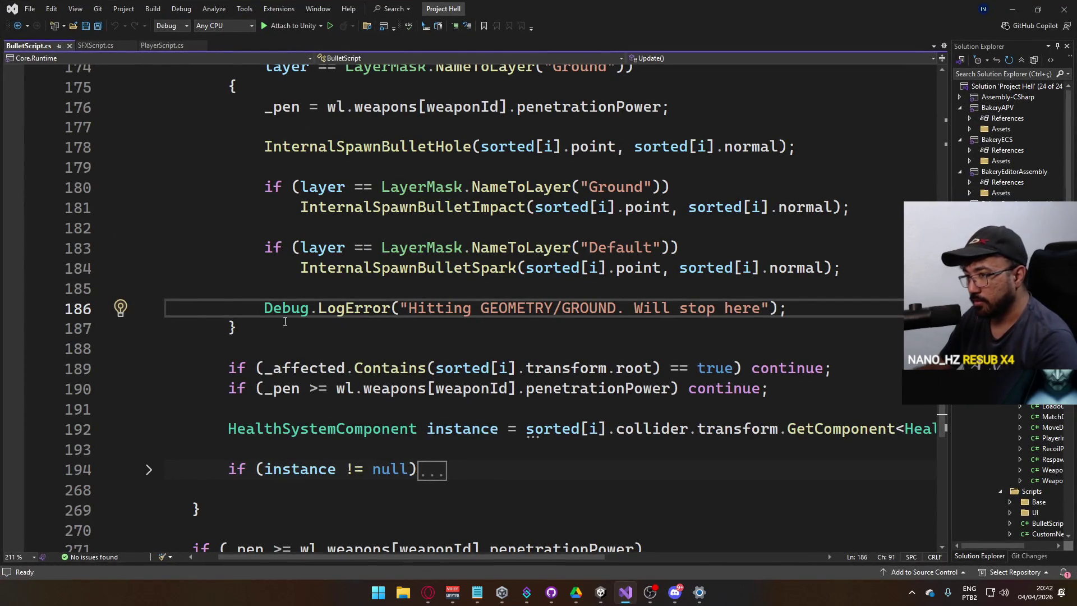
Step: Prefix line 186's Debug.LogError with // and save BulletScript.cs
{"action": "key", "text": "Home"}
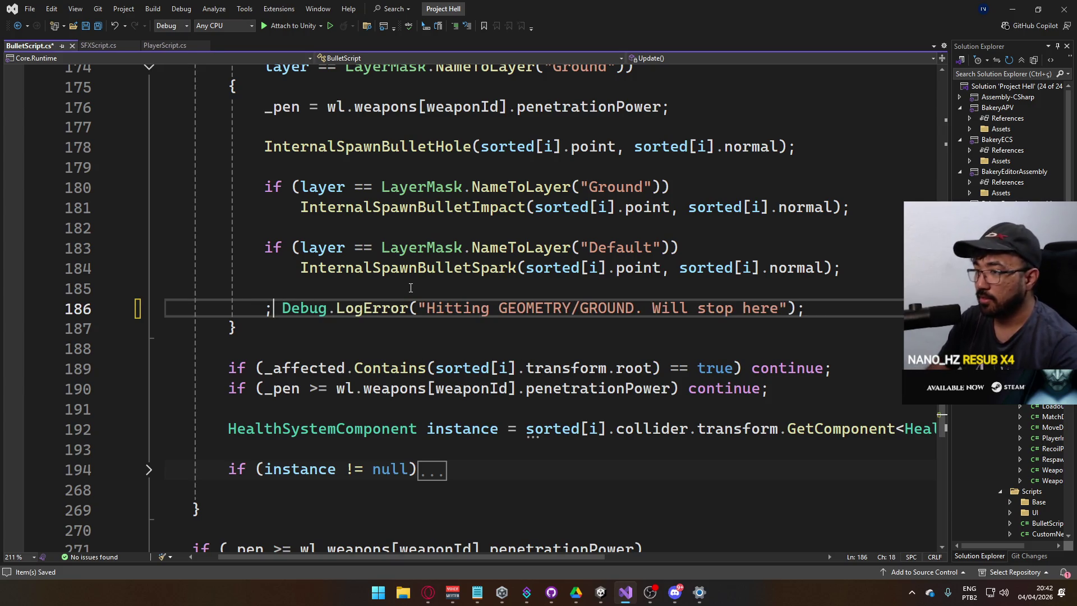
{"action": "type", "text": "//"}
{"action": "key", "text": "Delete"}
{"action": "key", "text": "ctrl+s"}
{"action": "key", "text": "alt+Tab"}
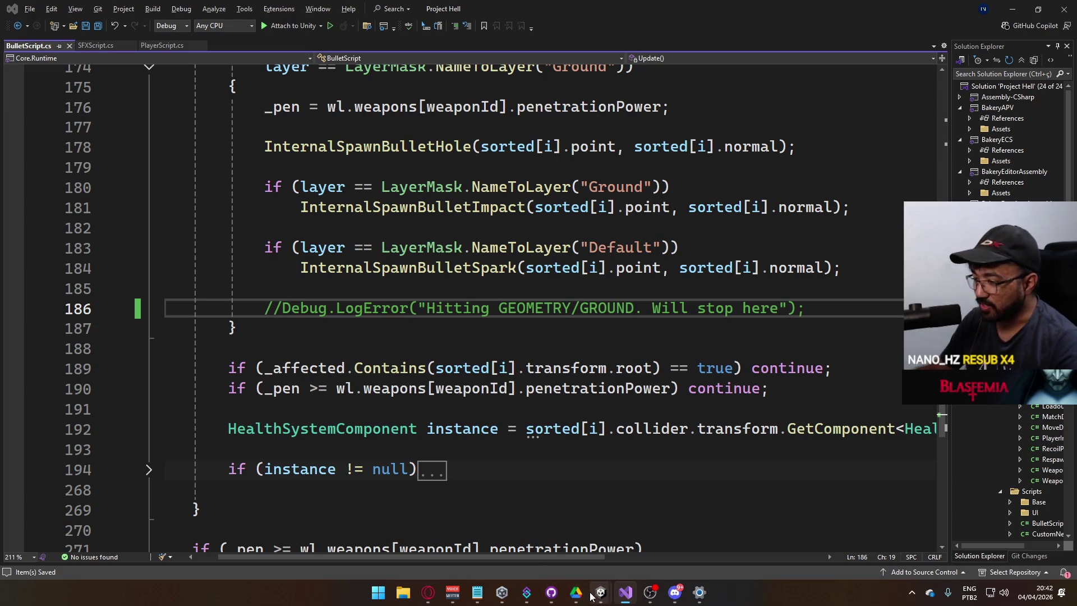
{"action": "mouse_move", "coordinate": [591, 597]}
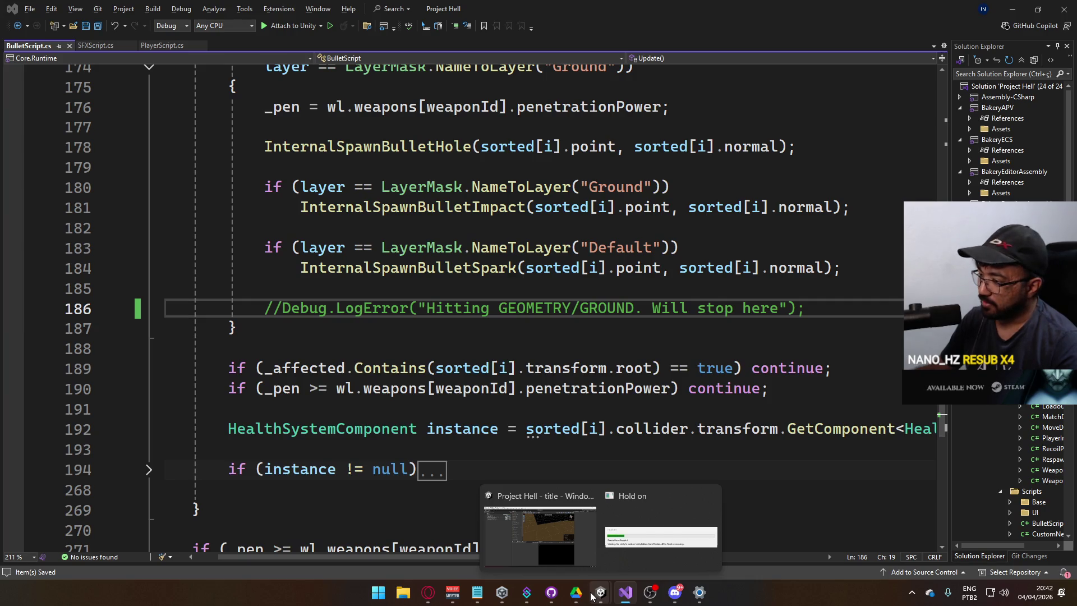
{"action": "left_click", "coordinate": [591, 597]}
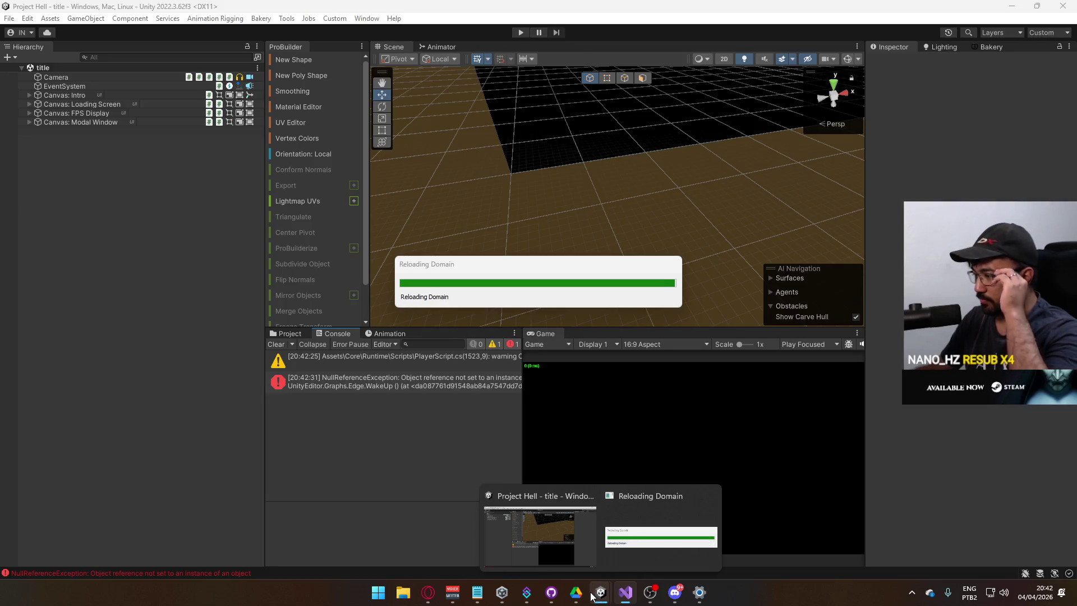
Step: Browse the SFX > Bullet Impact sound folders: Flesh, Generic and Metal
{"action": "mouse_move", "coordinate": [589, 597]}
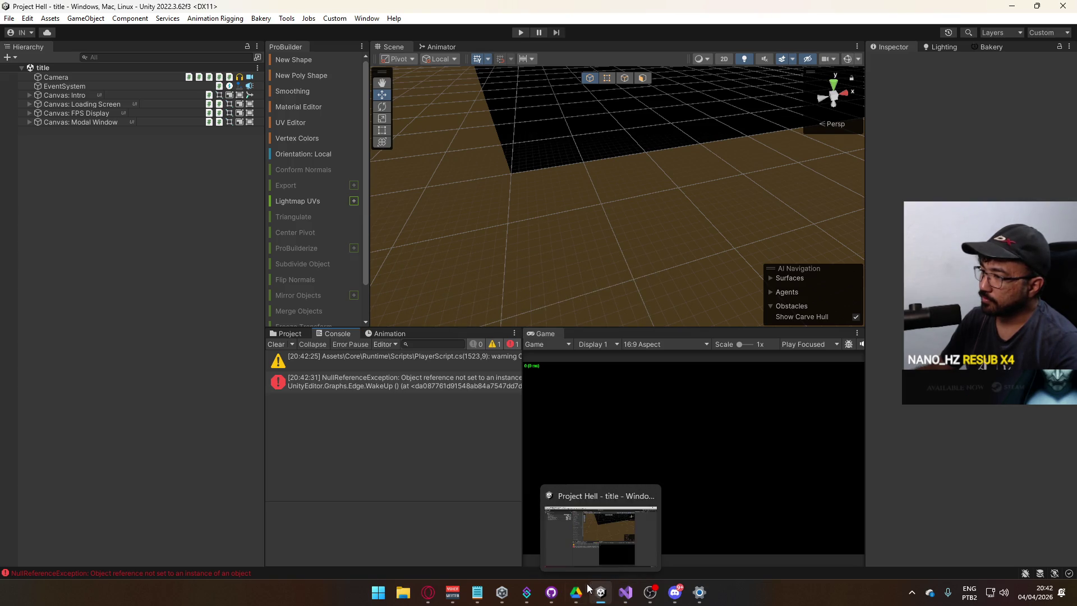
{"action": "left_click", "coordinate": [286, 334]}
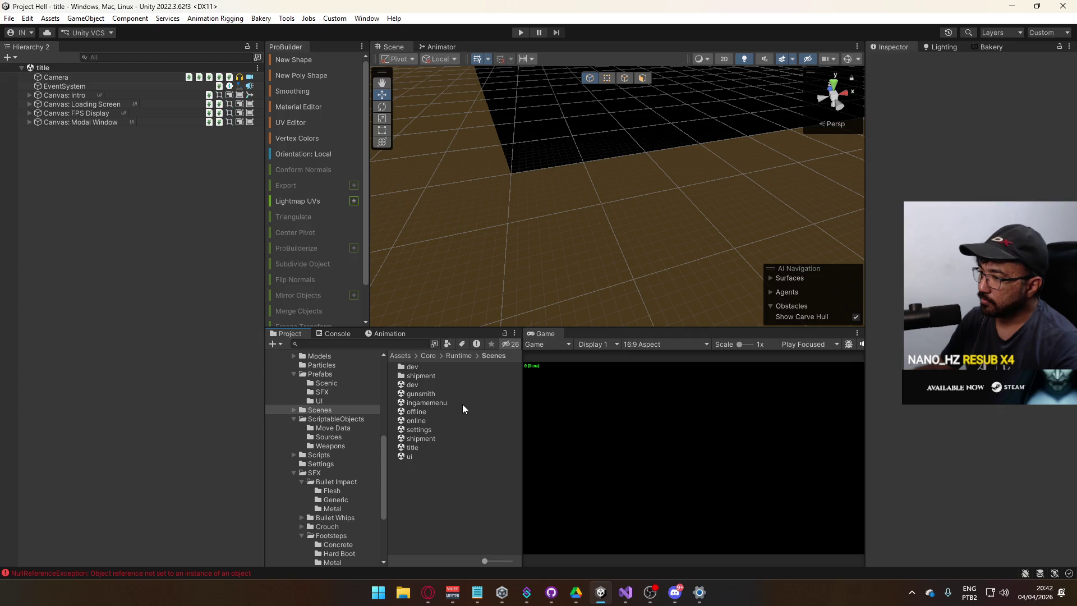
{"action": "left_click", "coordinate": [345, 474]}
{"action": "left_click", "coordinate": [345, 482]}
{"action": "left_click", "coordinate": [344, 491]}
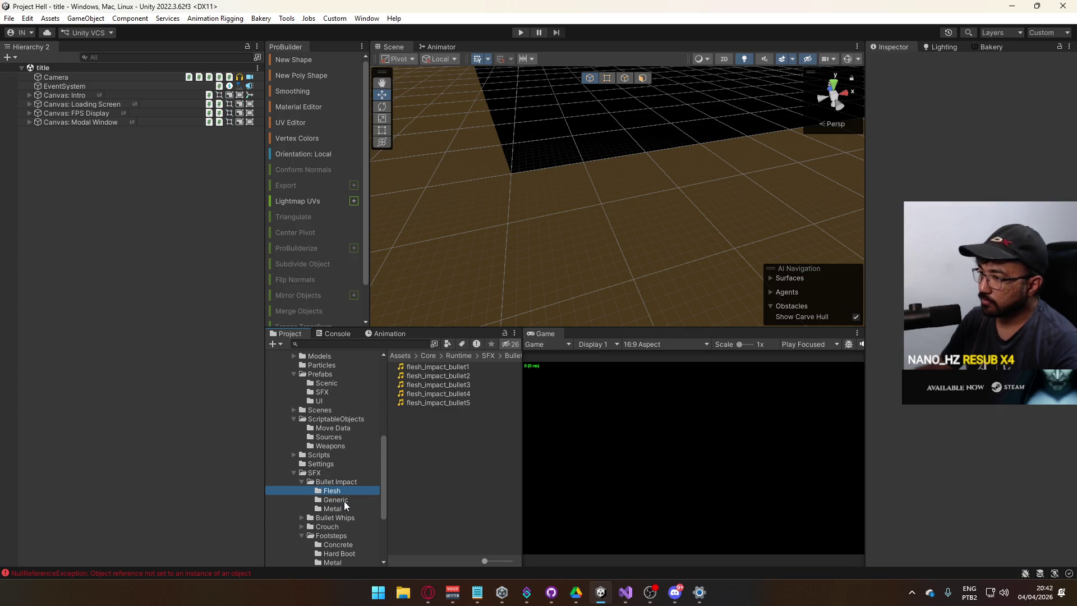
{"action": "left_click", "coordinate": [342, 500]}
{"action": "left_click", "coordinate": [340, 509]}
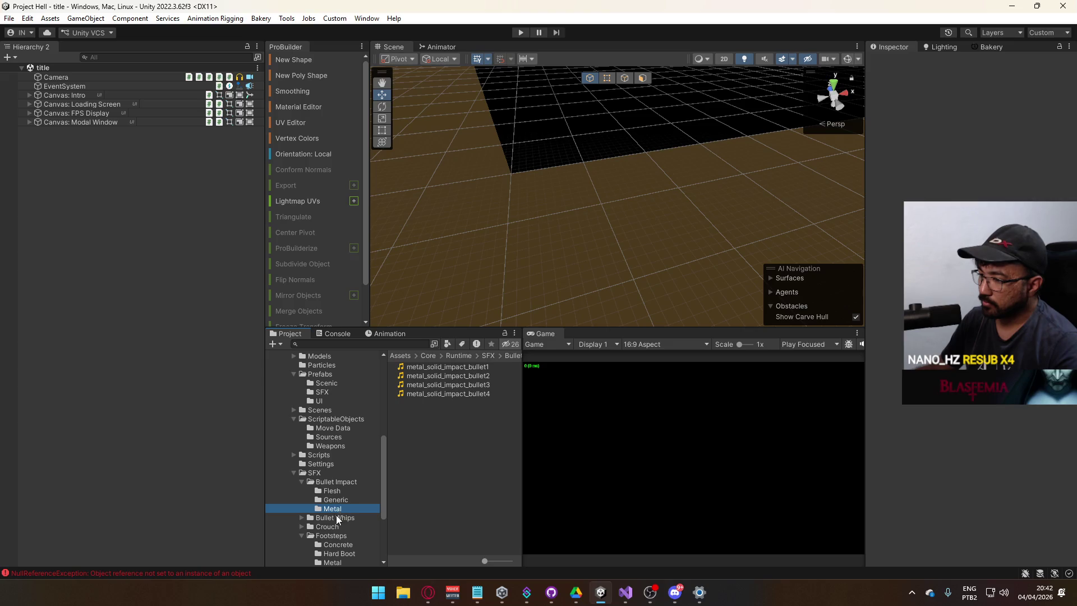
Step: Collapse the SFX folders, list the Prefabs folder, and bring Visual Studio forward
{"action": "left_click", "coordinate": [300, 480]}
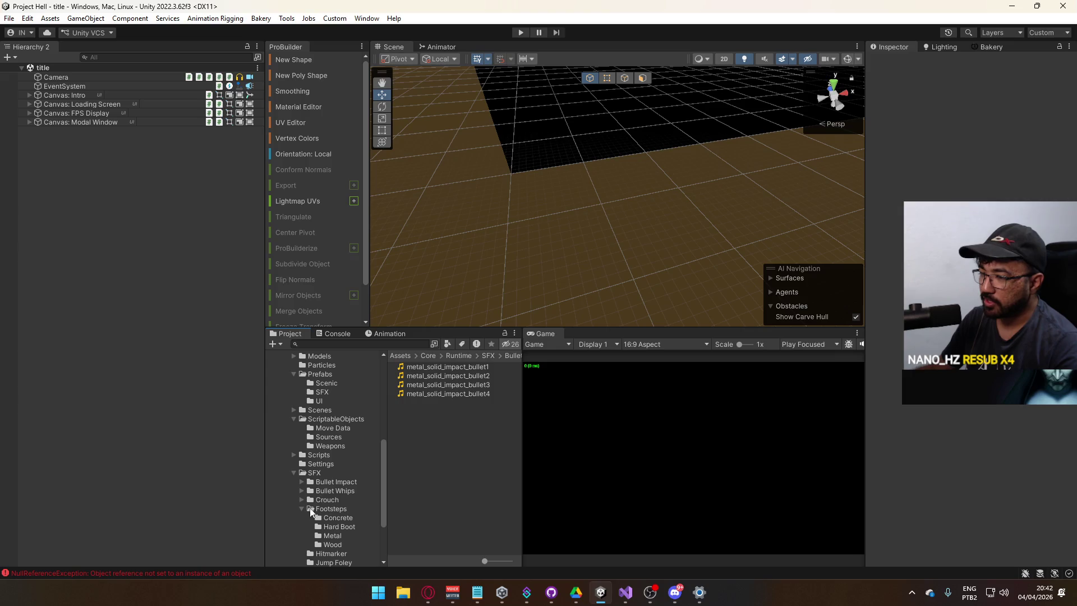
{"action": "left_click", "coordinate": [302, 509]}
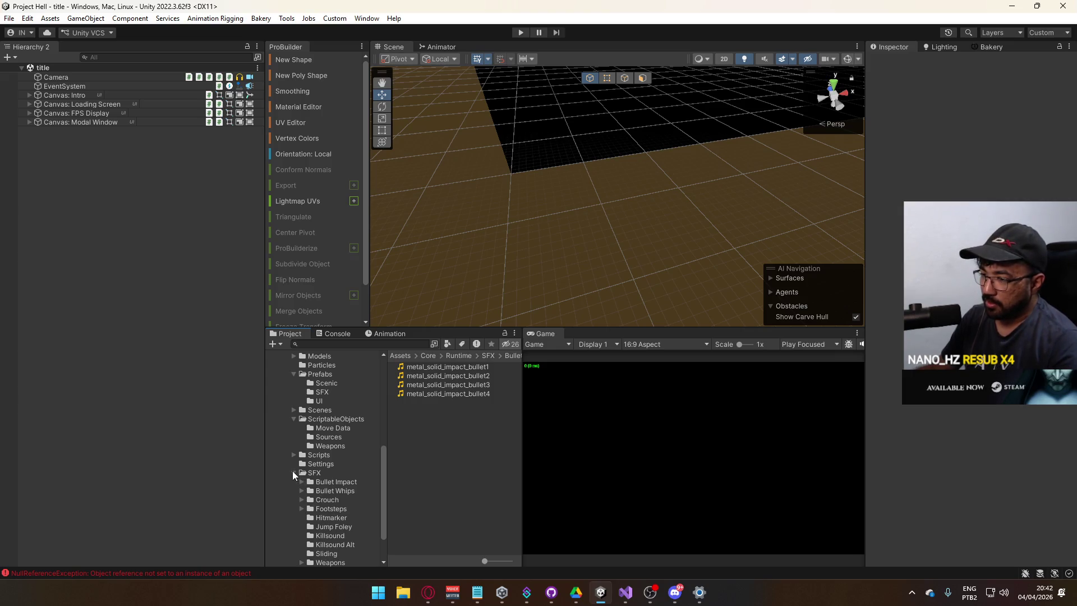
{"action": "left_click", "coordinate": [293, 473]}
{"action": "mouse_move", "coordinate": [631, 596]}
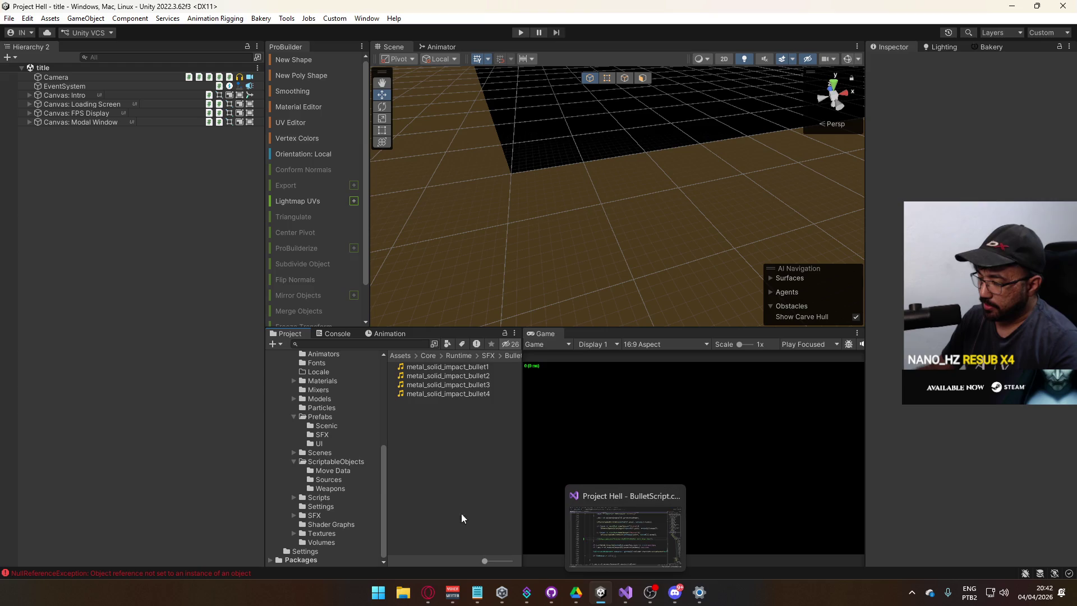
{"action": "left_click", "coordinate": [332, 421]}
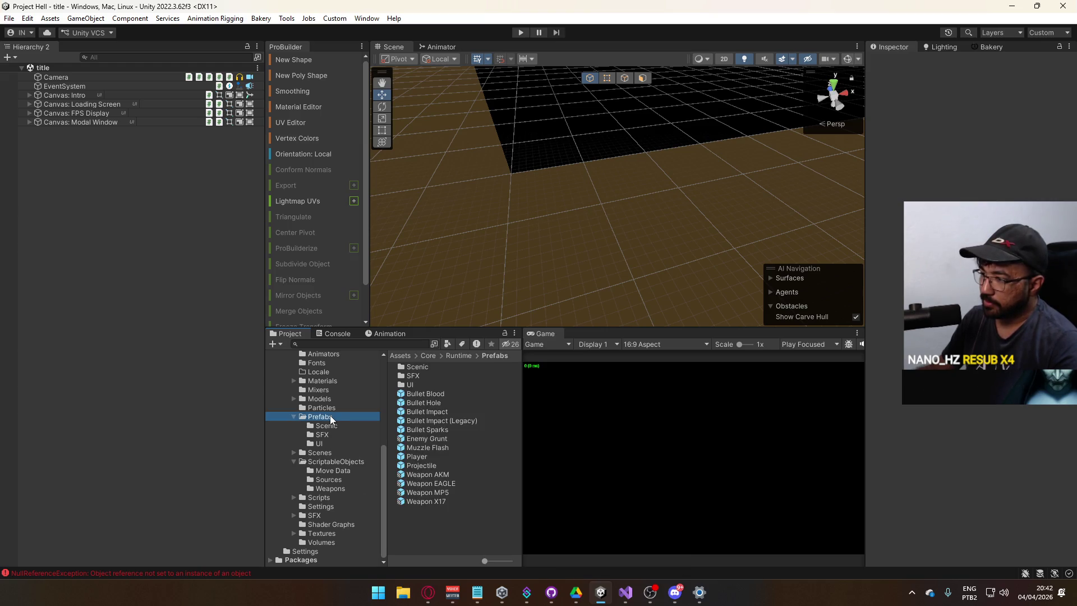
{"action": "left_click", "coordinate": [626, 592]}
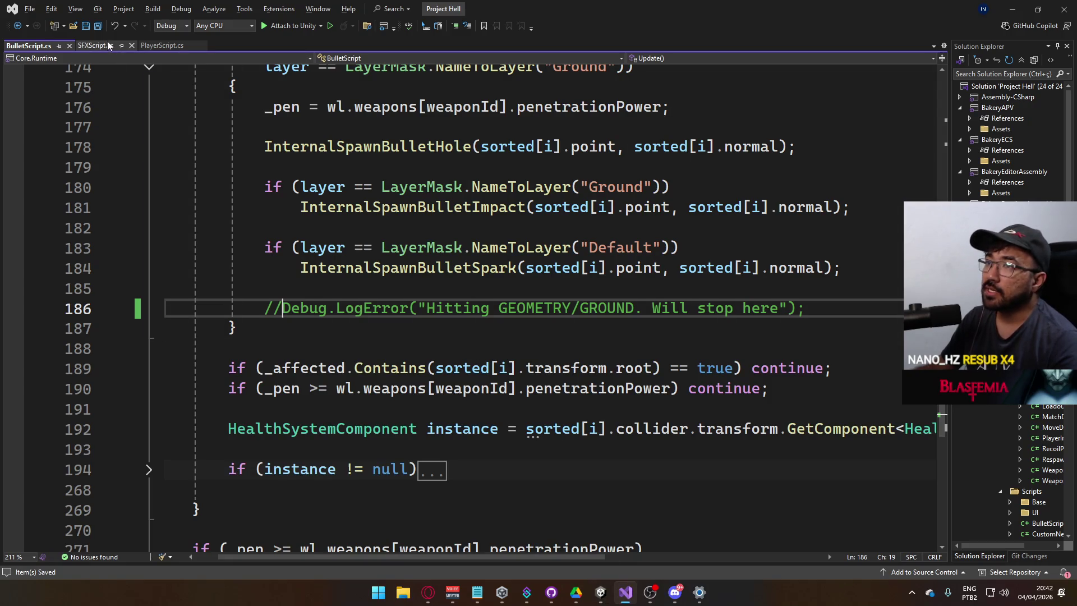
Step: Review SFXScript.cs, then open WeaponSFX from Unity's Scripts folder
{"action": "left_click", "coordinate": [96, 45]}
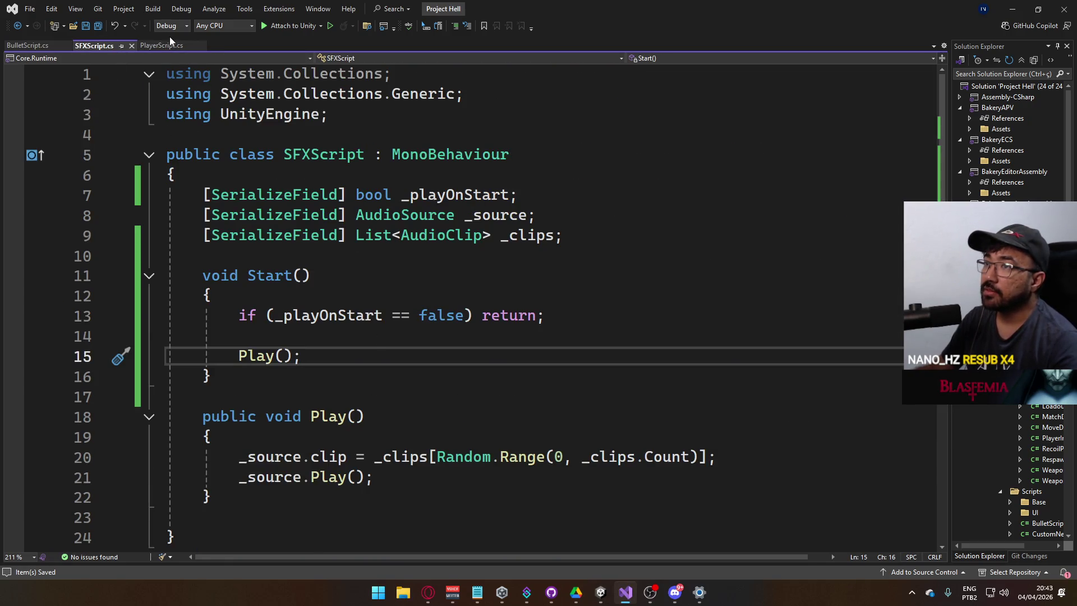
{"action": "left_click", "coordinate": [601, 592]}
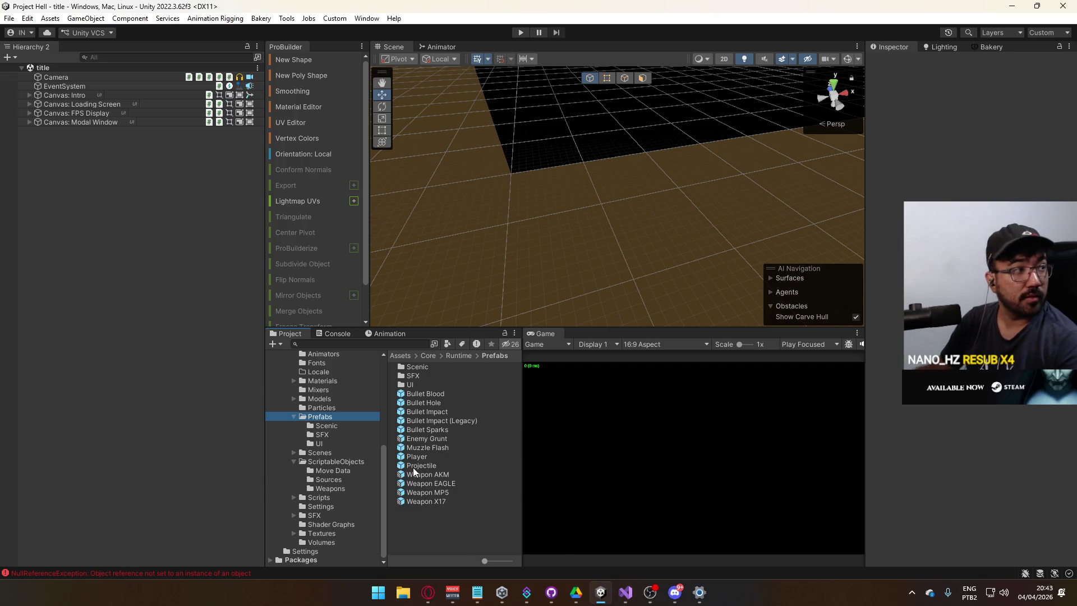
{"action": "left_click", "coordinate": [329, 506]}
{"action": "left_click", "coordinate": [325, 499]}
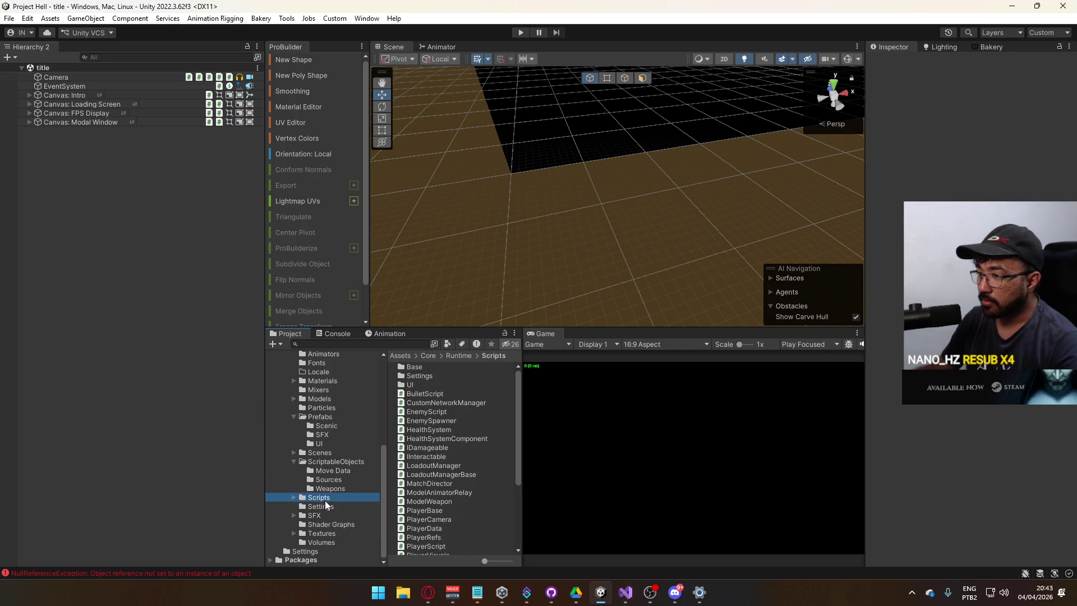
{"action": "scroll", "coordinate": [488, 460], "scroll_direction": "down", "scroll_amount": 5}
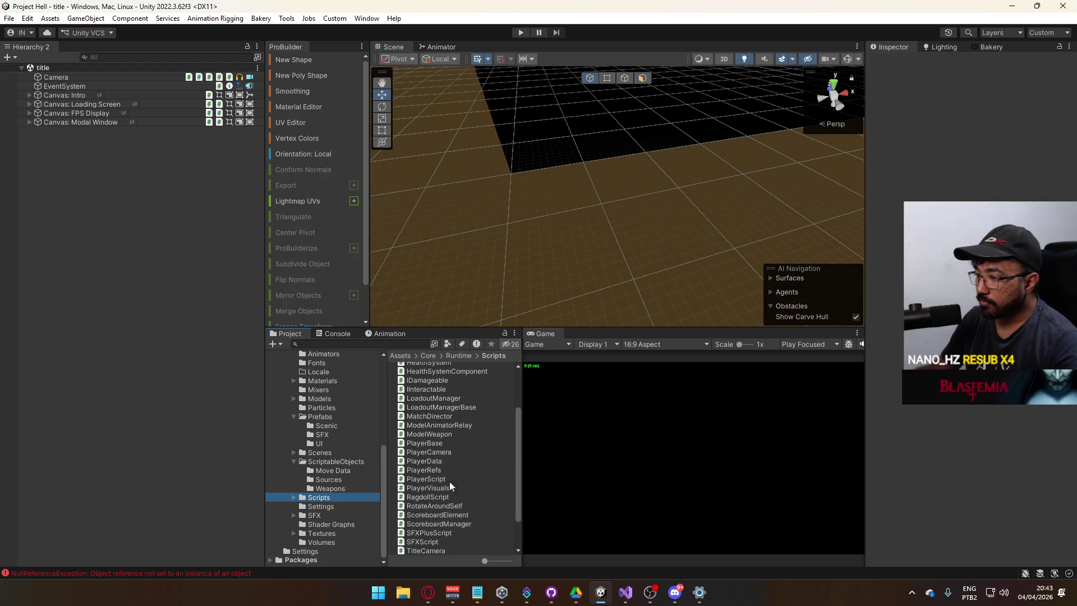
{"action": "scroll", "coordinate": [453, 511], "scroll_direction": "down", "scroll_amount": 3}
{"action": "left_click", "coordinate": [451, 542]}
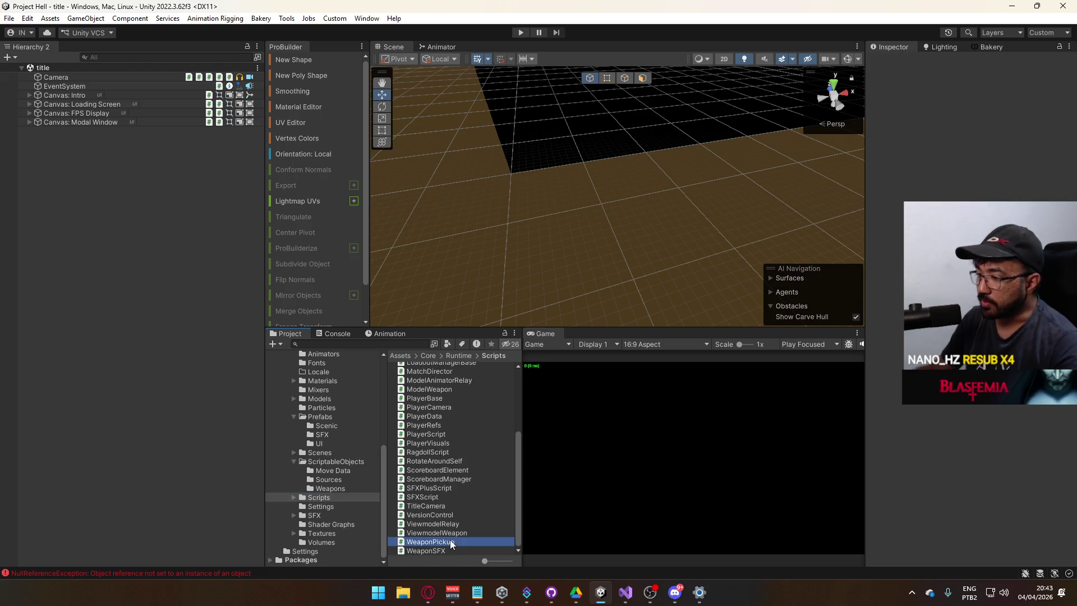
{"action": "double_click", "coordinate": [443, 550]}
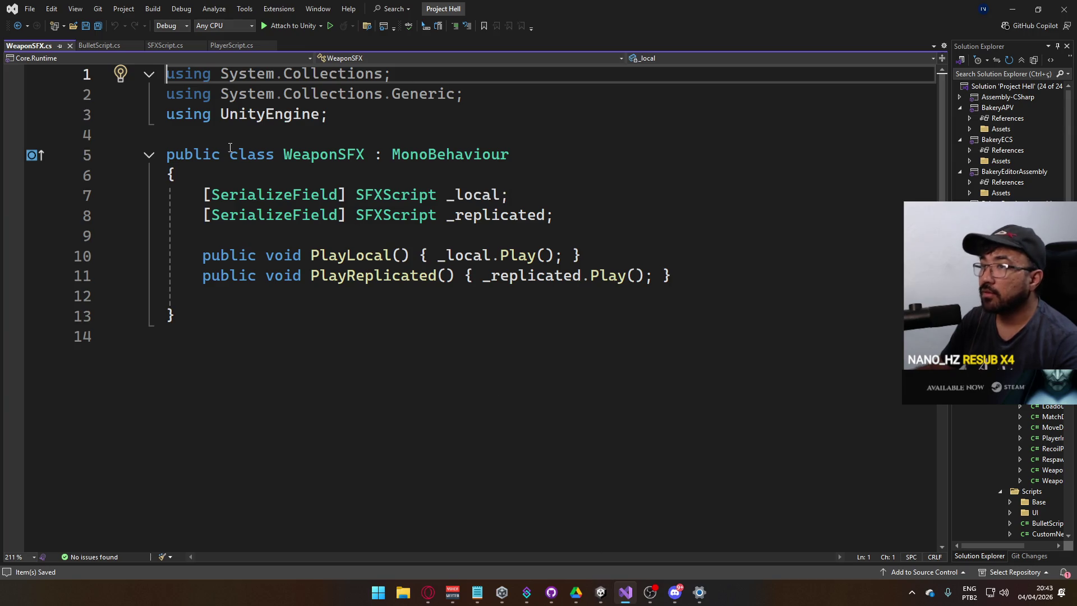
Step: Close WeaponSFX.cs and open the ViewmodelWeapon script from Unity
{"action": "left_click", "coordinate": [70, 46]}
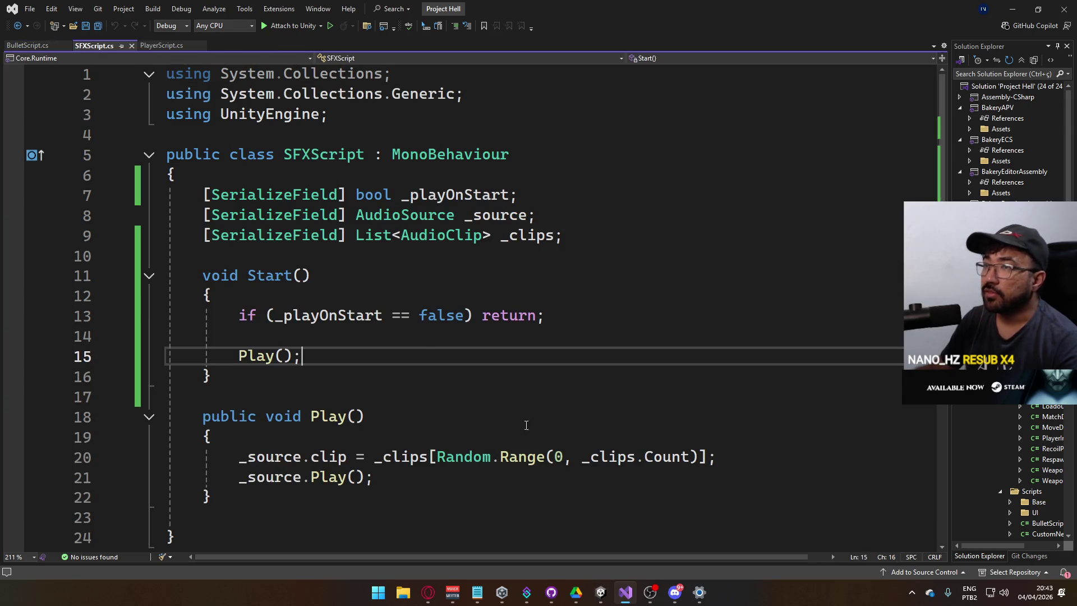
{"action": "left_click", "coordinate": [601, 592]}
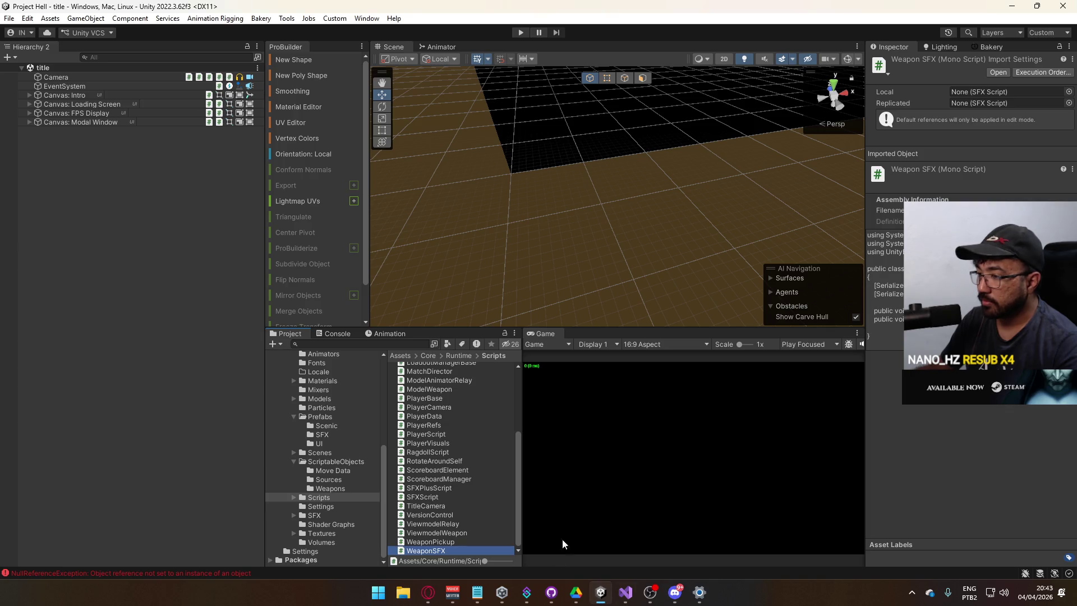
{"action": "double_click", "coordinate": [465, 533]}
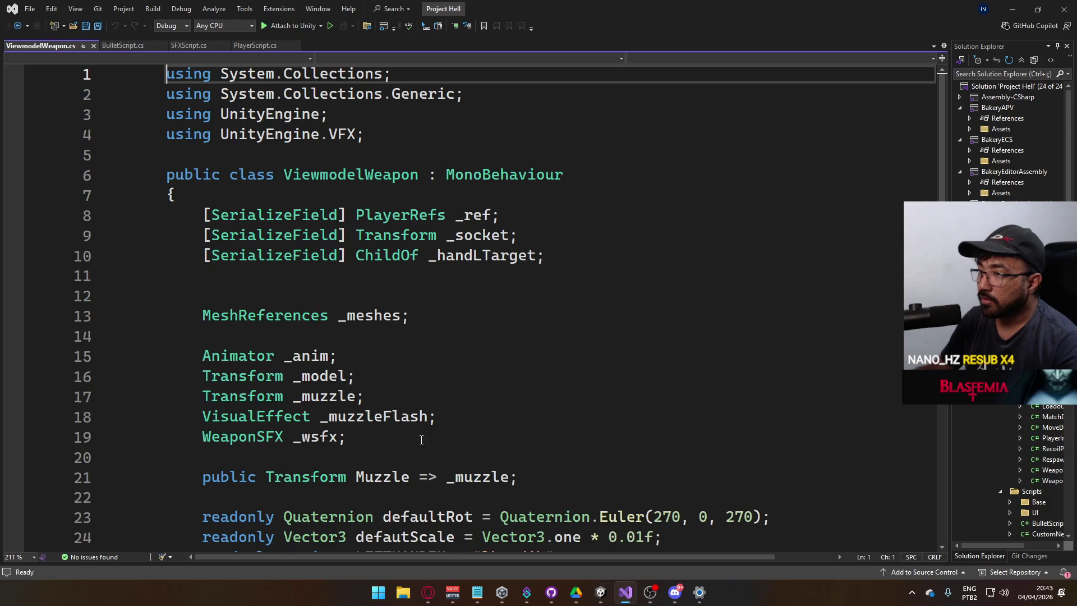
Step: Go to PlayLocal's definition in WeaponSFX.cs and split its one-line body into a block
{"action": "scroll", "coordinate": [421, 439], "scroll_direction": "down", "scroll_amount": 9}
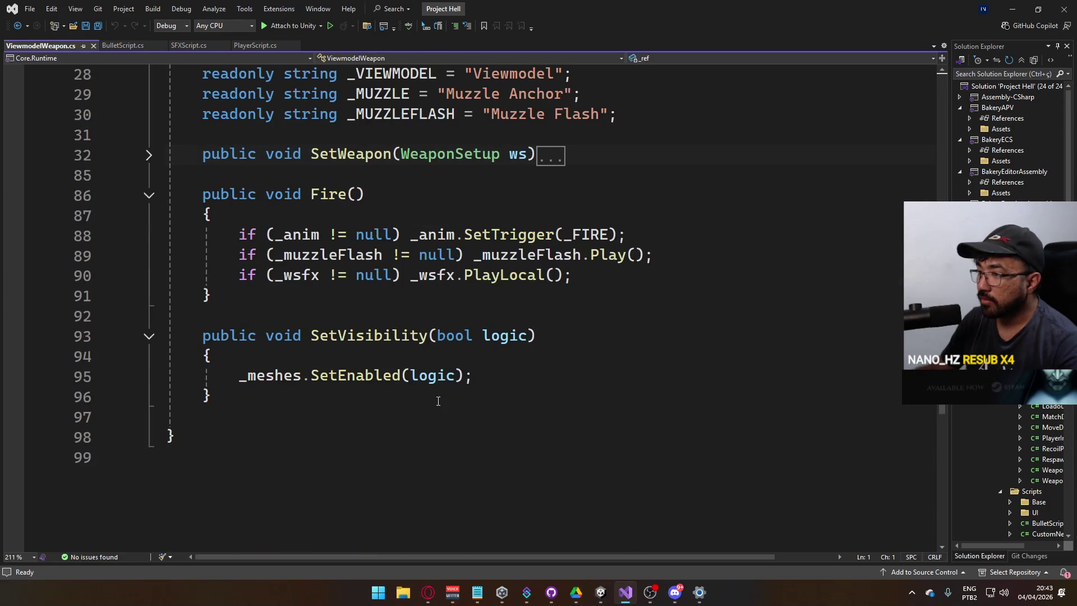
{"action": "mouse_move", "coordinate": [524, 284]}
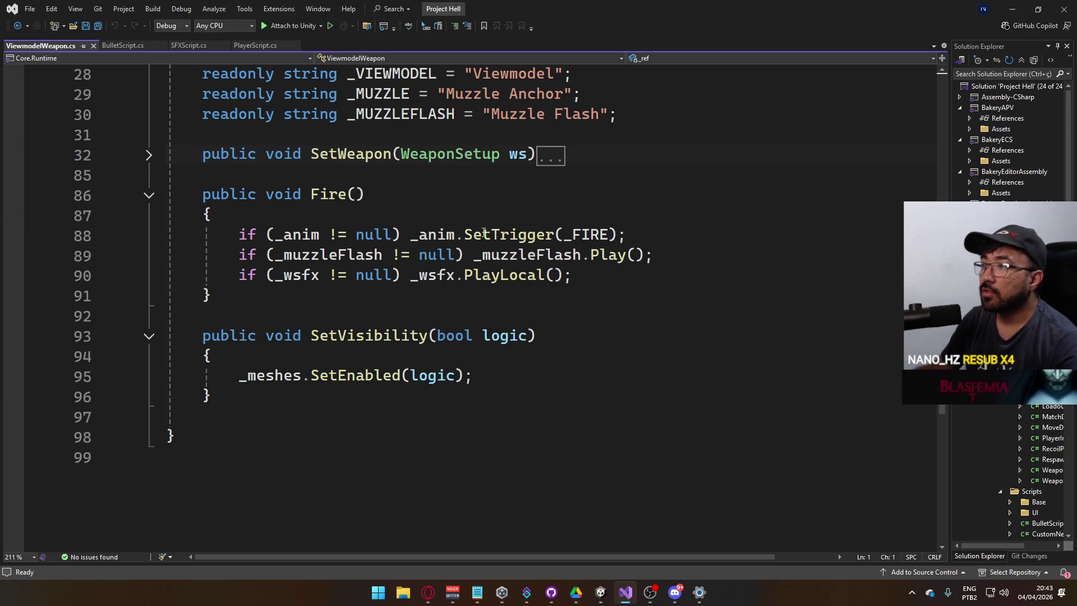
{"action": "left_click", "coordinate": [481, 275], "text": "ctrl"}
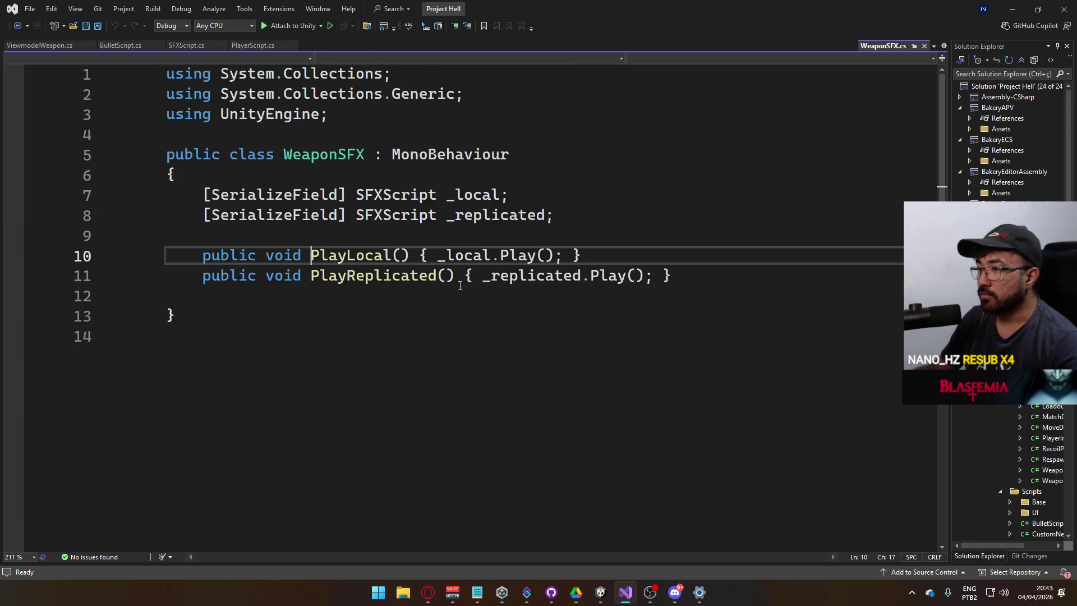
{"action": "left_click", "coordinate": [415, 256]}
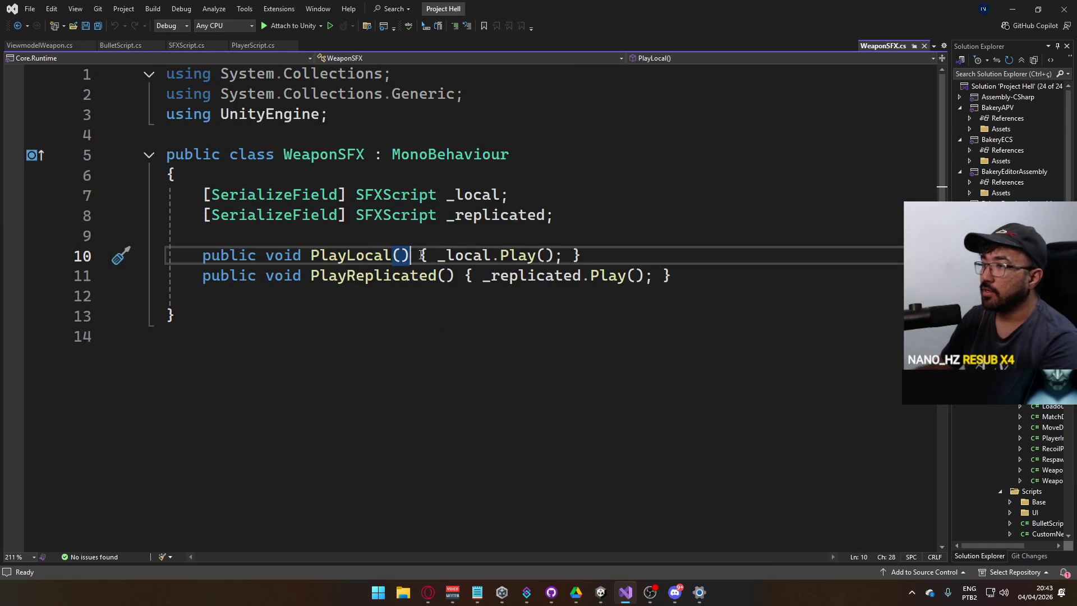
{"action": "key", "text": "Return"}
{"action": "key", "text": "Return"}
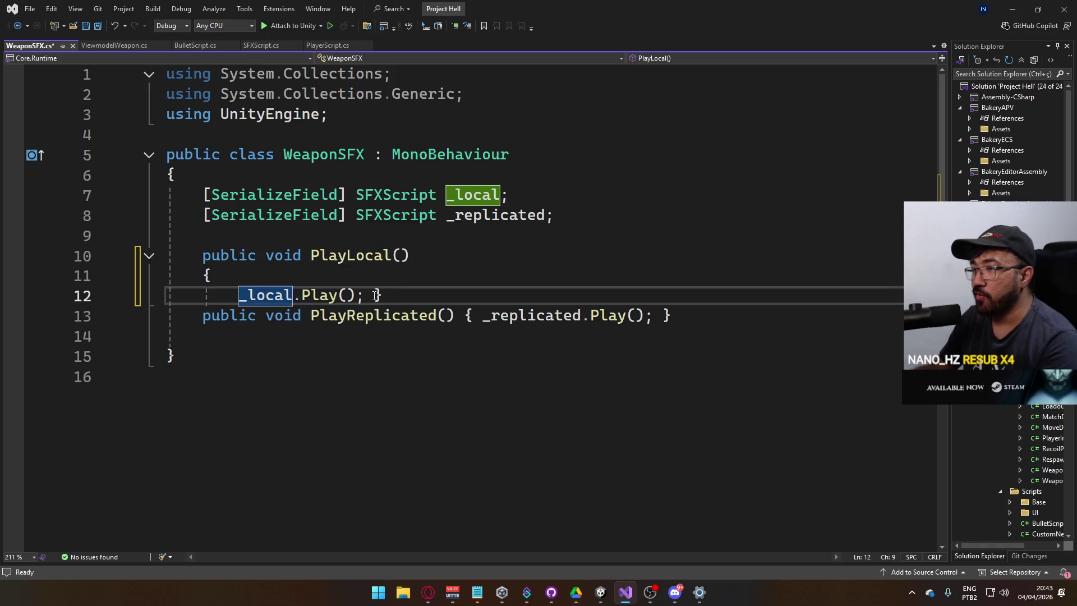
{"action": "left_click", "coordinate": [375, 296]}
{"action": "key", "text": "Return"}
{"action": "left_click", "coordinate": [458, 335]}
Step: Split PlayReplicated's one-line body into a multi-line block too
{"action": "key", "text": "Return"}
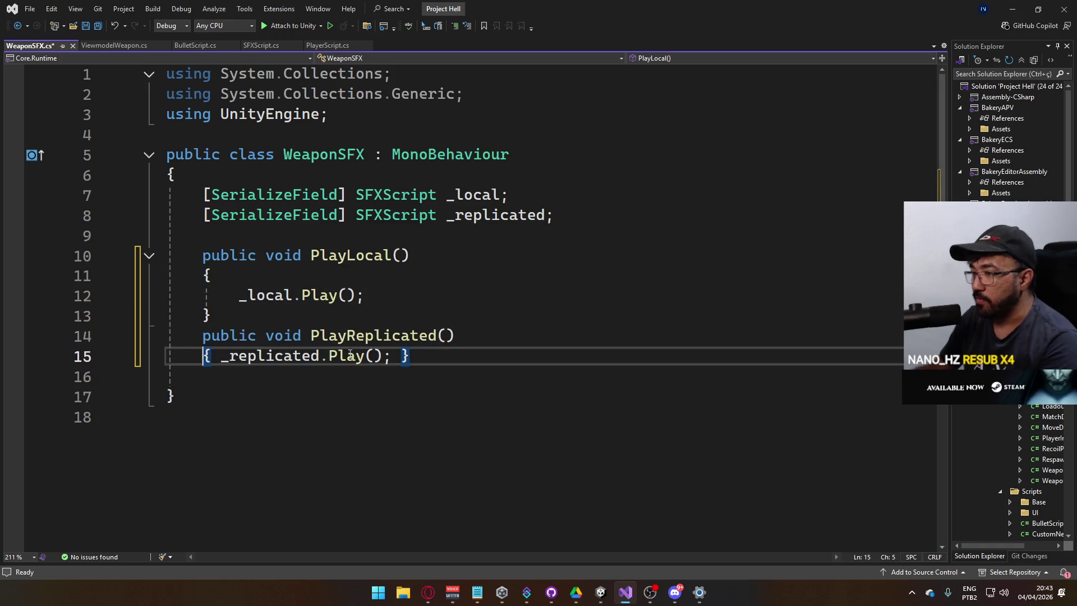
{"action": "left_click", "coordinate": [219, 359]}
{"action": "key", "text": "Return"}
{"action": "left_click", "coordinate": [415, 376]}
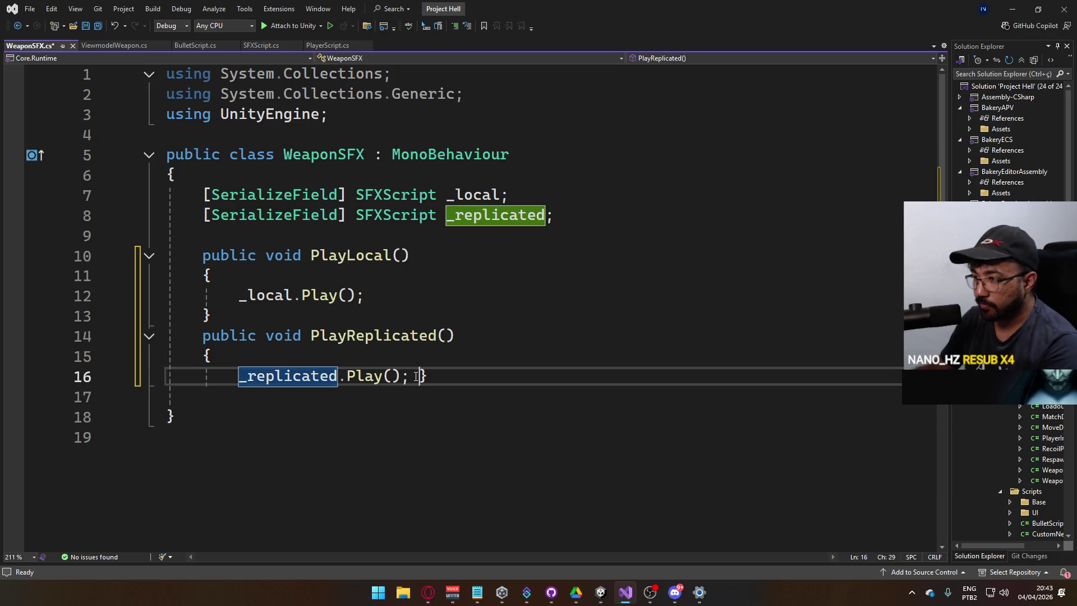
{"action": "key", "text": "Return"}
{"action": "left_click", "coordinate": [416, 305]}
{"action": "left_click", "coordinate": [416, 307]}
{"action": "key", "text": "Return"}
{"action": "left_click", "coordinate": [409, 275]}
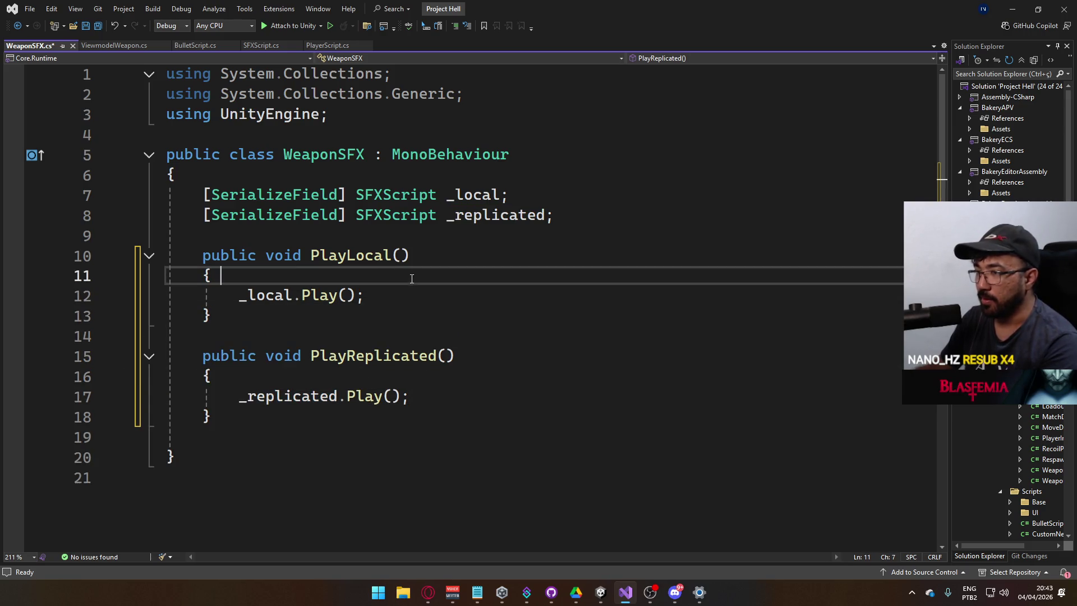
{"action": "key", "text": "Return"}
Step: Add Debug.LogError("Playing Local") and ("Playing Replicated") to the methods and save
{"action": "type", "text": "Debug."}
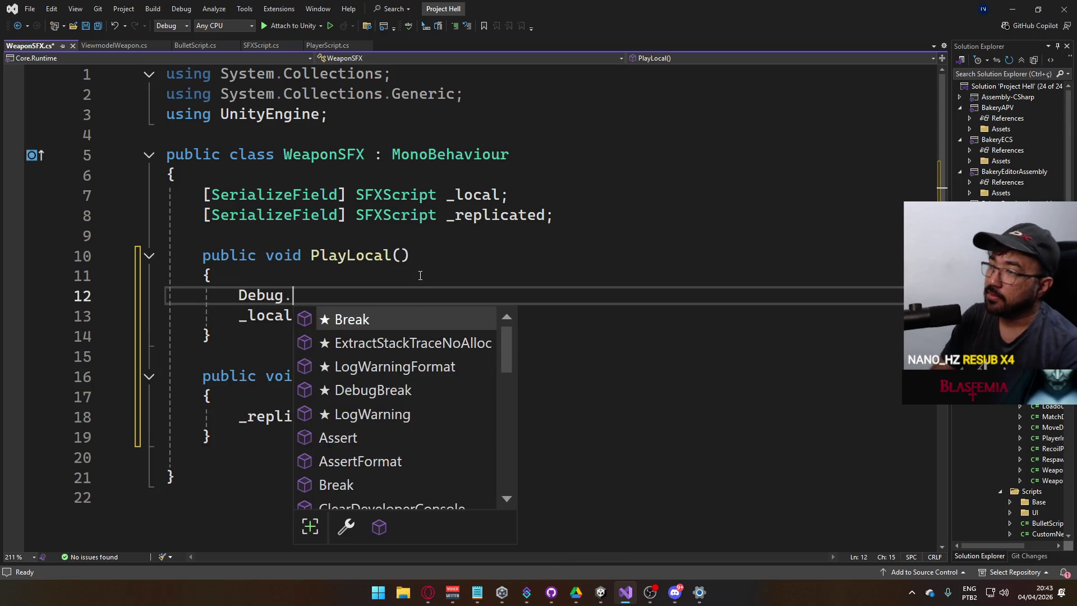
{"action": "type", "text": "loge(\"P"}
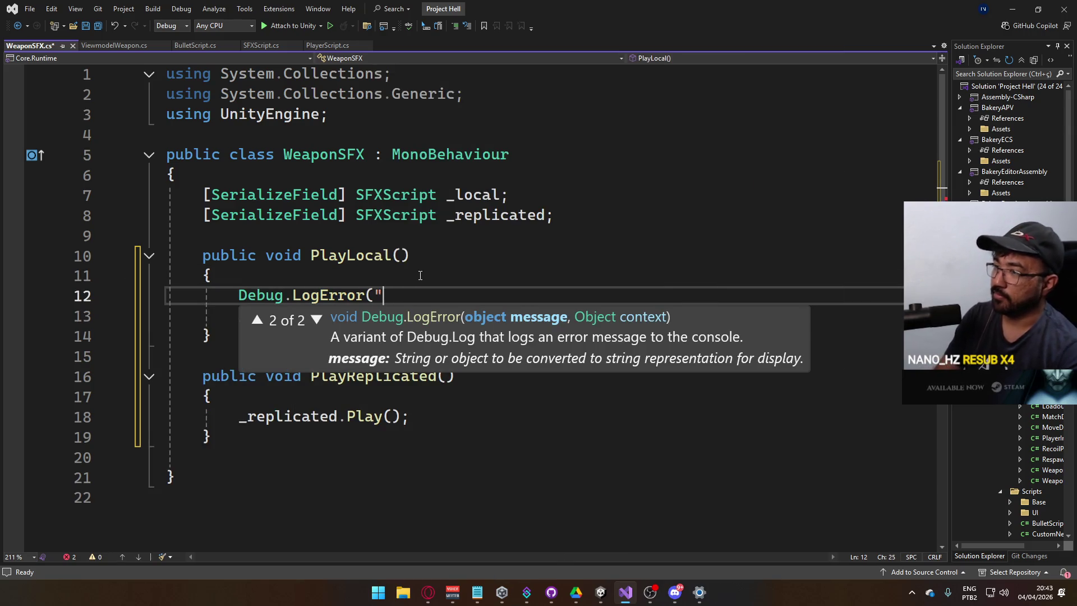
{"action": "type", "text": "laying "}
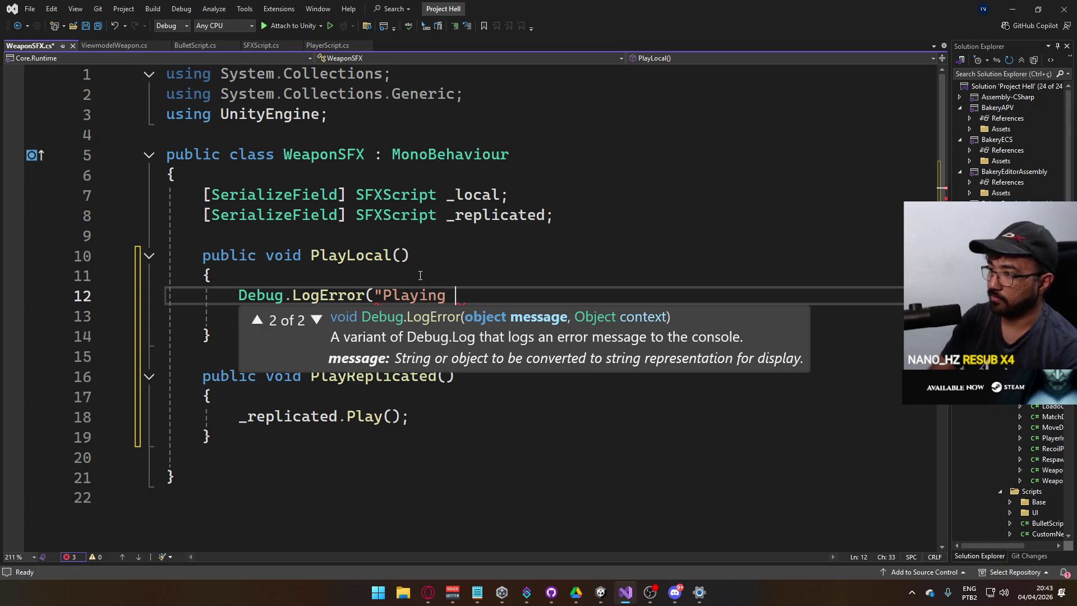
{"action": "type", "text": "Local\");"}
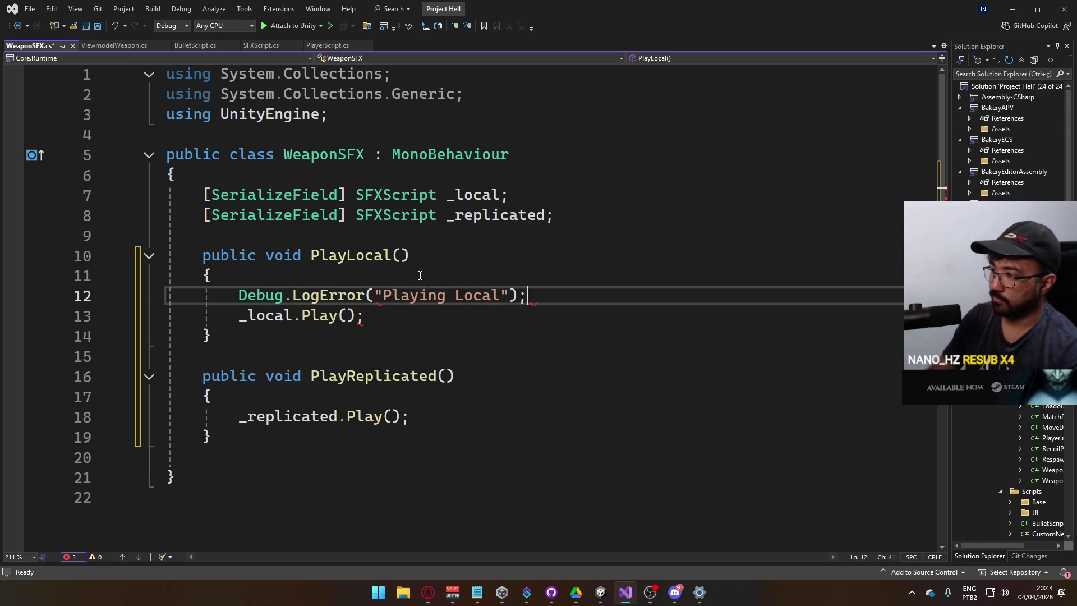
{"action": "left_click", "coordinate": [240, 296], "text": "shift"}
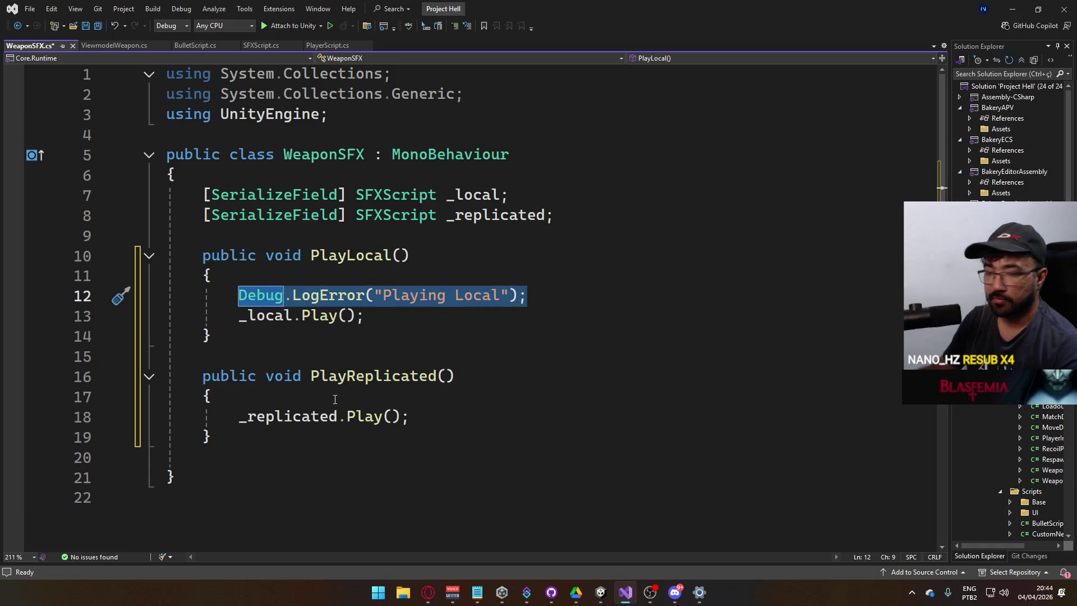
{"action": "left_click", "coordinate": [437, 397]}
{"action": "key", "text": "Return"}
{"action": "type", "text": "Debug.LogError(\"Playing Local\");"}
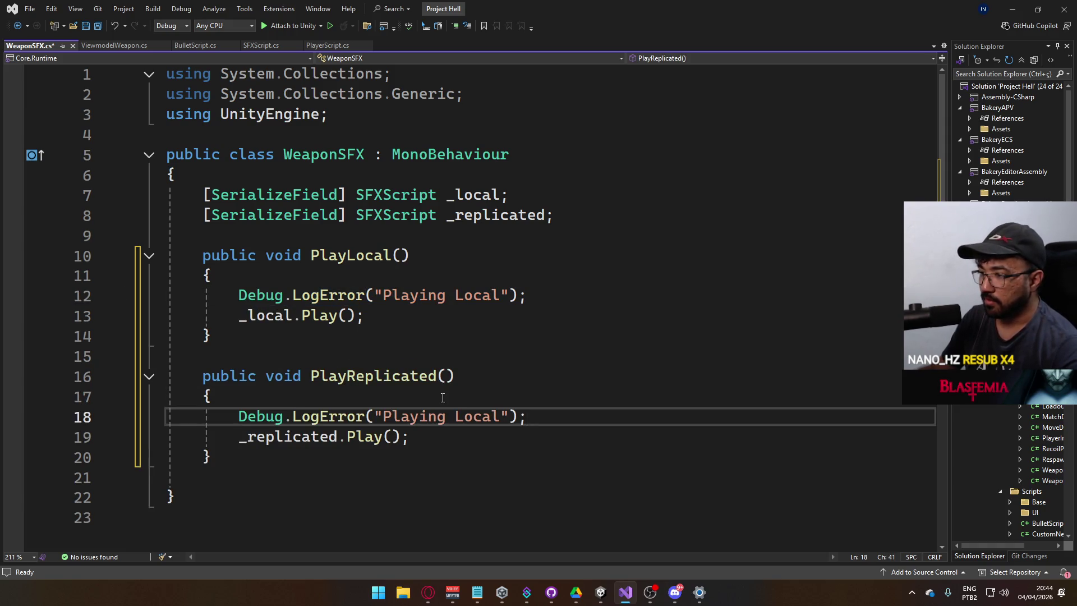
{"action": "double_click", "coordinate": [477, 417]}
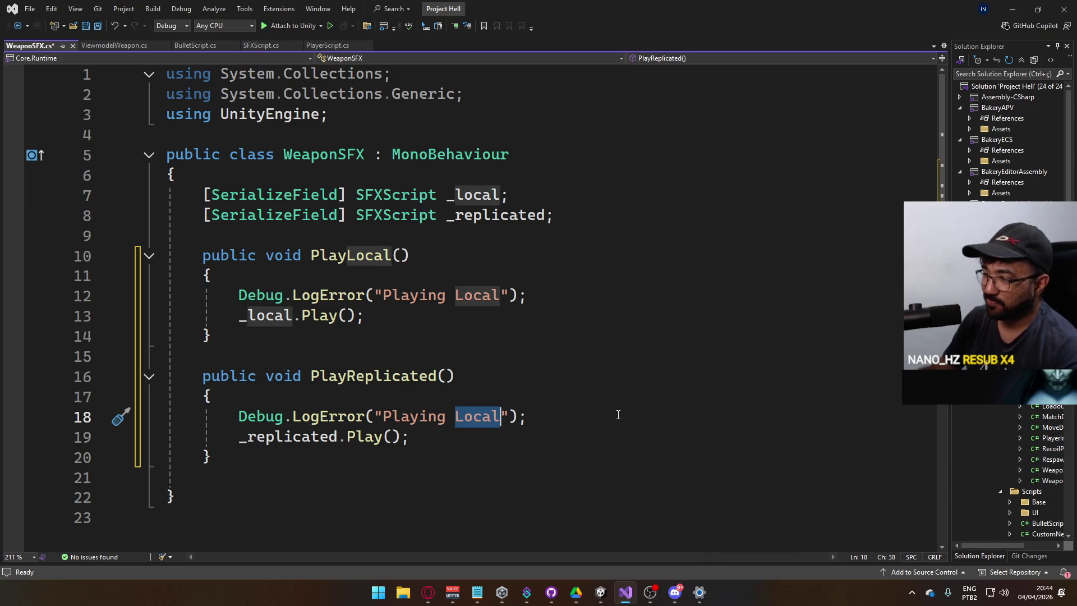
{"action": "type", "text": "Replicate"}
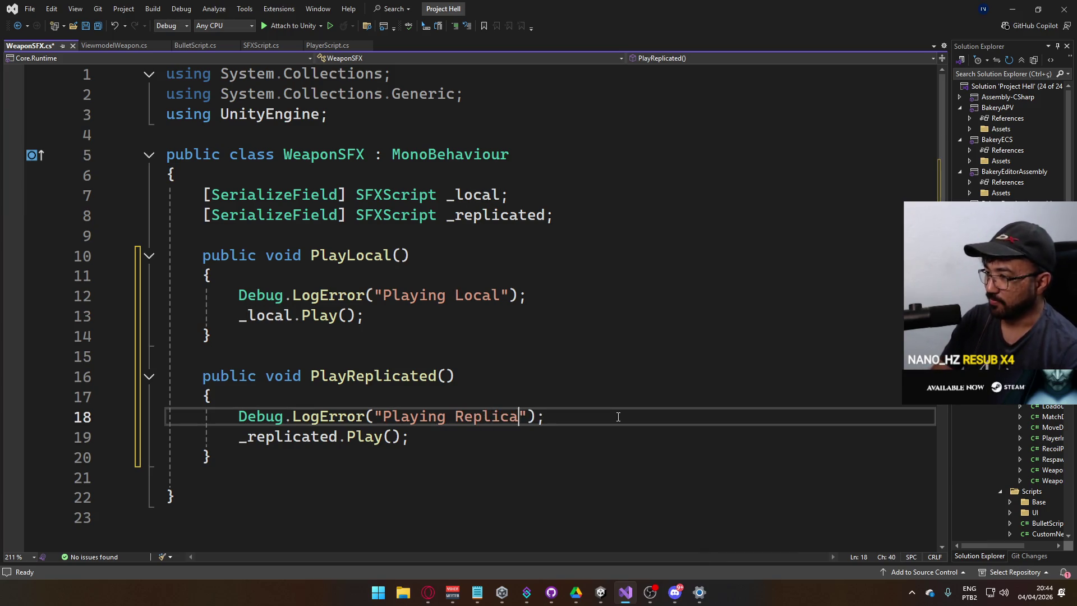
{"action": "type", "text": "d"}
{"action": "left_click", "coordinate": [481, 354]}
{"action": "key", "text": "ctrl+s"}
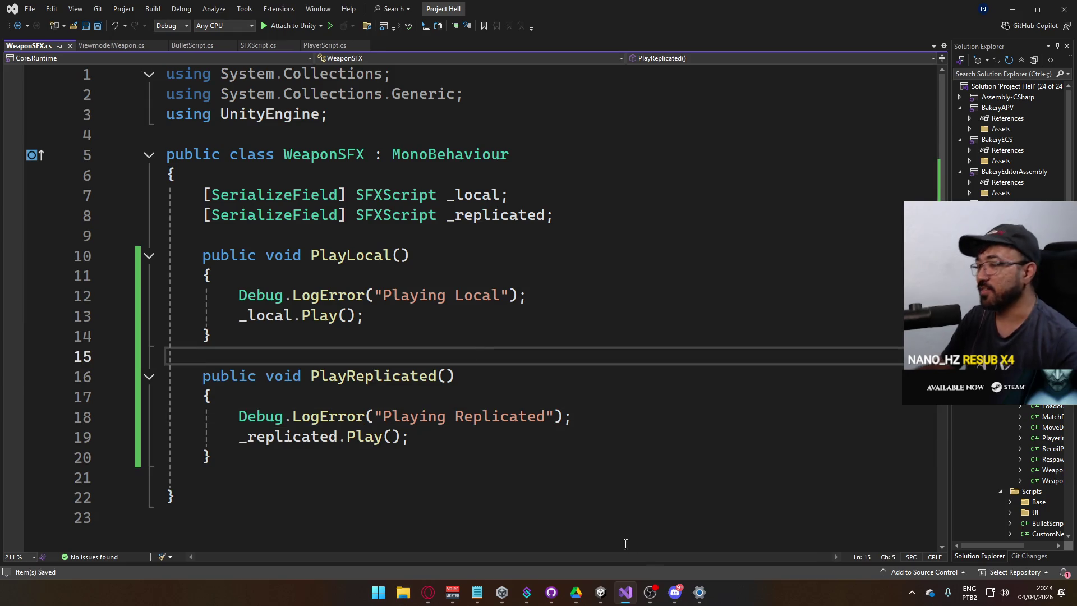
{"action": "left_click", "coordinate": [602, 591]}
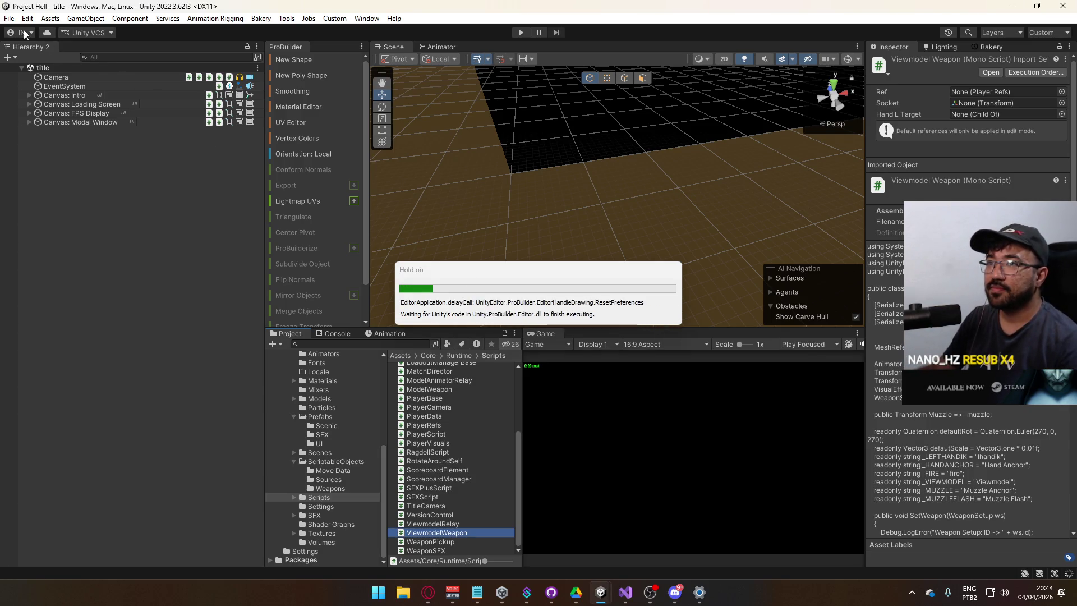
Step: Enter play mode and clear the old Console errors
{"action": "left_click", "coordinate": [521, 32]}
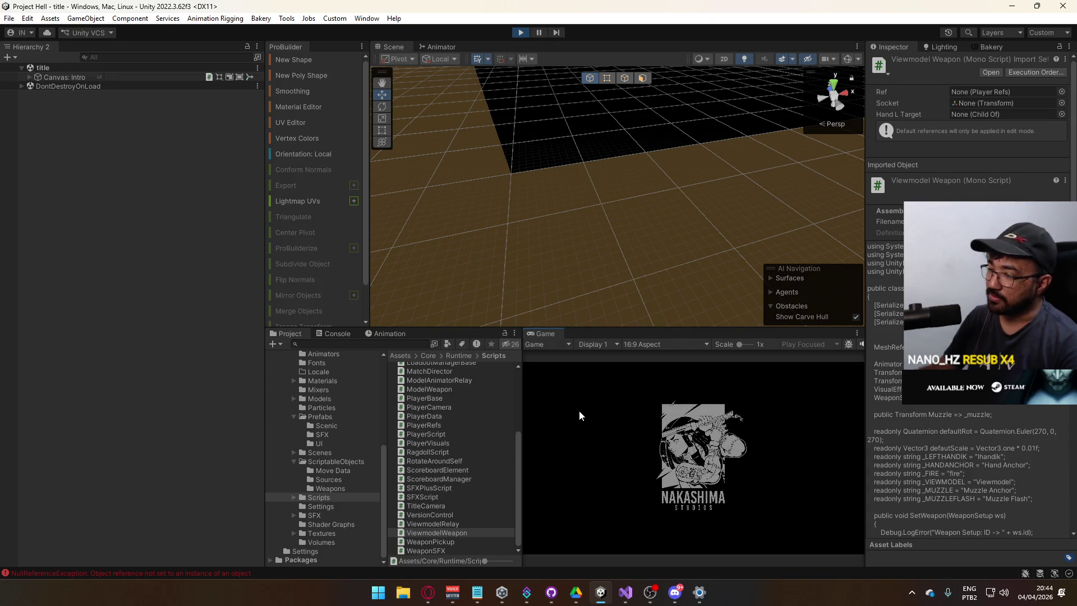
{"action": "left_click", "coordinate": [340, 334]}
{"action": "left_click", "coordinate": [281, 343]}
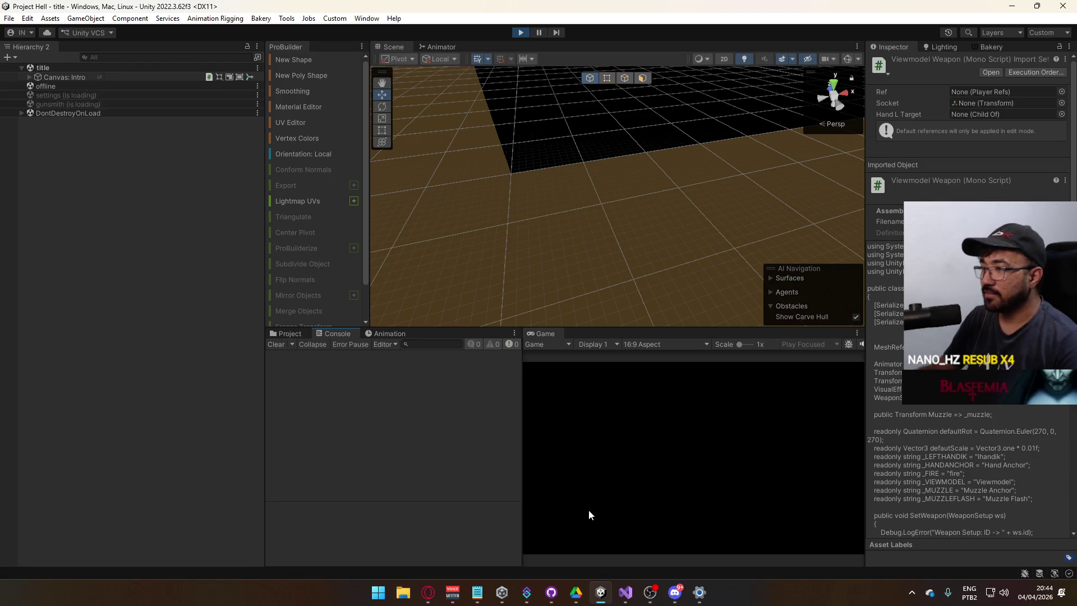
Step: Check the Windows per-app volume mixer, then close it
{"action": "right_click", "coordinate": [1005, 593]}
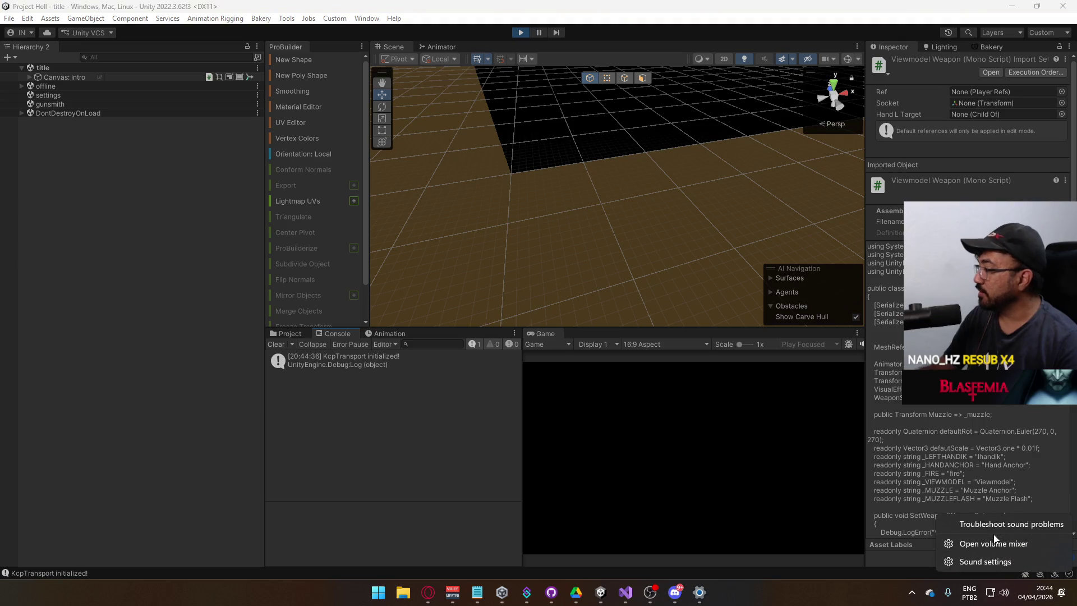
{"action": "left_click", "coordinate": [996, 543]}
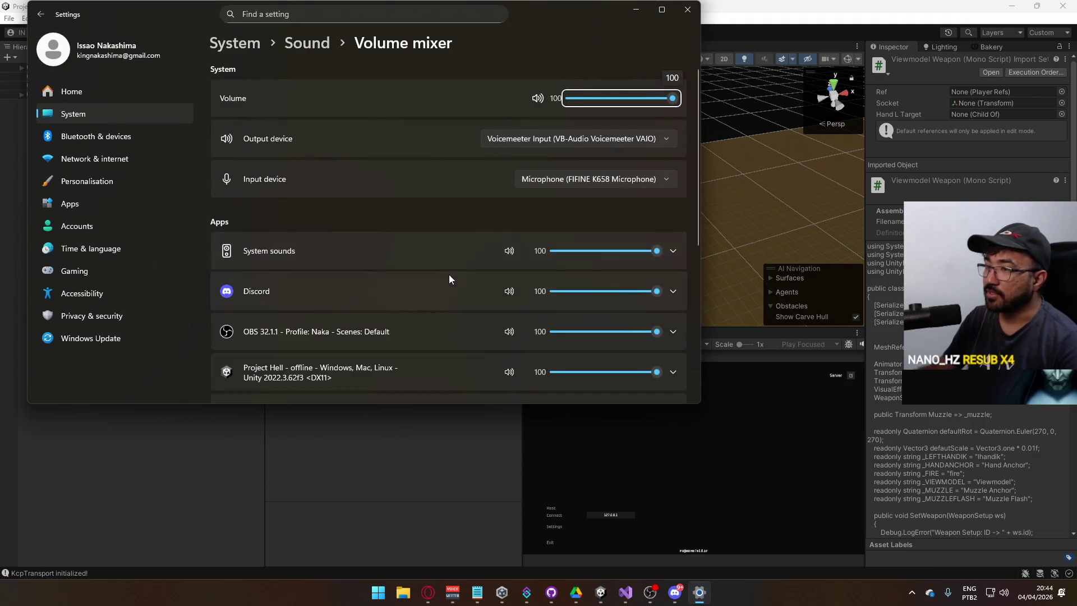
{"action": "scroll", "coordinate": [443, 292], "scroll_direction": "down", "scroll_amount": 2}
{"action": "left_click", "coordinate": [679, 11]}
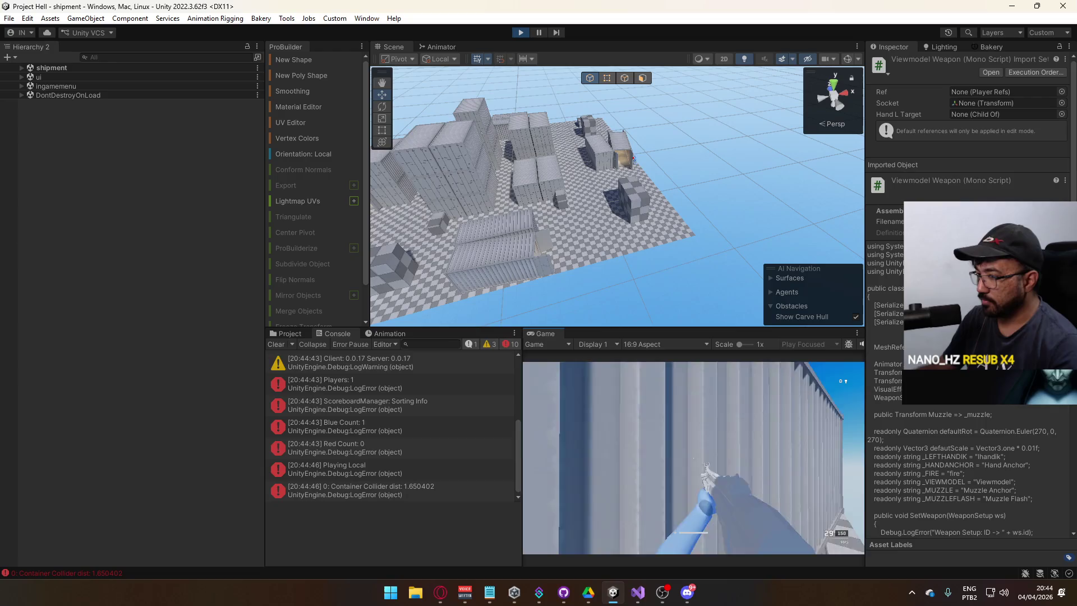
Step: Fire and walk forward through the shipment map, then show the Project asset folders
{"action": "left_click", "coordinate": [693, 458]}
{"action": "key", "text": "super"}
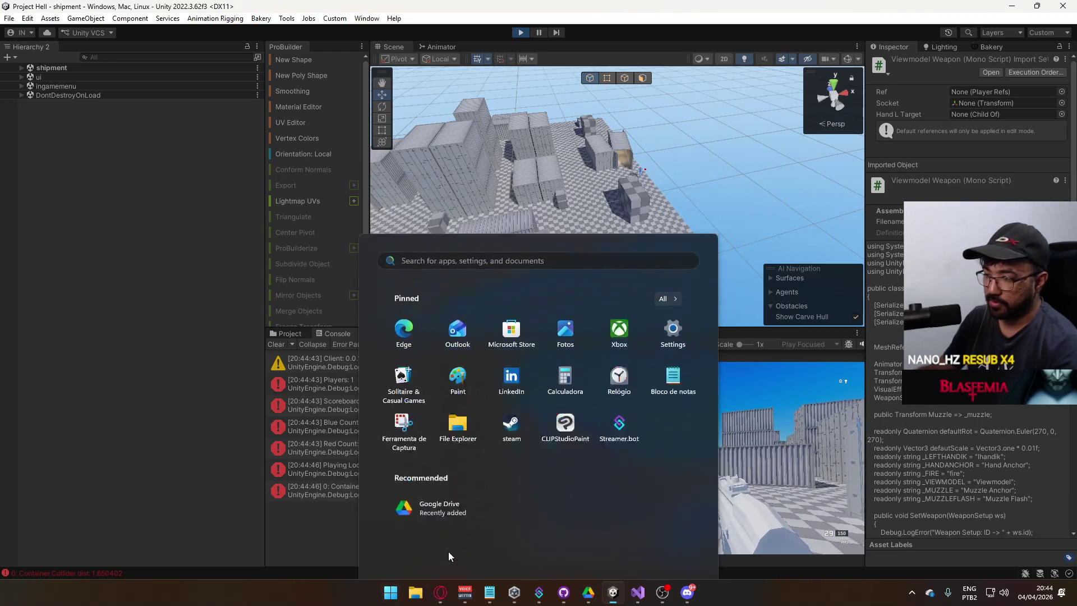
{"action": "key", "text": "super"}
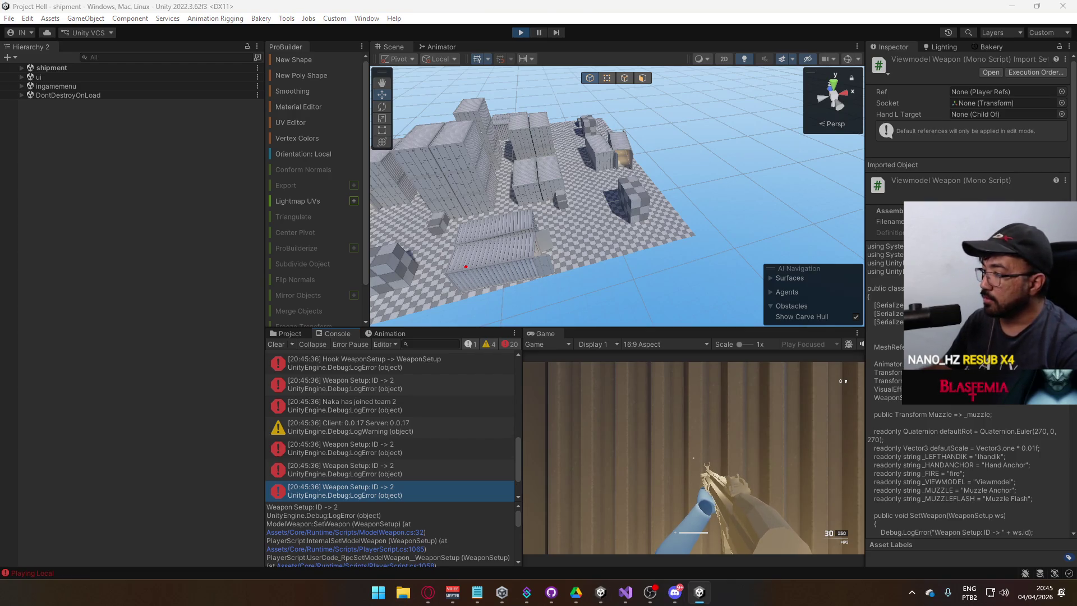
{"action": "key", "text": "super"}
{"action": "key", "text": "super"}
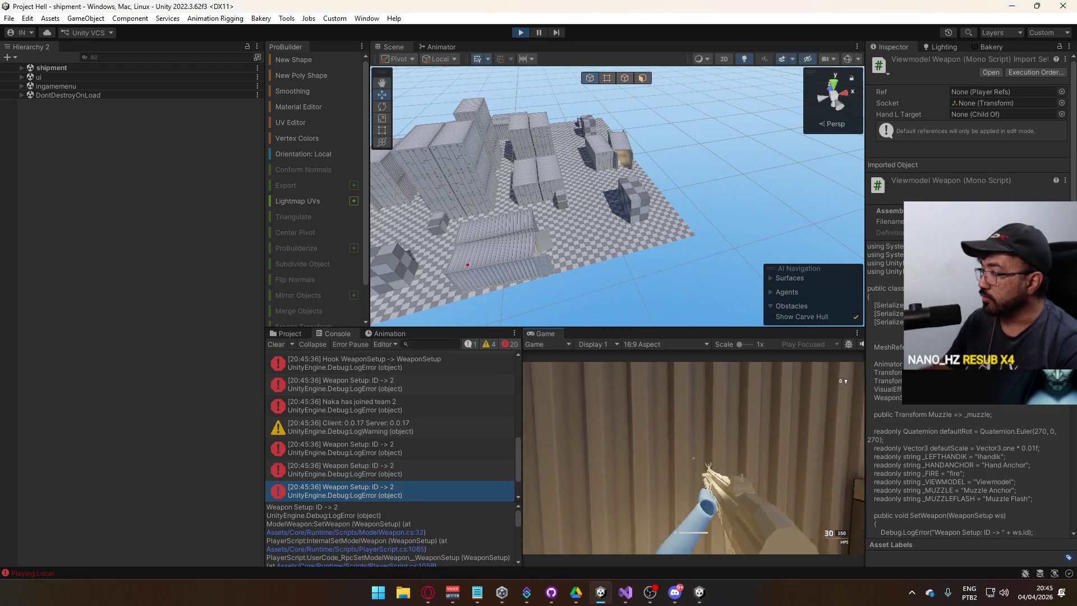
{"action": "key", "text": "w"}
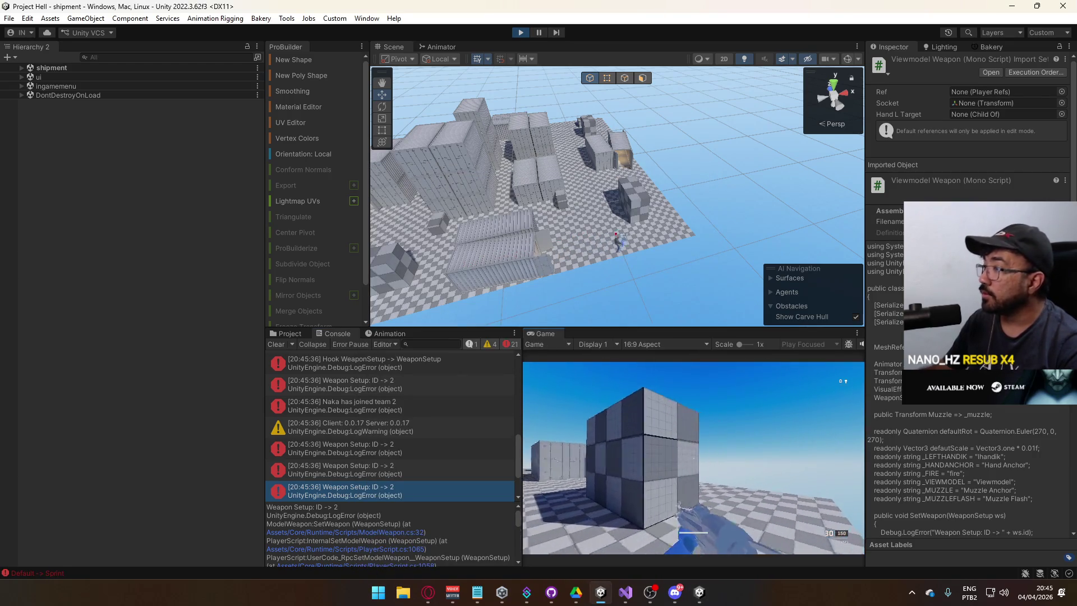
{"action": "key", "text": "w"}
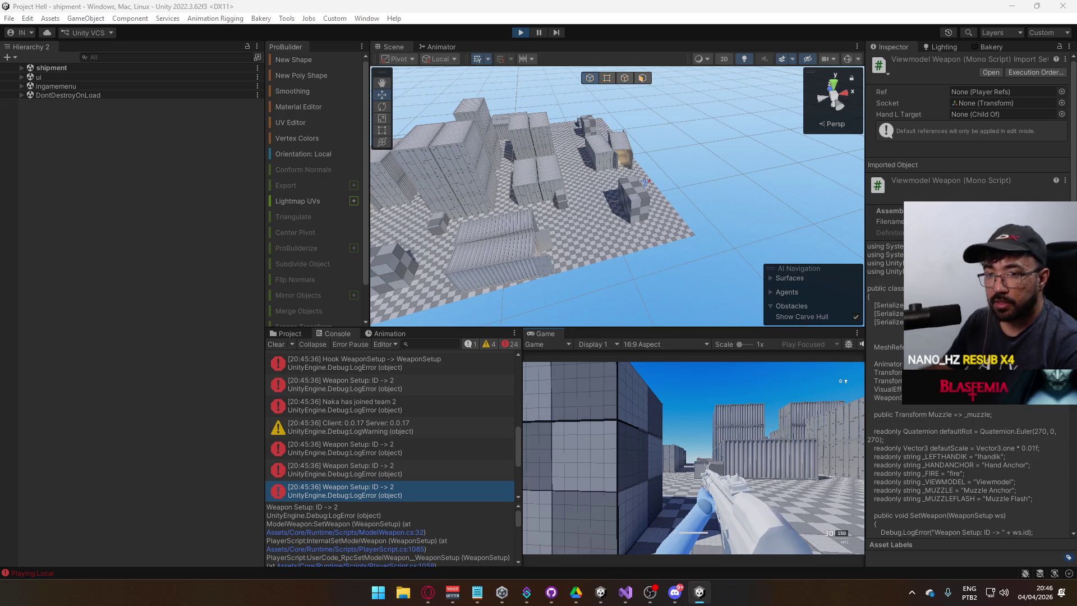
{"action": "key", "text": "super"}
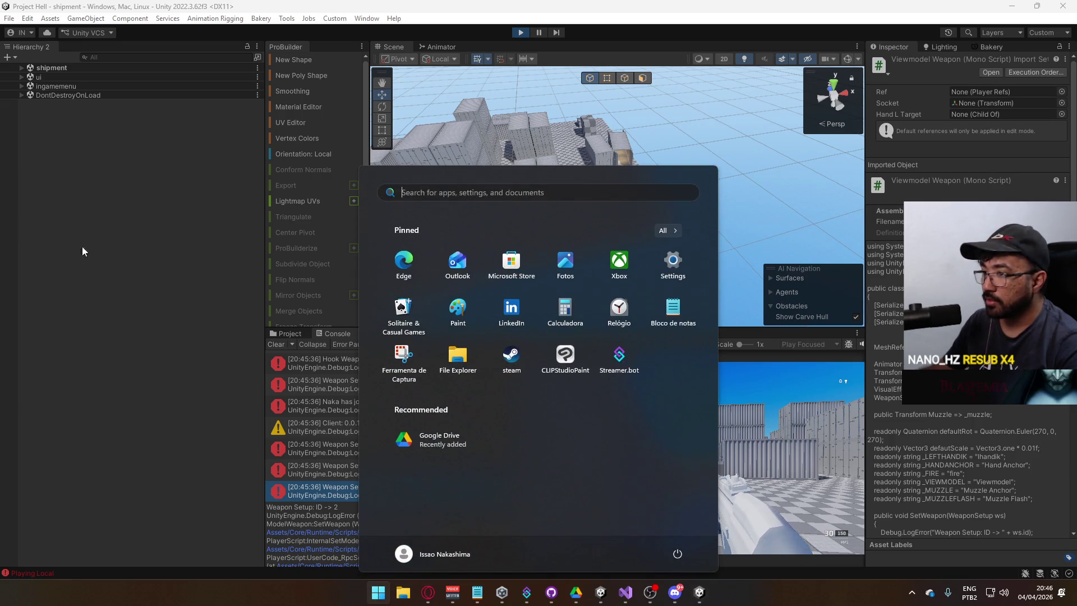
{"action": "left_click", "coordinate": [292, 336]}
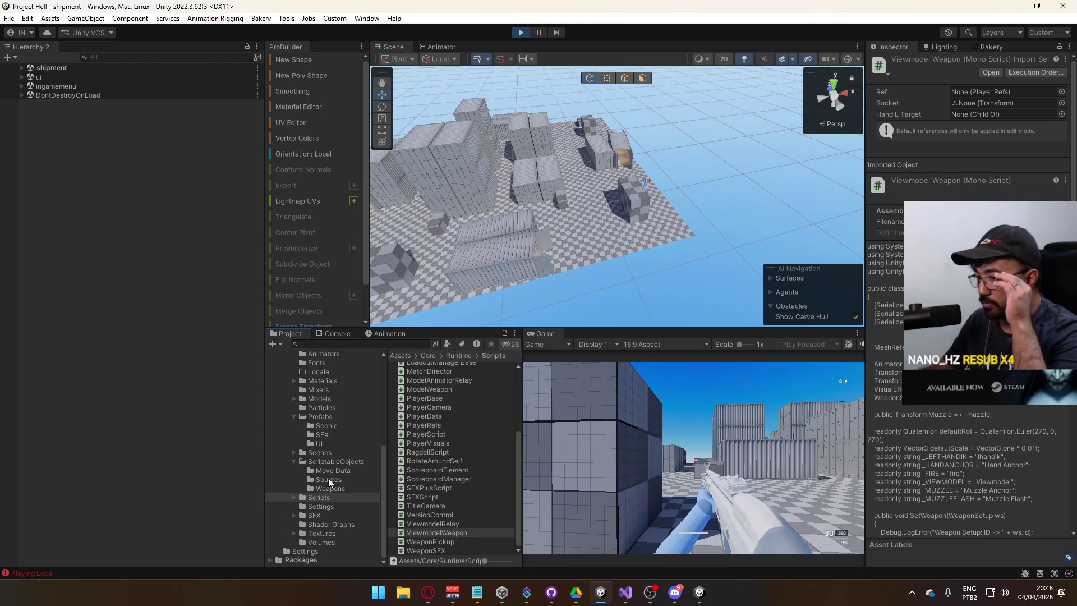
Step: Open the Bullet Sparks prefab from the Prefabs folder for editing
{"action": "left_click", "coordinate": [327, 442]}
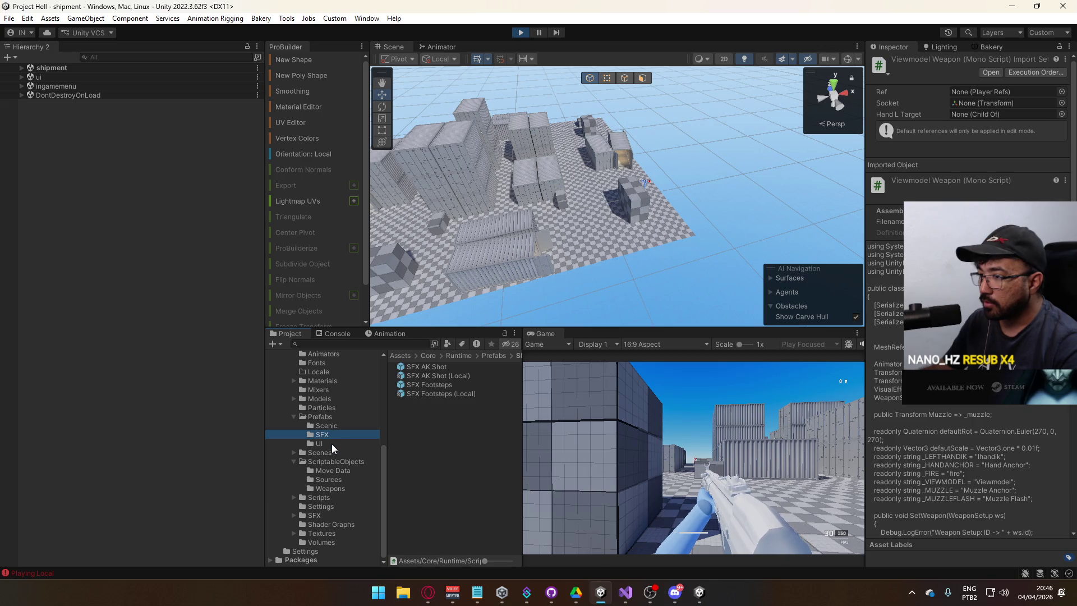
{"action": "left_click", "coordinate": [338, 418]}
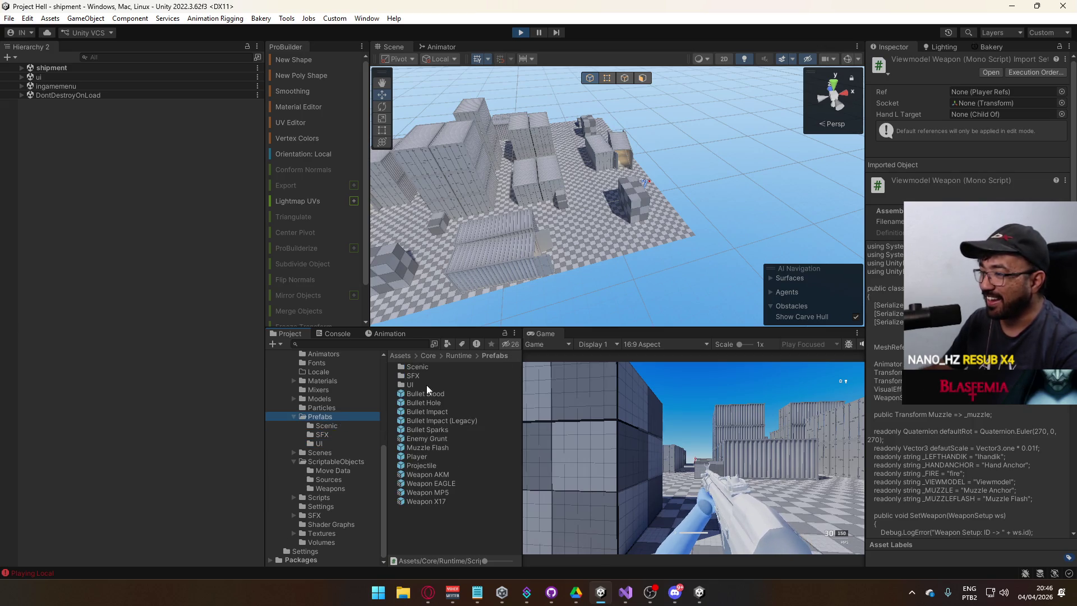
{"action": "double_click", "coordinate": [439, 428]}
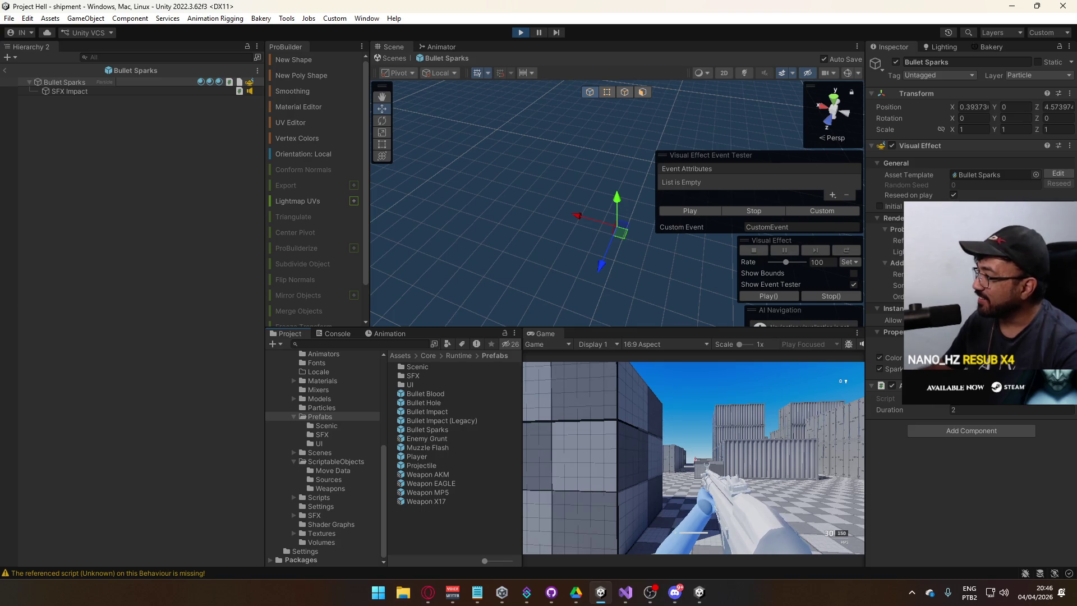
Step: Give the SFX Impact audio source Linear Rolloff and a Max Distance of 15
{"action": "left_click", "coordinate": [84, 91]}
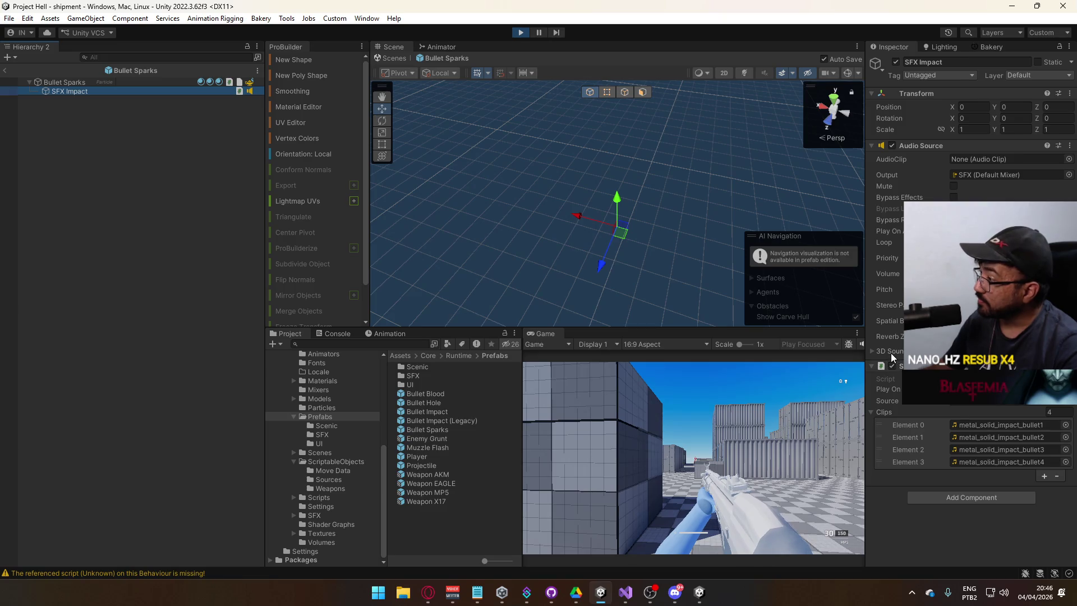
{"action": "left_click", "coordinate": [890, 351]}
{"action": "left_click", "coordinate": [1004, 385]}
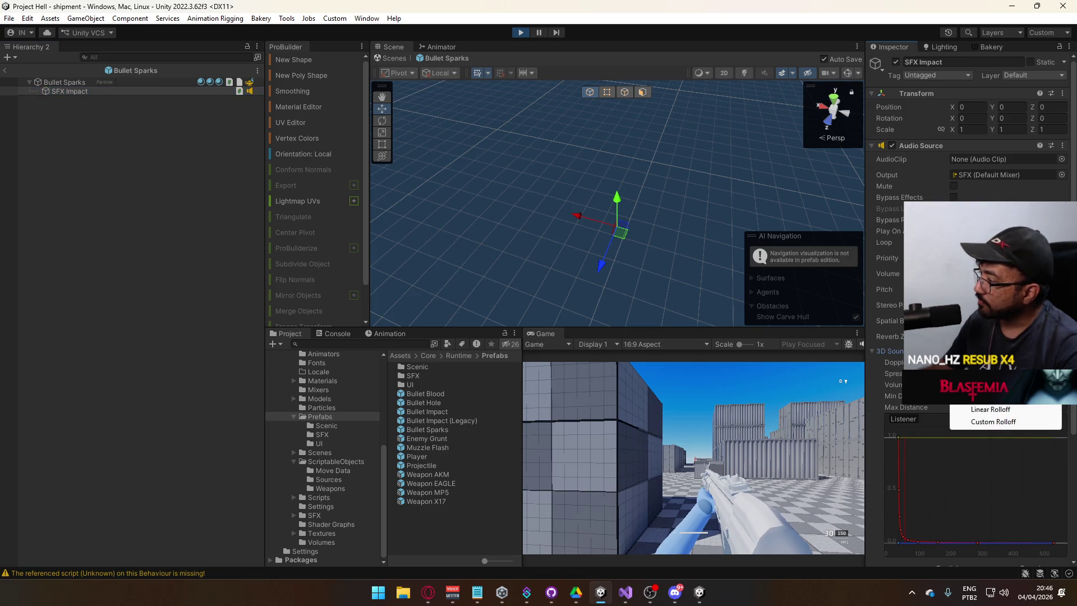
{"action": "left_click", "coordinate": [993, 411]}
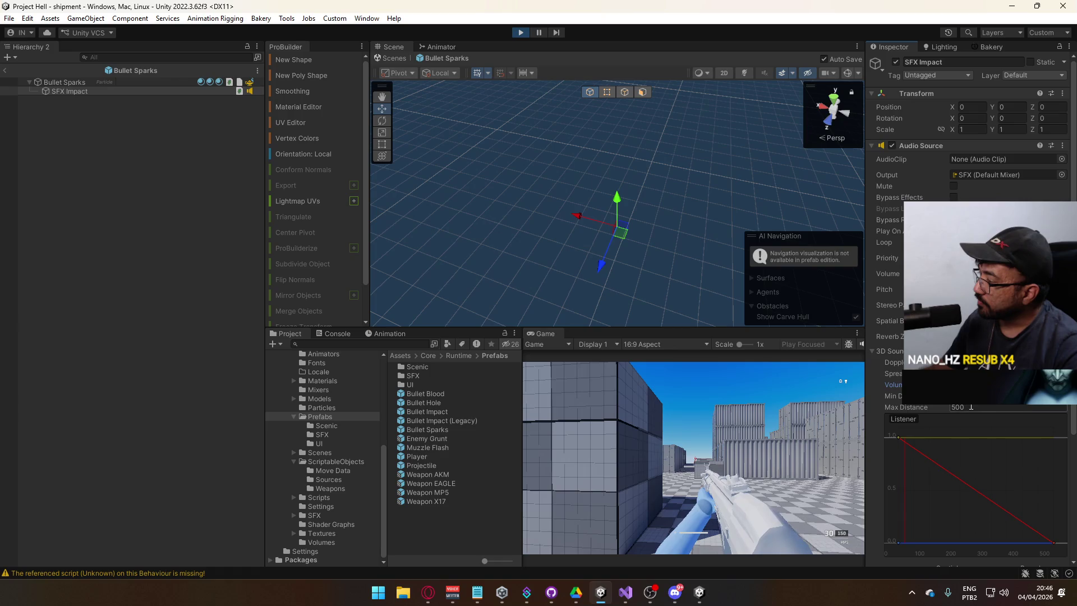
{"action": "left_click", "coordinate": [971, 408]}
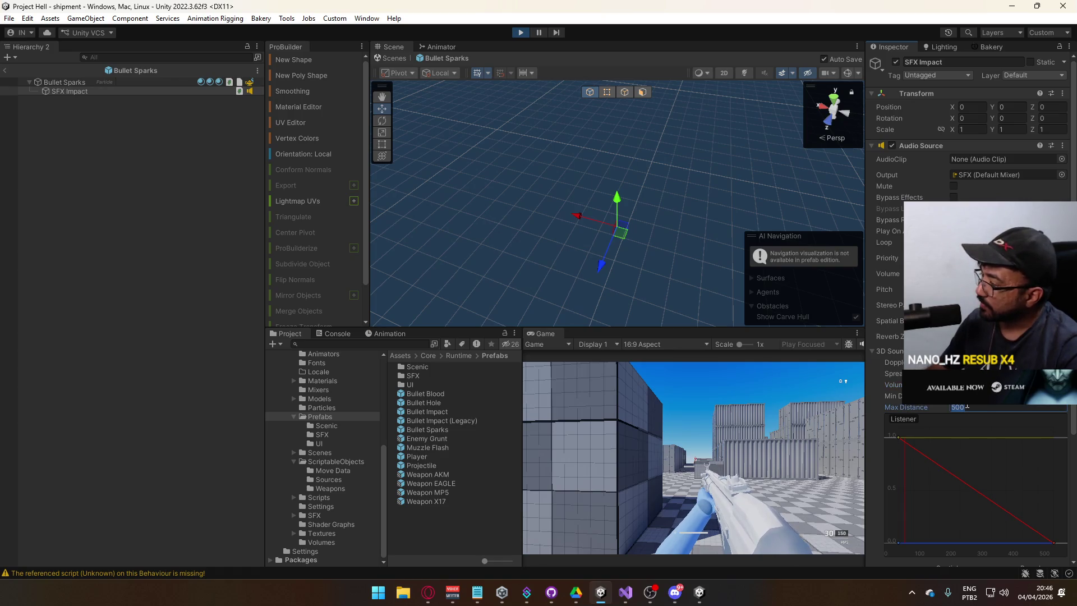
{"action": "type", "text": "15"}
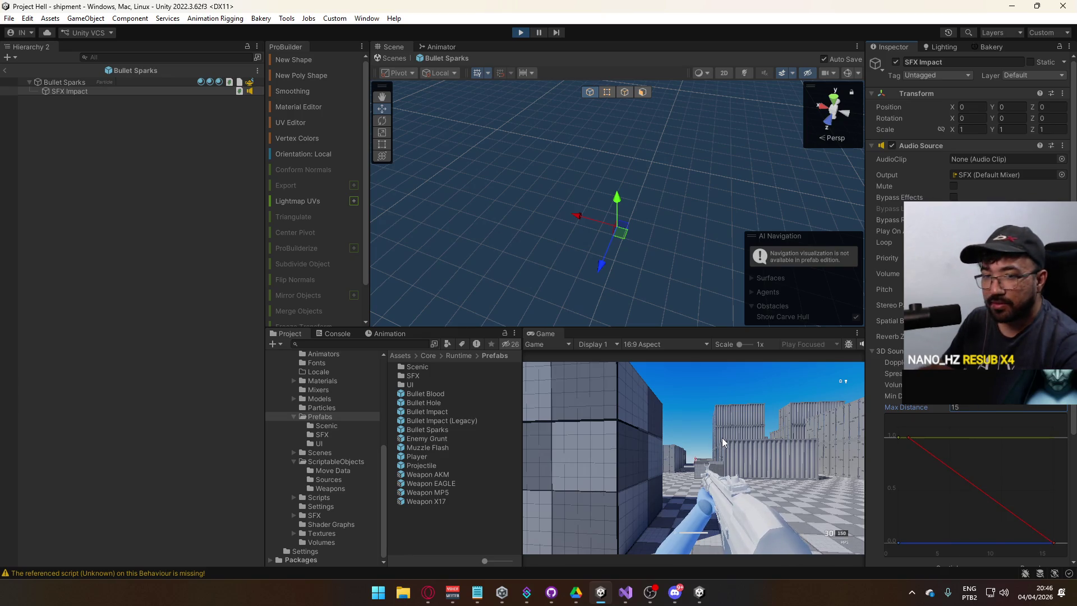
Step: Switch to the other running instance and fire the weapon to hear the impact
{"action": "key", "text": "alt+Tab"}
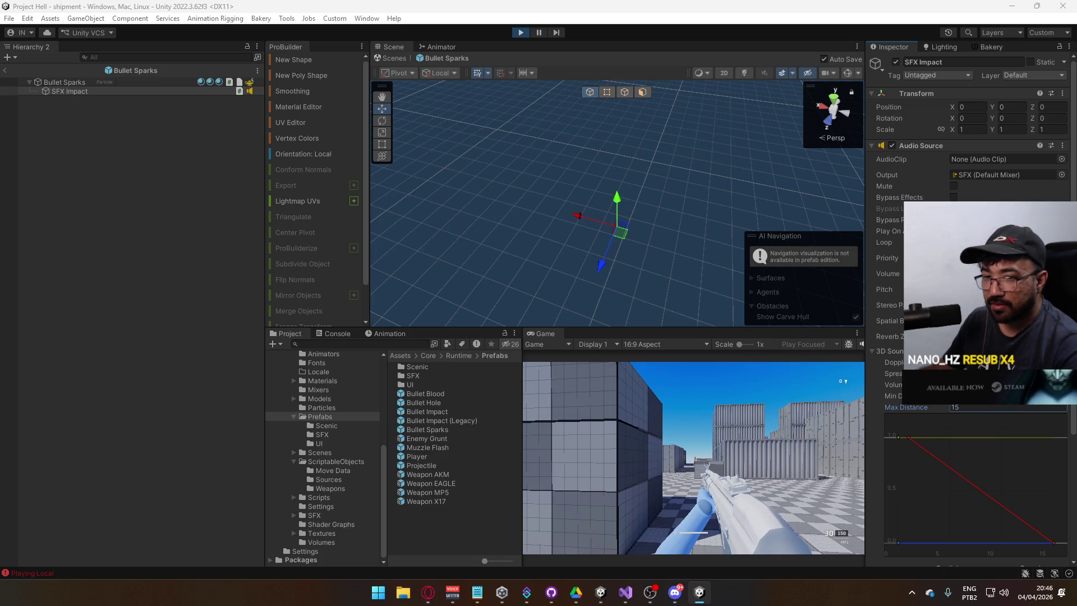
{"action": "key", "text": "super"}
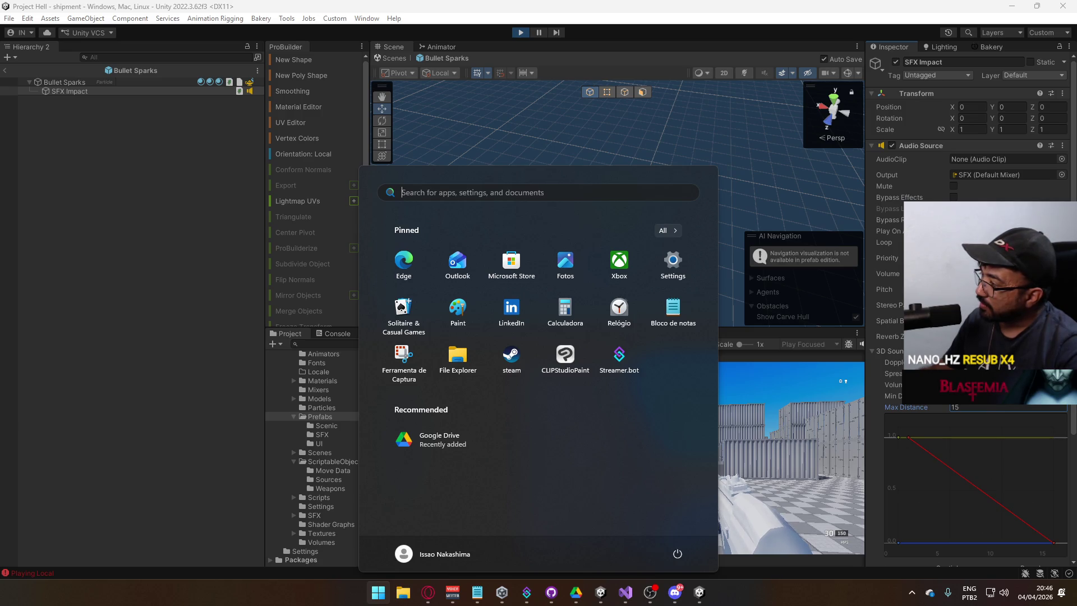
{"action": "left_click", "coordinate": [898, 374]}
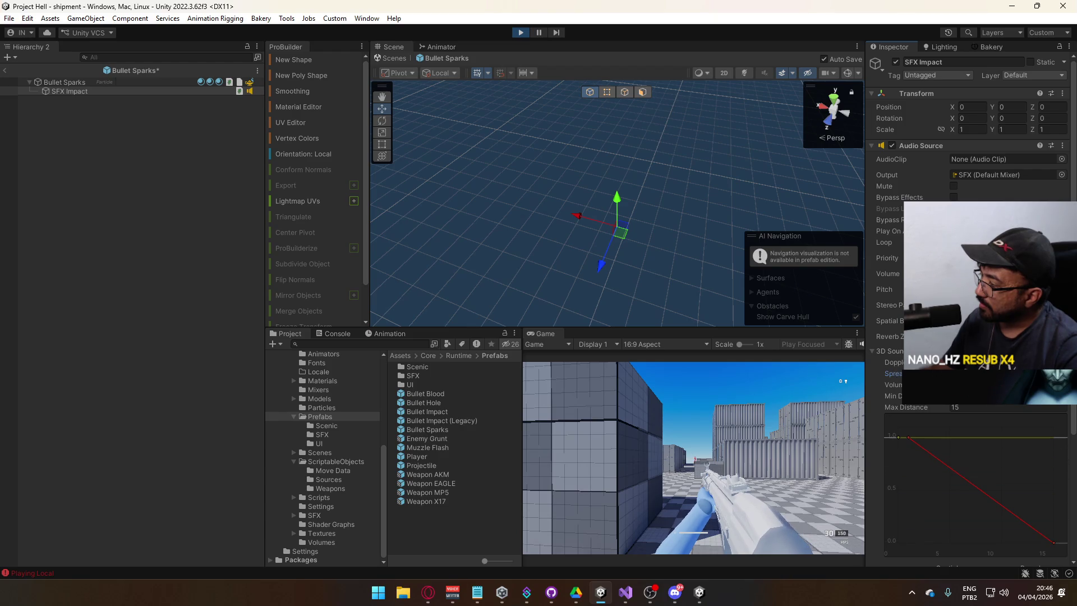
{"action": "left_click", "coordinate": [756, 443]}
Step: Lower the SFX Impact audio source's Max Distance from 15 to 10
{"action": "key", "text": "super"}
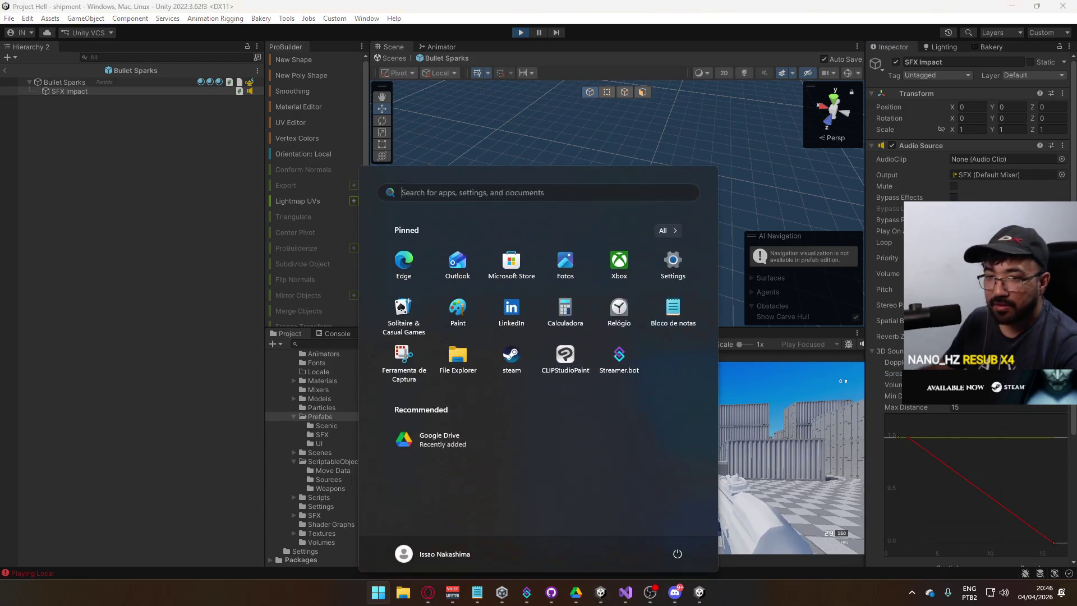
{"action": "key", "text": "super"}
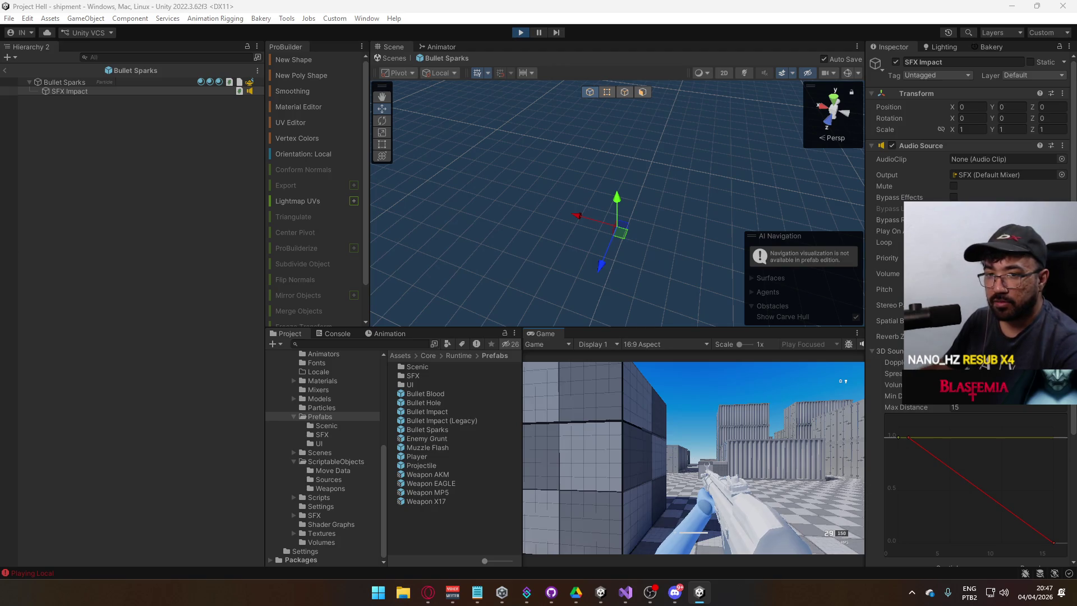
{"action": "key", "text": "super"}
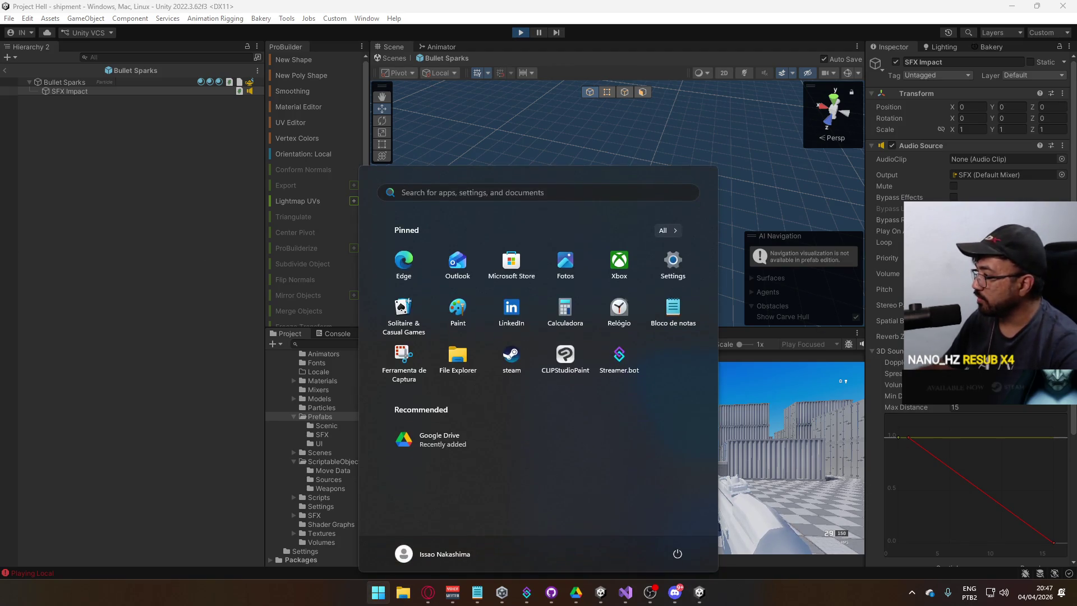
{"action": "left_click", "coordinate": [979, 408]}
{"action": "type", "text": "10"}
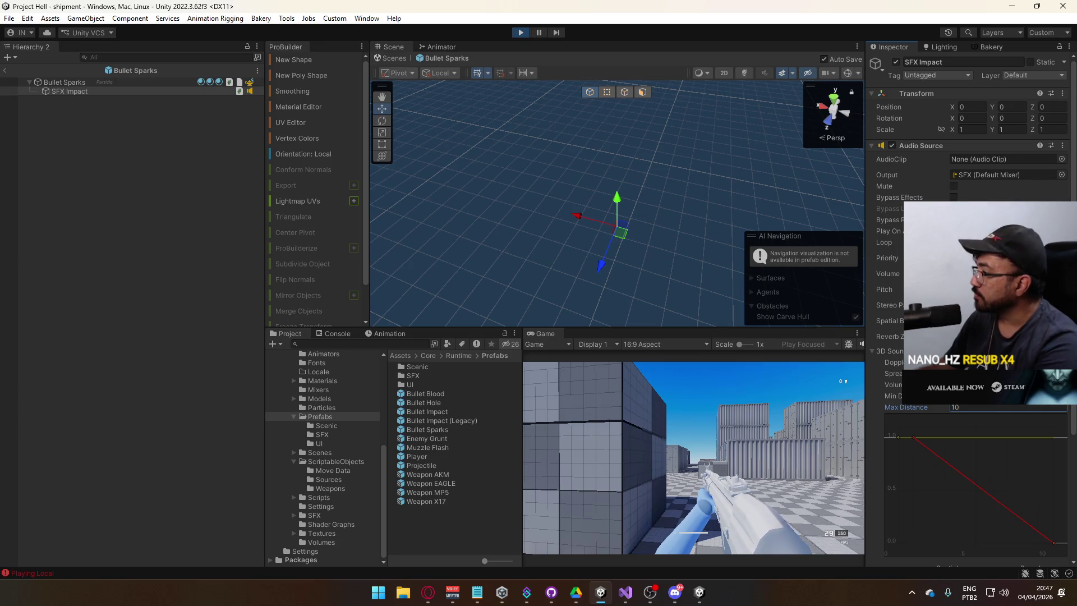
{"action": "left_click", "coordinate": [982, 373]}
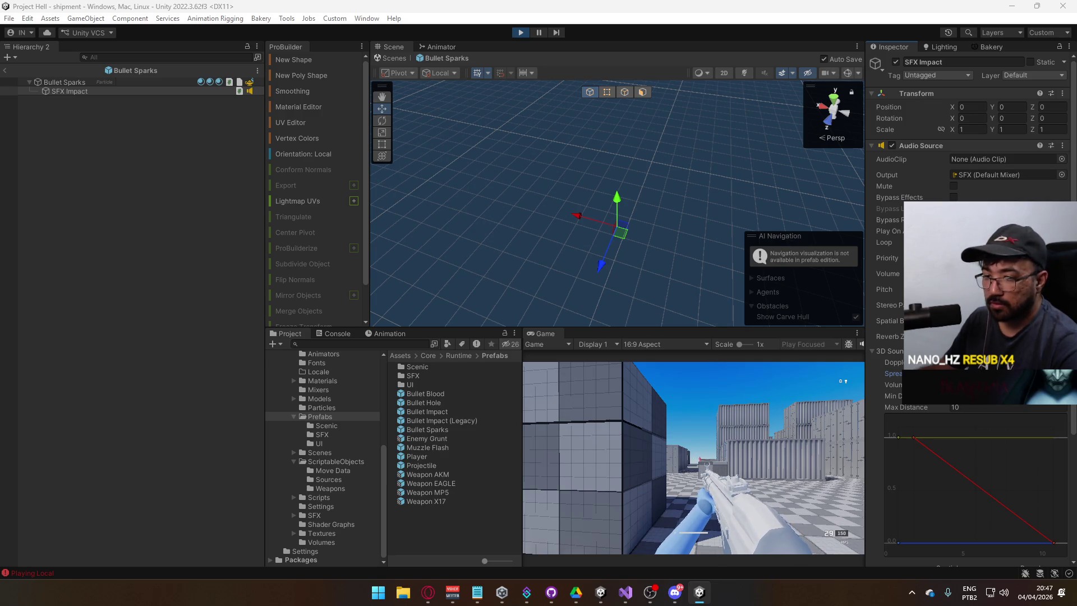
{"action": "key", "text": "super"}
Step: Clear the Console, fire in the game, and view the Playing Local error's stack trace
{"action": "left_click", "coordinate": [345, 334]}
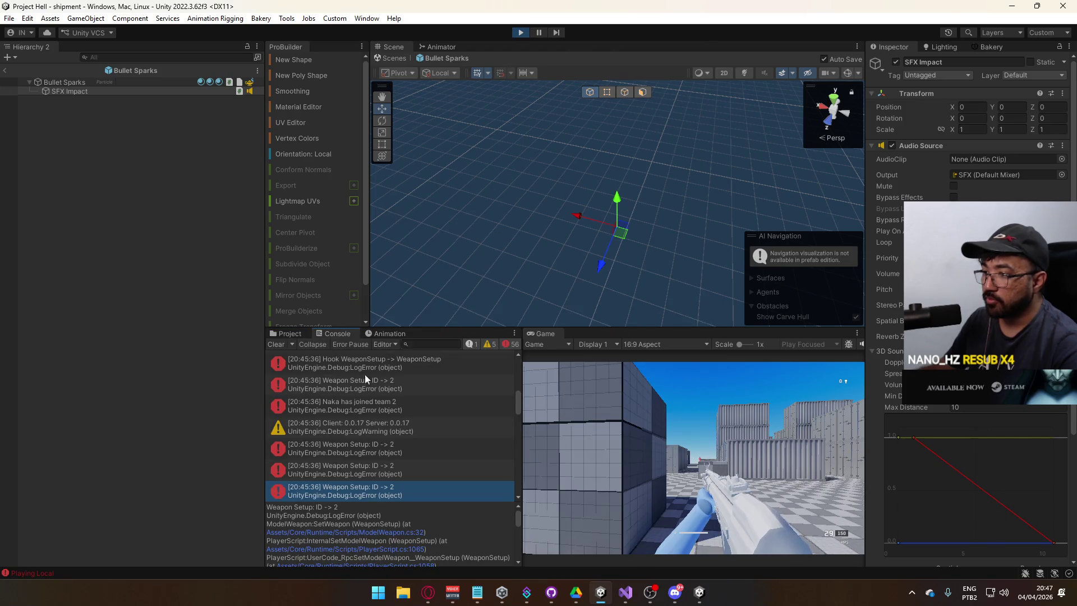
{"action": "scroll", "coordinate": [429, 415], "scroll_direction": "down", "scroll_amount": 3}
{"action": "left_click", "coordinate": [276, 344]}
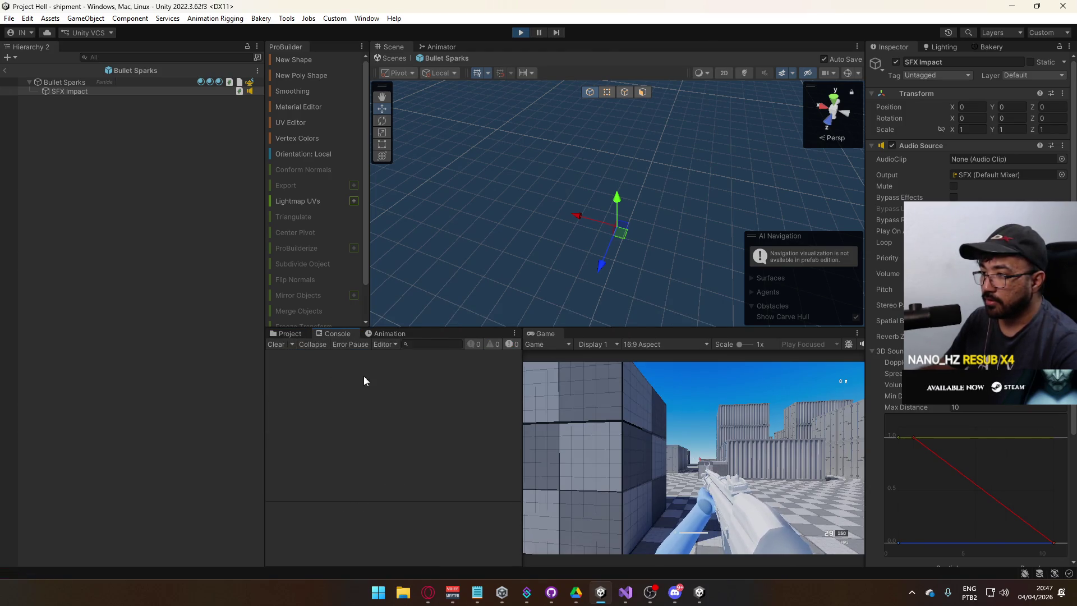
{"action": "key", "text": "alt+Tab"}
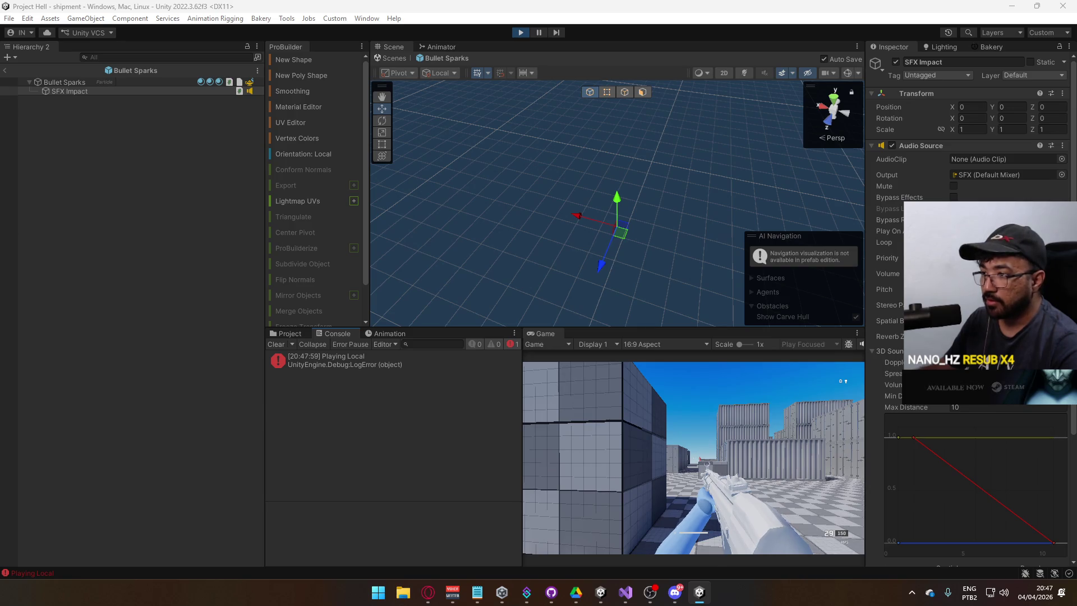
{"action": "key", "text": "super"}
{"action": "key", "text": "super"}
{"action": "key", "text": "super"}
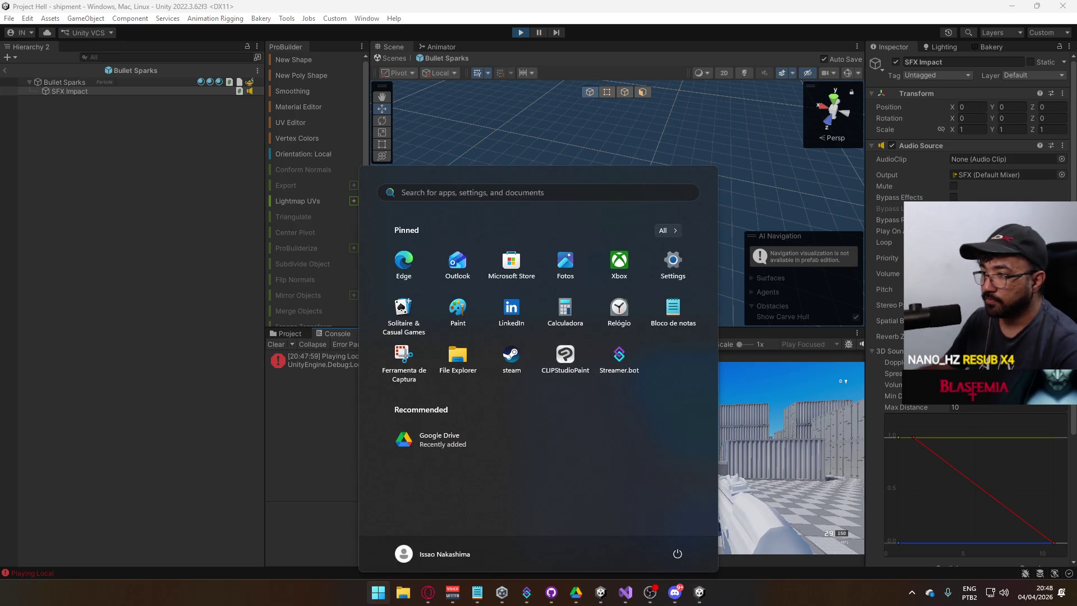
{"action": "key", "text": "super"}
{"action": "key", "text": "super"}
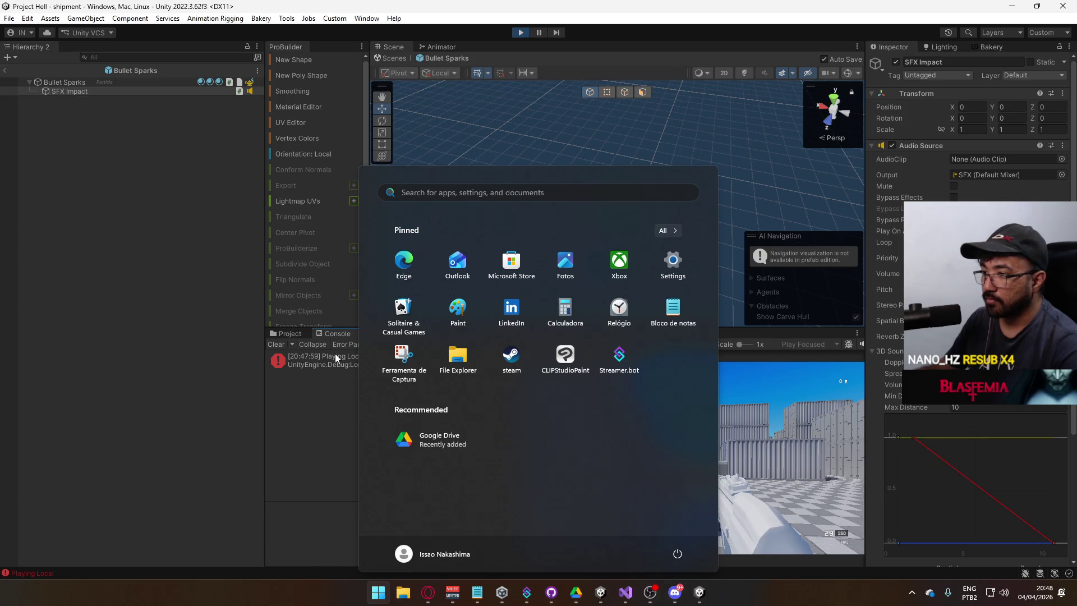
{"action": "left_click", "coordinate": [335, 353]}
{"action": "scroll", "coordinate": [419, 522], "scroll_direction": "down", "scroll_amount": 2}
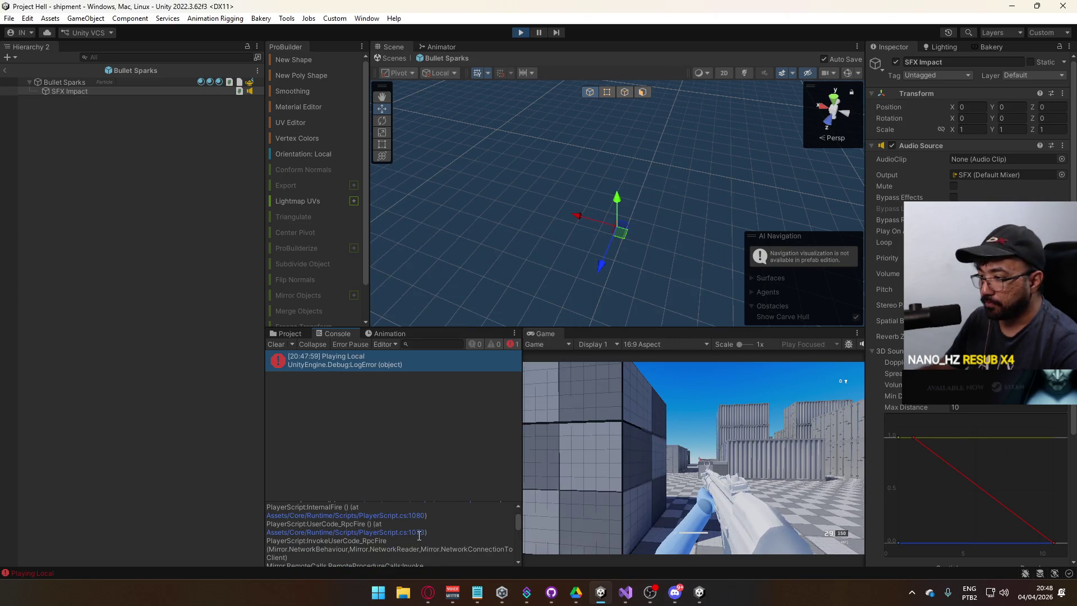
{"action": "scroll", "coordinate": [407, 533], "scroll_direction": "up", "scroll_amount": 2}
Step: Follow the stack trace to PlayerScript.cs line 1080 and ModelWeapon.cs's Fire() line 89
{"action": "left_click", "coordinate": [397, 550]}
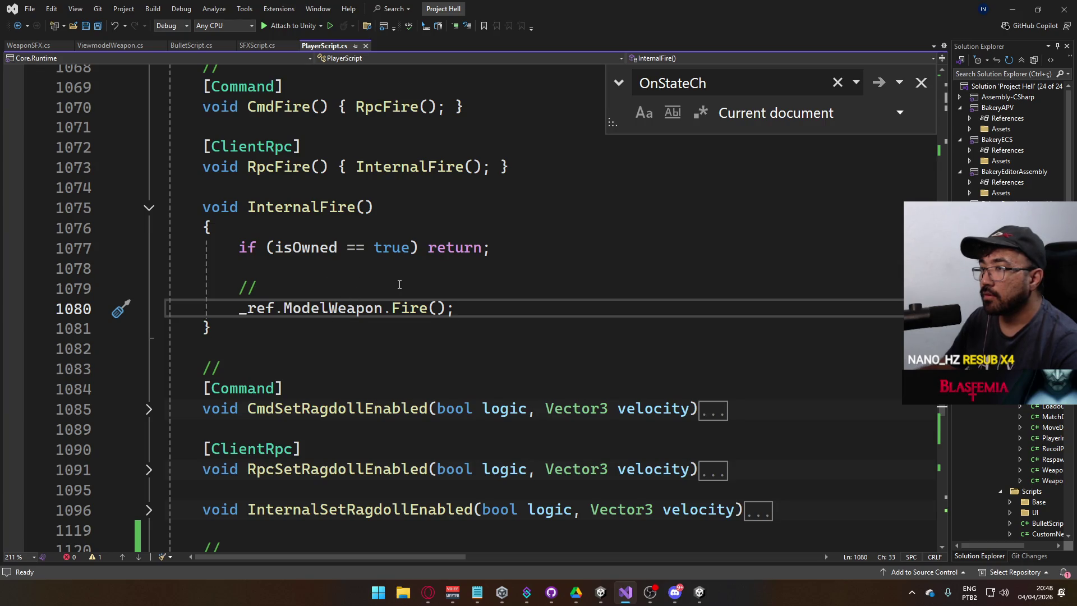
{"action": "scroll", "coordinate": [399, 284], "scroll_direction": "up", "scroll_amount": 1}
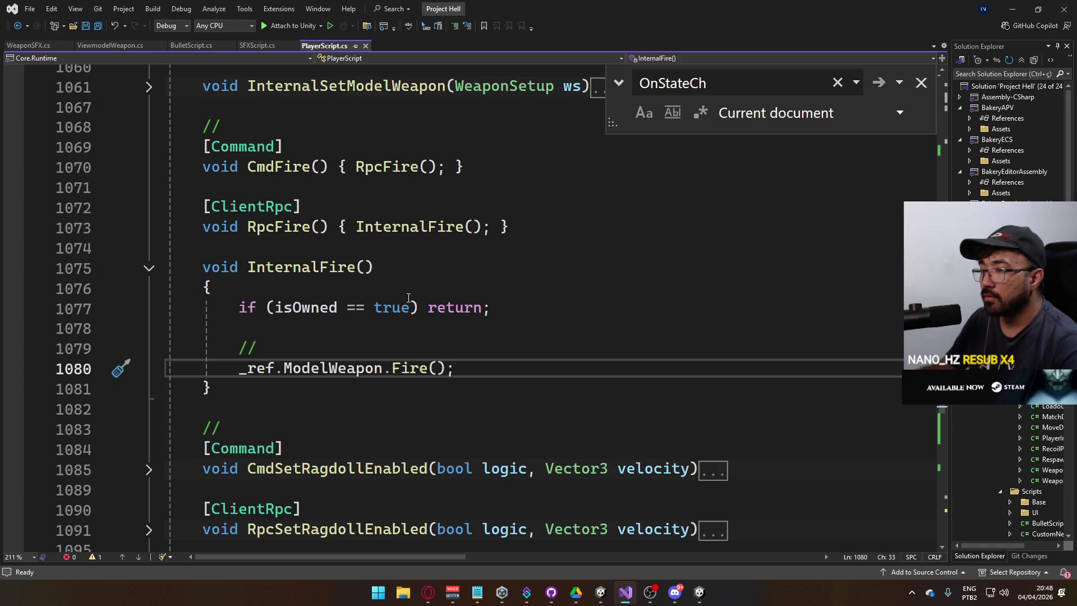
{"action": "key", "text": "alt+Tab"}
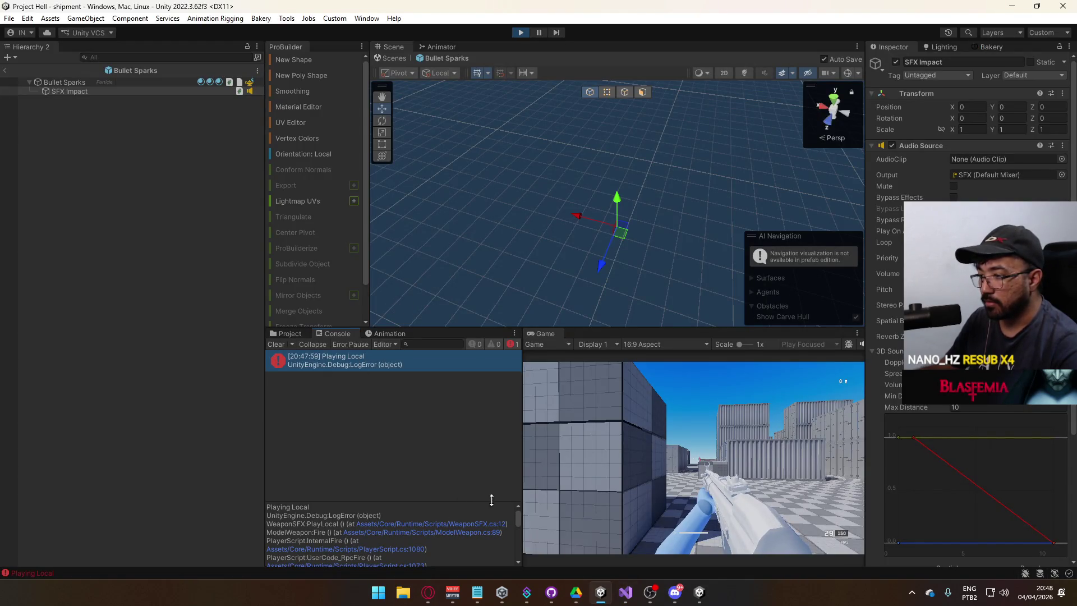
{"action": "left_click_drag", "start_coordinate": [517, 514], "coordinate": [516, 517]}
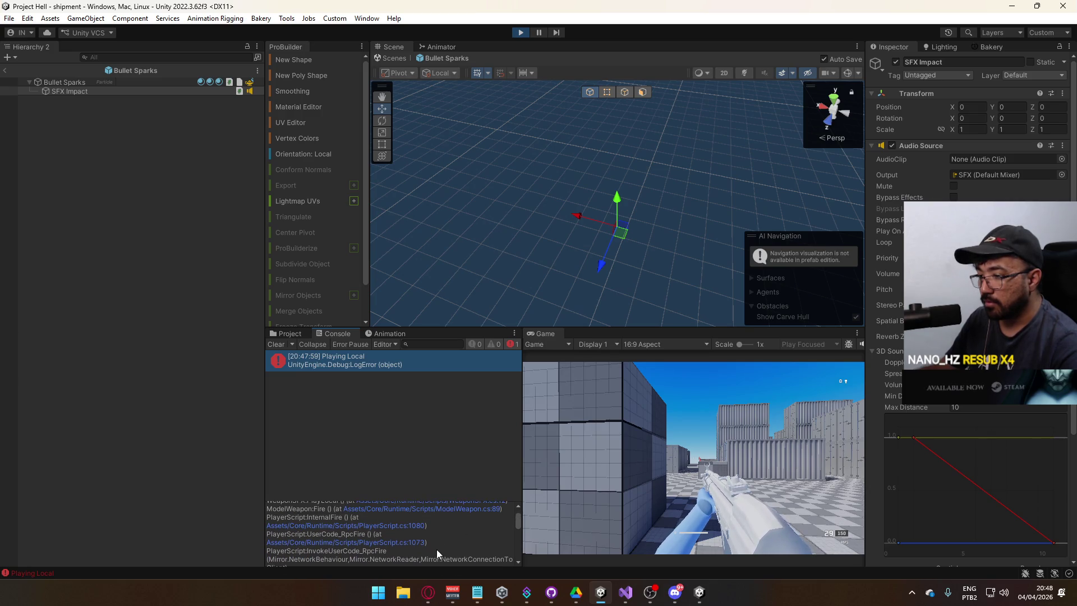
{"action": "left_click", "coordinate": [404, 524]}
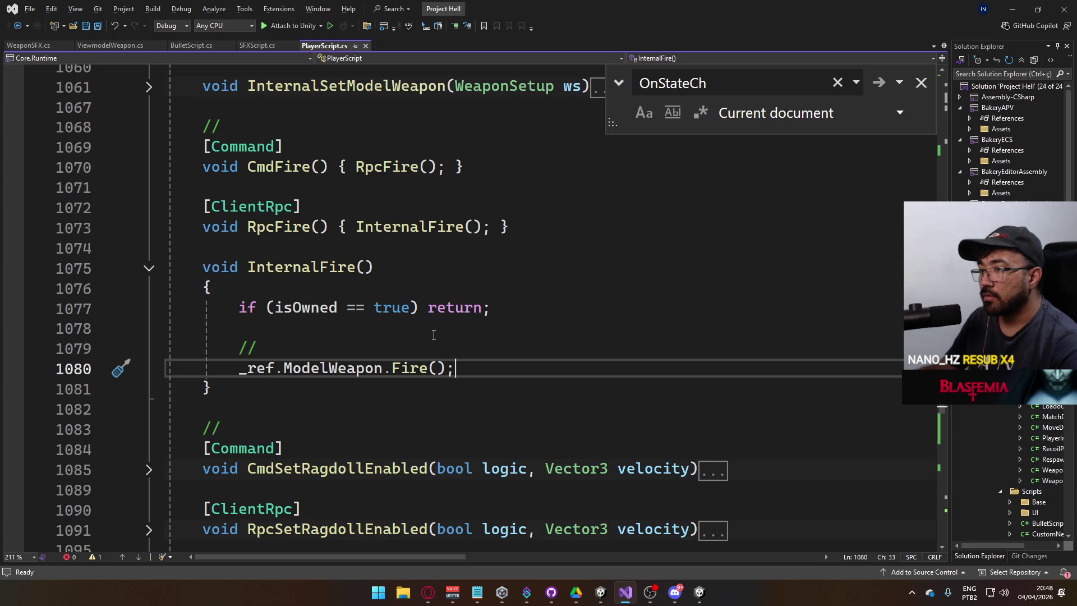
{"action": "key", "text": "alt+Tab"}
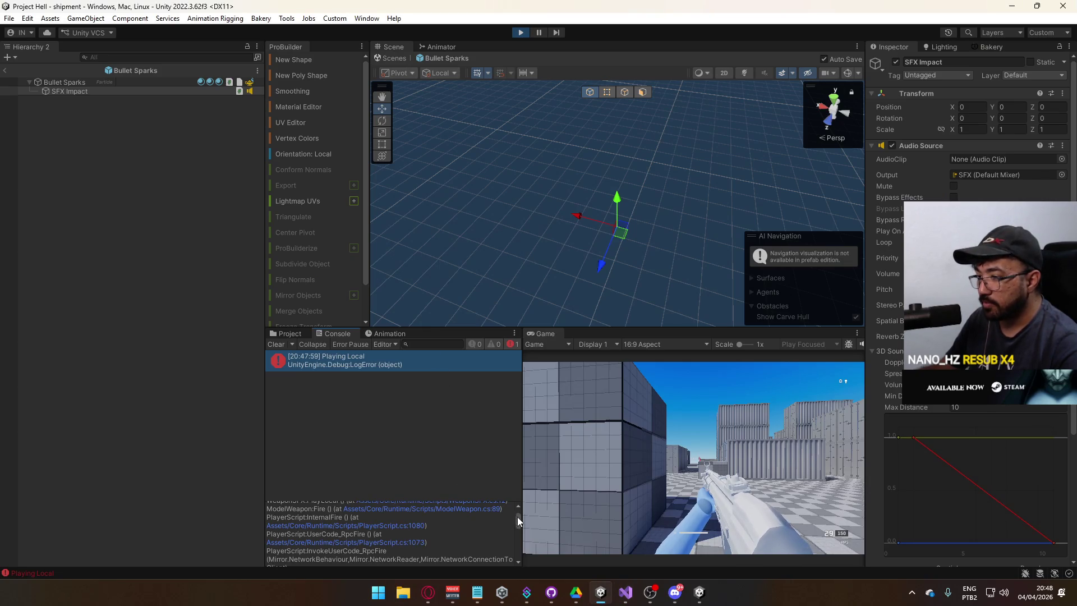
{"action": "scroll", "coordinate": [517, 516], "scroll_direction": "up", "scroll_amount": 2}
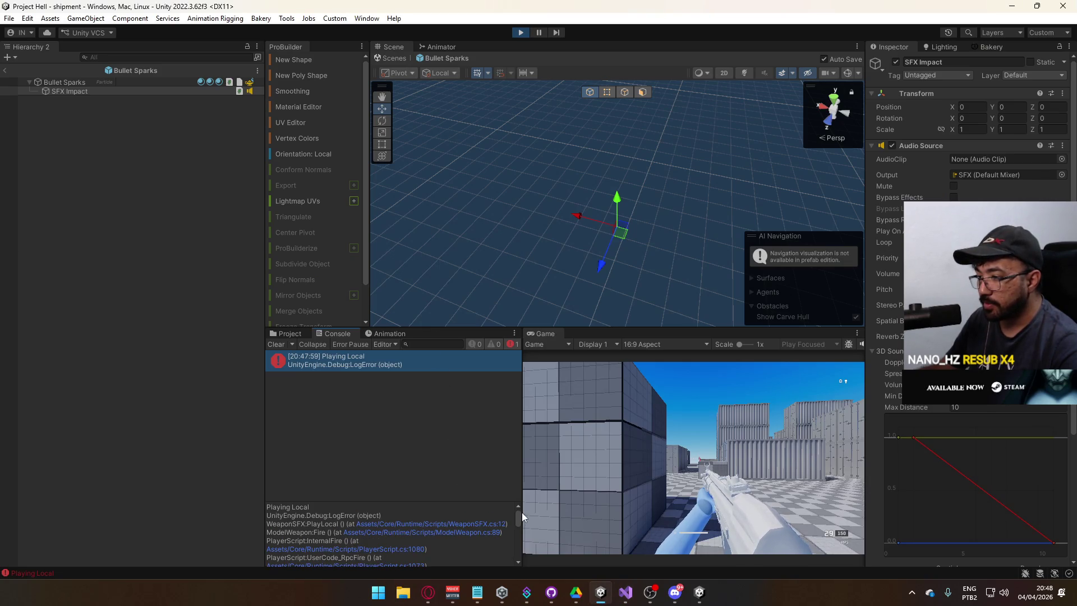
{"action": "left_click", "coordinate": [423, 533]}
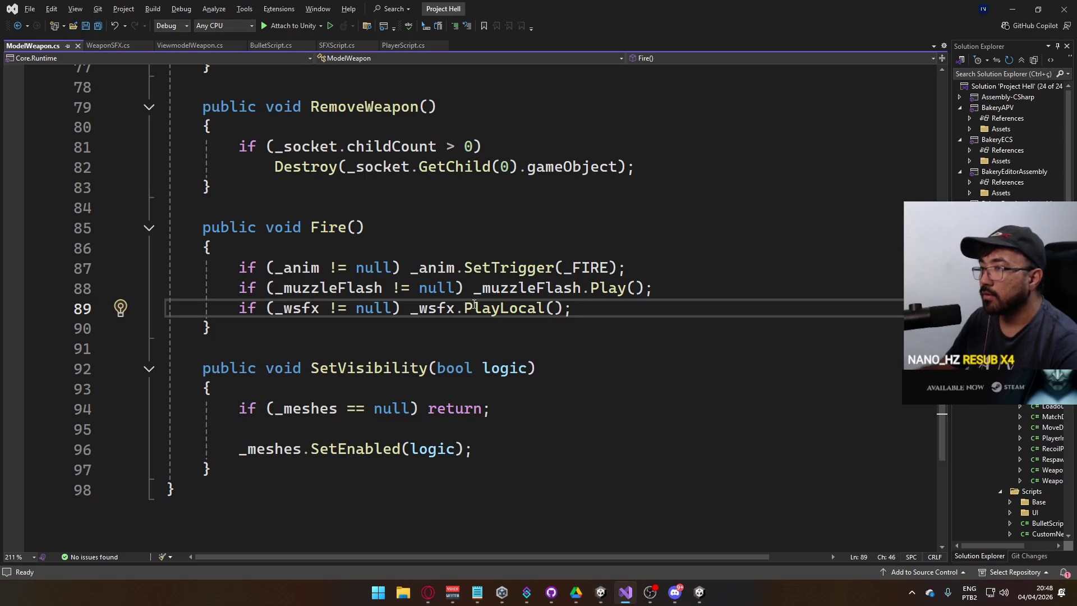
Step: On line 89 of ModelWeapon.cs, change the PlayLocal call to PlayReplicated
{"action": "scroll", "coordinate": [475, 304], "scroll_direction": "up", "scroll_amount": 18}
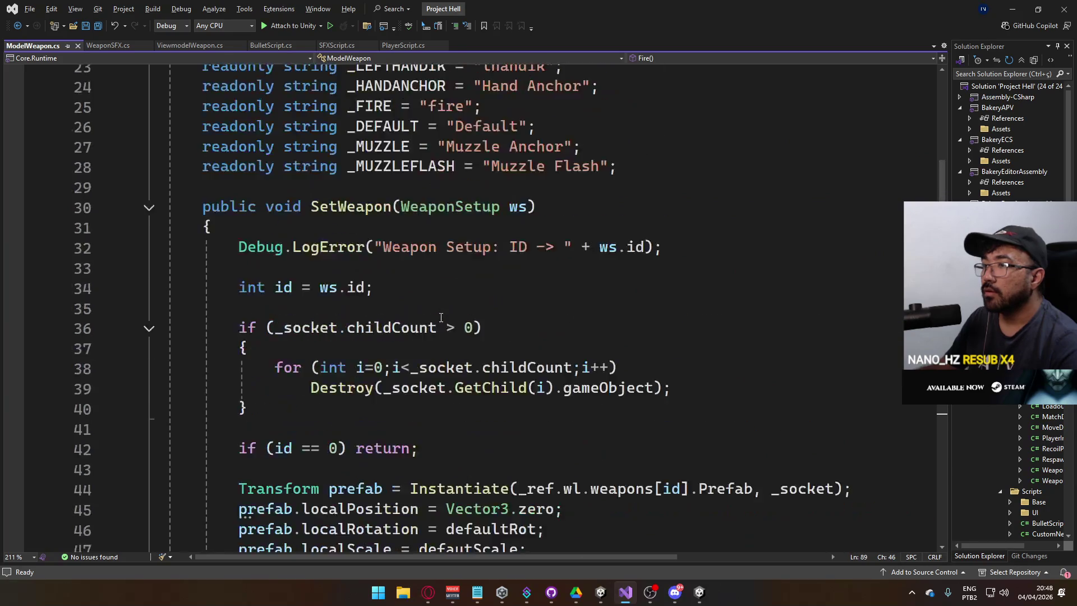
{"action": "scroll", "coordinate": [441, 317], "scroll_direction": "up", "scroll_amount": 7}
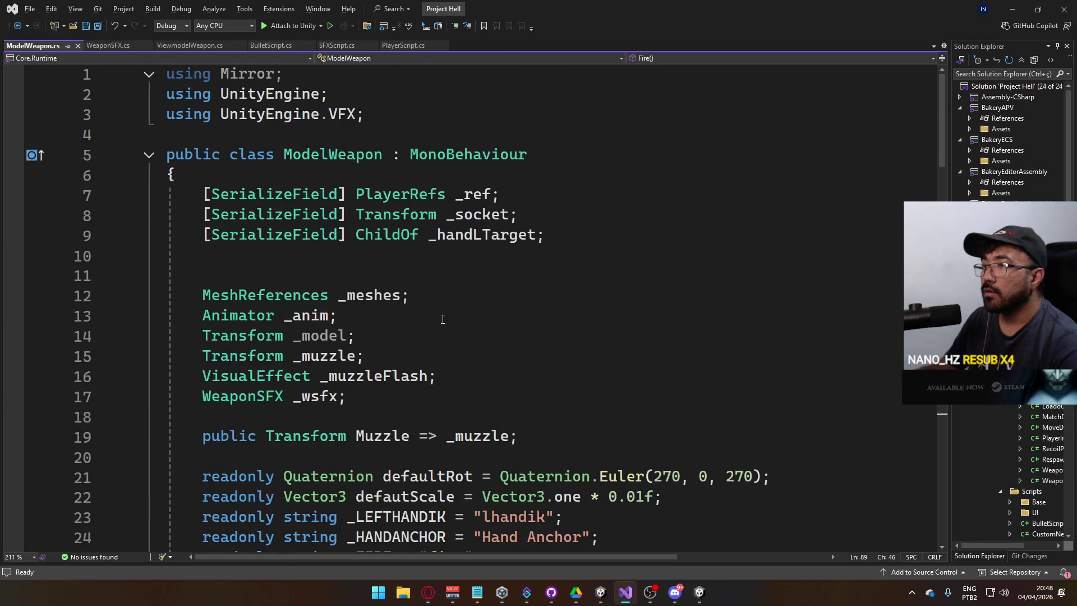
{"action": "scroll", "coordinate": [443, 319], "scroll_direction": "down", "scroll_amount": 20}
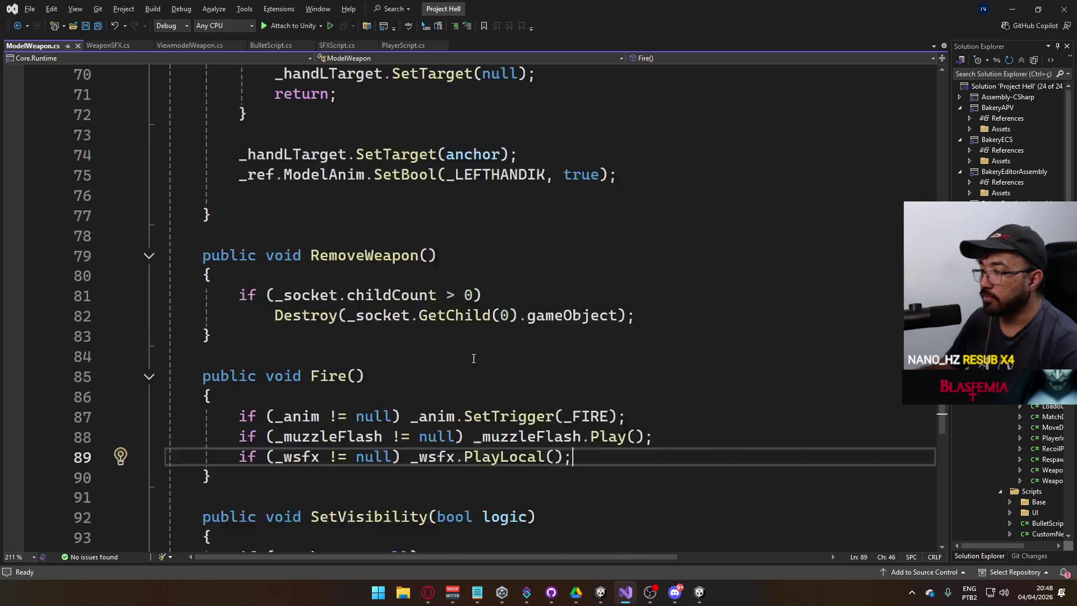
{"action": "scroll", "coordinate": [474, 358], "scroll_direction": "down", "scroll_amount": 1}
{"action": "left_click_drag", "start_coordinate": [500, 396], "coordinate": [546, 396]}
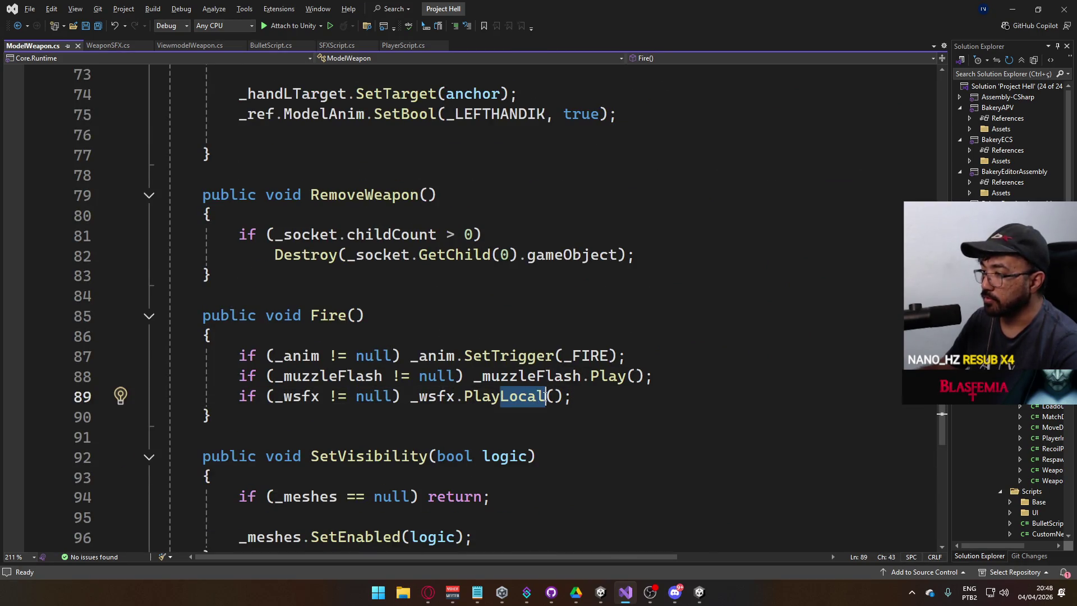
{"action": "type", "text": "Replicated"}
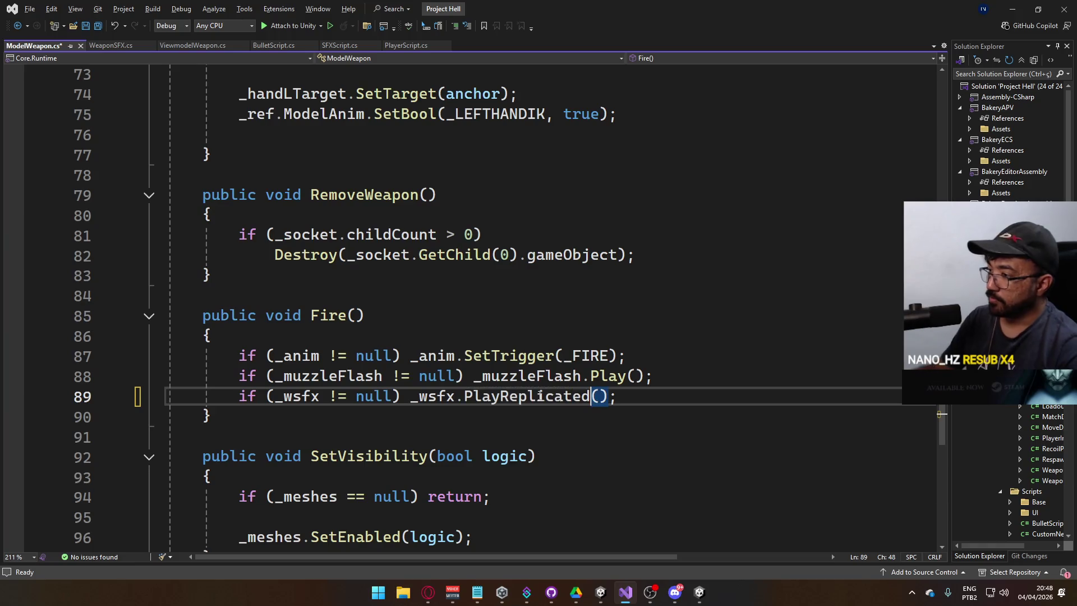
Step: Leave Visual Studio and cycle through the open windows toward Unity
{"action": "key", "text": "alt+Tab"}
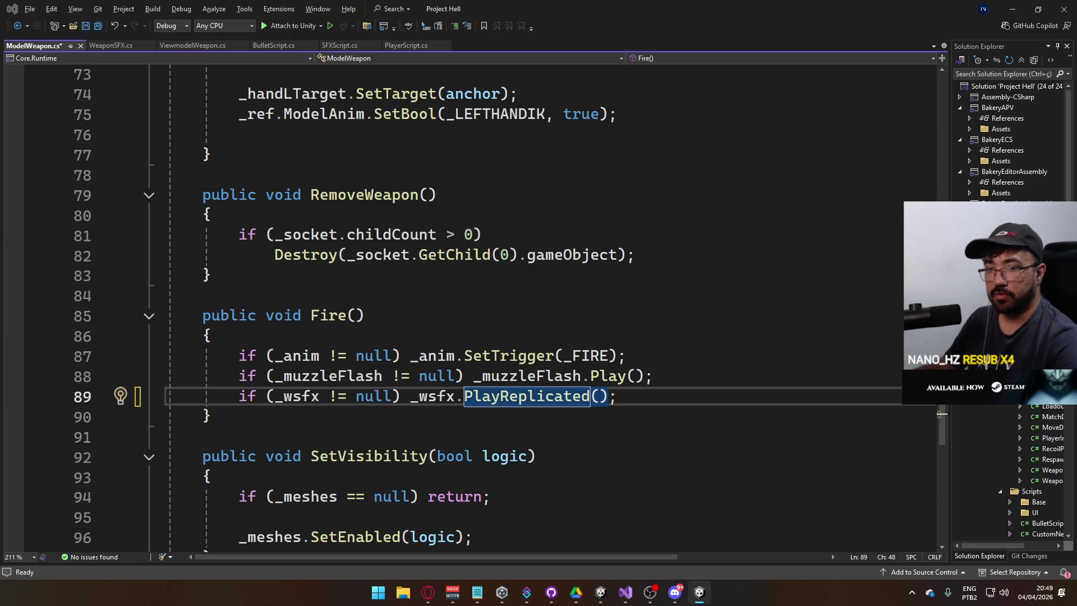
{"action": "key", "text": "super"}
{"action": "key", "text": "super"}
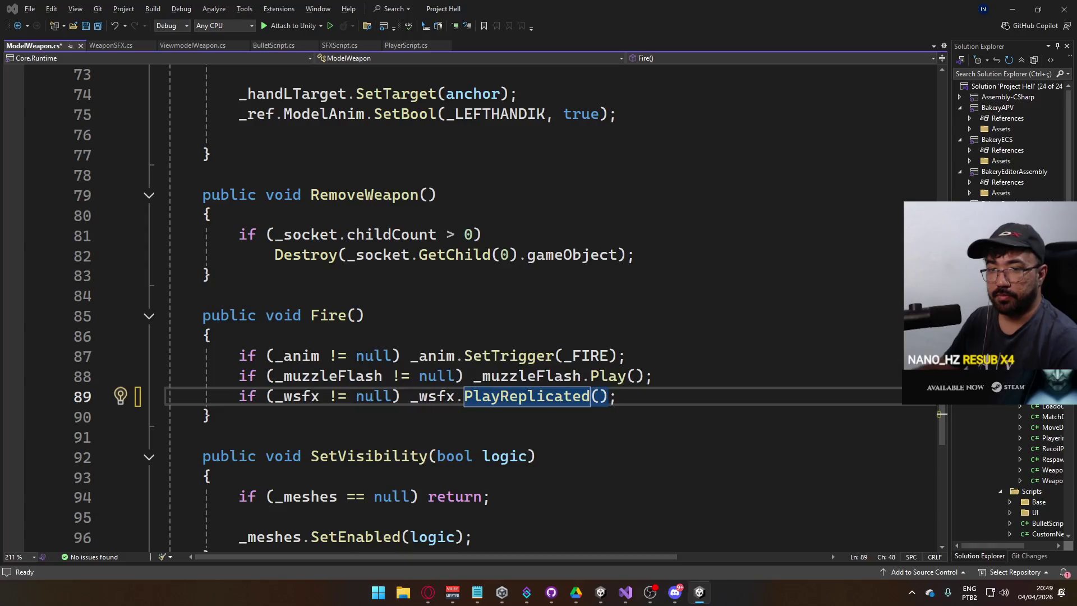
{"action": "key", "text": "super"}
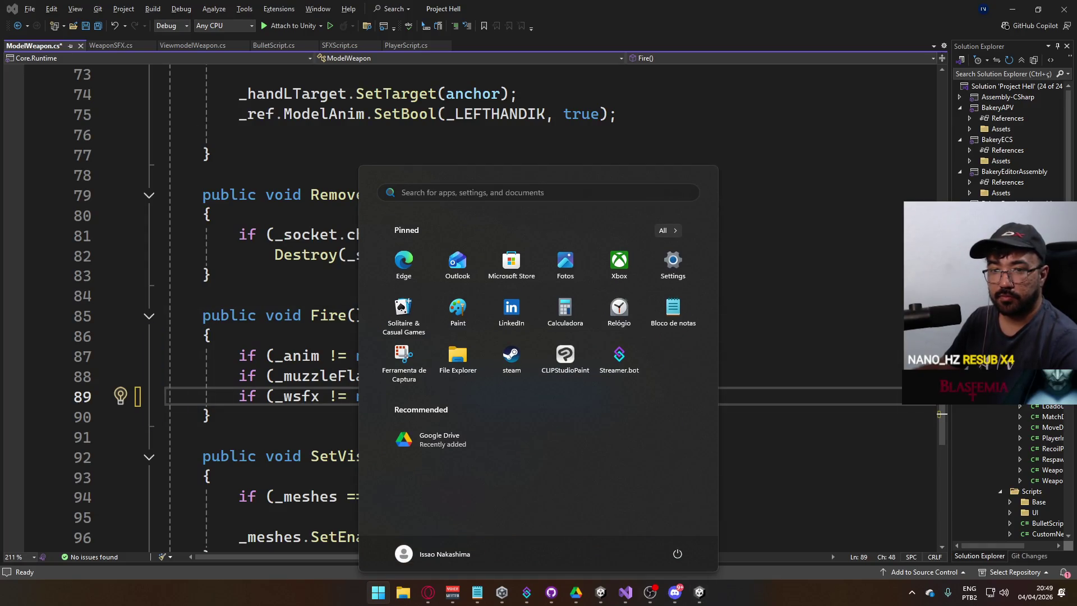
{"action": "key", "text": "super"}
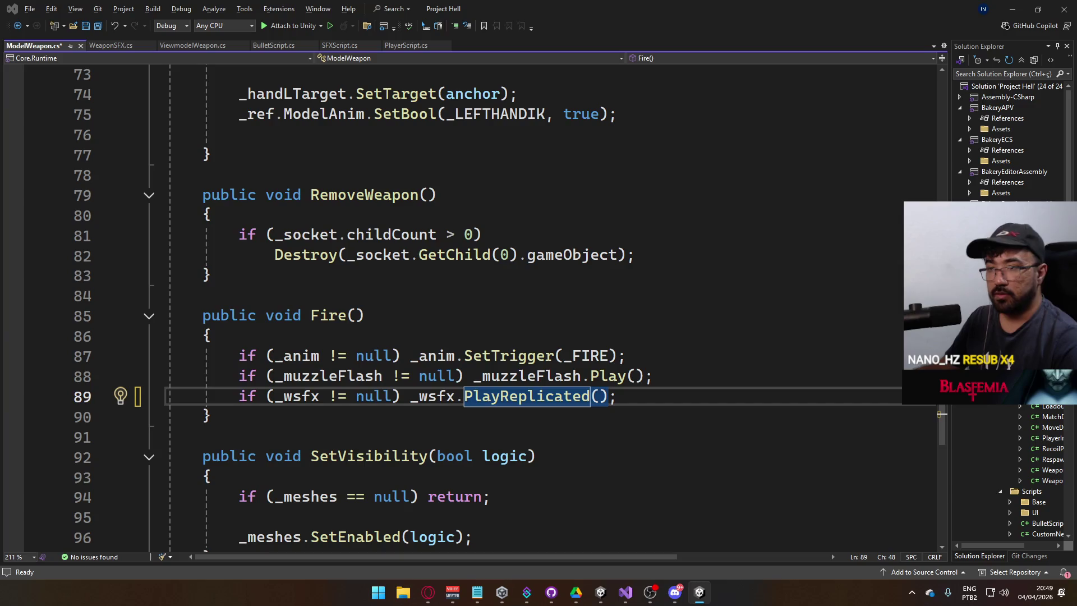
{"action": "key", "text": "alt+Tab"}
{"action": "key", "text": "alt+Tab"}
{"action": "key", "text": "alt+Tab"}
{"action": "key", "text": "alt+Tab"}
{"action": "key", "text": "alt+Tab"}
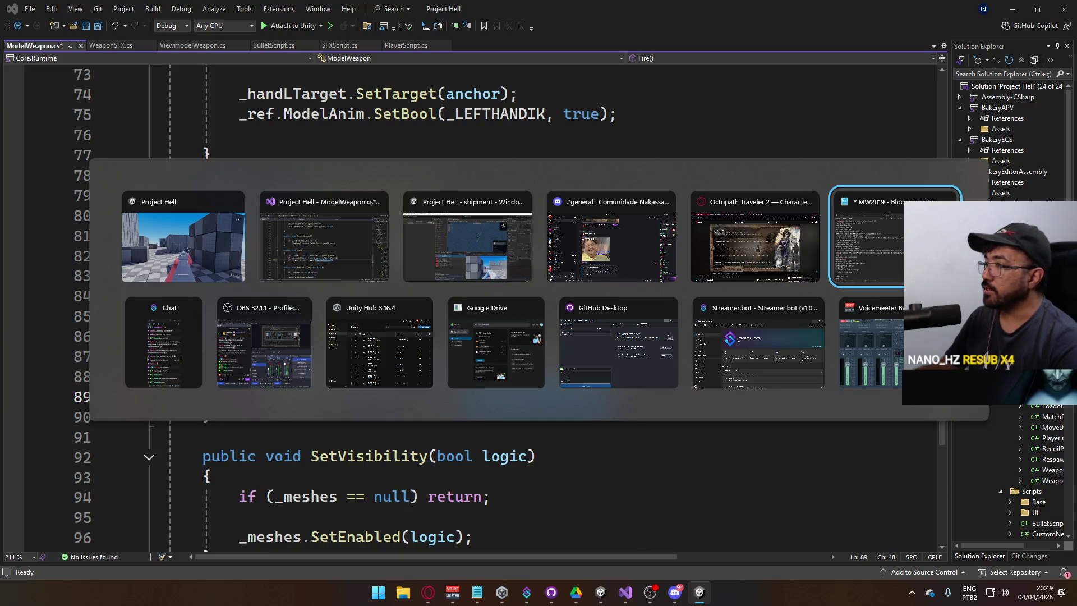
{"action": "key", "text": "alt+Tab"}
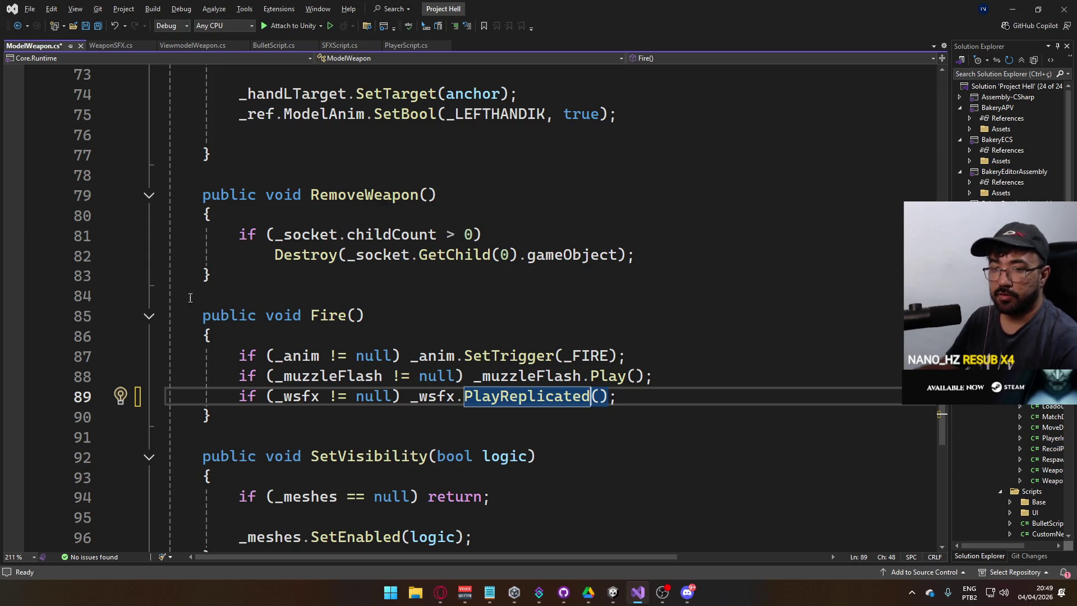
Step: Stop play mode, leave the Bullet Sparks prefab for the title scene, and start File > Build And Run
{"action": "left_click", "coordinate": [613, 602]}
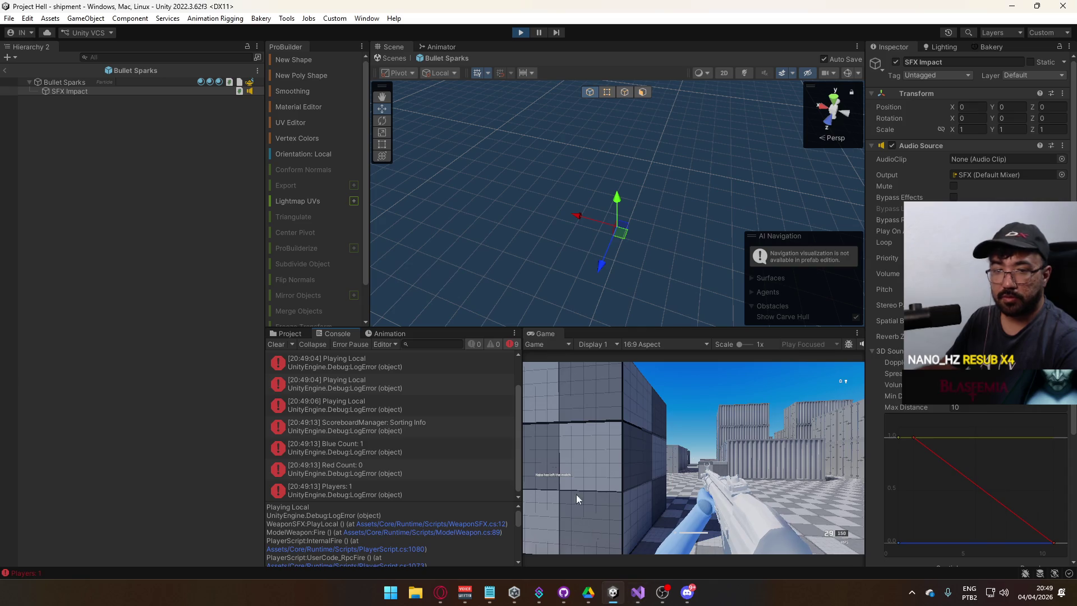
{"action": "left_click", "coordinate": [523, 32]}
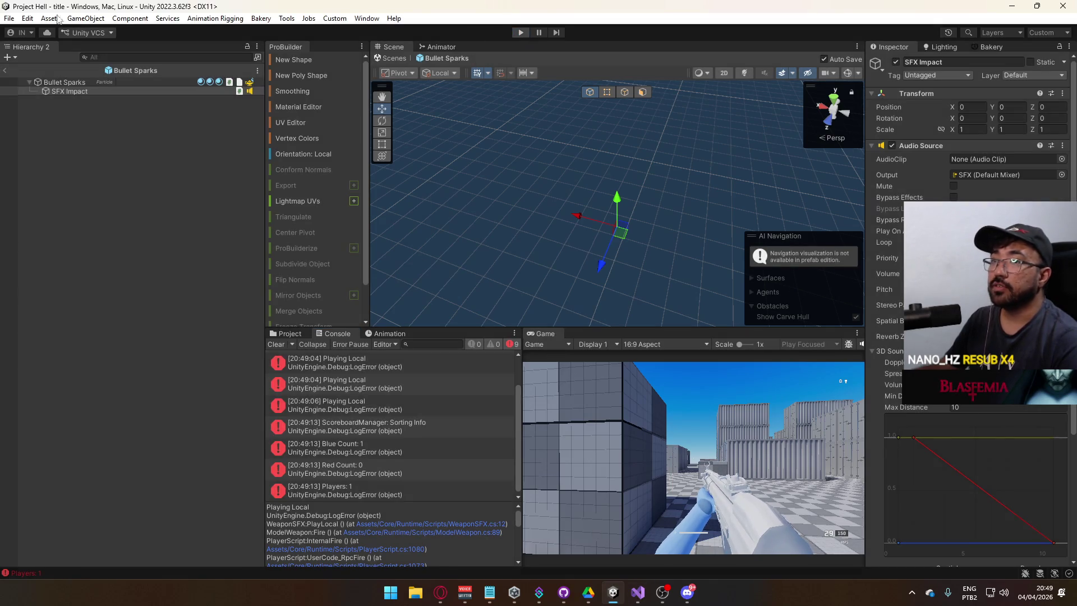
{"action": "left_click", "coordinate": [9, 18]}
{"action": "left_click", "coordinate": [12, 75]}
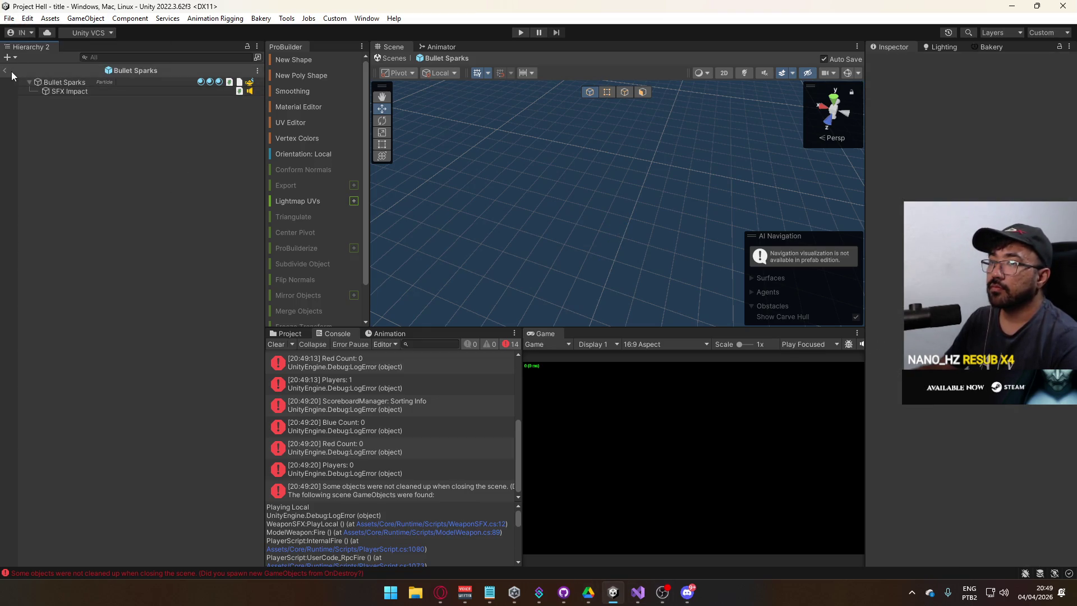
{"action": "left_click", "coordinate": [6, 71]}
{"action": "left_click", "coordinate": [9, 18]}
{"action": "left_click", "coordinate": [31, 168]}
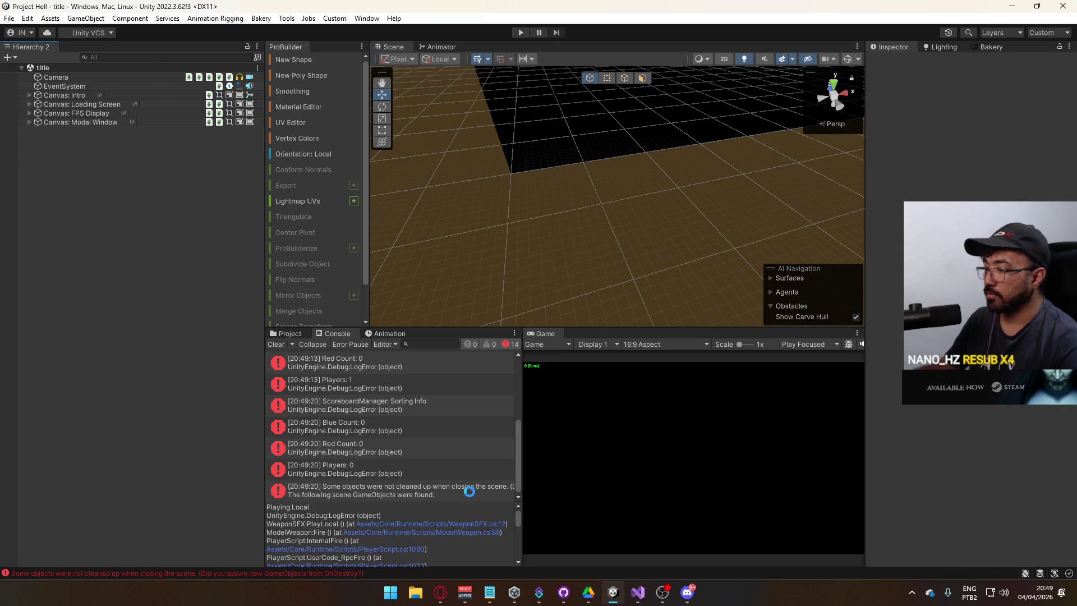
Step: From Discord's #general channel, open the shared 'GTA 2 - Full Game Walkthrough' YouTube link
{"action": "key", "text": "alt+Tab"}
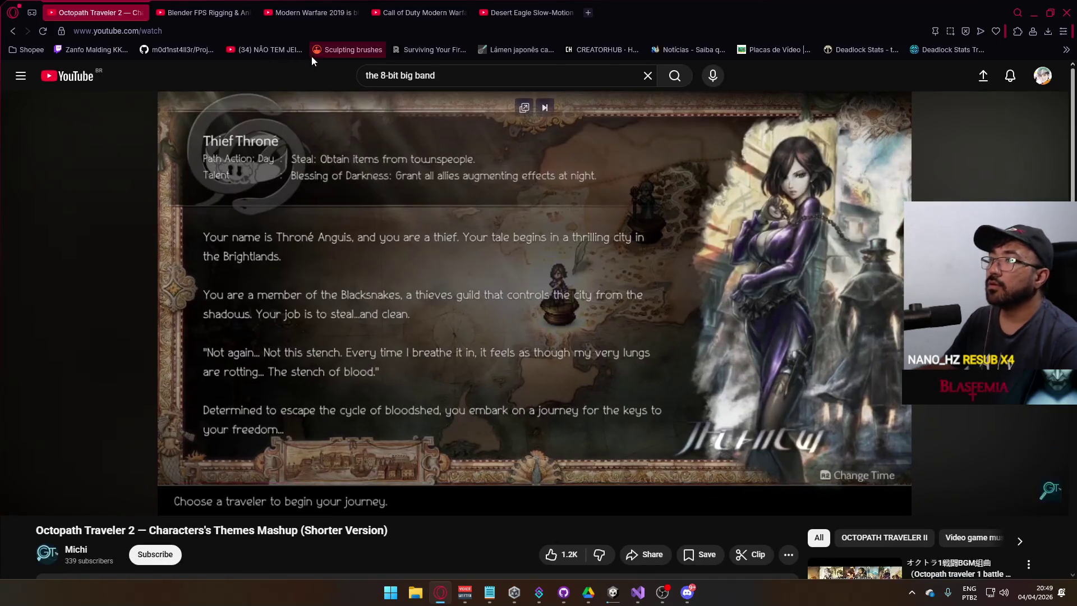
{"action": "key", "text": "alt+Tab"}
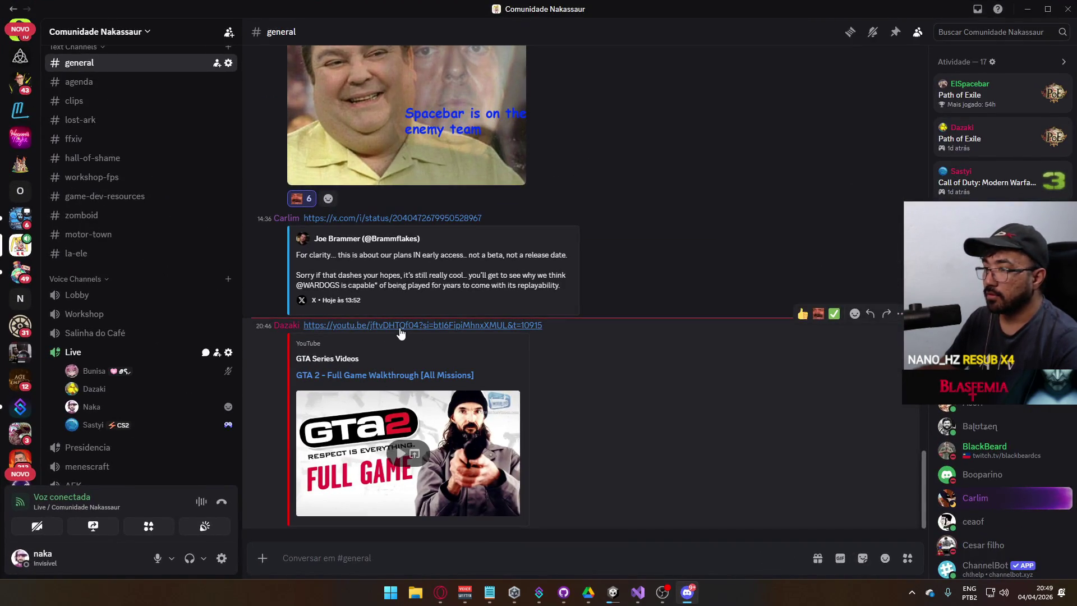
{"action": "left_click", "coordinate": [400, 327]}
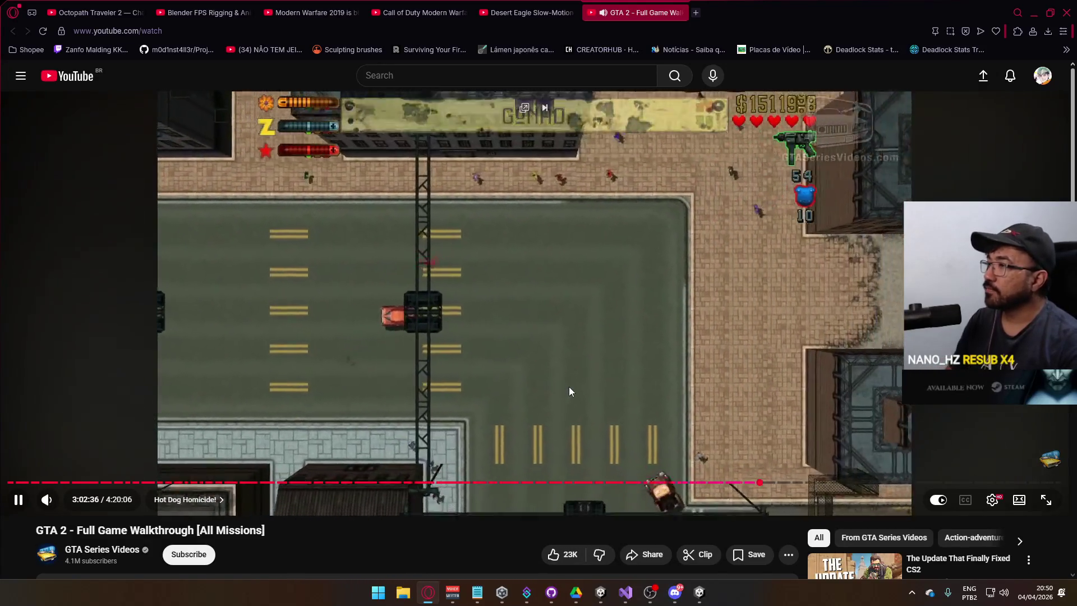
Step: Skip the GTA 2 video ahead, then close its tab and minimize Opera
{"action": "key", "text": "Right"}
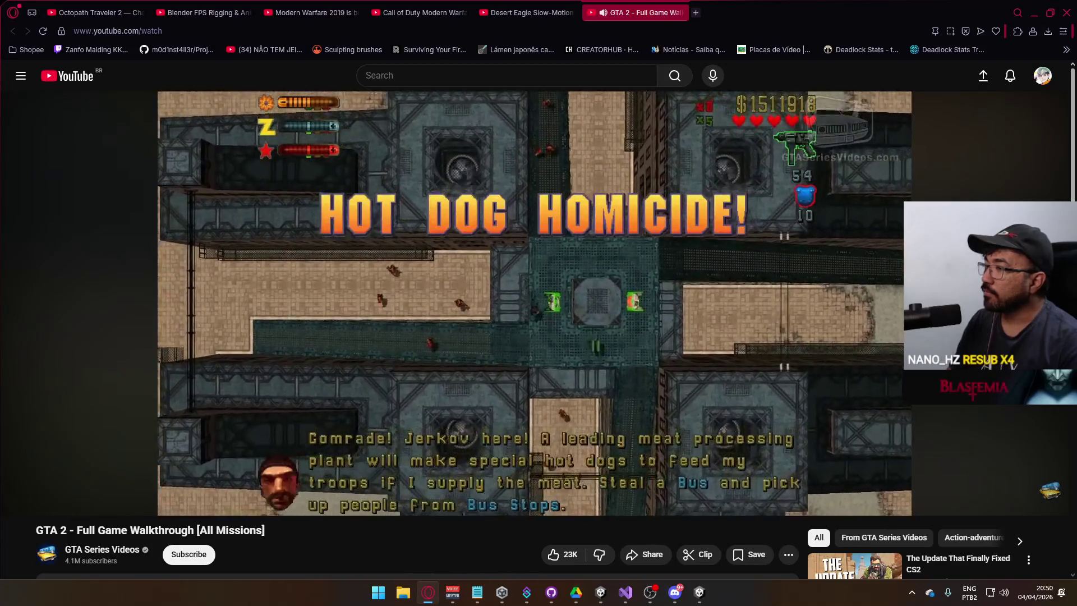
{"action": "mouse_move", "coordinate": [569, 386]}
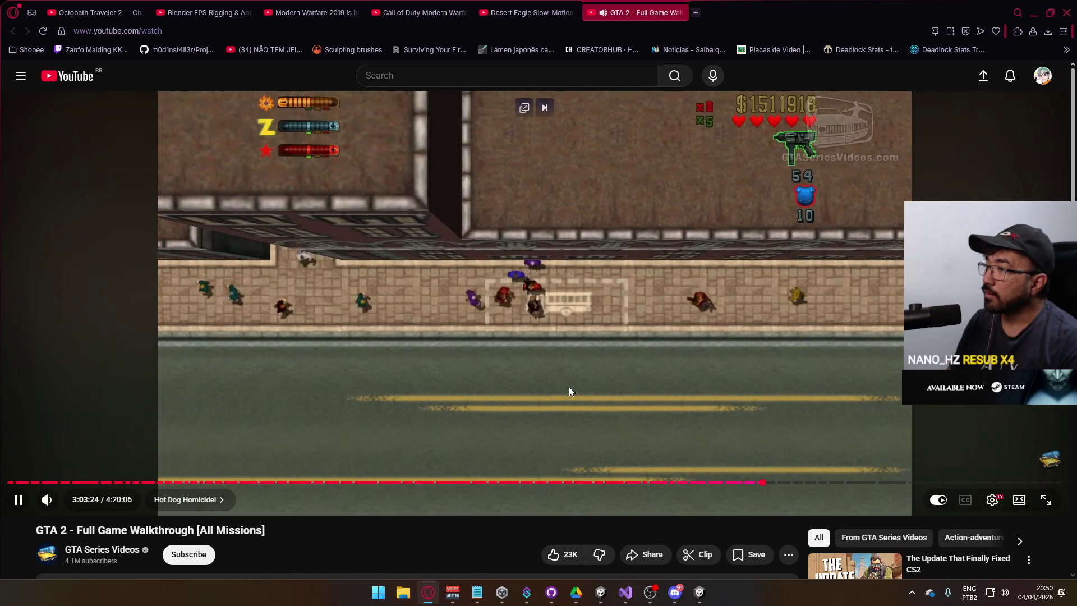
{"action": "key", "text": "Right"}
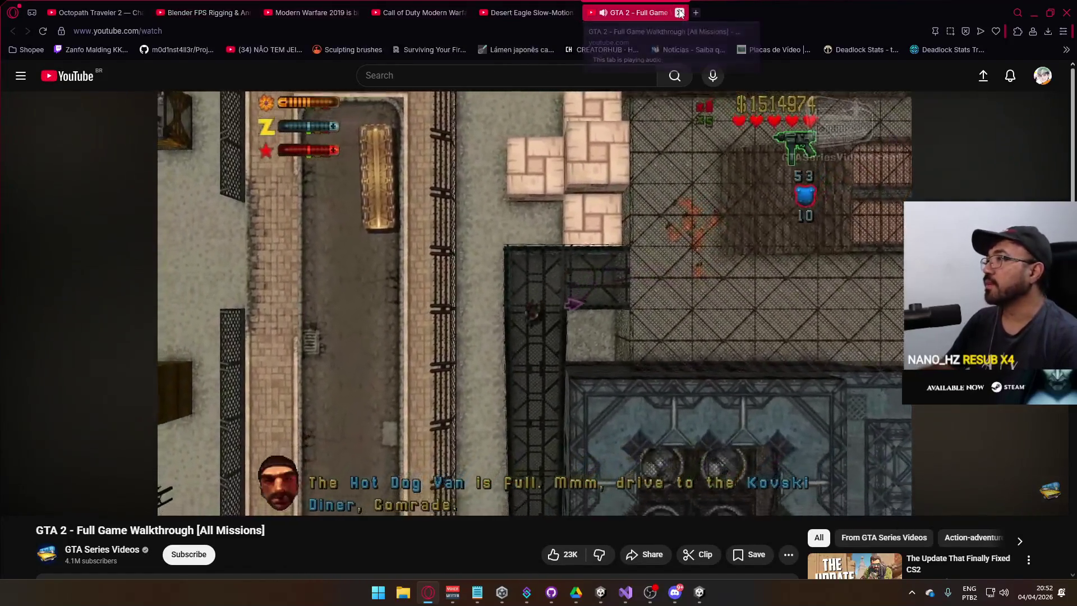
{"action": "left_click", "coordinate": [680, 13]}
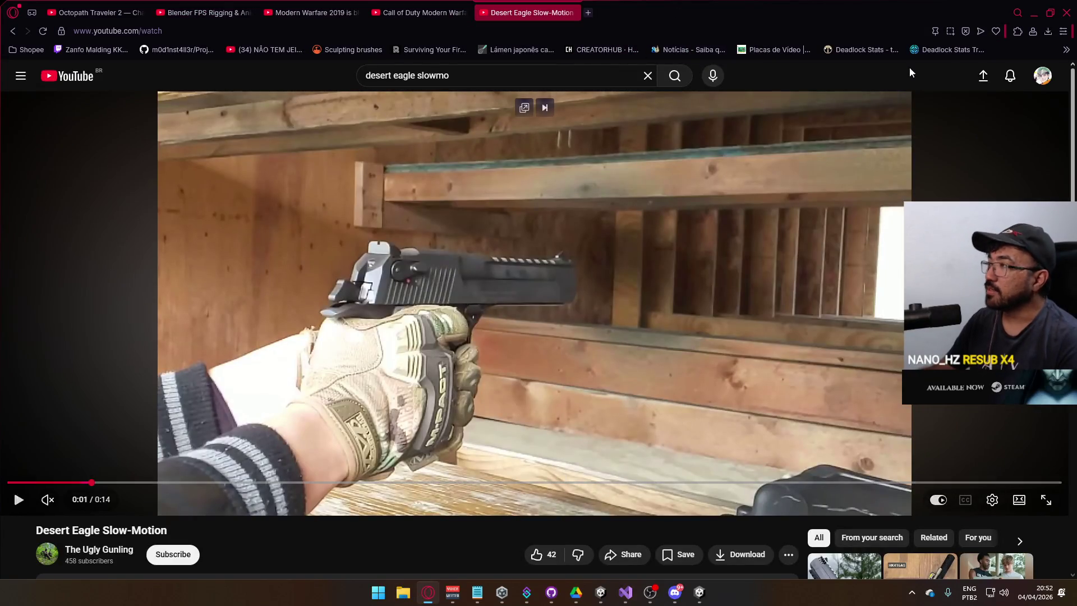
{"action": "left_click", "coordinate": [1035, 9]}
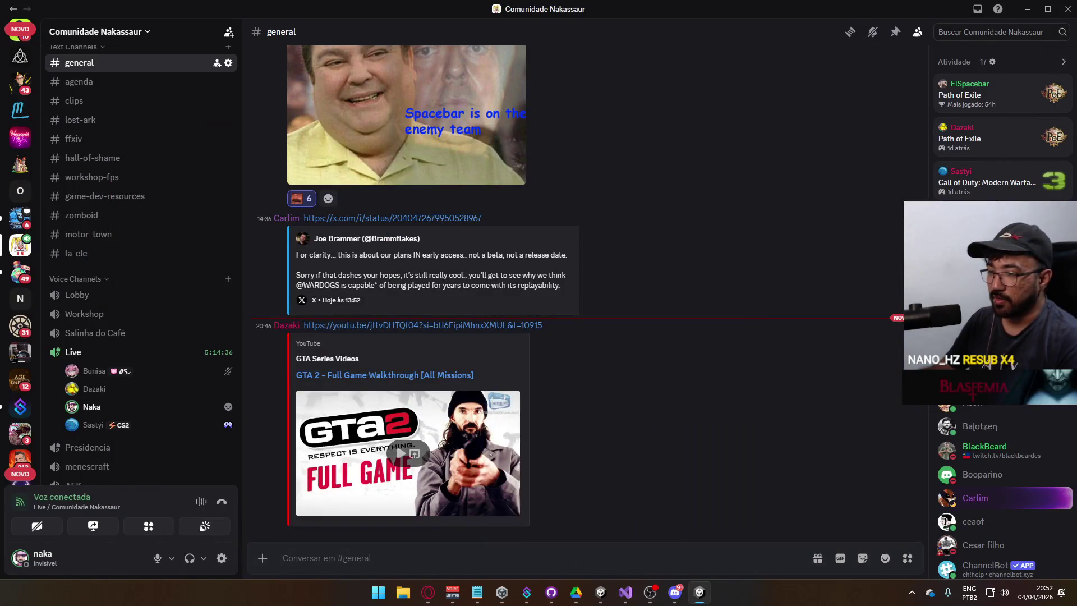
Step: Enter play mode, clear the Console, and host a multiplayer match on the shipment map
{"action": "key", "text": "super"}
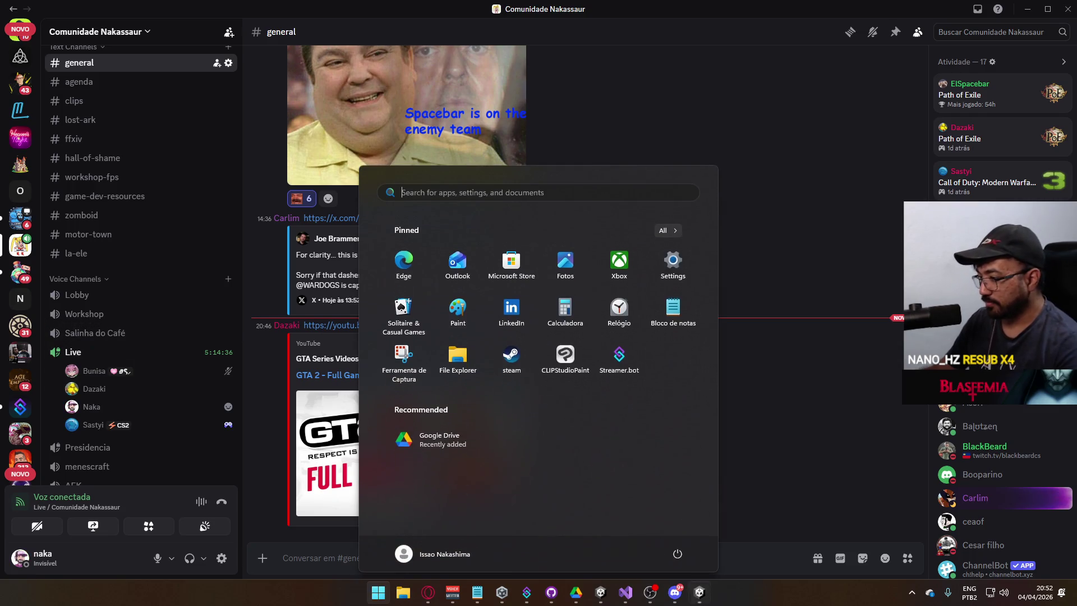
{"action": "left_click", "coordinate": [601, 592]}
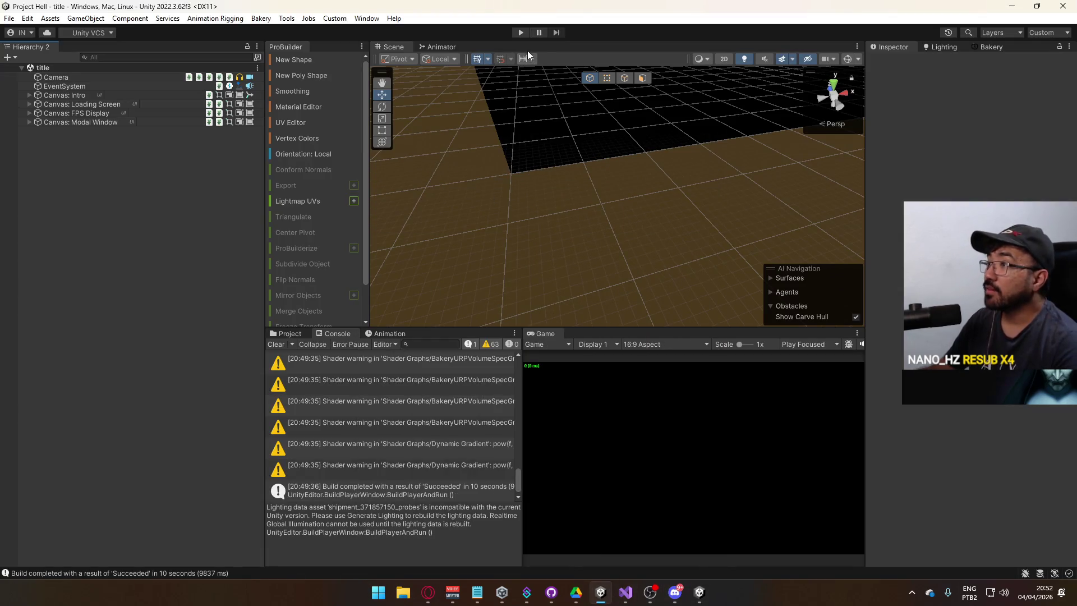
{"action": "left_click", "coordinate": [521, 33]}
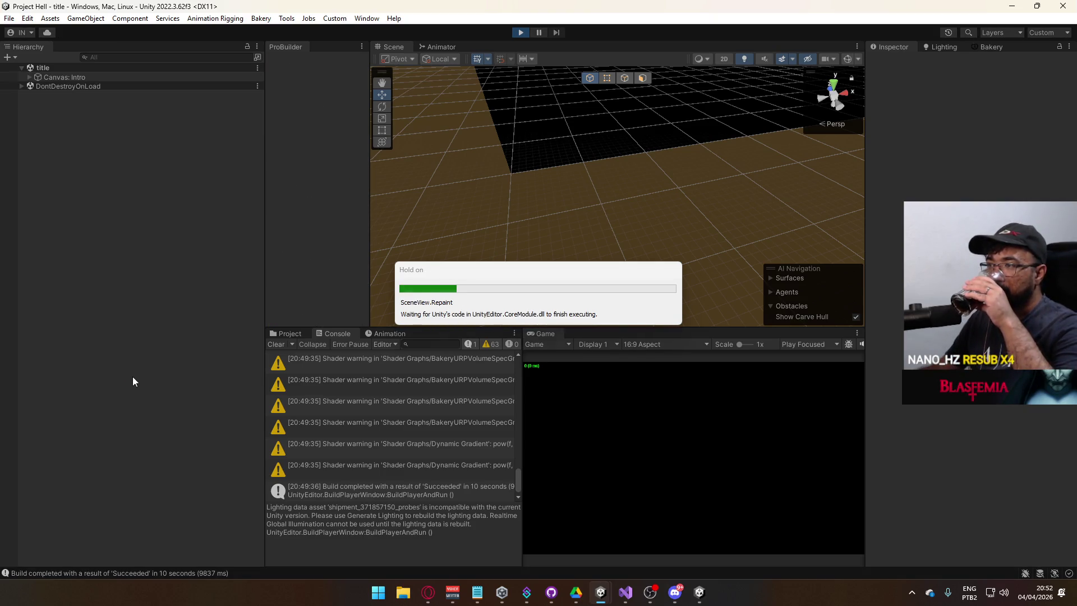
{"action": "left_click", "coordinate": [280, 346]}
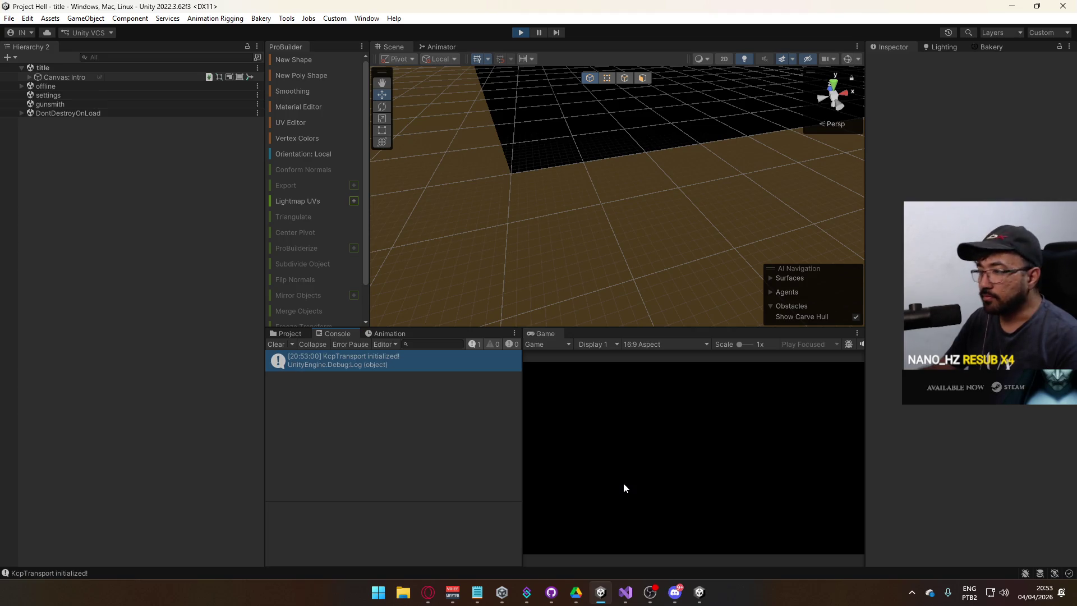
{"action": "left_click", "coordinate": [552, 509]}
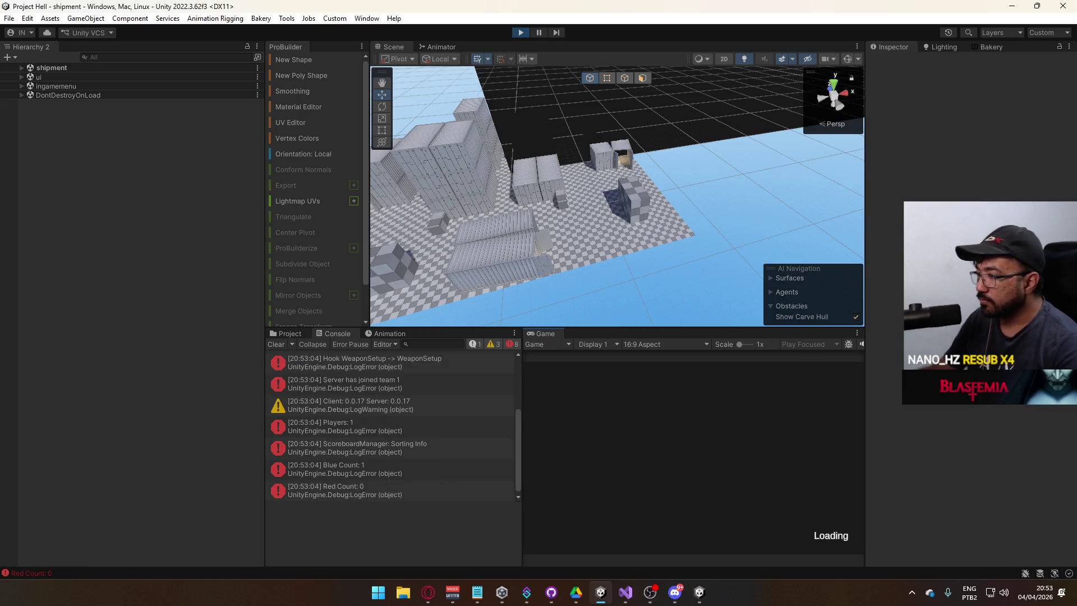
Step: Walk the player past the containers into the open area
{"action": "key", "text": "super"}
{"action": "key", "text": "super"}
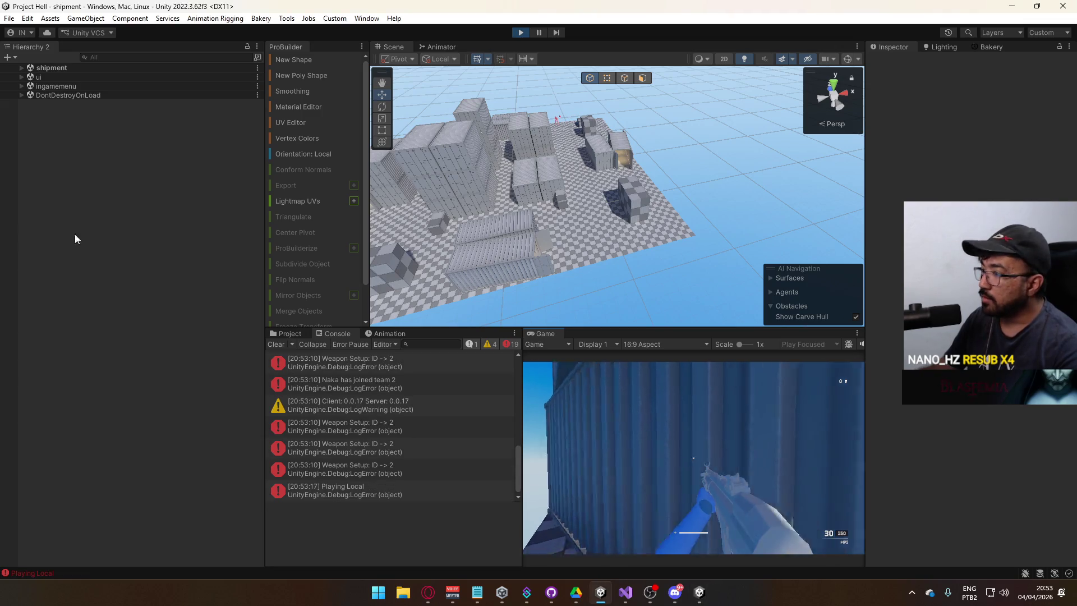
{"action": "key", "text": "shift+w"}
{"action": "key", "text": "shift+w"}
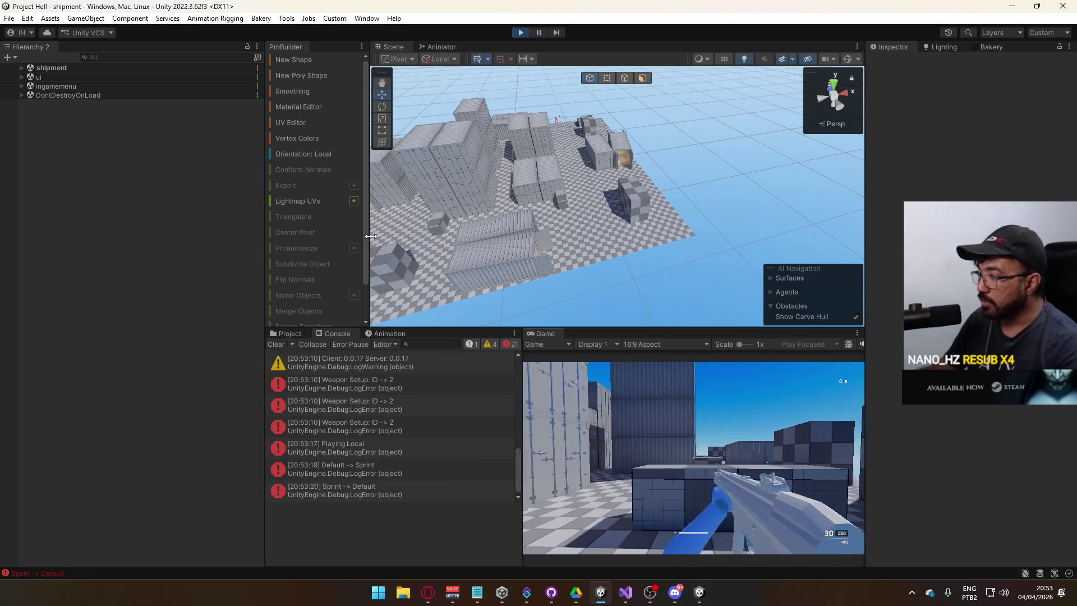
{"action": "key", "text": "w"}
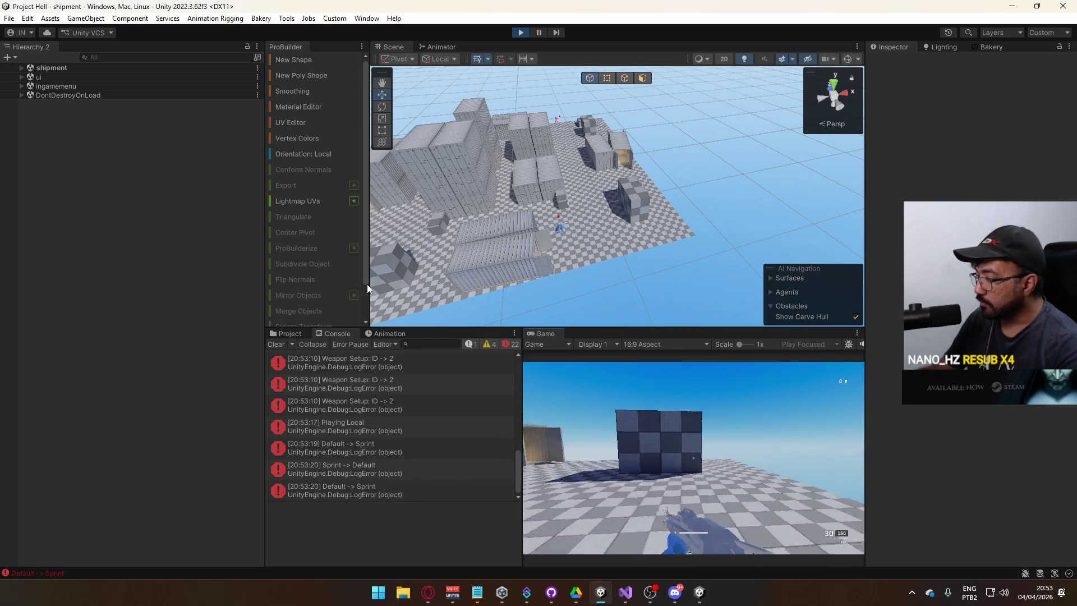
{"action": "key", "text": "super"}
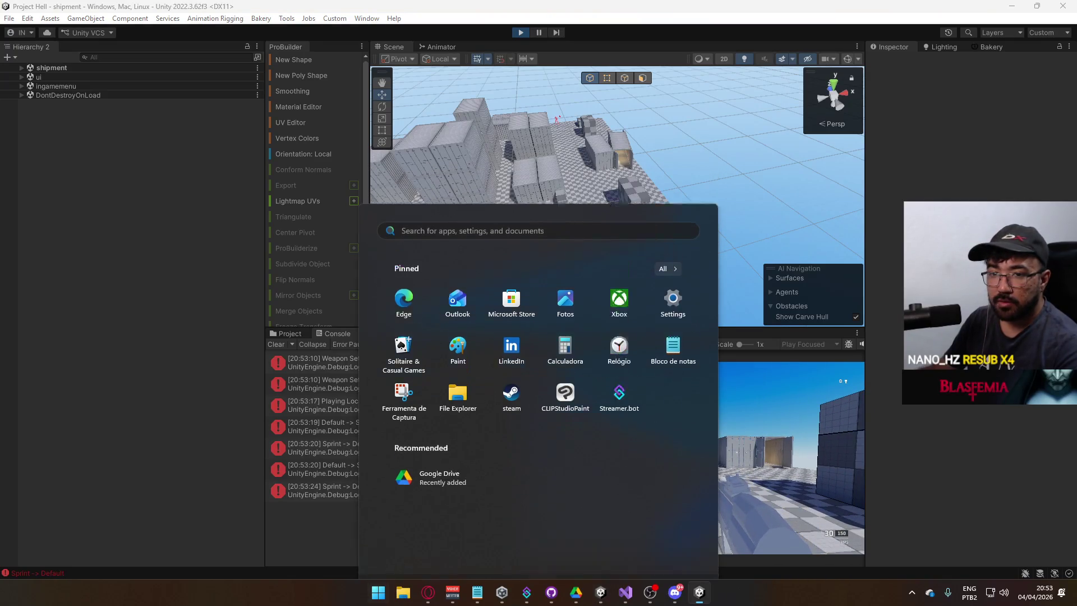
{"action": "key", "text": "super"}
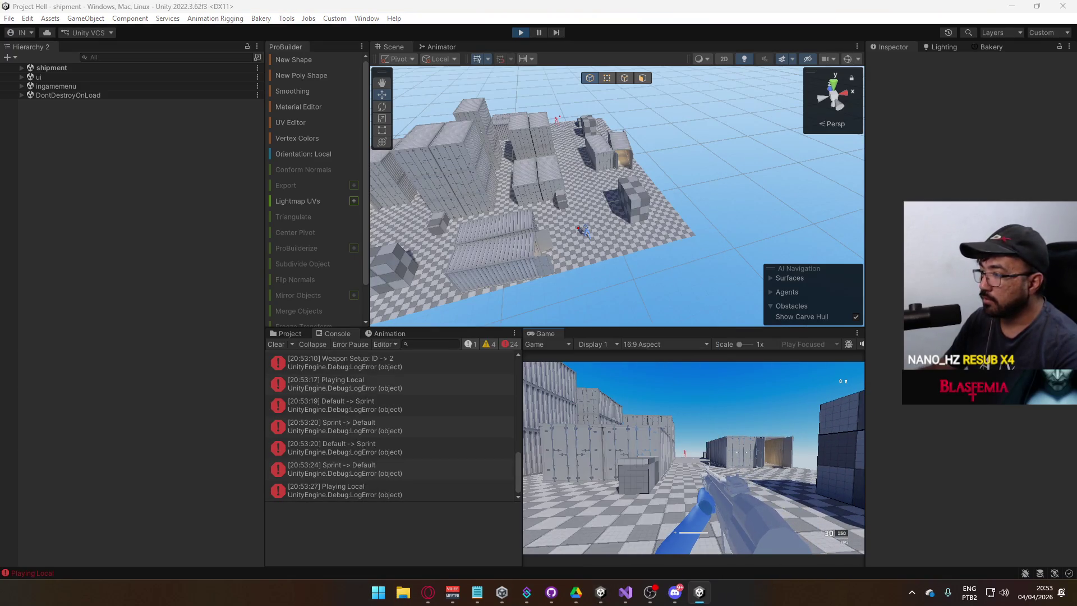
{"action": "key", "text": "w"}
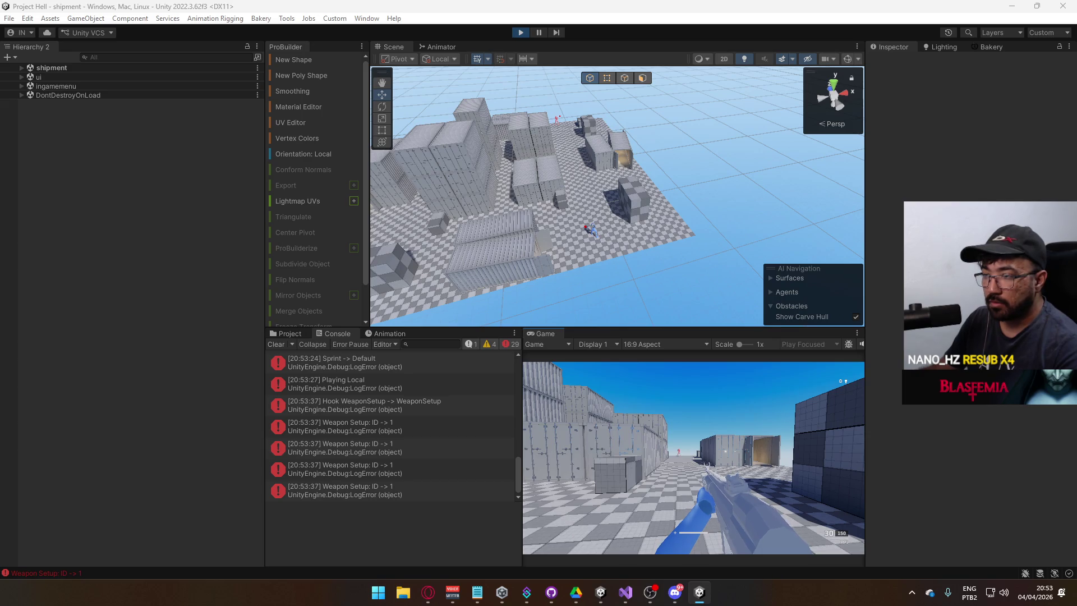
Step: Strafe right while swapping between the MP5 (slot 2) and the X17 pistol (slot 1)
{"action": "key", "text": "2"}
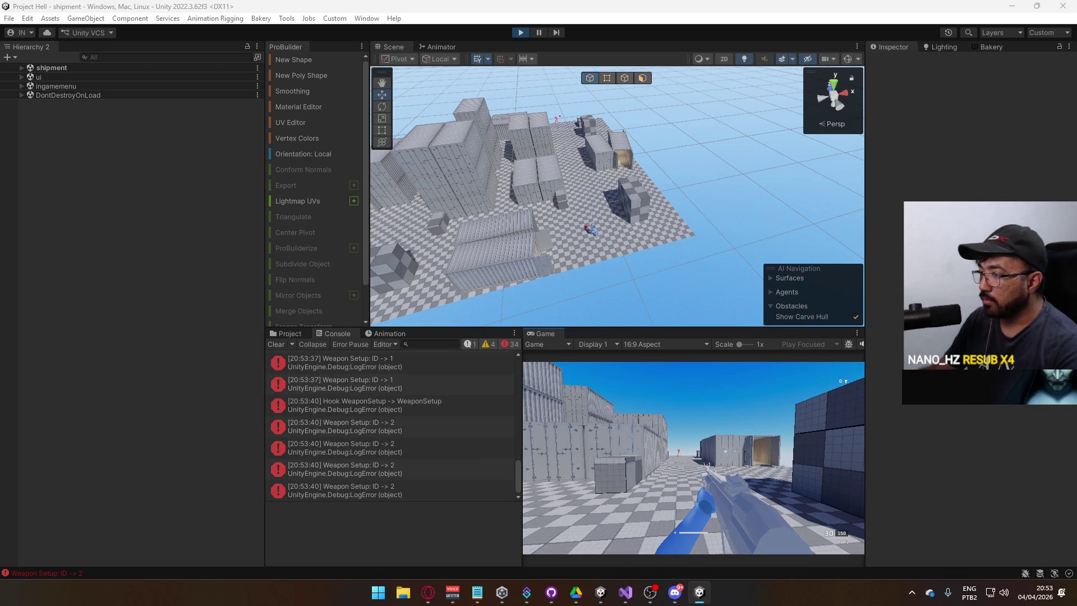
{"action": "key", "text": "d"}
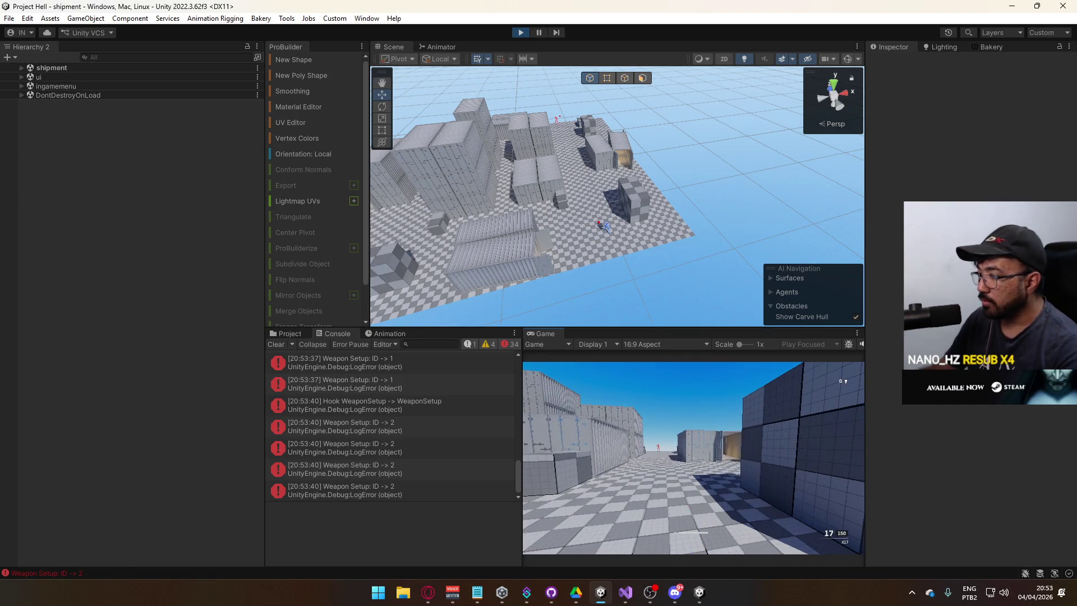
{"action": "key", "text": "1"}
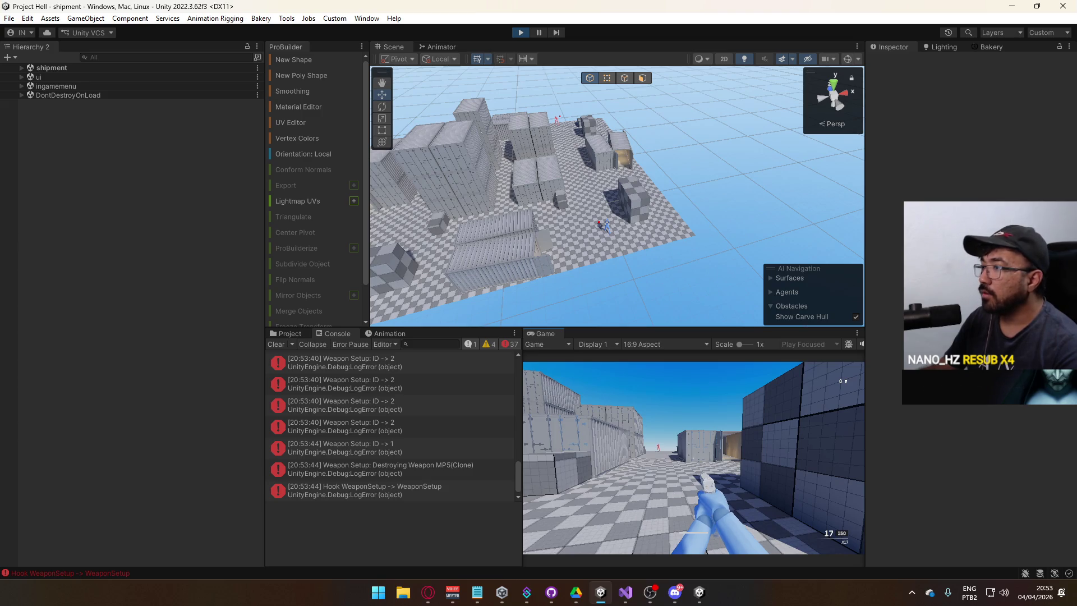
{"action": "key", "text": "2"}
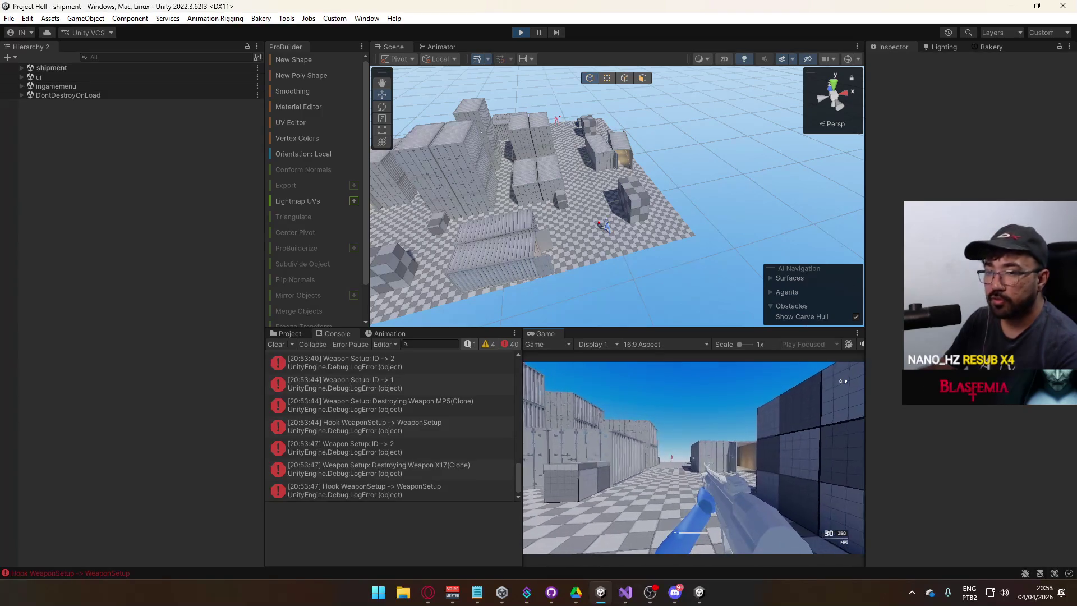
{"action": "key", "text": "alt+Tab"}
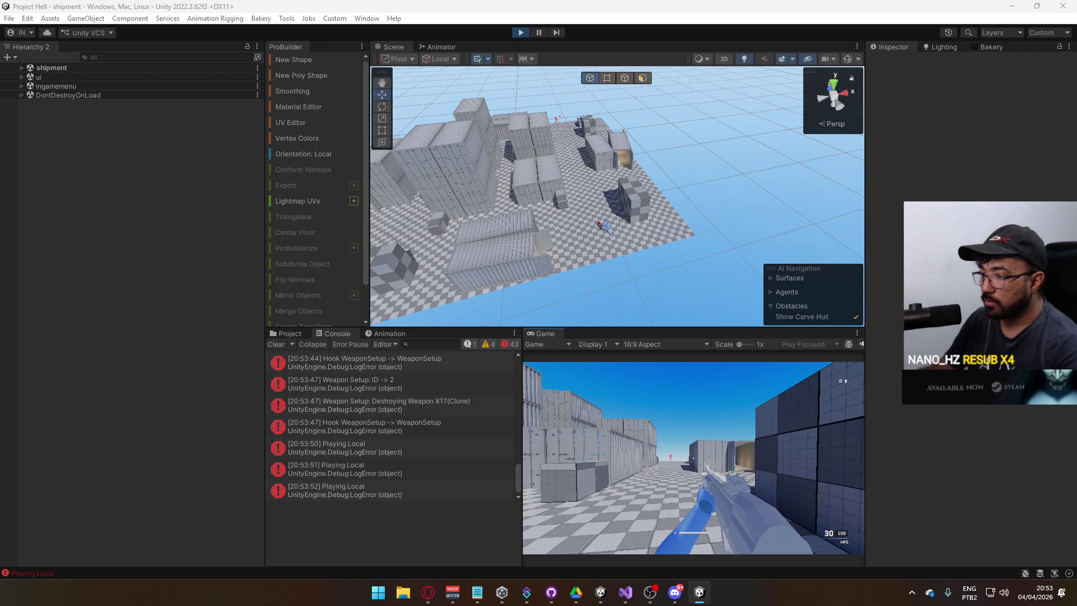
{"action": "key", "text": "super"}
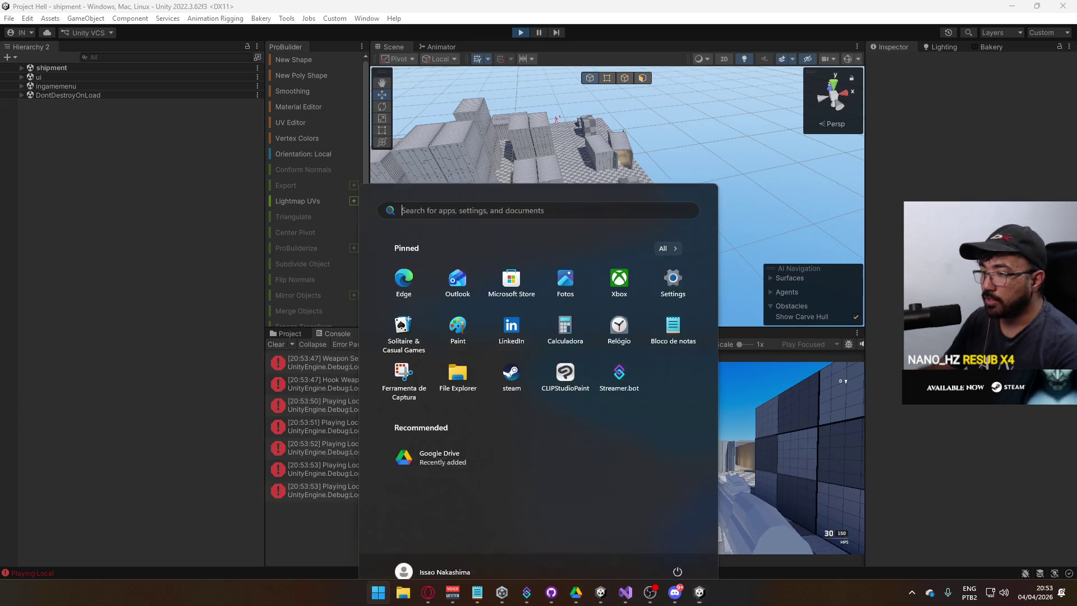
{"action": "key", "text": "super"}
Step: Exit play mode and close the standalone game window from its taskbar icon
{"action": "key", "text": "super"}
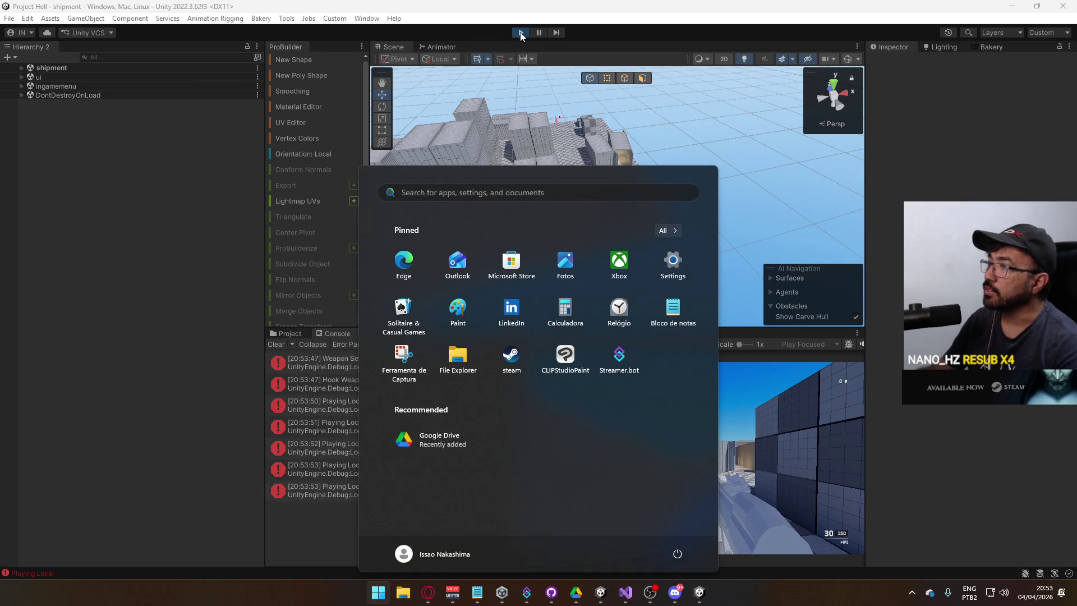
{"action": "key", "text": "super"}
{"action": "right_click", "coordinate": [708, 594]}
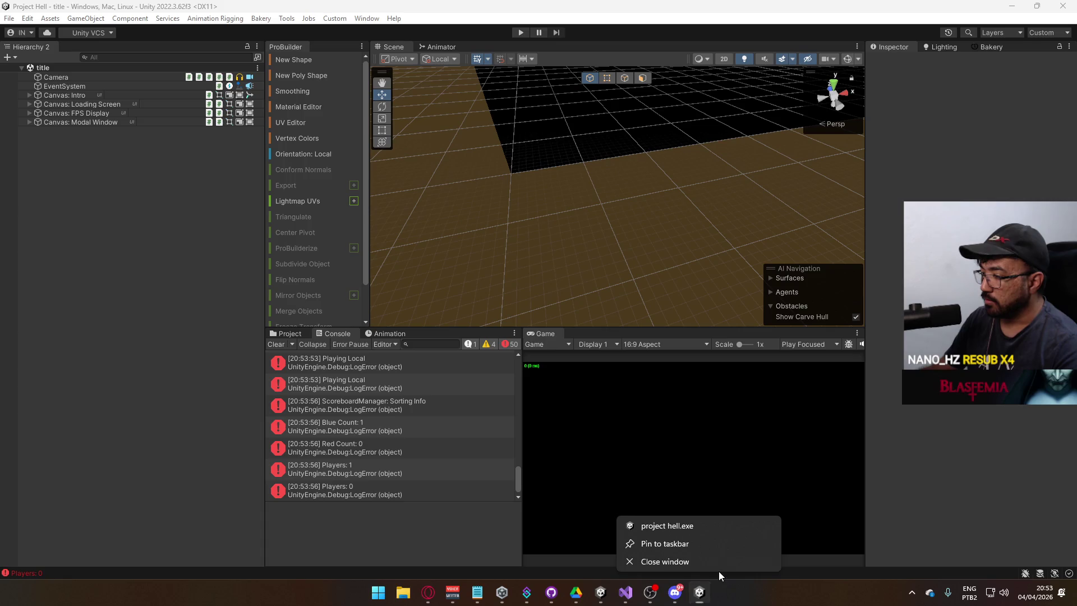
{"action": "left_click", "coordinate": [437, 493]}
Step: Open a Playing Local error's stack trace in the Console and go to Visual Studio
{"action": "scroll", "coordinate": [395, 418], "scroll_direction": "up", "scroll_amount": 2}
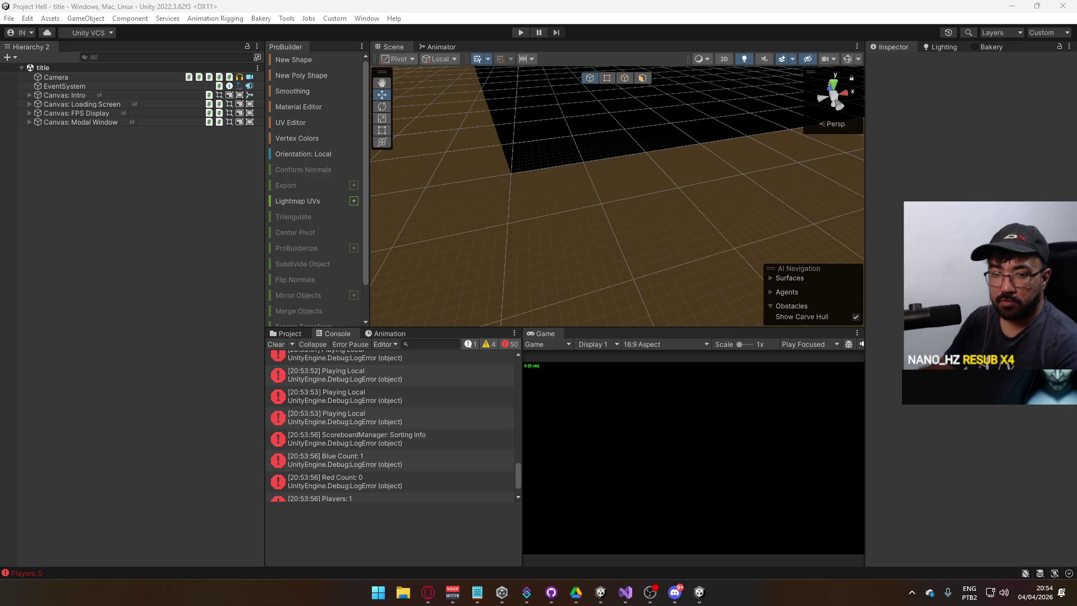
{"action": "scroll", "coordinate": [415, 413], "scroll_direction": "up", "scroll_amount": 2}
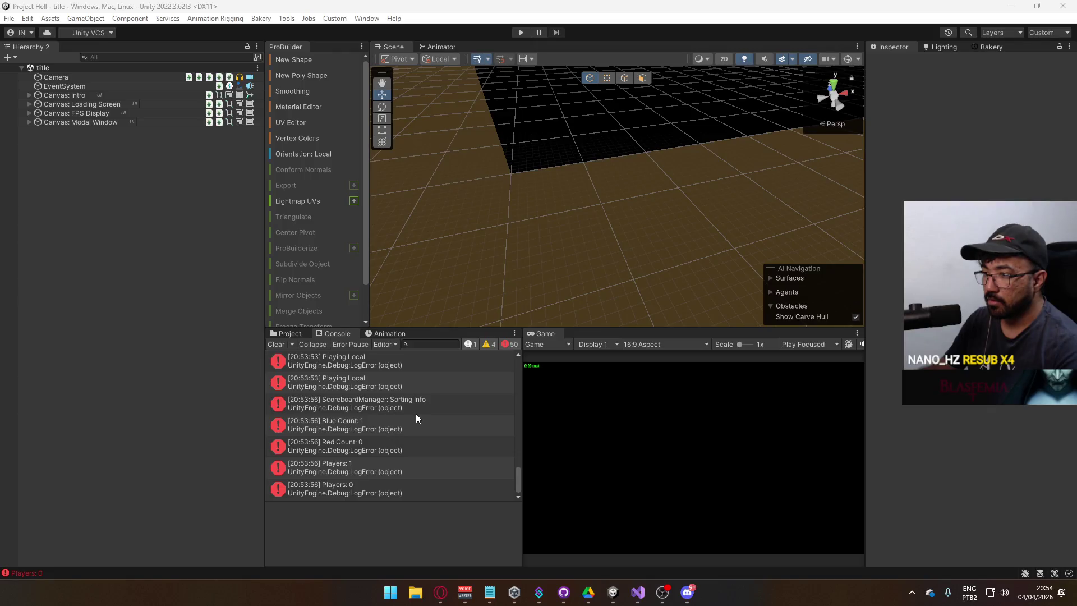
{"action": "left_click", "coordinate": [404, 430]}
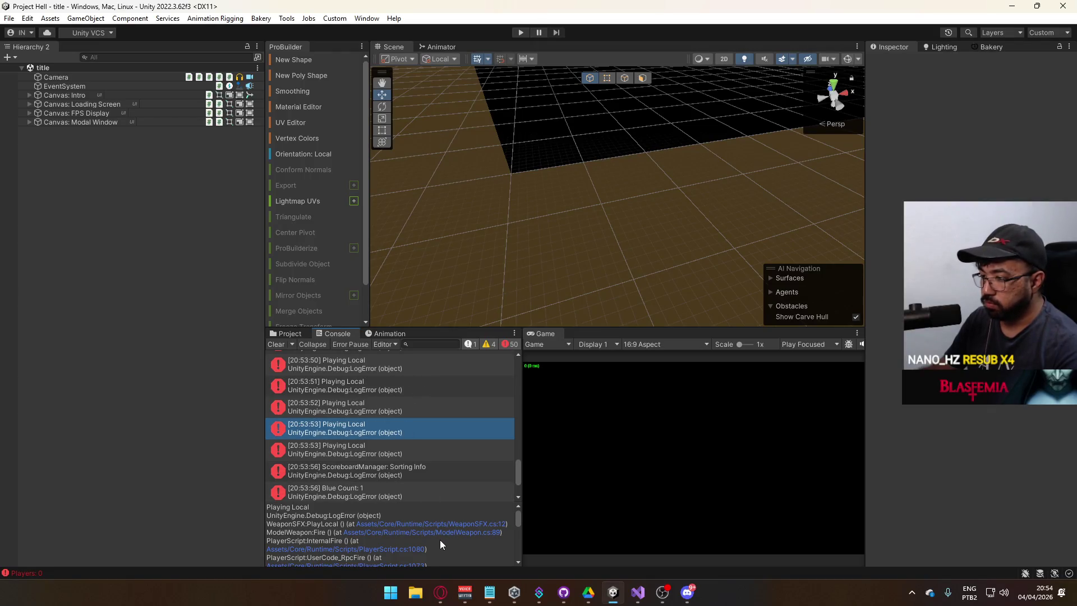
{"action": "scroll", "coordinate": [431, 540], "scroll_direction": "down", "scroll_amount": 2}
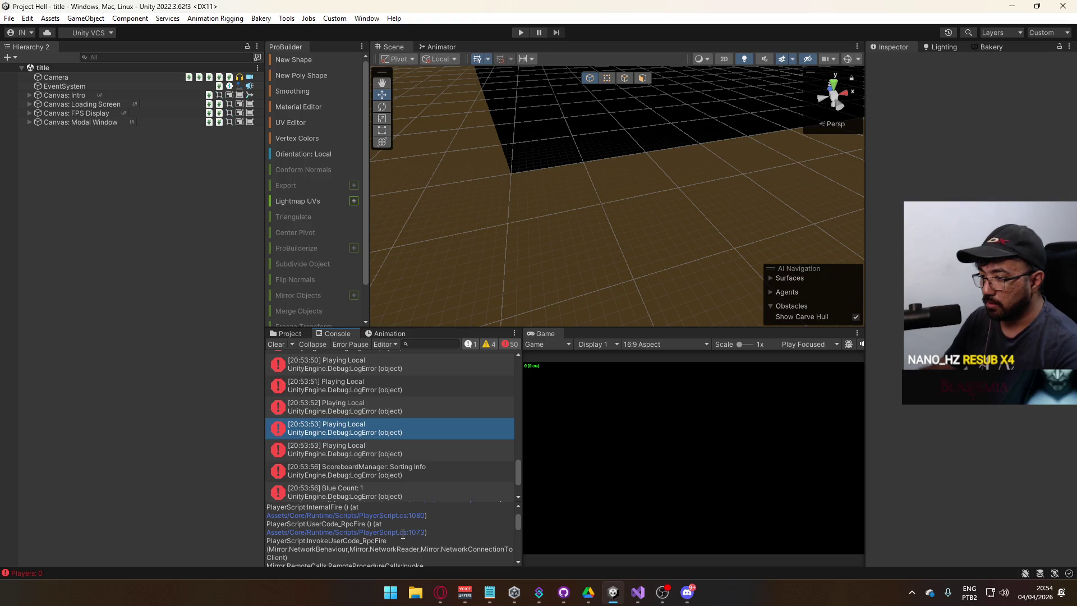
{"action": "left_click", "coordinate": [644, 591]}
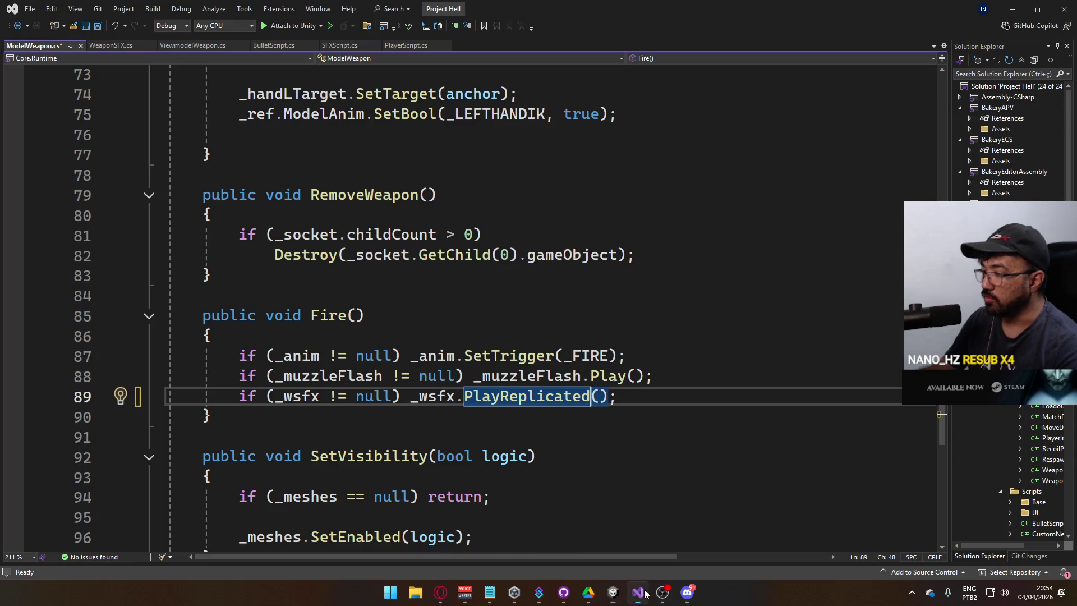
Step: Save ModelWeapon.cs with the PlayReplicated() change and let Unity recompile
{"action": "key", "text": "ctrl+s"}
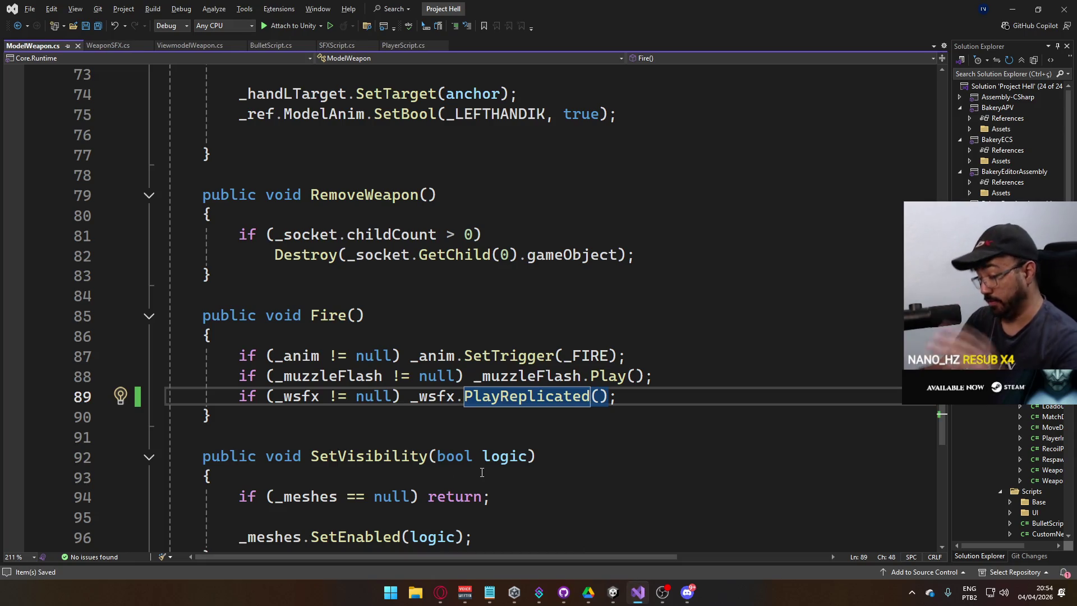
{"action": "mouse_move", "coordinate": [613, 591]}
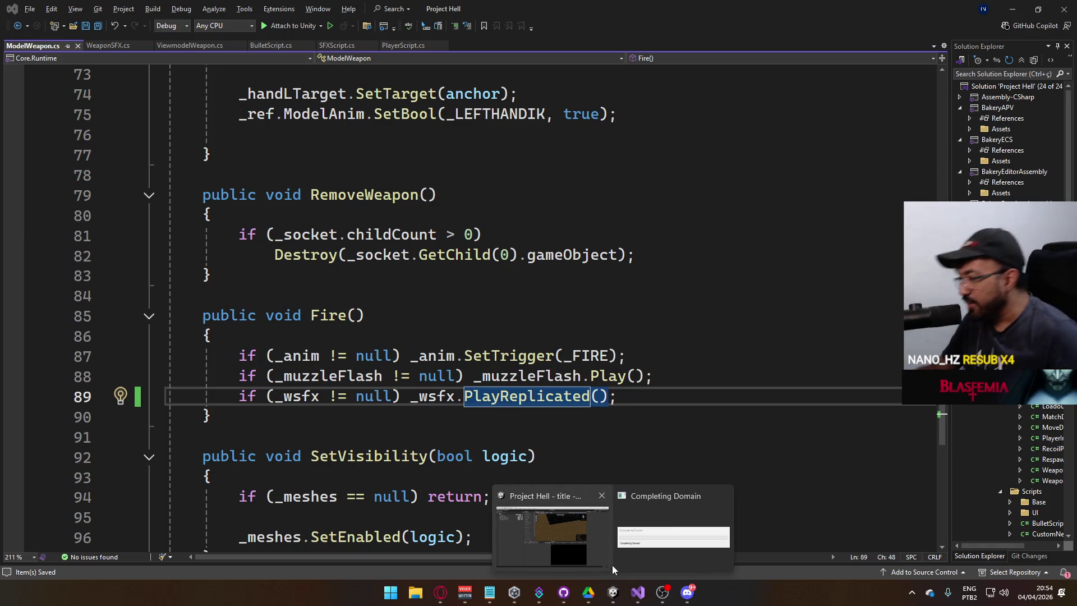
{"action": "mouse_move", "coordinate": [611, 561]}
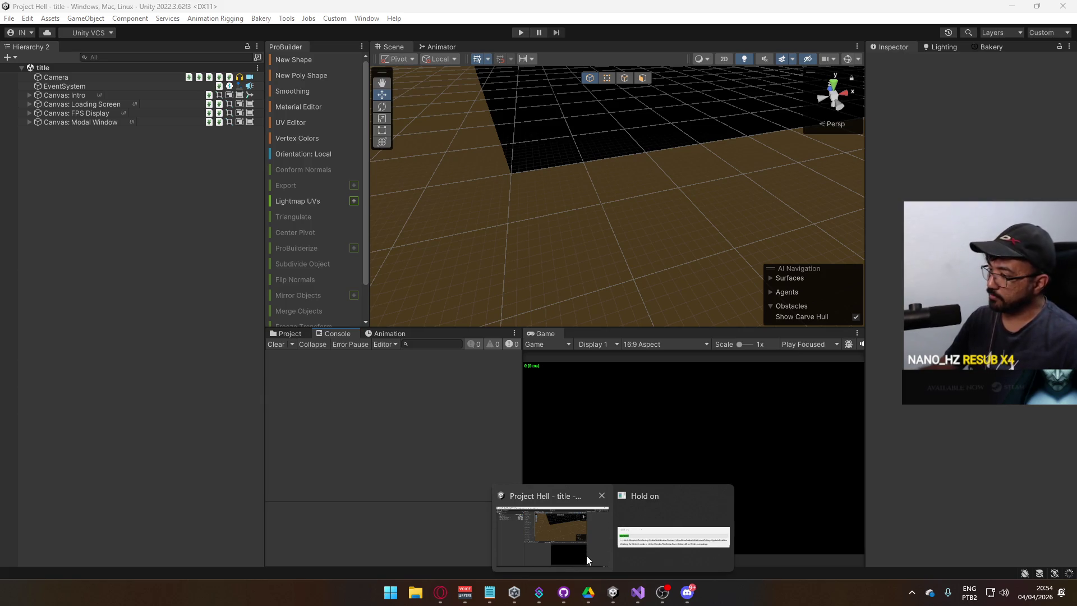
Step: Open the Player prefab from the Prefabs folder and display its Model's Animator graph
{"action": "left_click", "coordinate": [581, 530]}
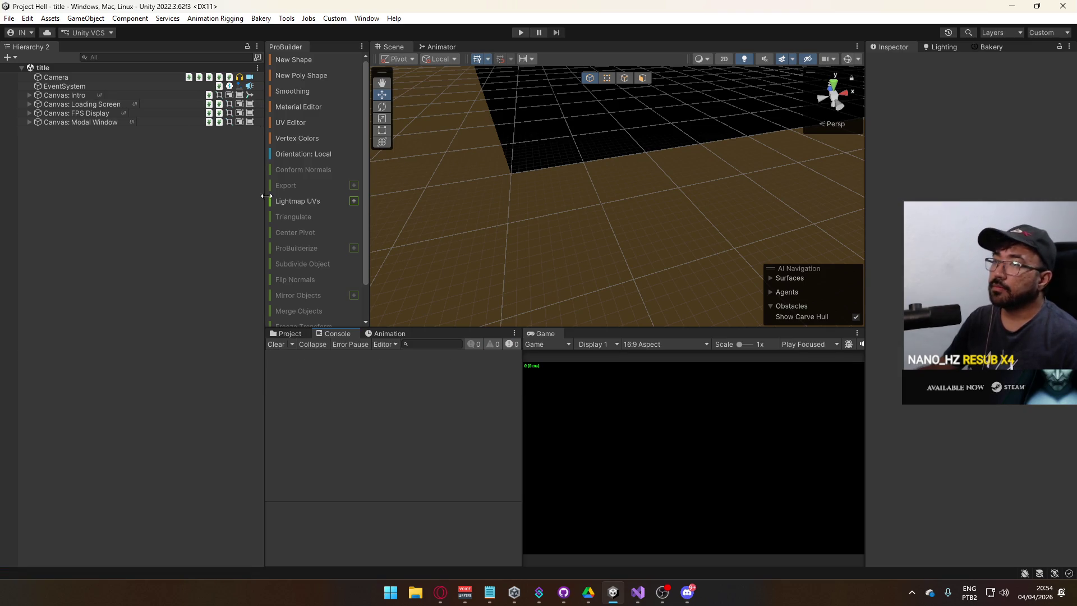
{"action": "left_click", "coordinate": [290, 334]}
{"action": "left_click", "coordinate": [317, 399]}
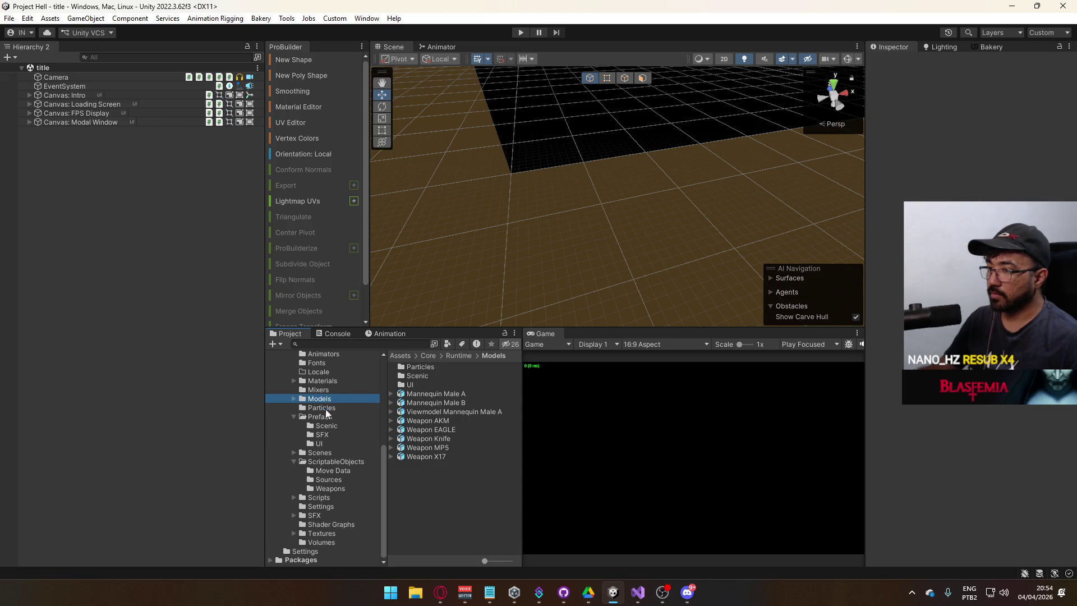
{"action": "left_click", "coordinate": [325, 418]}
{"action": "double_click", "coordinate": [415, 457]}
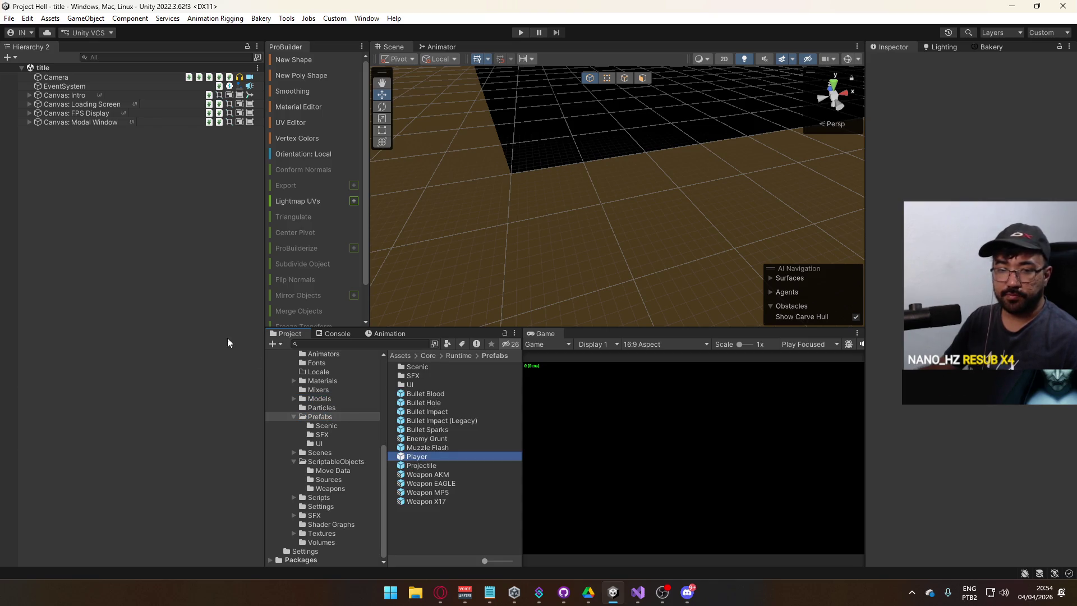
{"action": "left_click", "coordinate": [97, 138]}
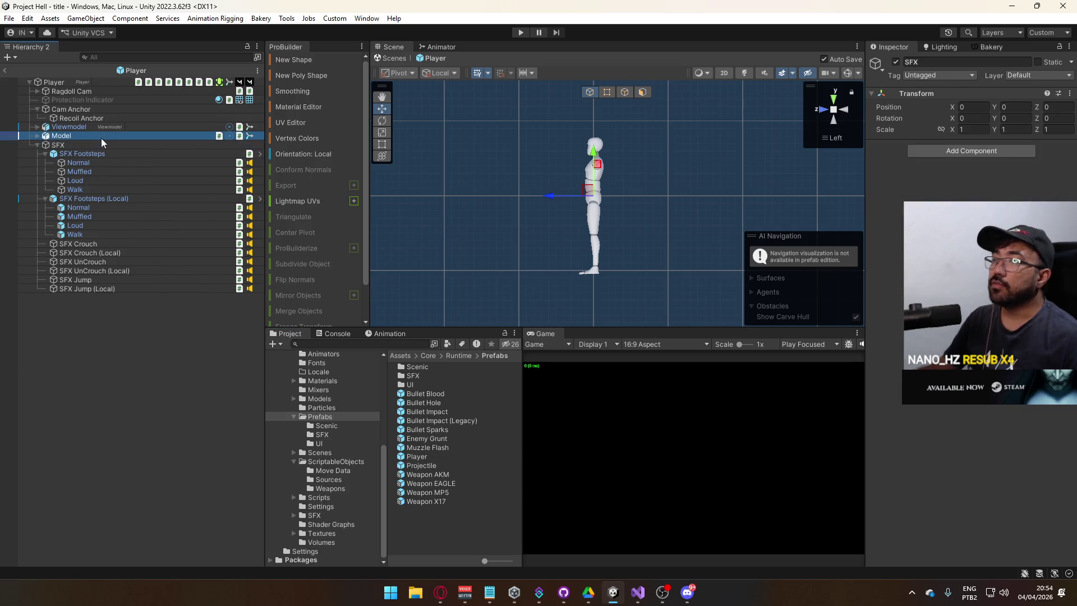
{"action": "left_click", "coordinate": [421, 48]}
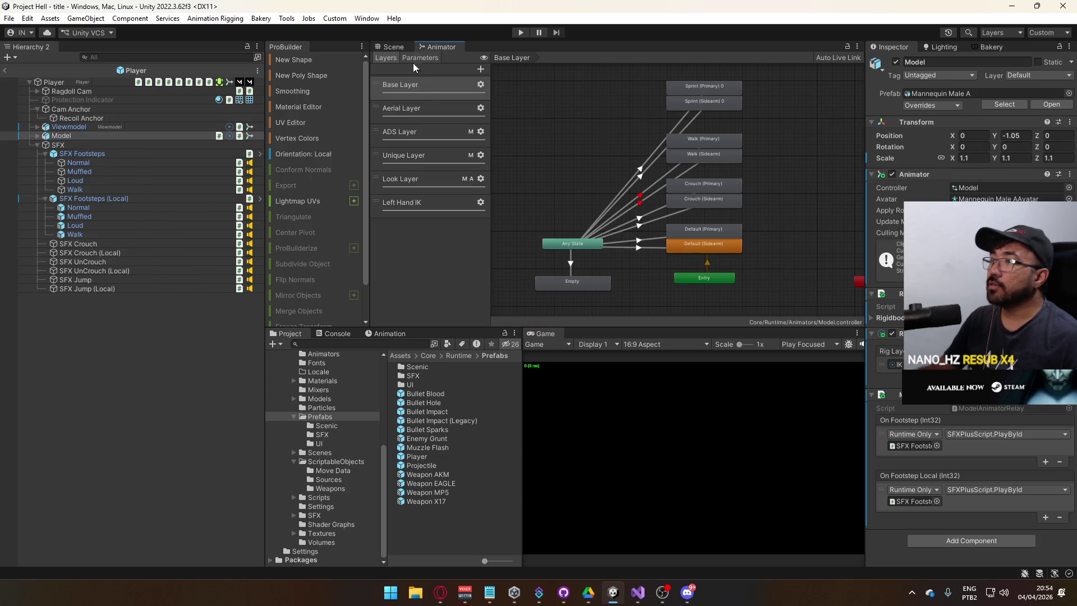
Step: Inspect the Base Layer's Default (Primary), Default (Sidearm) and Walk (Sidearm) blend trees
{"action": "left_click", "coordinate": [715, 235]}
{"action": "double_click", "coordinate": [707, 230]}
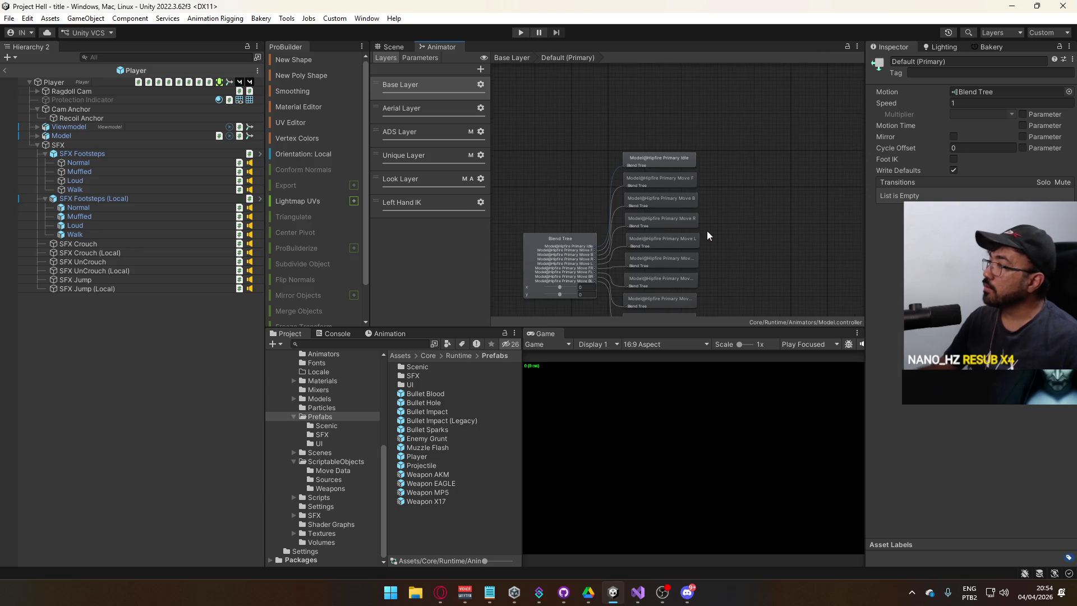
{"action": "left_click", "coordinate": [538, 245]}
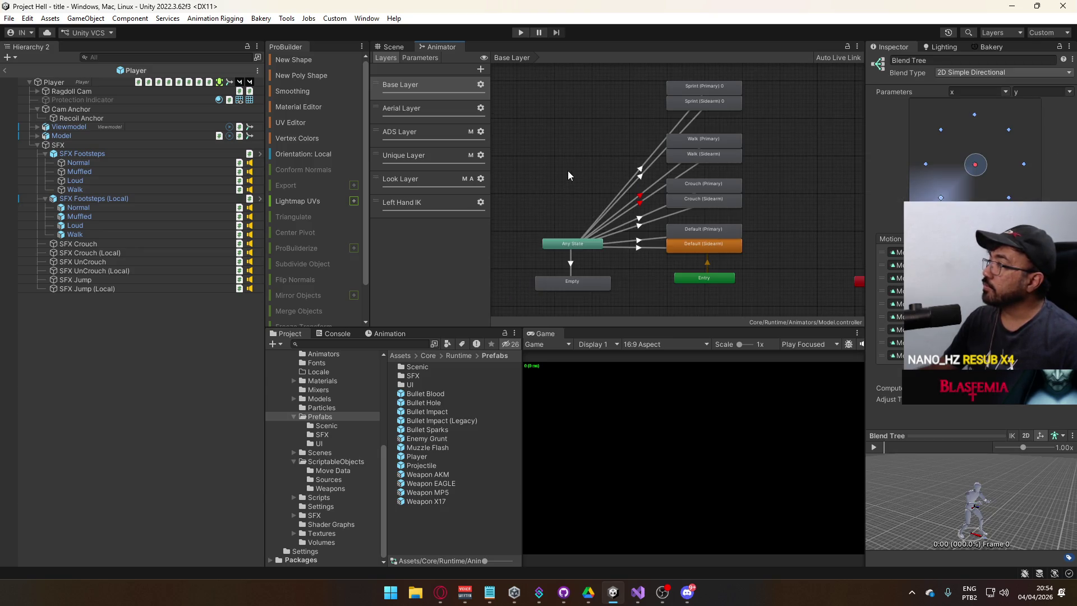
{"action": "double_click", "coordinate": [708, 244]}
{"action": "left_click", "coordinate": [577, 203]}
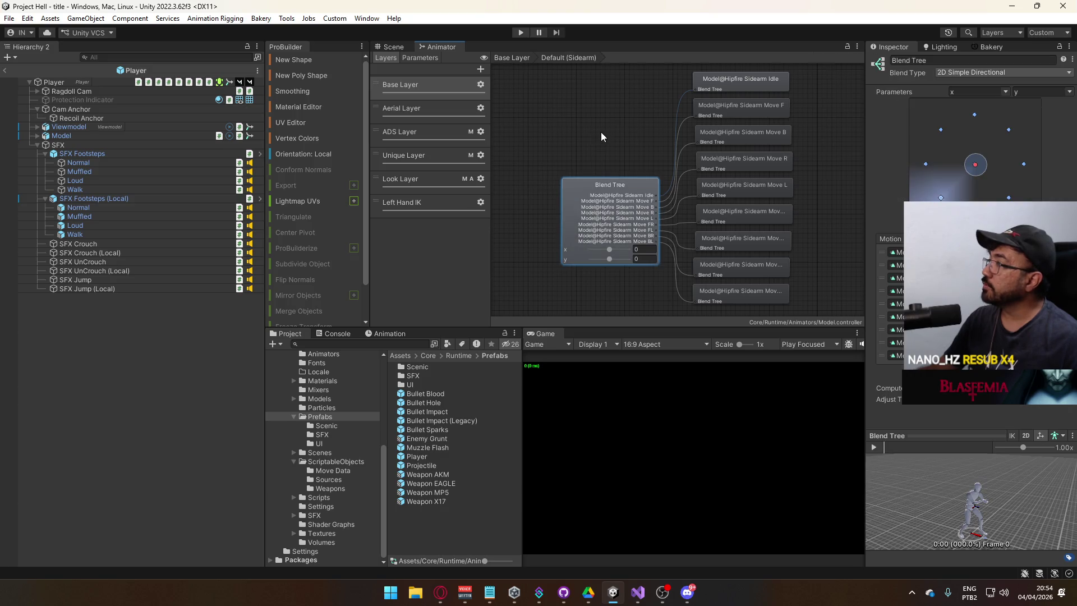
{"action": "left_click", "coordinate": [512, 57]}
{"action": "double_click", "coordinate": [705, 154]}
{"action": "left_click", "coordinate": [595, 213]}
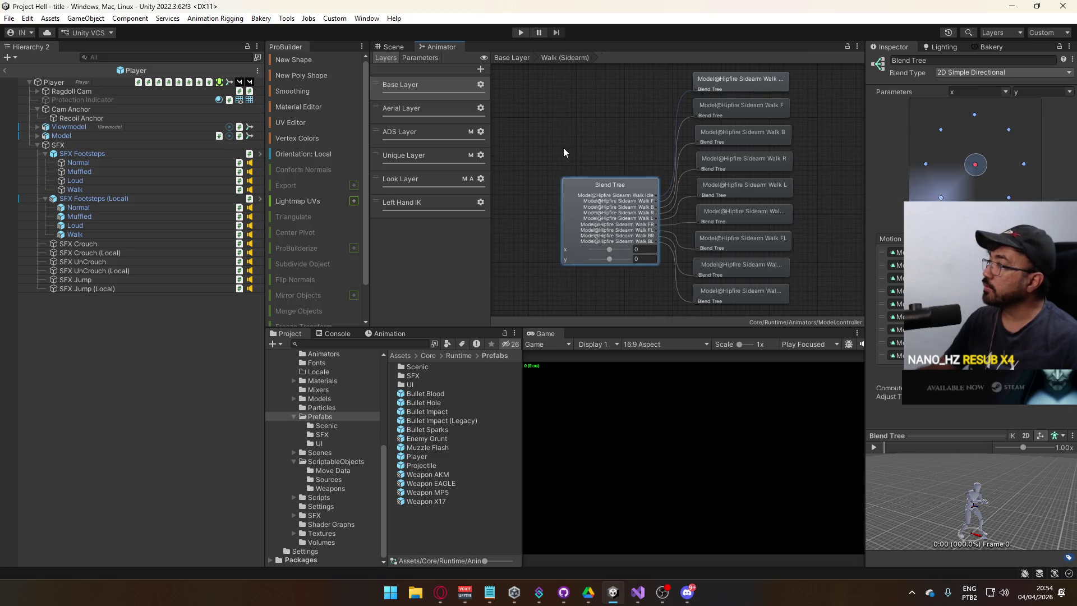
{"action": "left_click", "coordinate": [512, 57]}
Step: Inspect the Crouch (Sidearm) and Crouch (Primary) blend trees and locate the Sprint (Sidearm) clip
{"action": "left_click", "coordinate": [697, 198]}
{"action": "double_click", "coordinate": [697, 199]}
{"action": "left_click", "coordinate": [596, 178]}
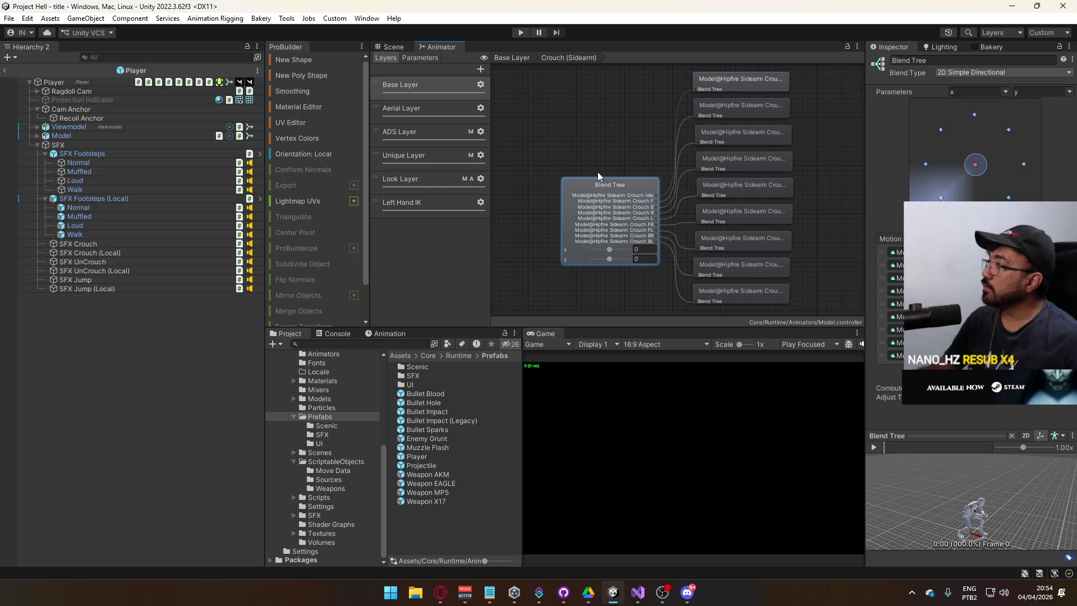
{"action": "left_click", "coordinate": [512, 57]}
{"action": "double_click", "coordinate": [716, 182]}
{"action": "left_click", "coordinate": [607, 196]}
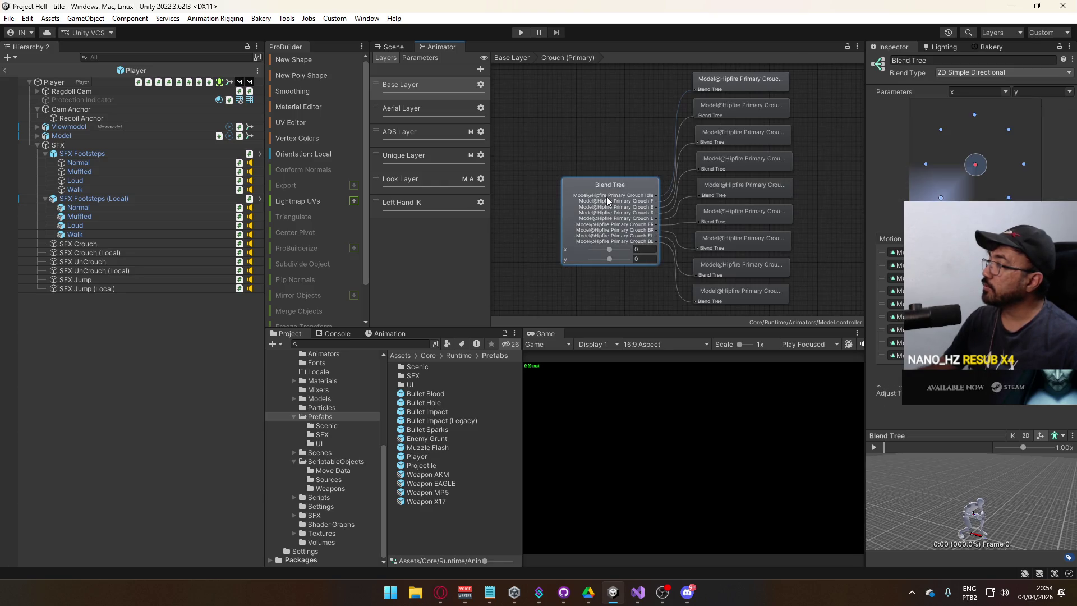
{"action": "left_click", "coordinate": [511, 57]}
{"action": "double_click", "coordinate": [712, 103]}
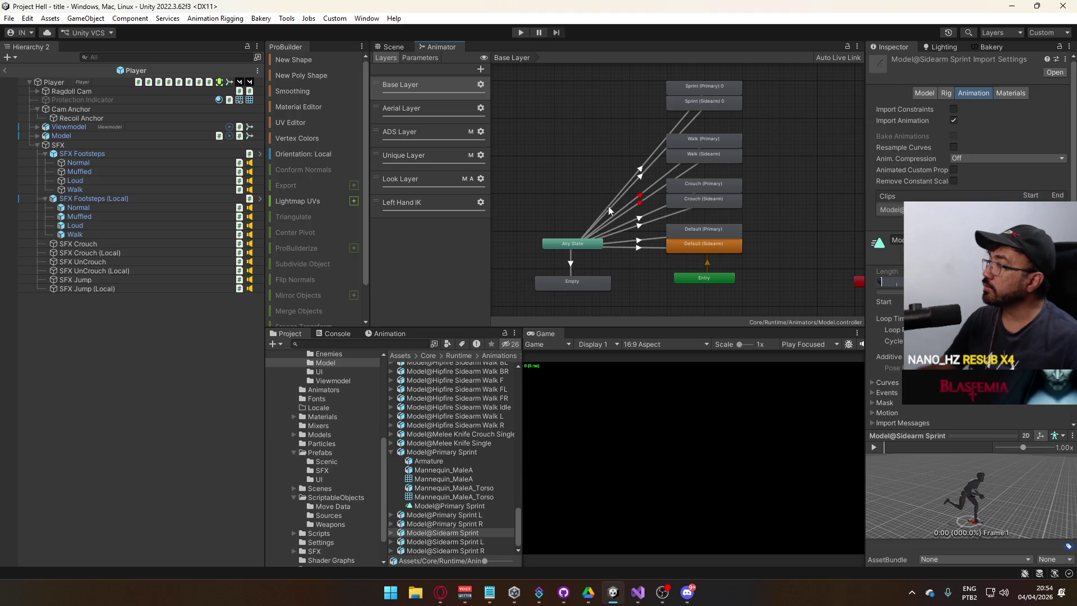
{"action": "left_click", "coordinate": [620, 99]}
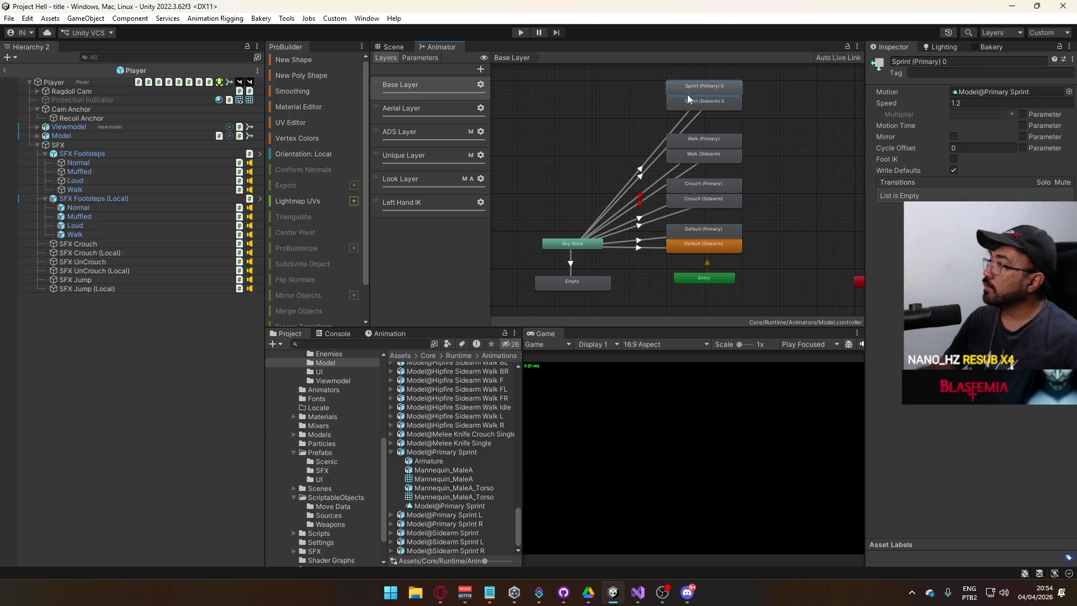
Step: In the Aerial and ADS layers, review the Descend states and the Crouch and Walk blend trees
{"action": "left_click", "coordinate": [429, 113]}
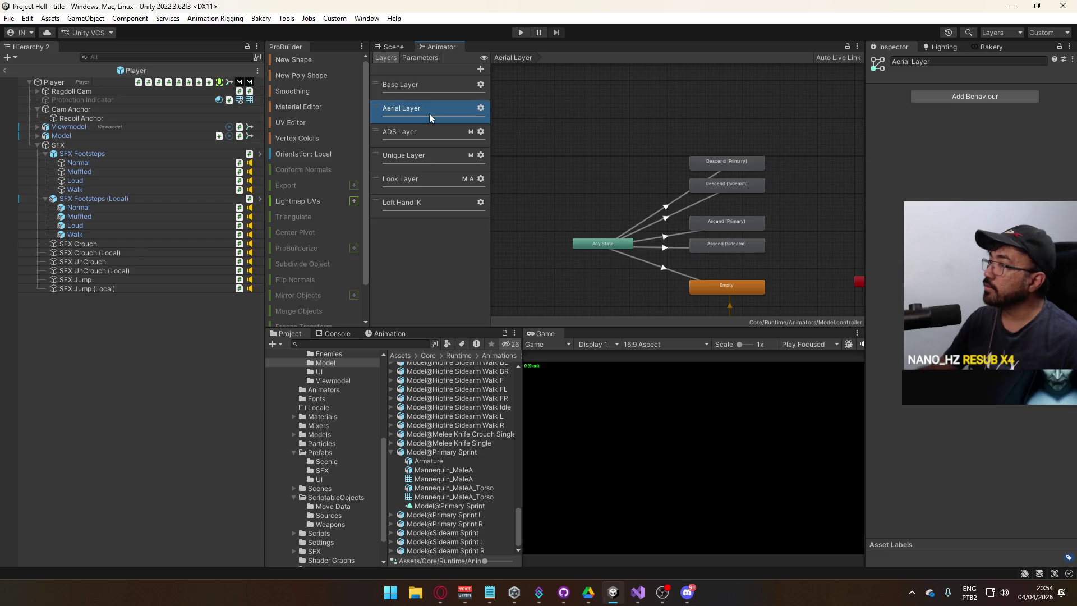
{"action": "left_click", "coordinate": [427, 136]}
{"action": "left_click", "coordinate": [737, 103]}
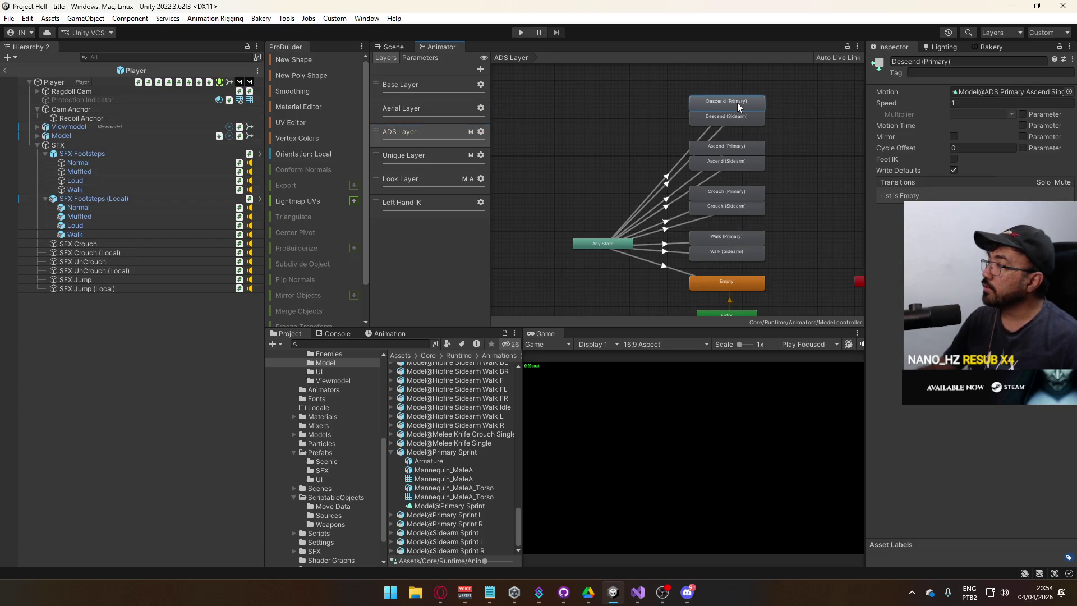
{"action": "left_click", "coordinate": [722, 134]}
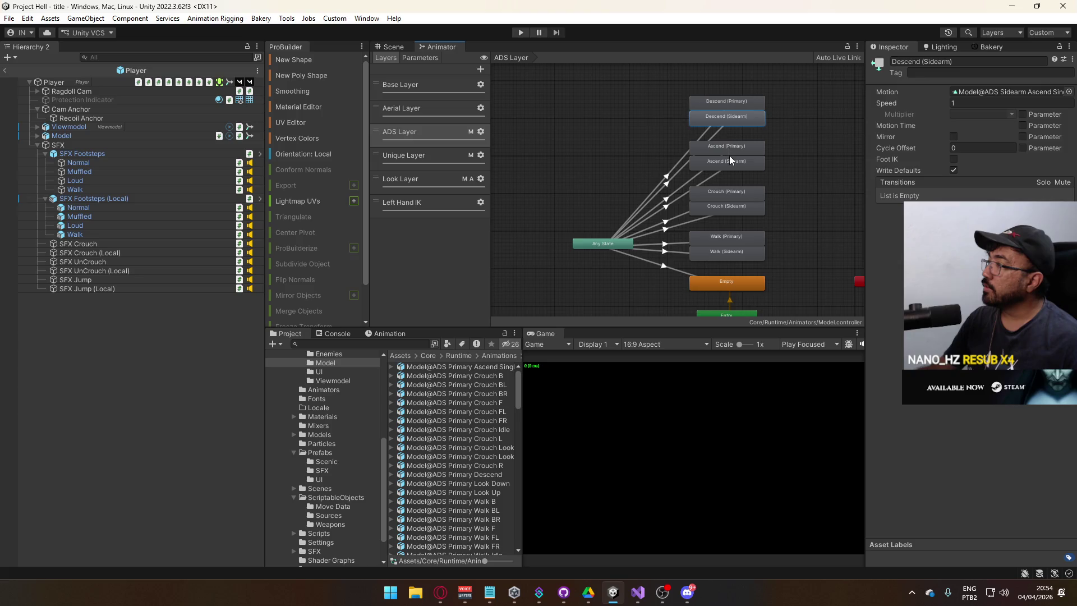
{"action": "left_click", "coordinate": [728, 163]}
{"action": "double_click", "coordinate": [728, 187]}
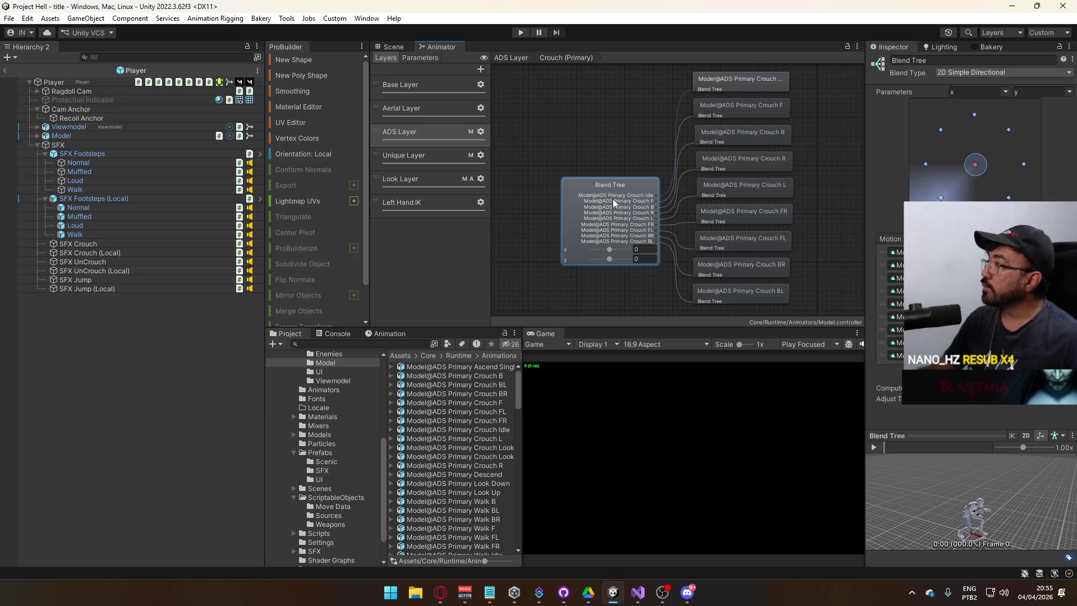
{"action": "double_click", "coordinate": [725, 205]}
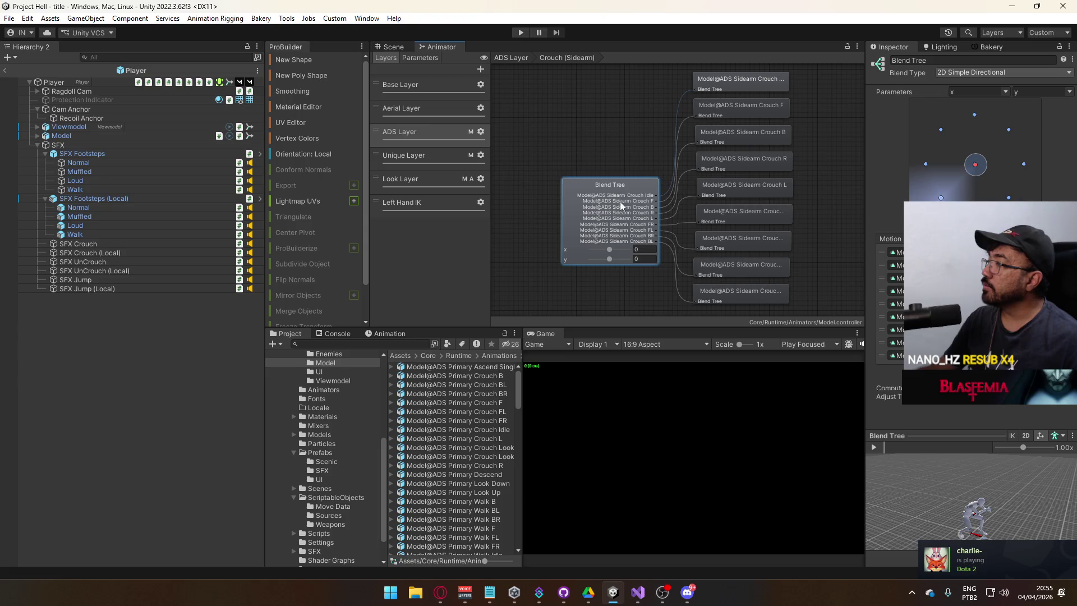
{"action": "double_click", "coordinate": [728, 237]}
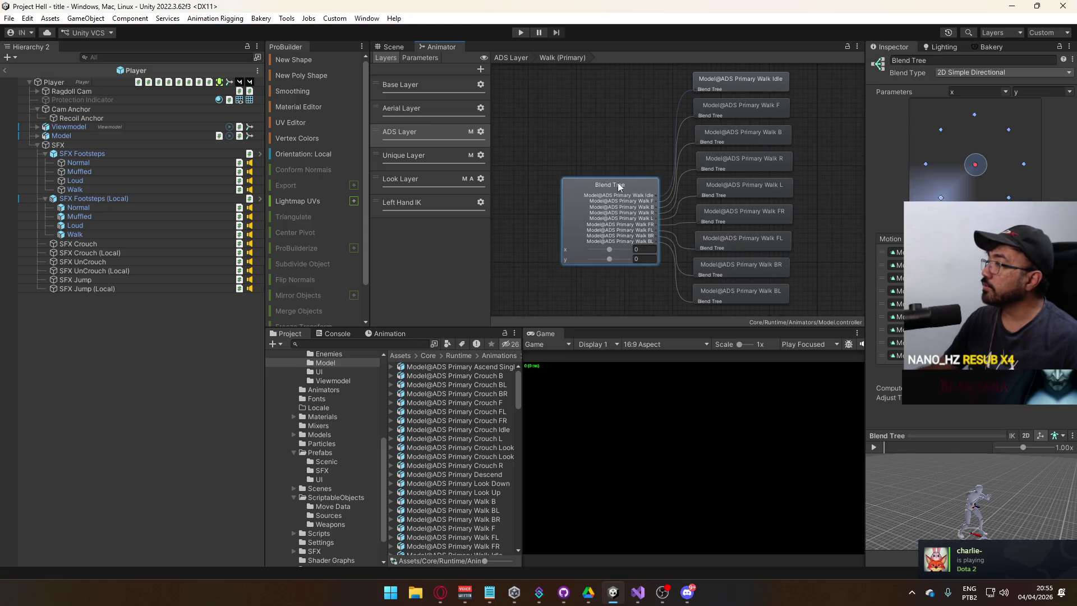
{"action": "double_click", "coordinate": [727, 252]}
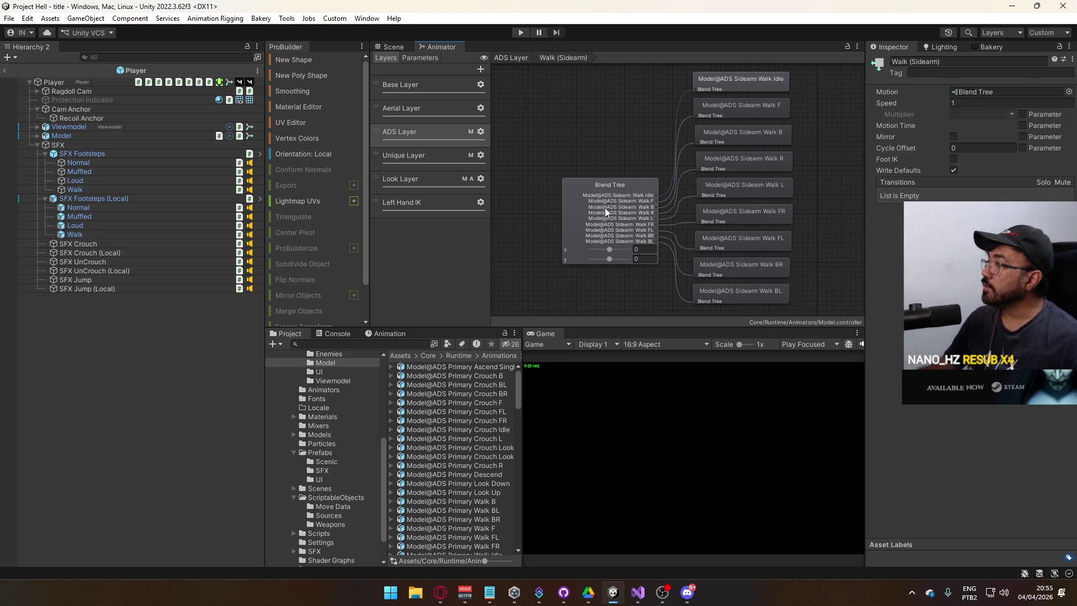
Step: Check the Unique, Look and Left Hand IK layers, then show the 3D Scene view
{"action": "left_click", "coordinate": [438, 160]}
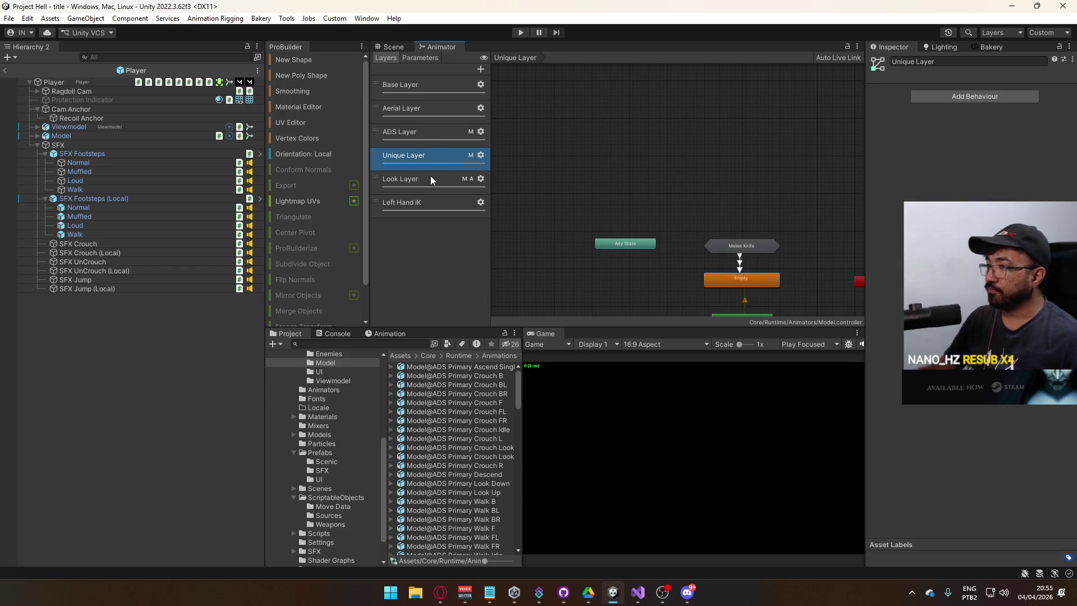
{"action": "left_click", "coordinate": [430, 178]}
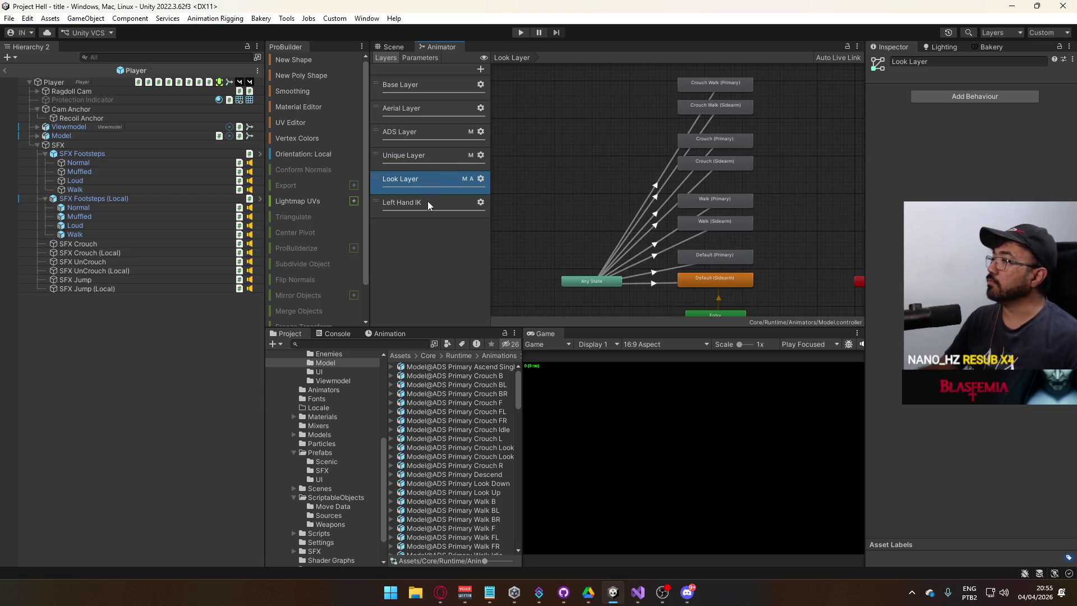
{"action": "left_click", "coordinate": [428, 201]}
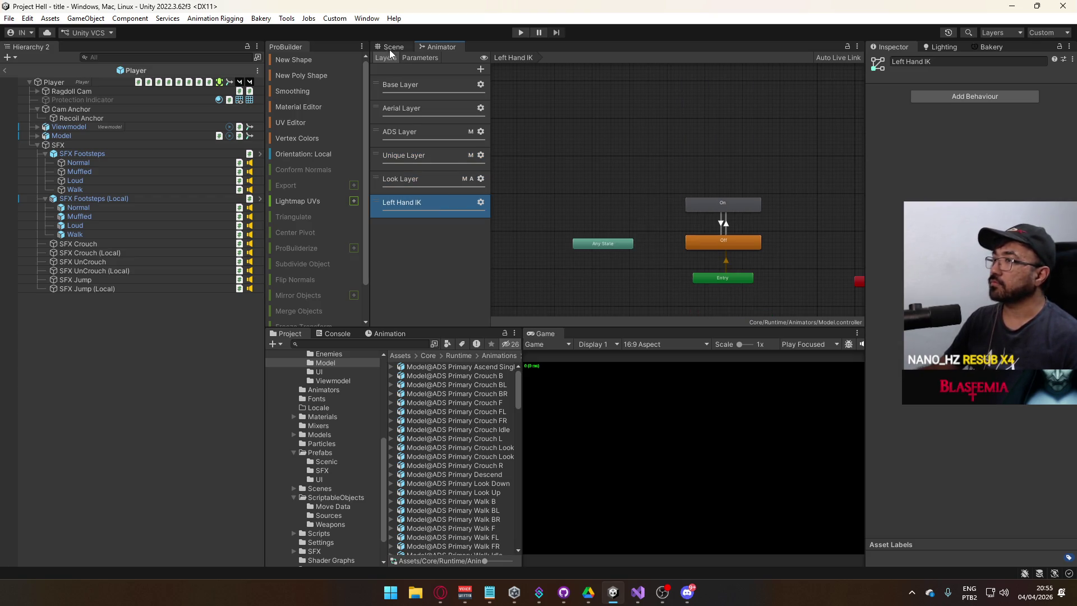
{"action": "left_click", "coordinate": [391, 50]}
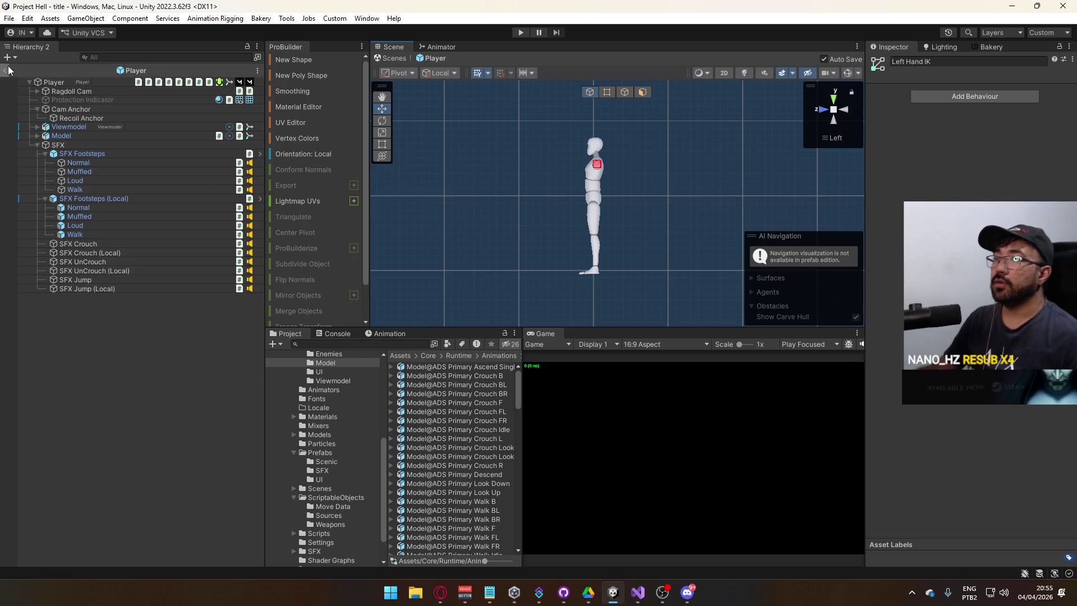
Step: Exit the Player prefab to the title scene, list the Scenes folder, and open Build Settings
{"action": "left_click", "coordinate": [4, 70]}
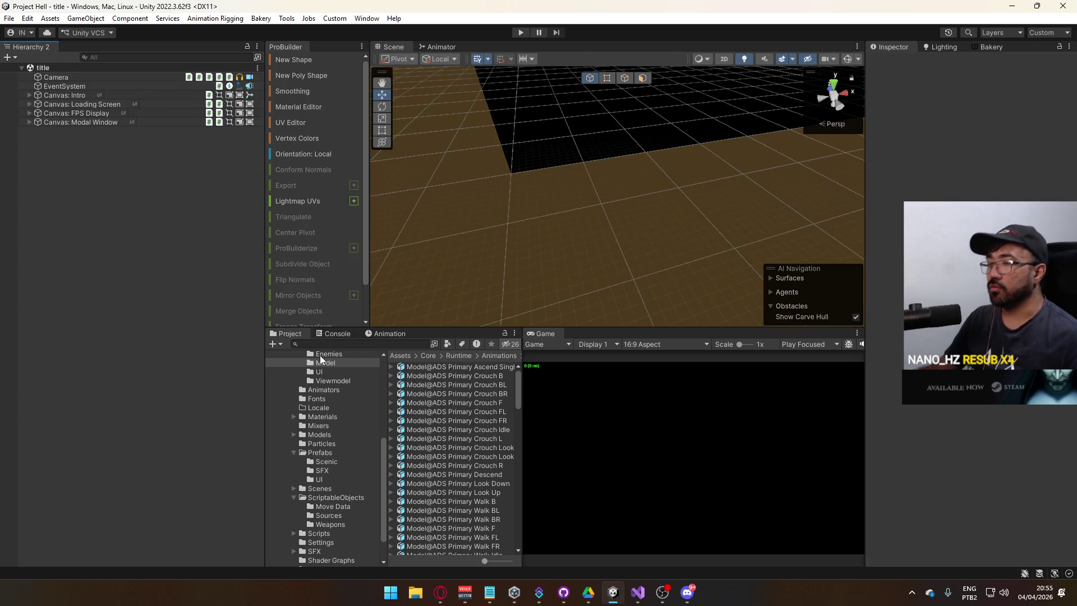
{"action": "left_click", "coordinate": [345, 489]}
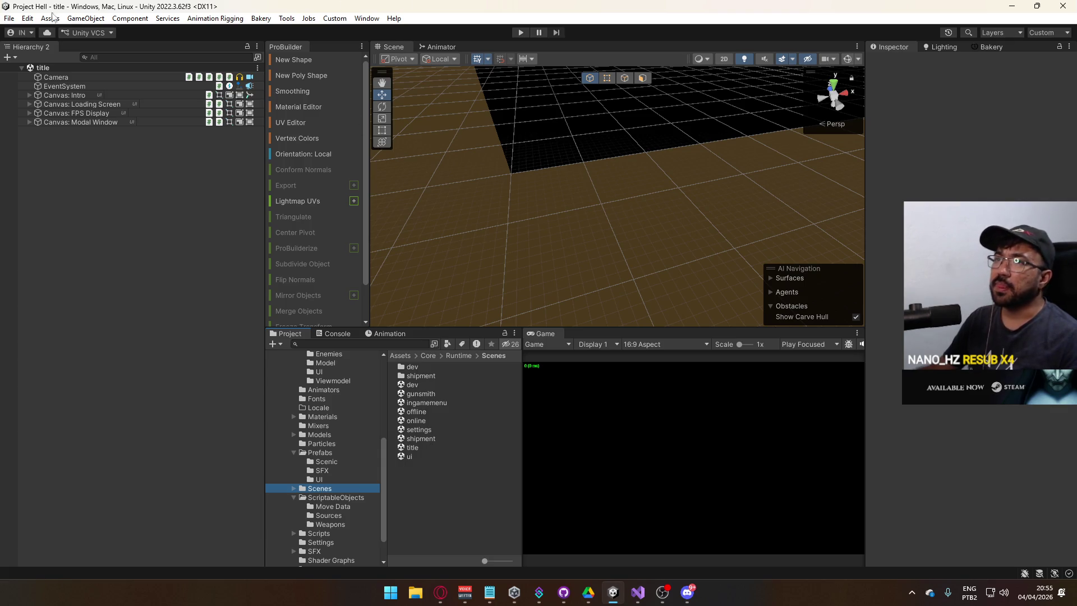
{"action": "left_click", "coordinate": [10, 18]}
{"action": "left_click", "coordinate": [85, 159]}
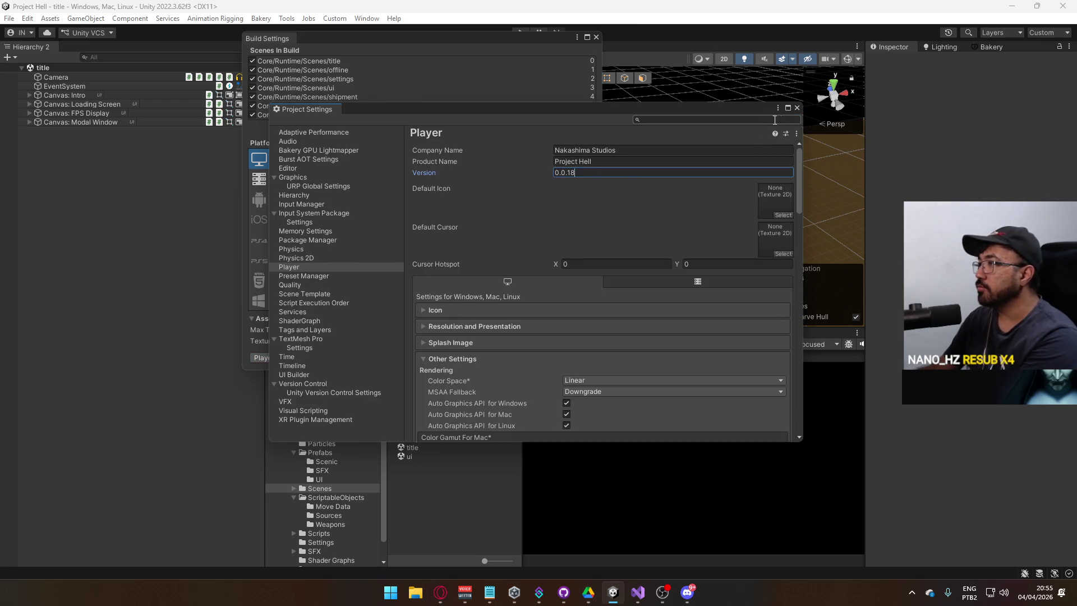
Step: Close Project Settings and Build Settings, Build And Run the game, then enter play mode
{"action": "left_click", "coordinate": [796, 108]}
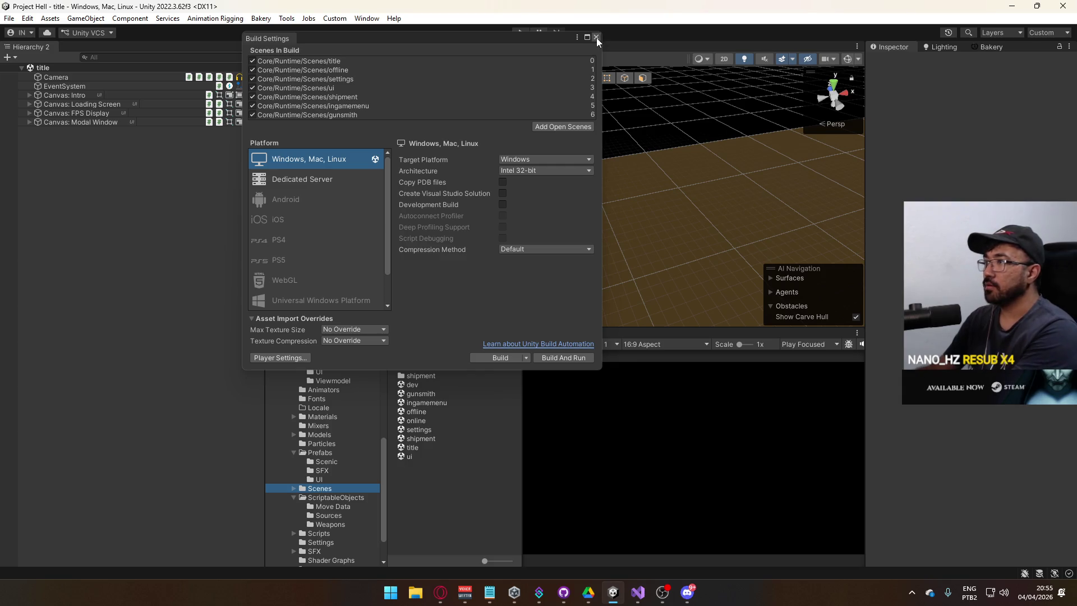
{"action": "left_click", "coordinate": [596, 37]}
{"action": "left_click", "coordinate": [9, 18]}
{"action": "left_click", "coordinate": [74, 168]}
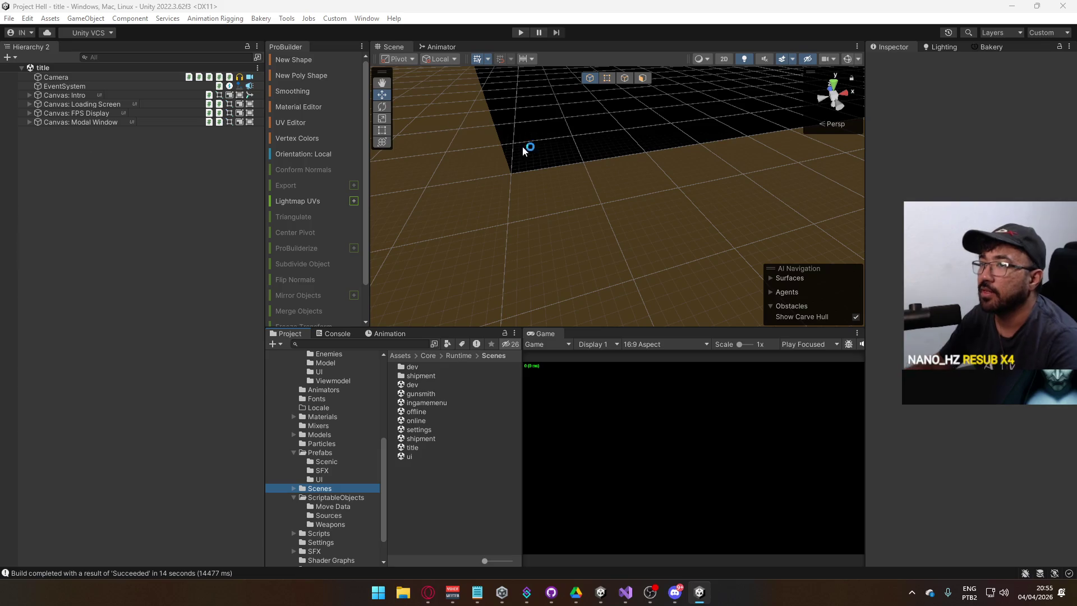
{"action": "left_click", "coordinate": [521, 32]}
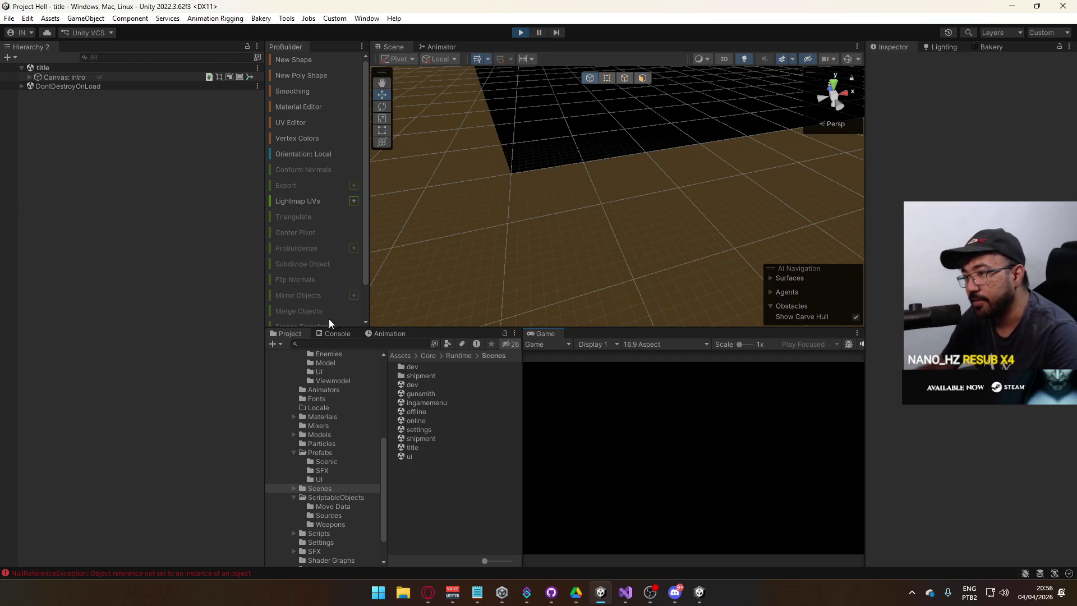
Step: Clear the Console log and host a multiplayer match
{"action": "left_click", "coordinate": [335, 334]}
{"action": "left_click", "coordinate": [271, 344]}
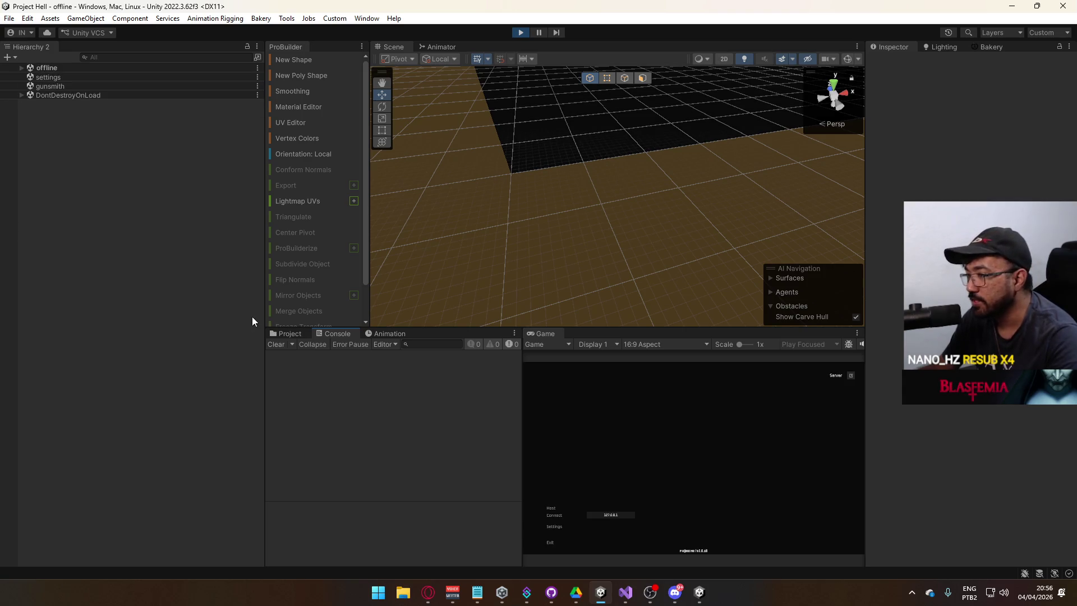
{"action": "left_click", "coordinate": [552, 509]}
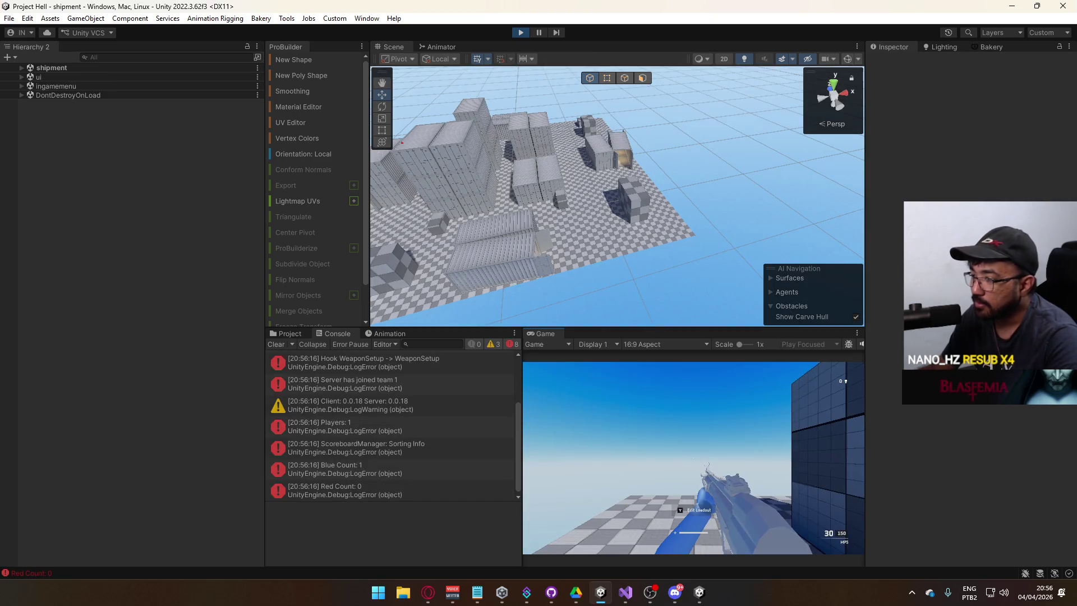
Step: Sprint, fire two shots and strafe, then inspect the latest Playing Replicated log entry
{"action": "key", "text": "super"}
{"action": "key", "text": "super"}
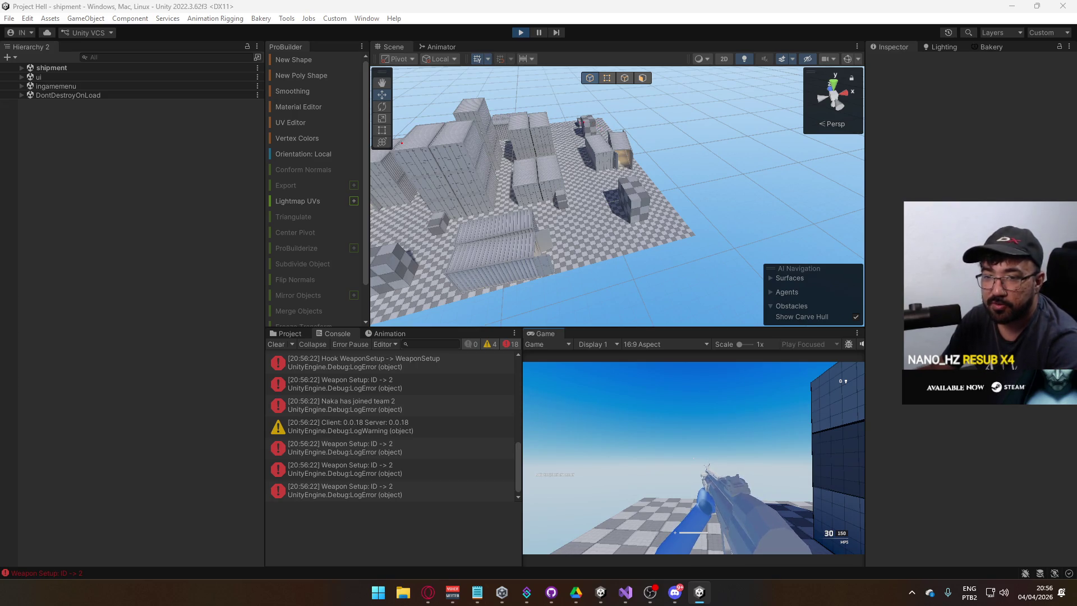
{"action": "key", "text": "shift"}
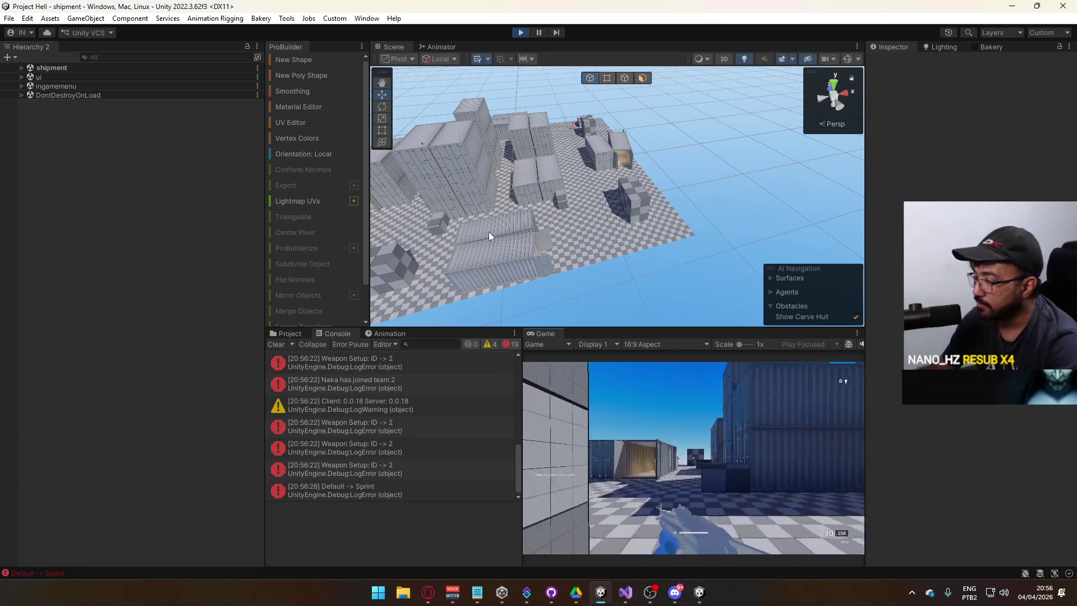
{"action": "key", "text": "super"}
{"action": "key", "text": "super"}
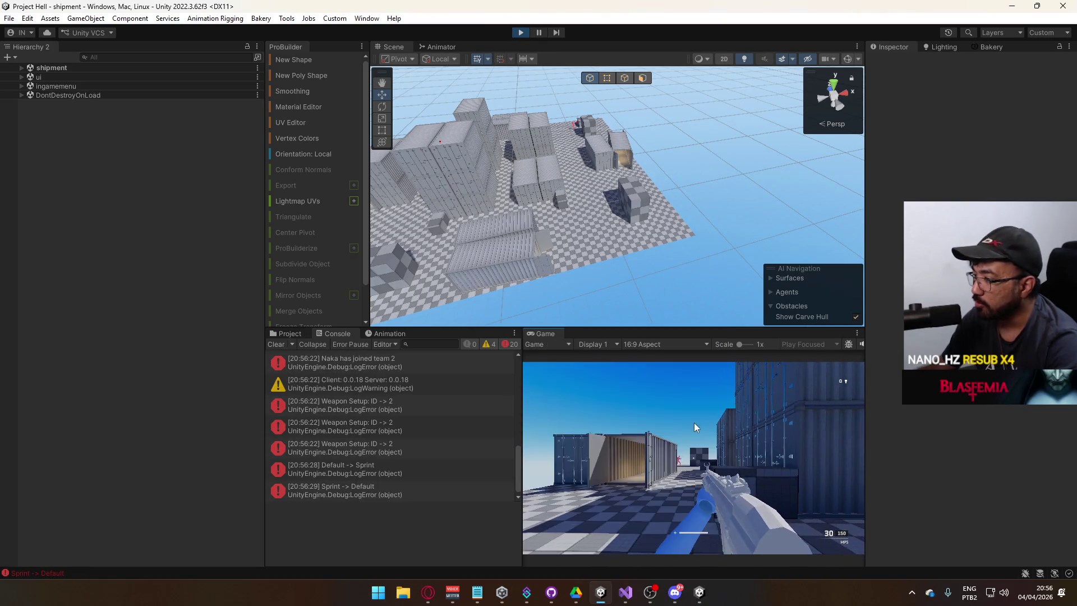
{"action": "left_click", "coordinate": [694, 460]}
{"action": "left_click", "coordinate": [694, 460]}
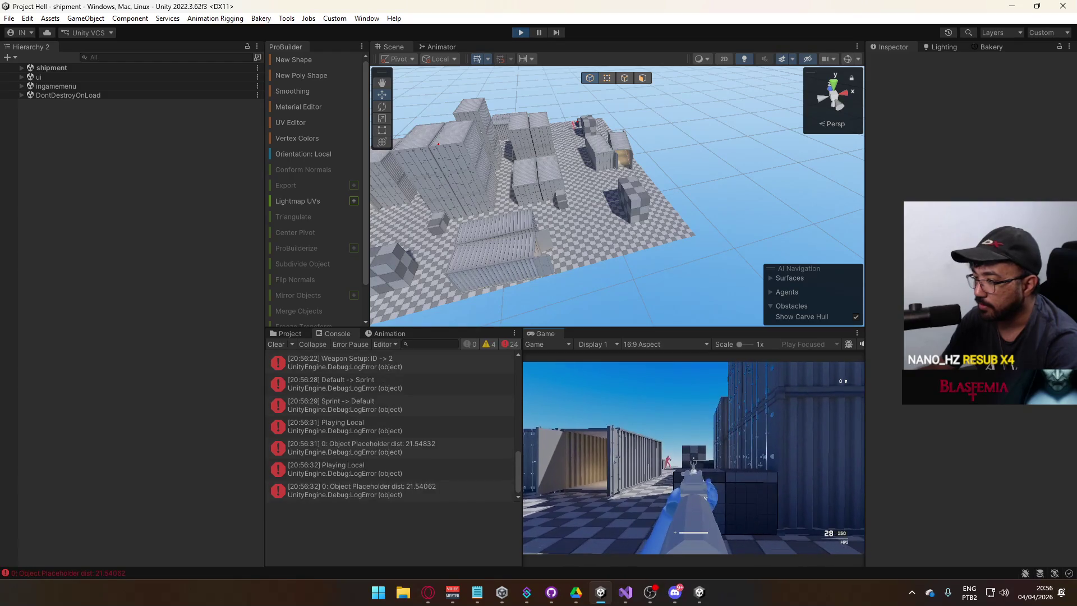
{"action": "key", "text": "d"}
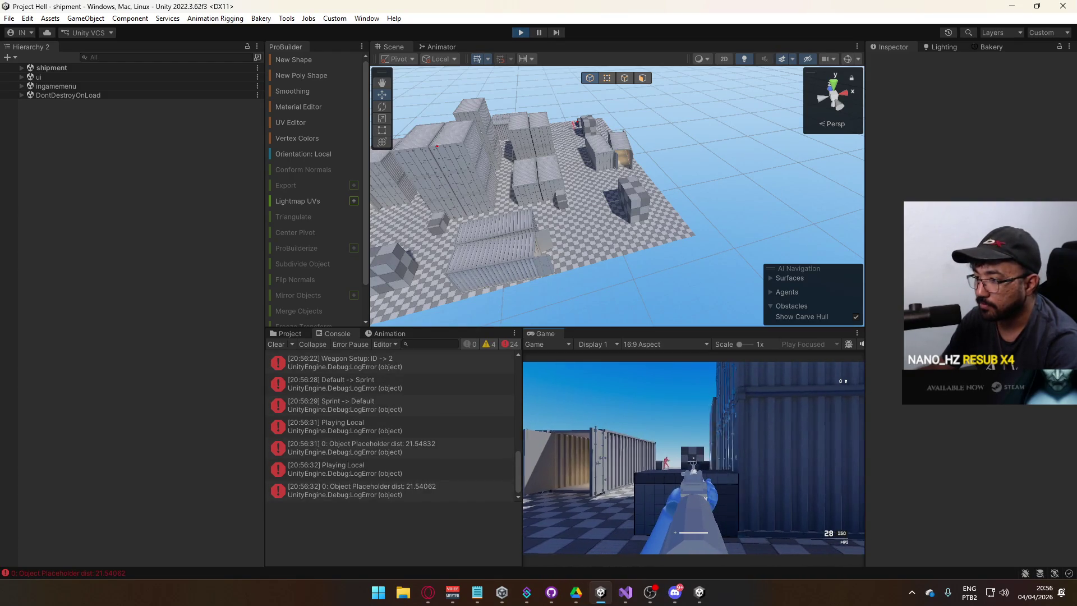
{"action": "key", "text": "d"}
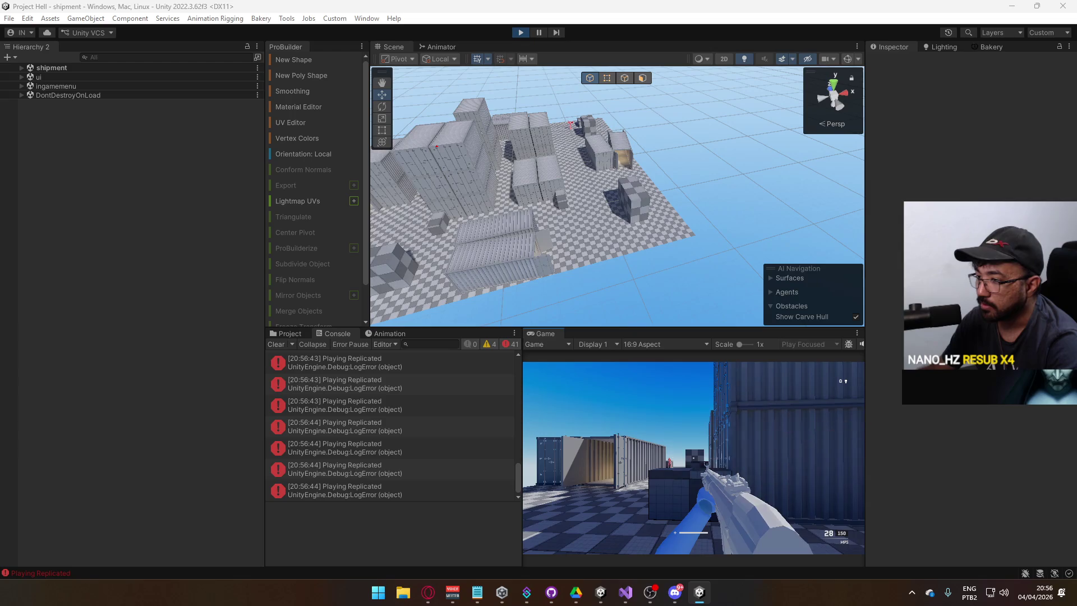
{"action": "left_click", "coordinate": [393, 490]}
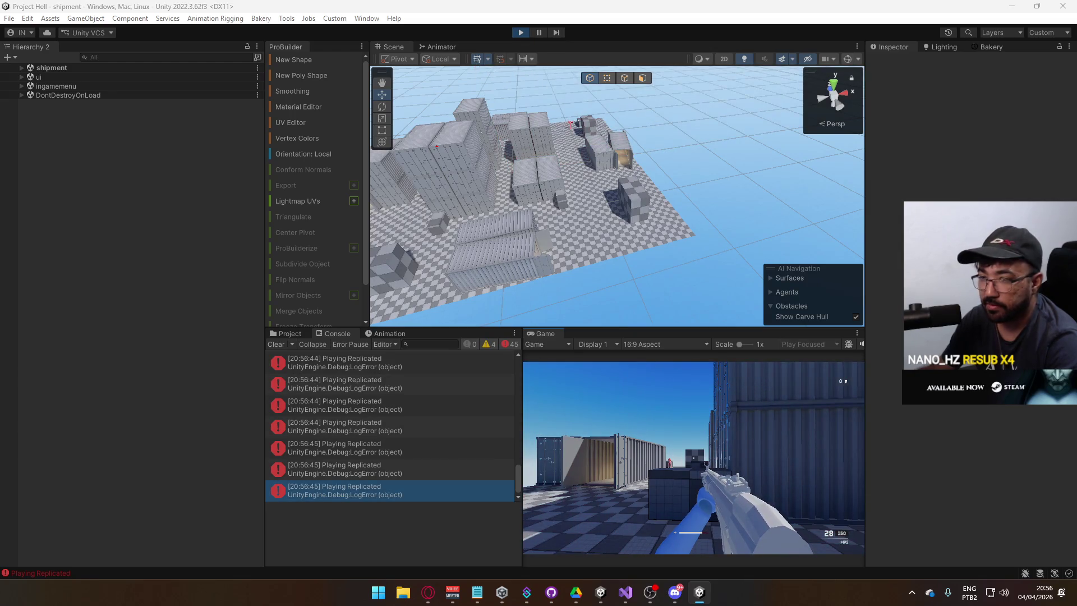
{"action": "key", "text": "super"}
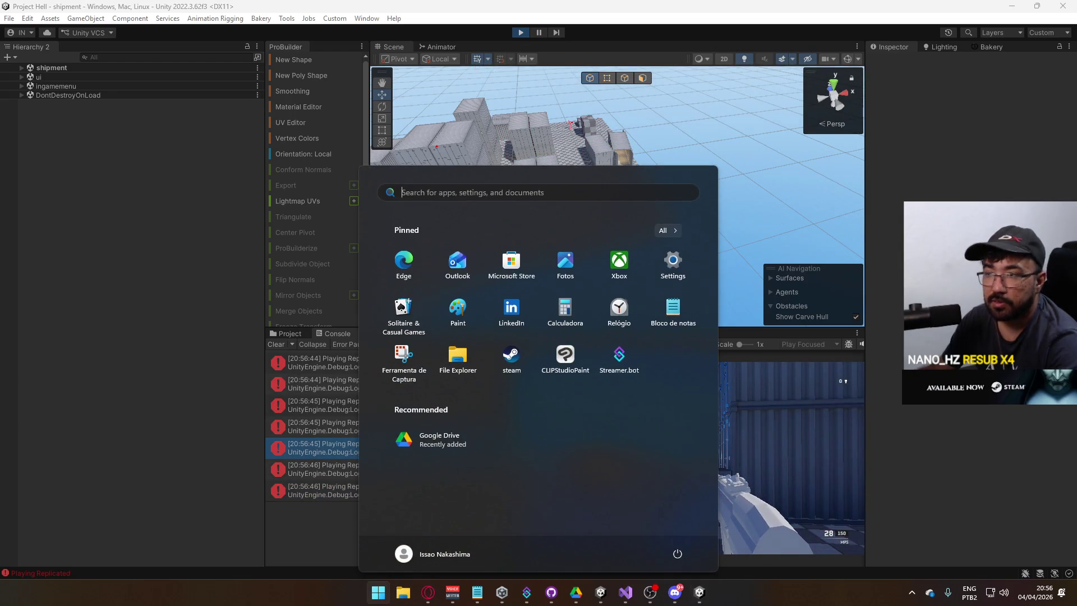
Step: Switch between the Unity editor instances and check the shot sound's Spread setting
{"action": "left_click", "coordinate": [278, 328]}
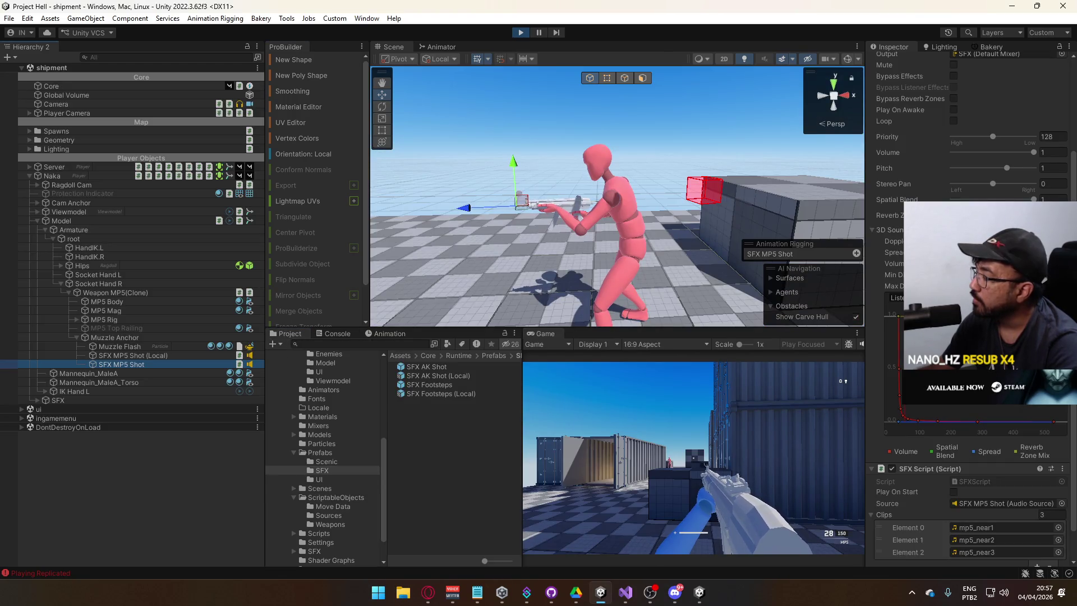
{"action": "left_click", "coordinate": [894, 253]}
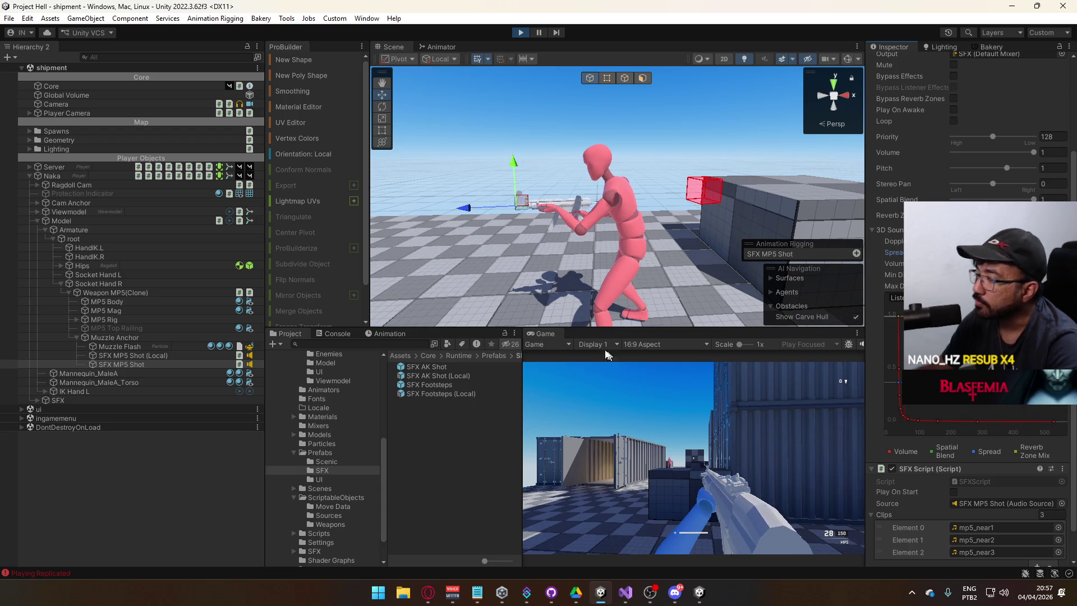
{"action": "key", "text": "alt+Tab"}
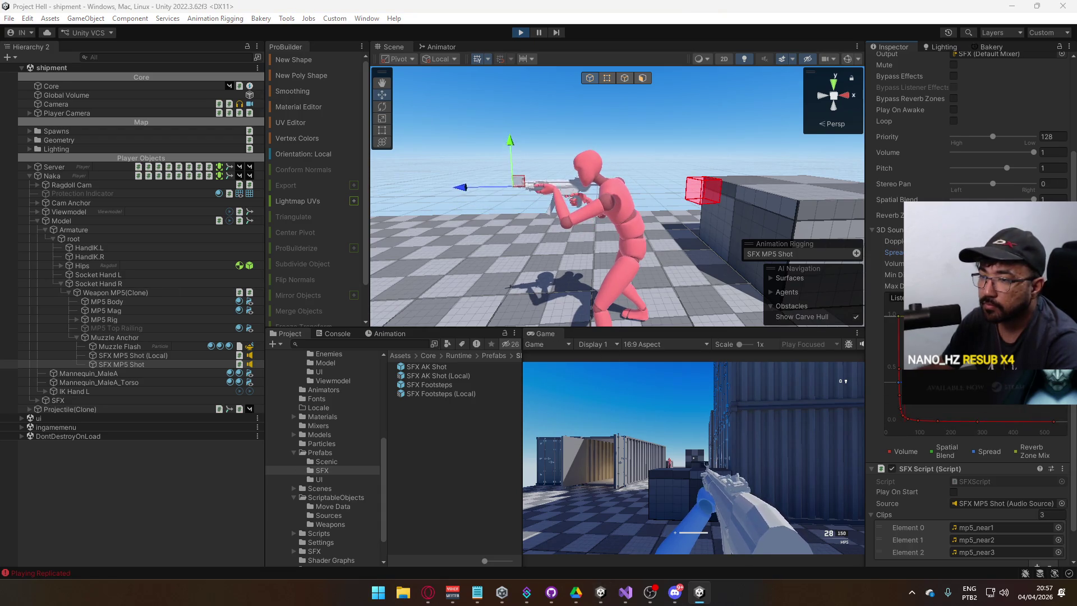
{"action": "key", "text": "super"}
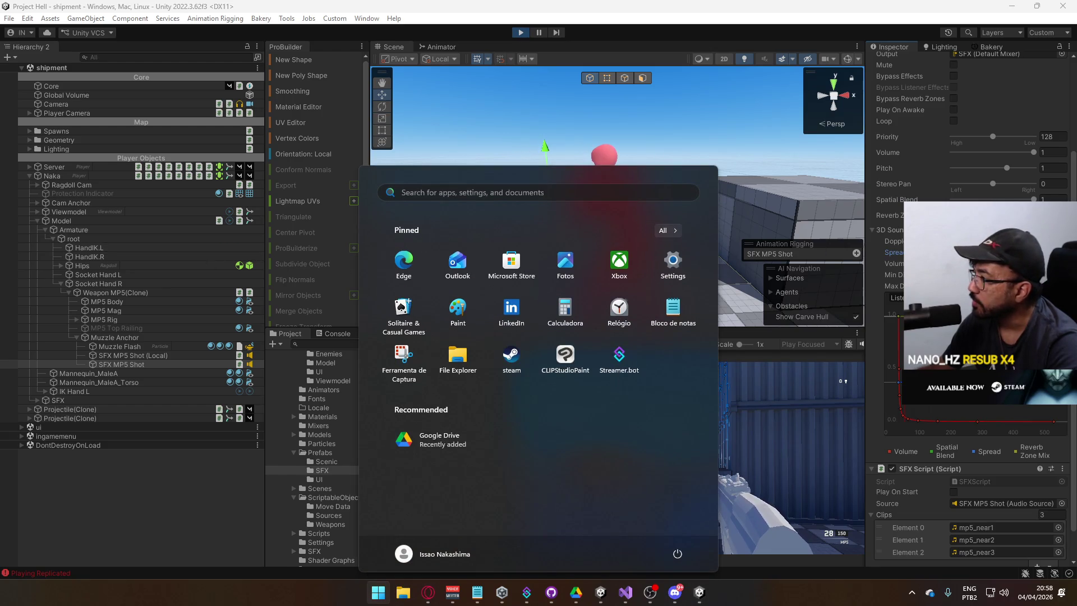
{"action": "key", "text": "Escape"}
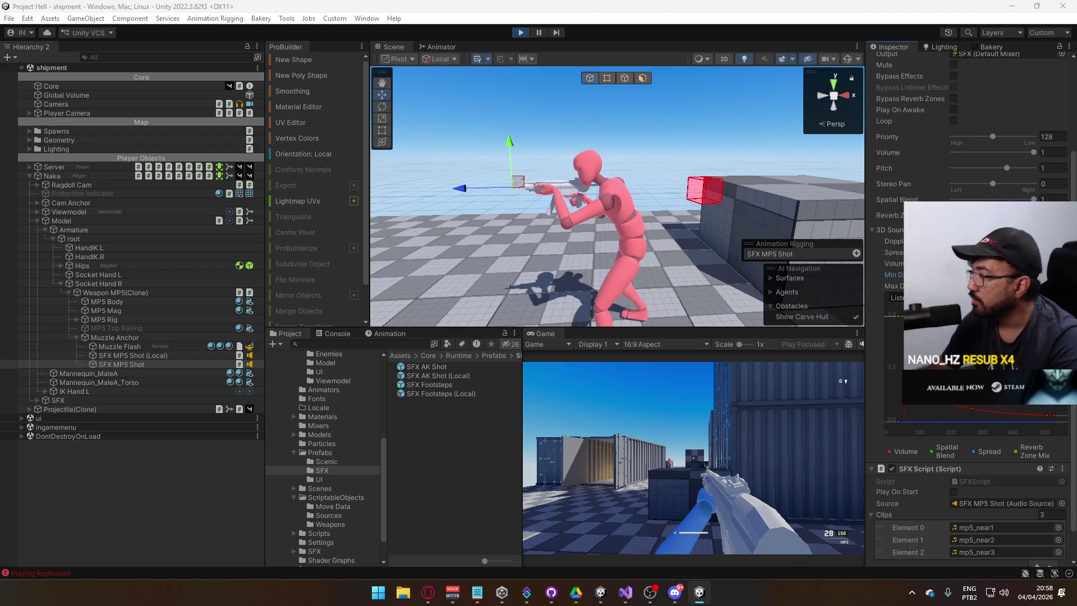
Step: Select the Mannequin_MaleA object in the other editor instance
{"action": "key", "text": "super"}
{"action": "key", "text": "super"}
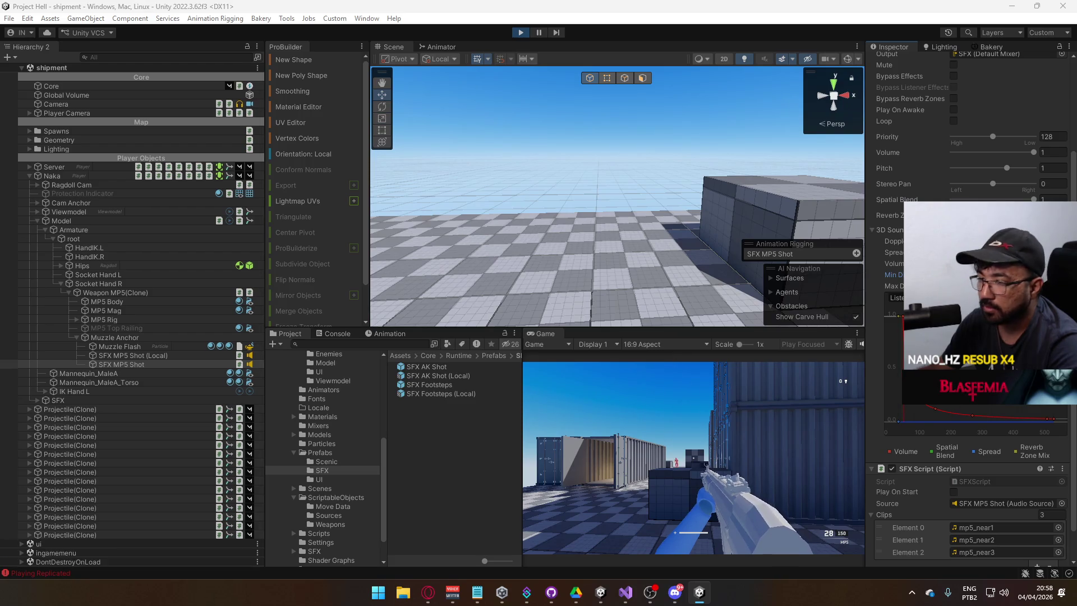
{"action": "key", "text": "super"}
{"action": "key", "text": "super"}
{"action": "key", "text": "super"}
{"action": "key", "text": "super"}
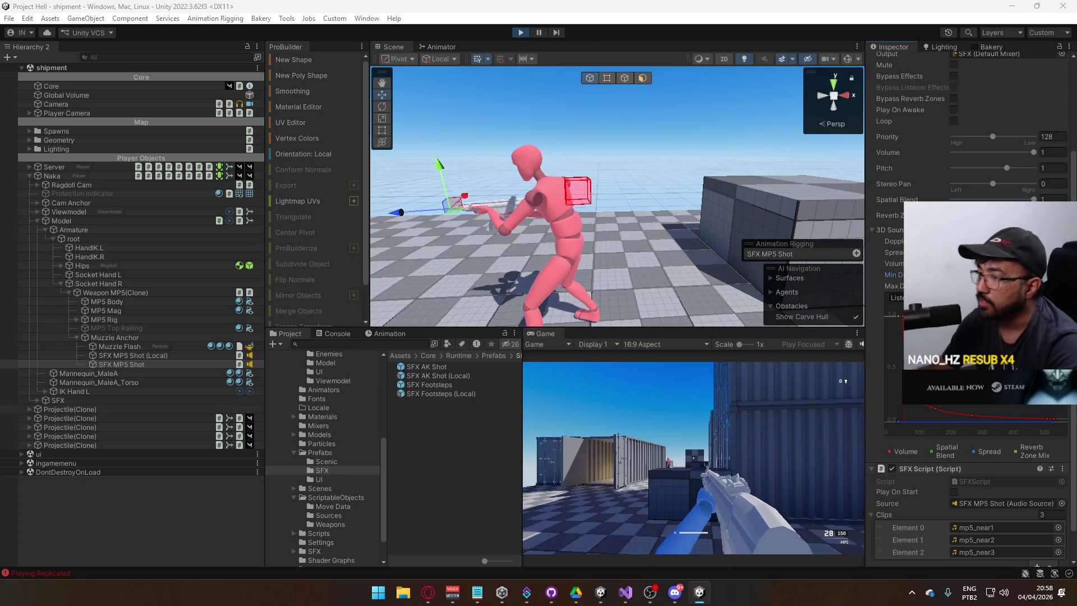
{"action": "key", "text": "super"}
{"action": "key", "text": "super"}
{"action": "key", "text": "super"}
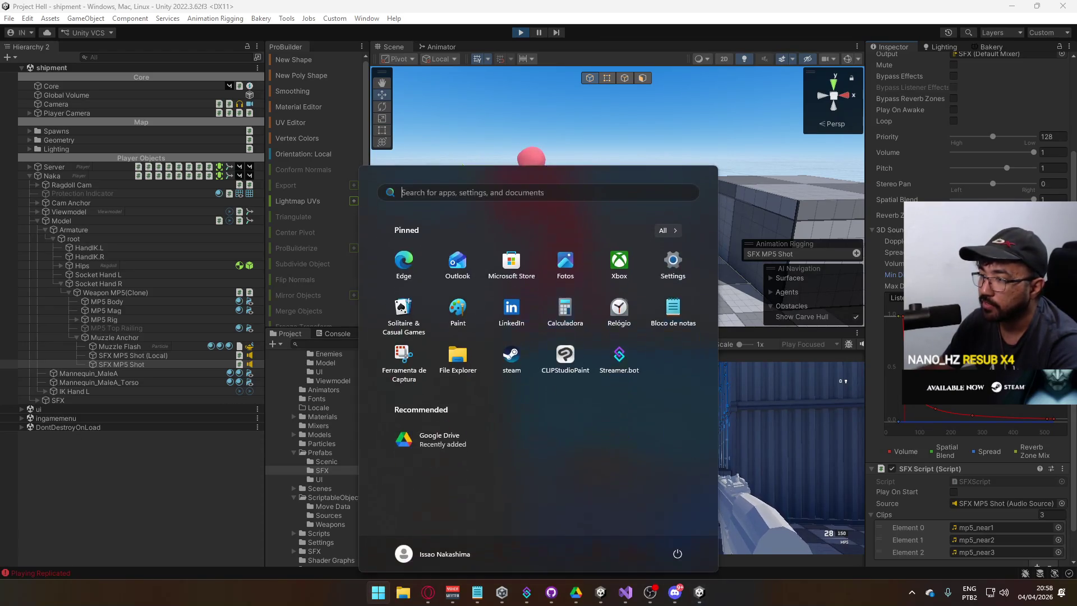
{"action": "key", "text": "super"}
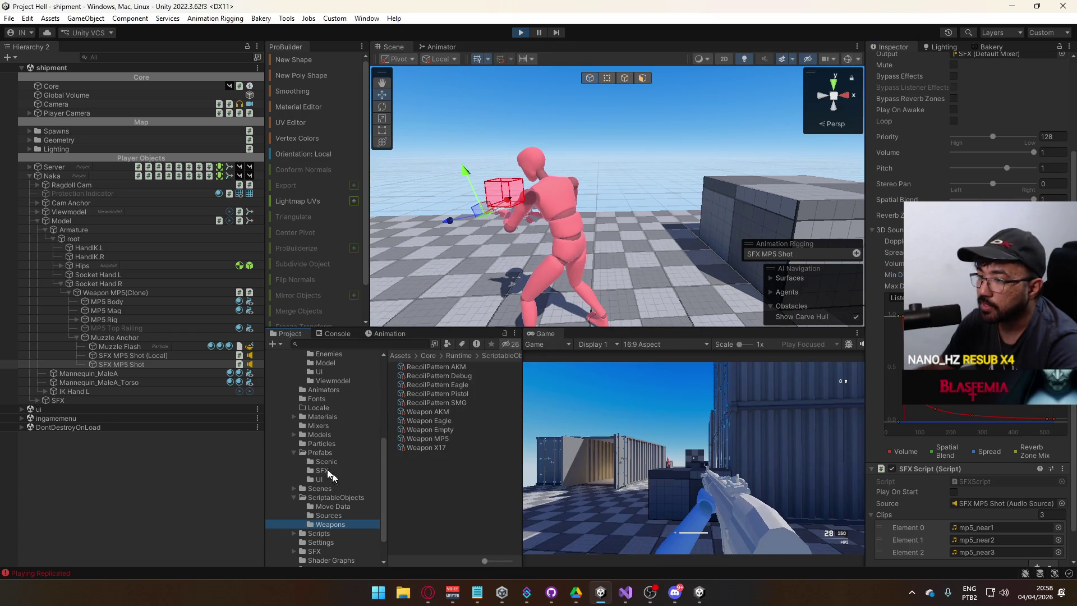
{"action": "left_click", "coordinate": [560, 220]}
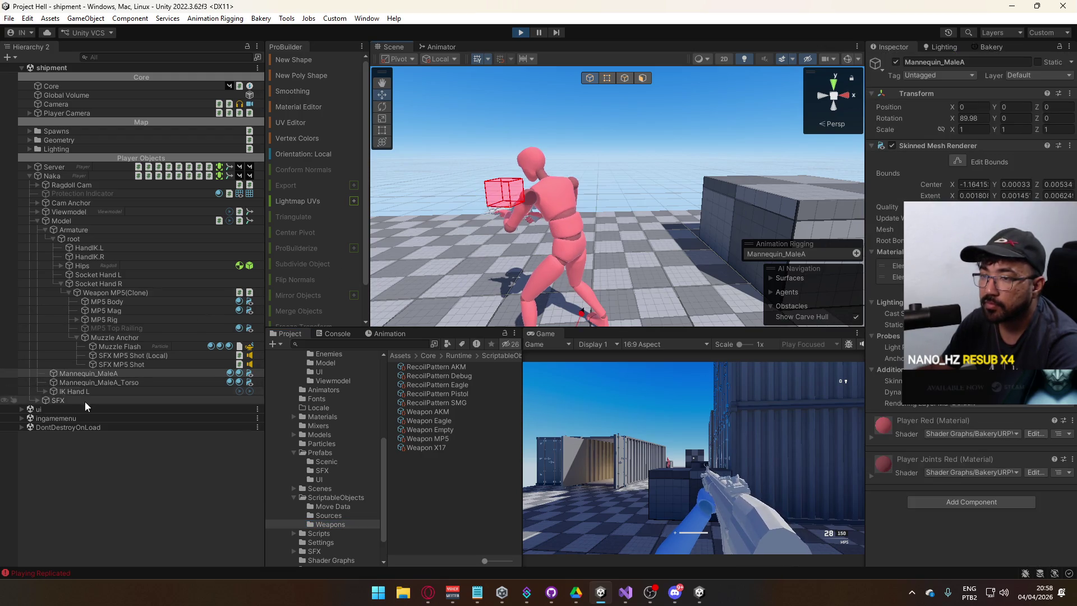
Step: Select SFX > SFX Footsteps > Normal and set its Audio Source Max Distance to 20
{"action": "left_click", "coordinate": [36, 400]}
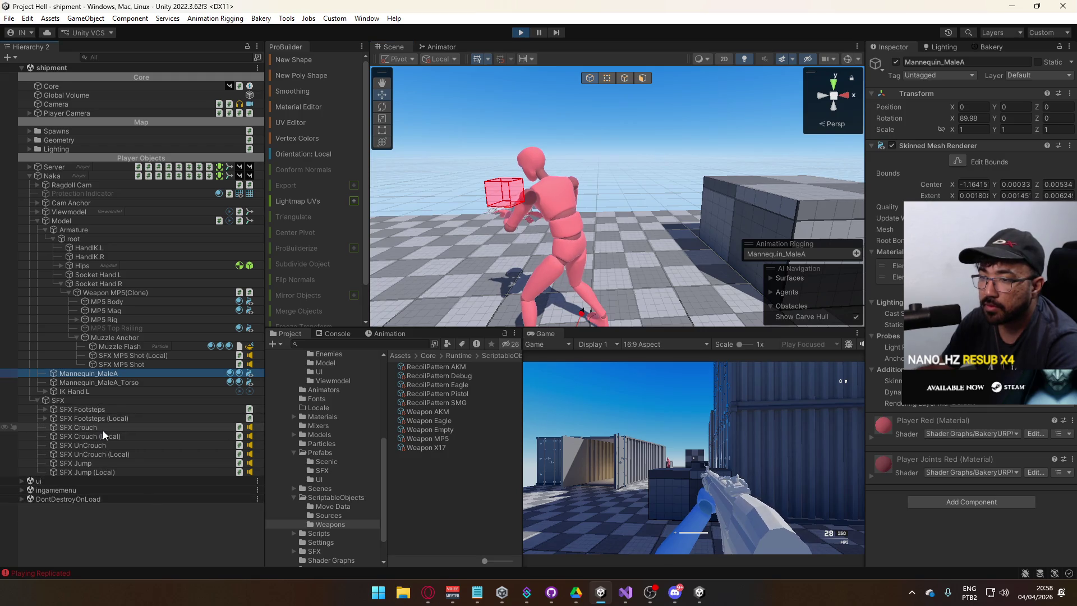
{"action": "left_click", "coordinate": [100, 409]}
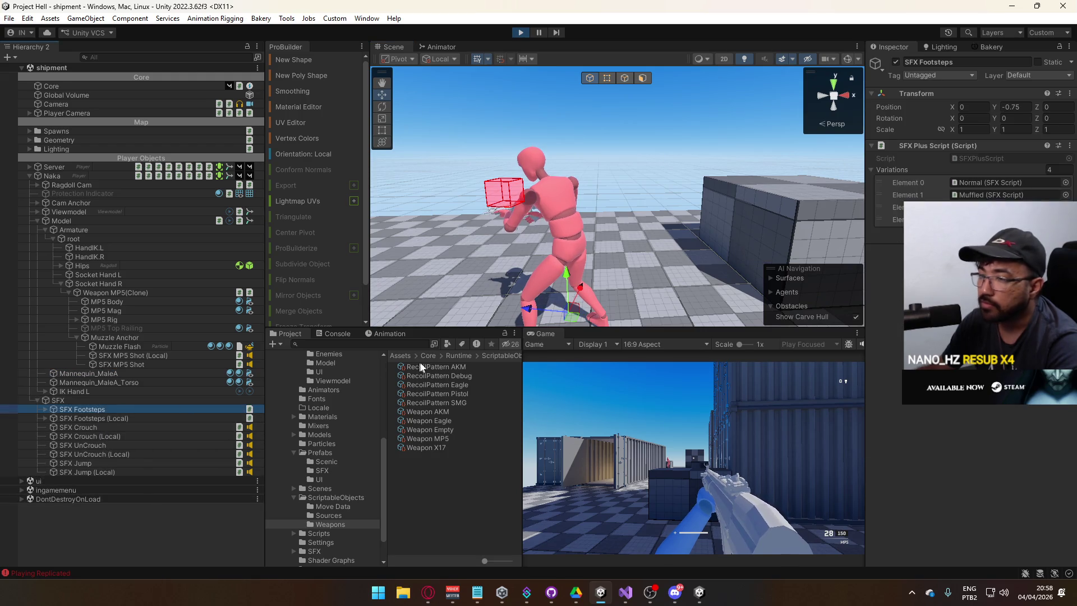
{"action": "left_click", "coordinate": [44, 409]}
{"action": "left_click", "coordinate": [95, 420]}
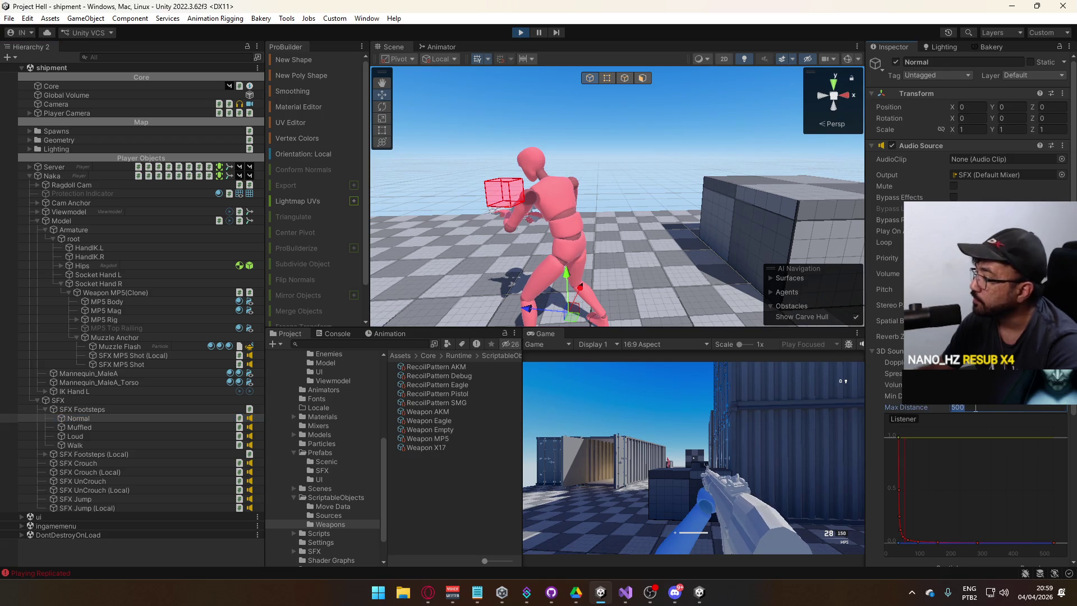
{"action": "type", "text": "20"}
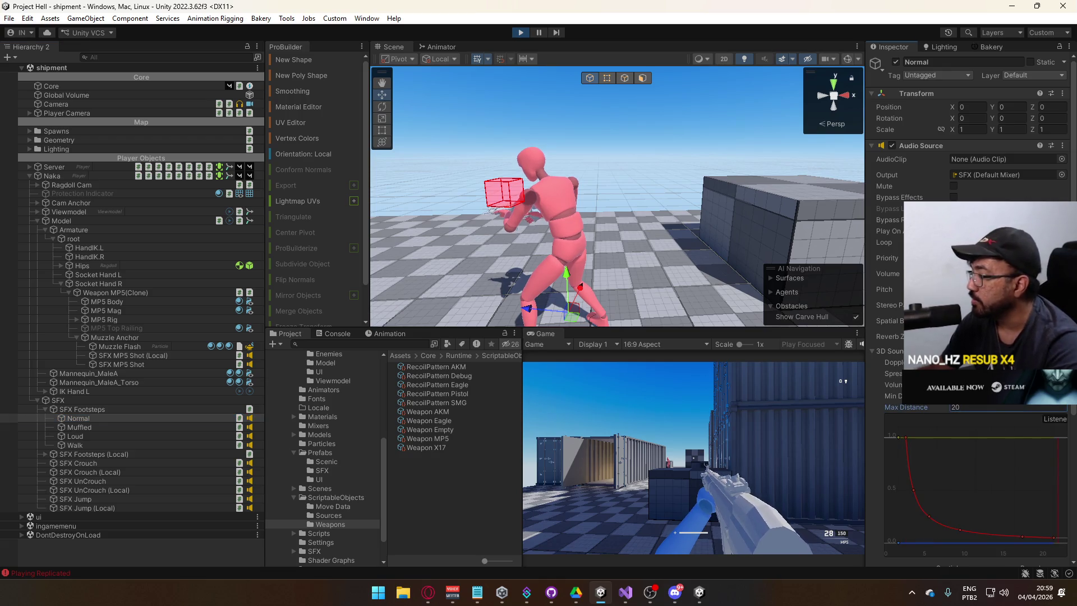
Step: Edit the last rolloff key and lower the middle key to about 0.098 near distance 8
{"action": "key", "text": "alt+Tab"}
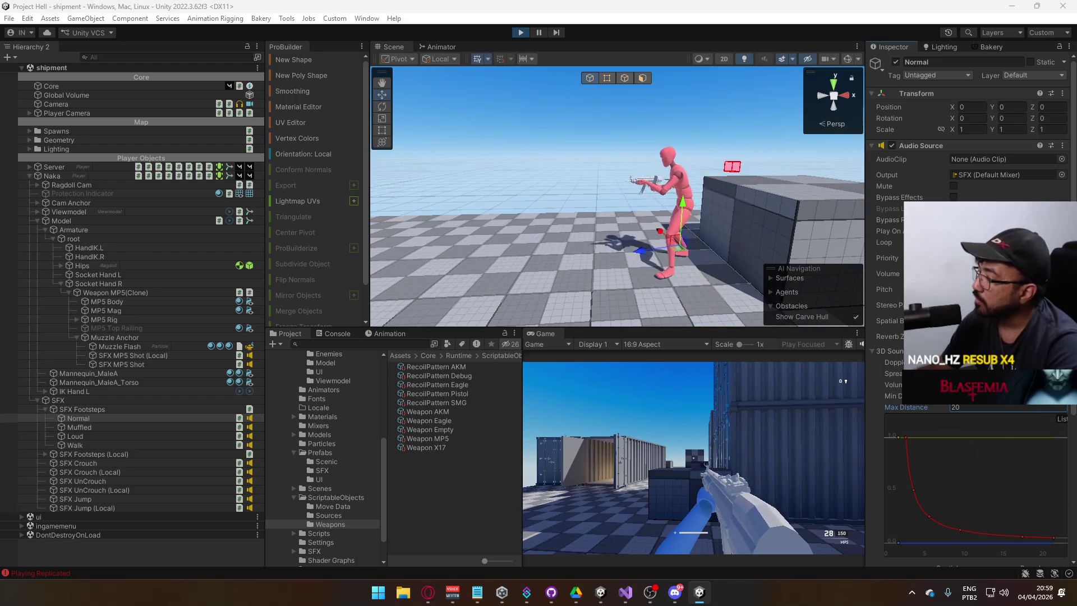
{"action": "key", "text": "super"}
{"action": "key", "text": "super"}
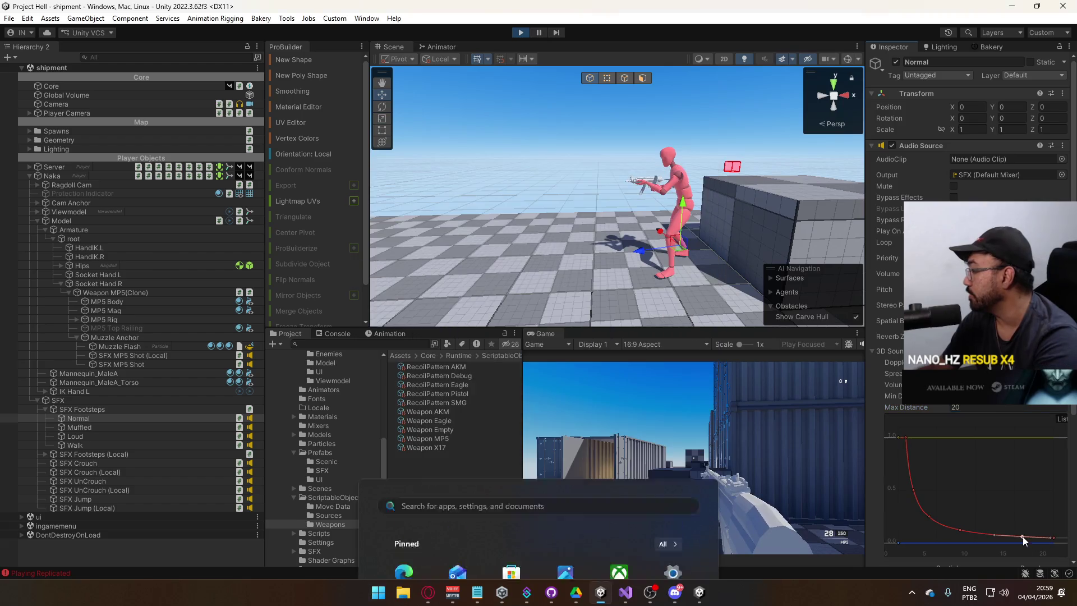
{"action": "left_click", "coordinate": [1055, 539]}
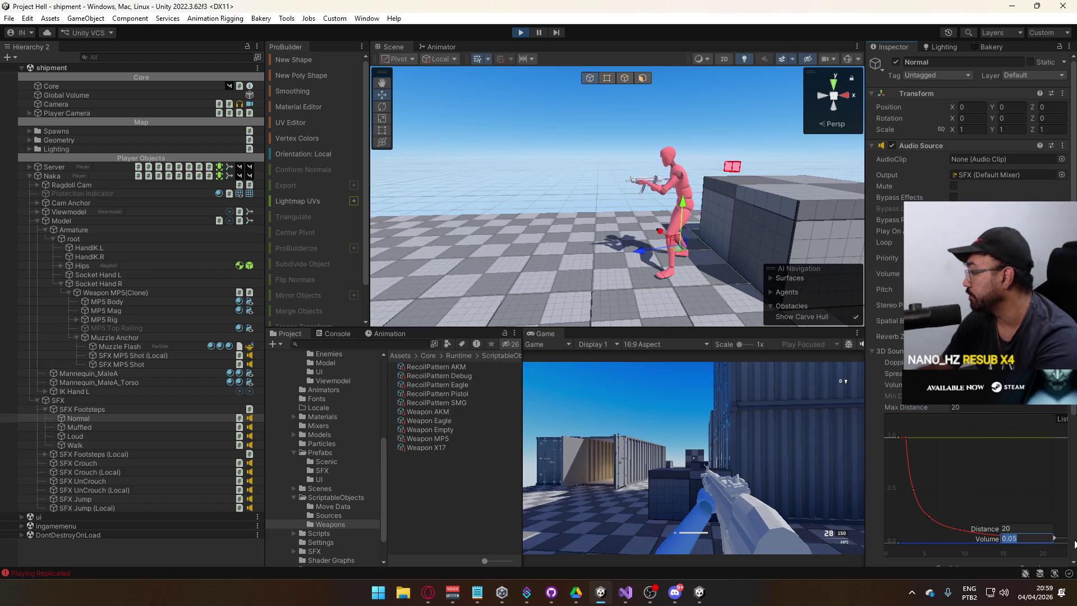
{"action": "left_click", "coordinate": [1022, 538]}
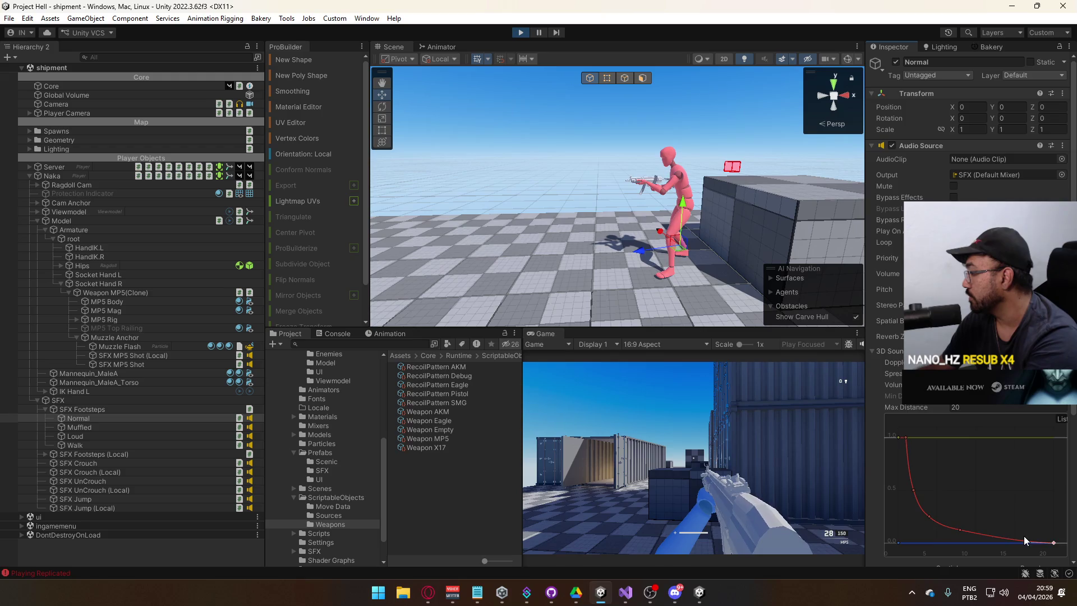
{"action": "left_click", "coordinate": [959, 529]}
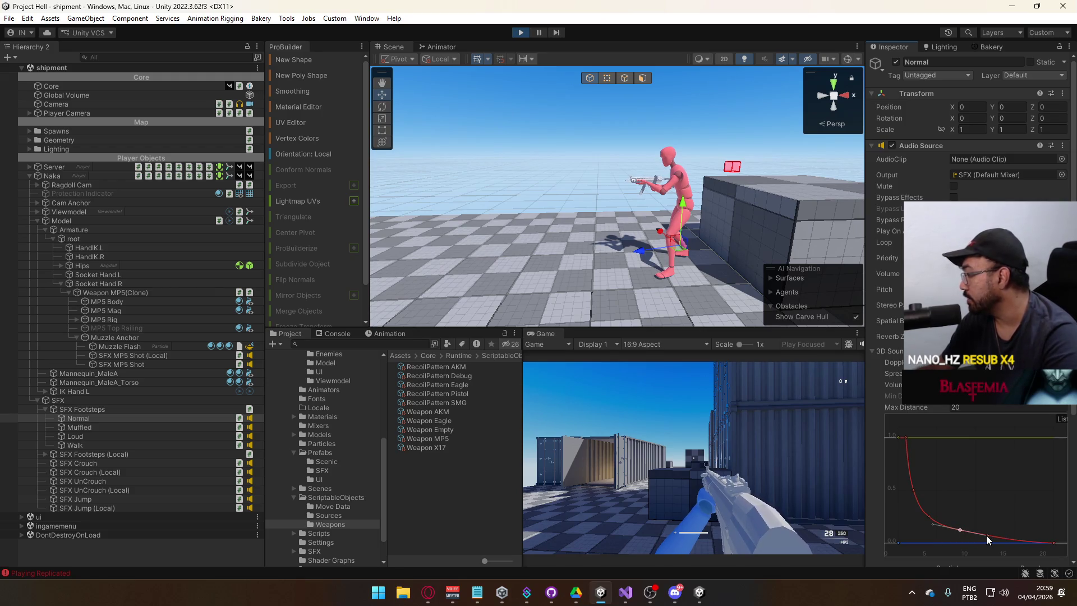
{"action": "left_click_drag", "start_coordinate": [960, 530], "coordinate": [963, 537]}
{"action": "left_click", "coordinate": [998, 517]}
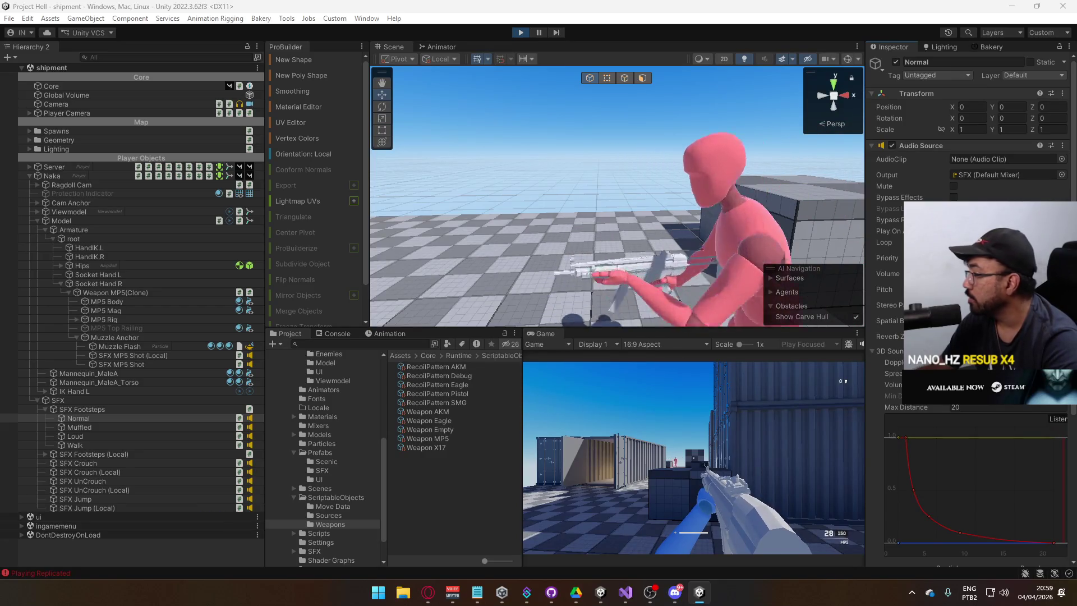
{"action": "key", "text": "super"}
{"action": "key", "text": "super"}
{"action": "key", "text": "super"}
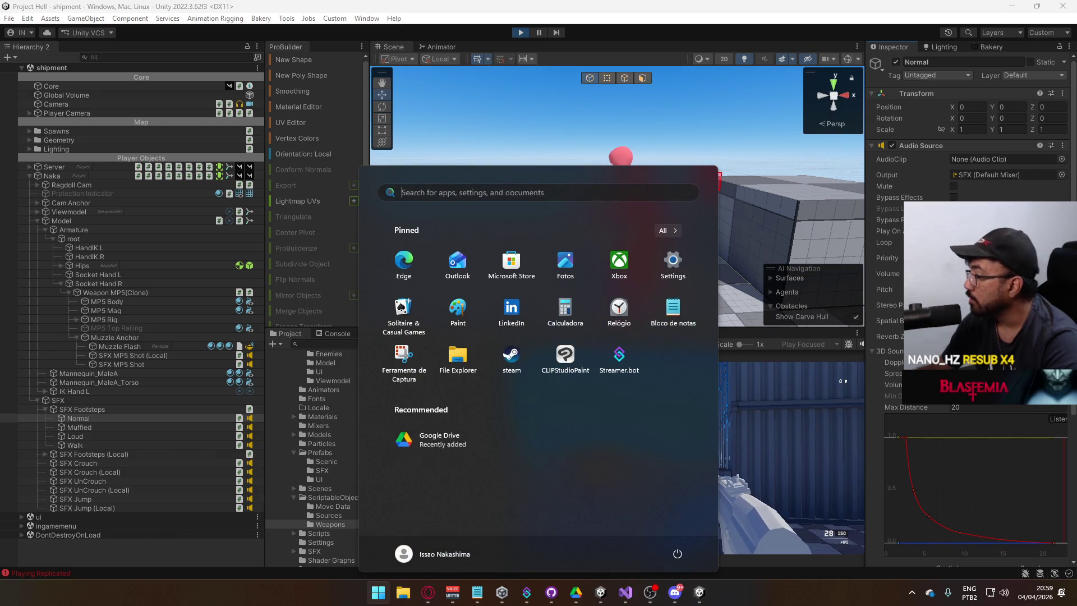
Step: Set Max Distance to 10, keep the Custom rolloff mode, then set Max Distance to 50
{"action": "left_click", "coordinate": [923, 408]}
{"action": "mouse_move", "coordinate": [923, 408]}
{"action": "left_mouse_down"}
{"action": "mouse_move", "coordinate": [893, 407]}
{"action": "mouse_move", "coordinate": [903, 407]}
{"action": "left_mouse_up"}
{"action": "double_click", "coordinate": [954, 408]}
{"action": "type", "text": "10"}
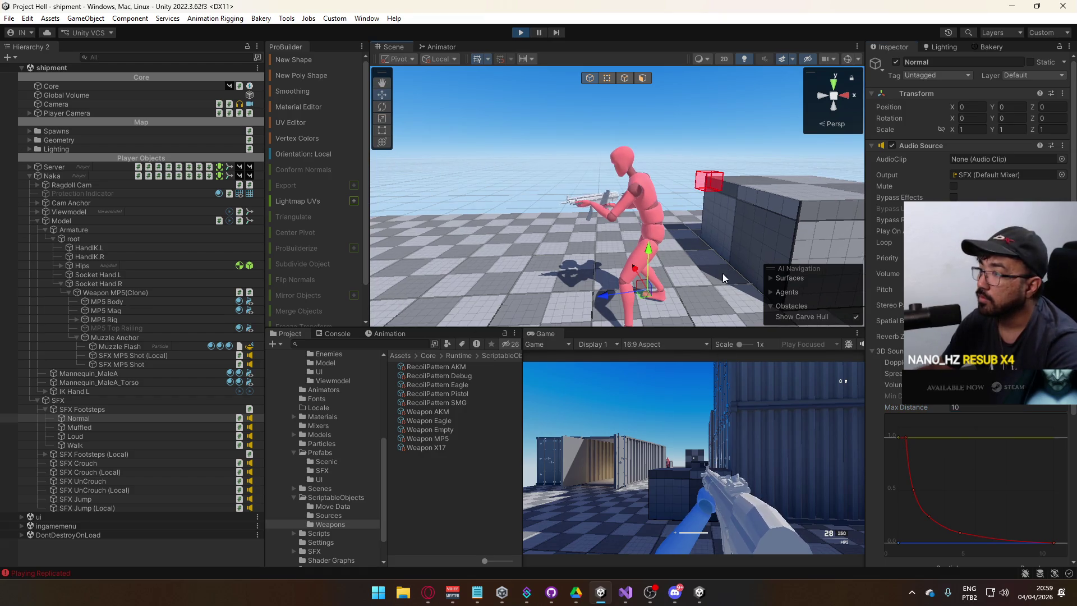
{"action": "key", "text": "super"}
{"action": "key", "text": "super"}
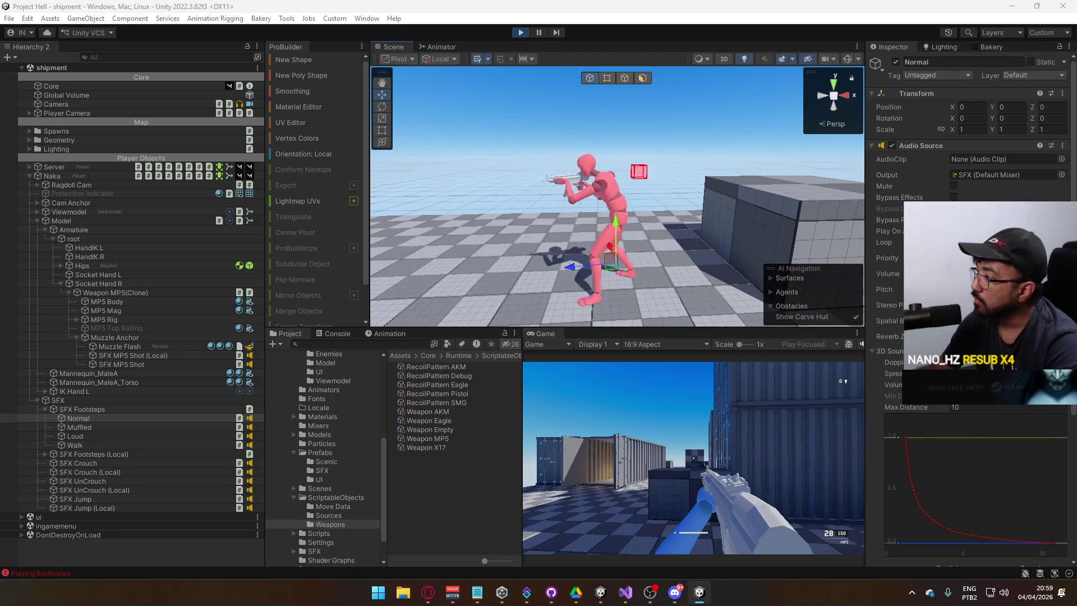
{"action": "key", "text": "super"}
{"action": "left_click", "coordinate": [999, 385]}
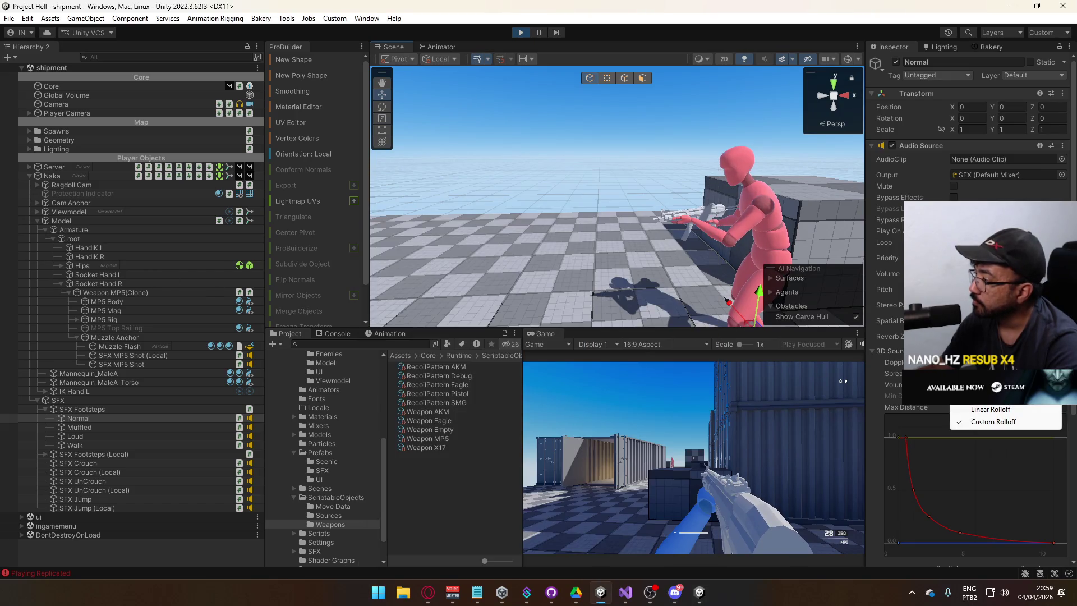
{"action": "left_click", "coordinate": [993, 422]}
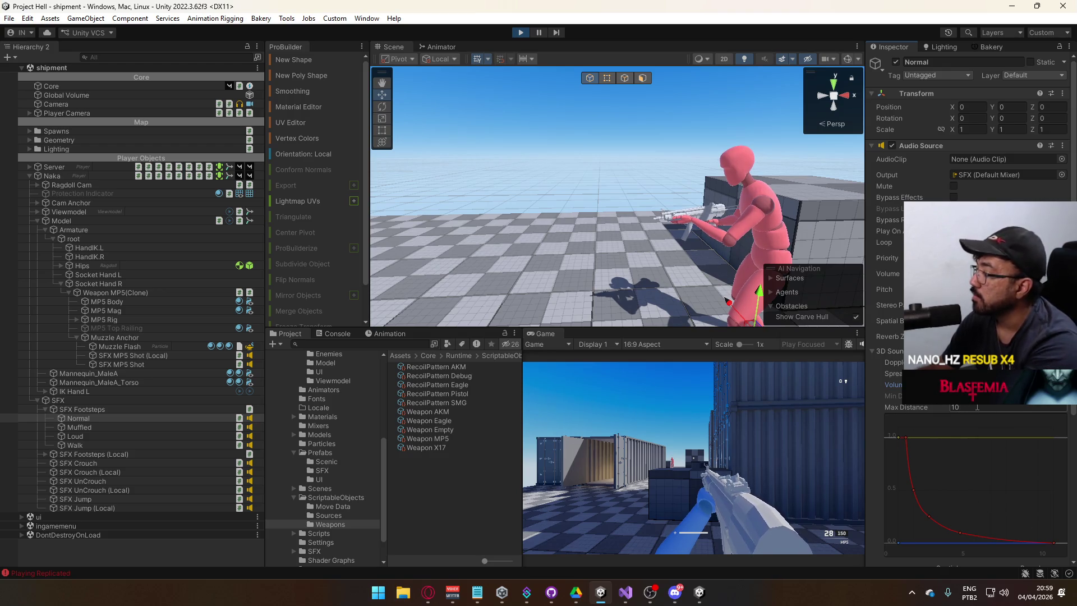
{"action": "type", "text": "50"}
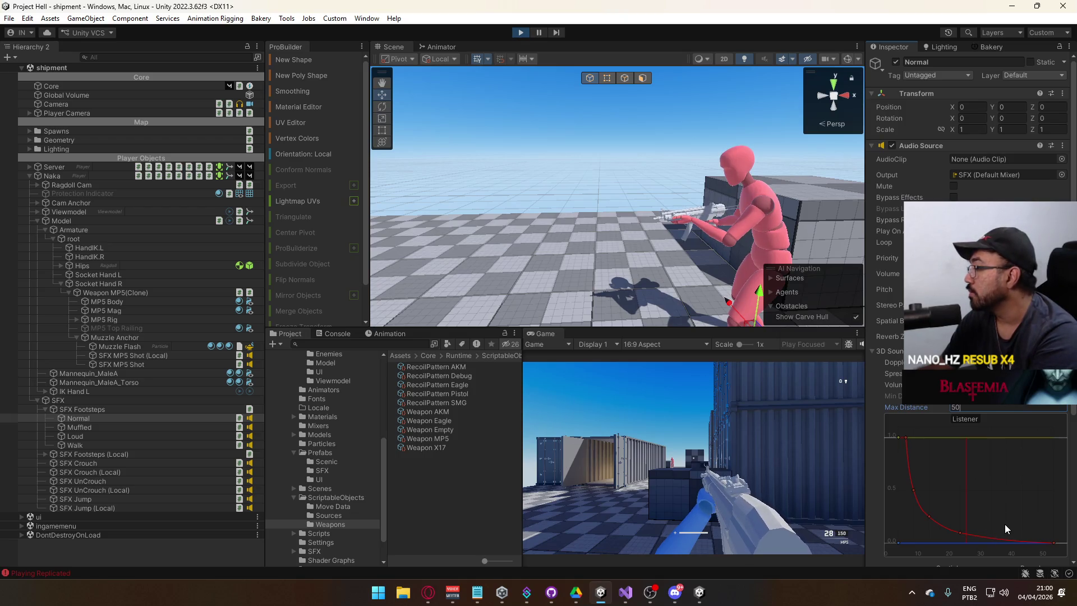
Step: Delete the middle rolloff keys, move the last key to distance 20, and ease the curve out
{"action": "left_click_drag", "start_coordinate": [1038, 530], "coordinate": [1057, 553]}
{"action": "left_click_drag", "start_coordinate": [965, 521], "coordinate": [936, 537]}
{"action": "key", "text": "Delete"}
{"action": "key", "text": "Delete"}
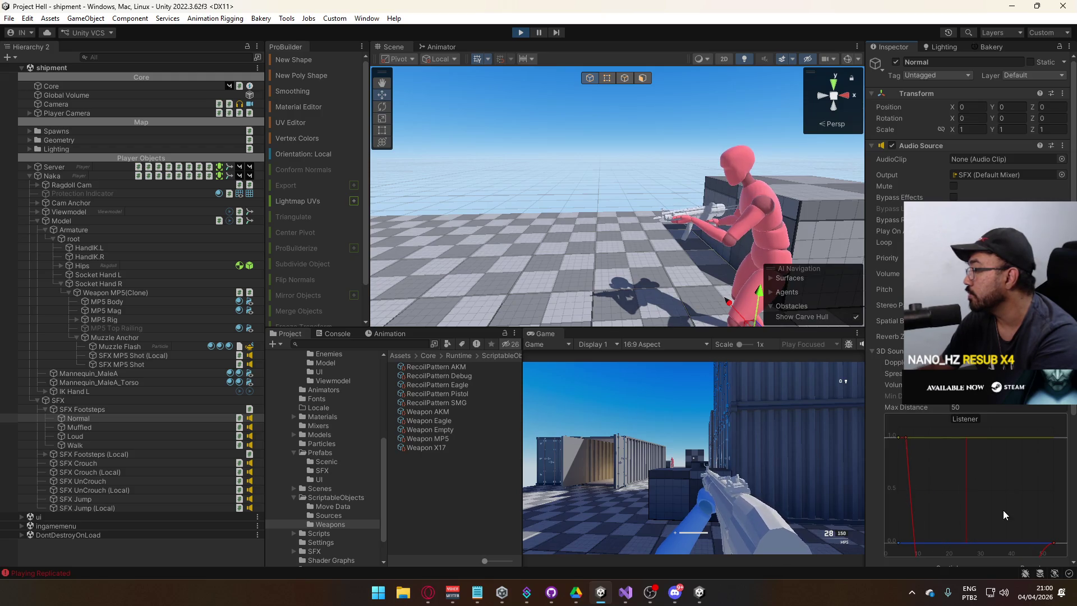
{"action": "double_click", "coordinate": [1054, 542]}
{"action": "type", "text": "20"}
{"action": "key", "text": "Return"}
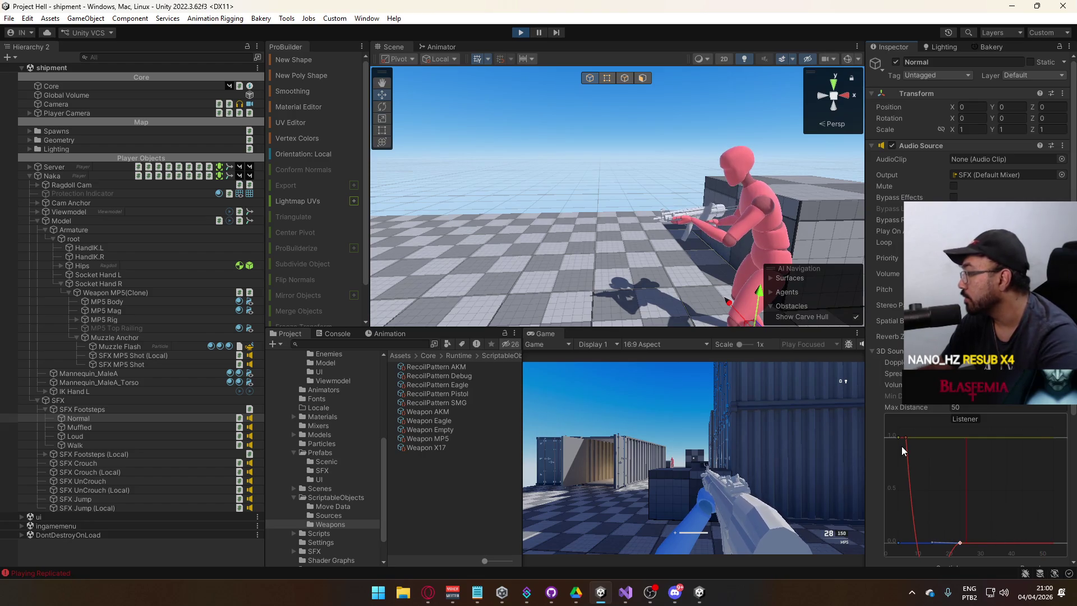
{"action": "left_click", "coordinate": [907, 440]}
{"action": "left_click_drag", "start_coordinate": [907, 466], "coordinate": [911, 466]}
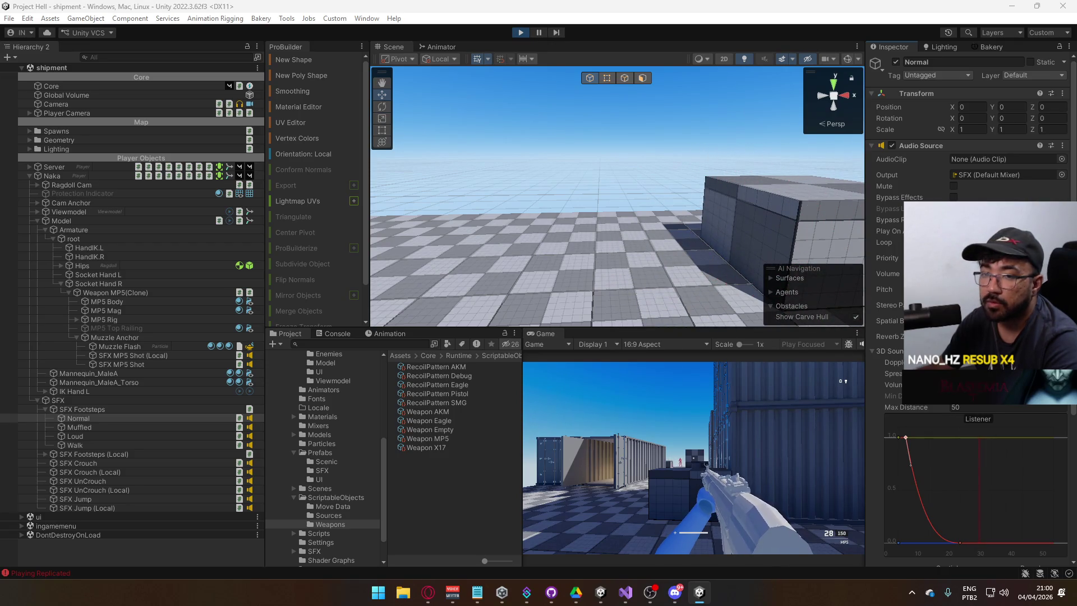
Step: Reselect the Normal footstep object and toggle its Audio Source off and back on
{"action": "key", "text": "super"}
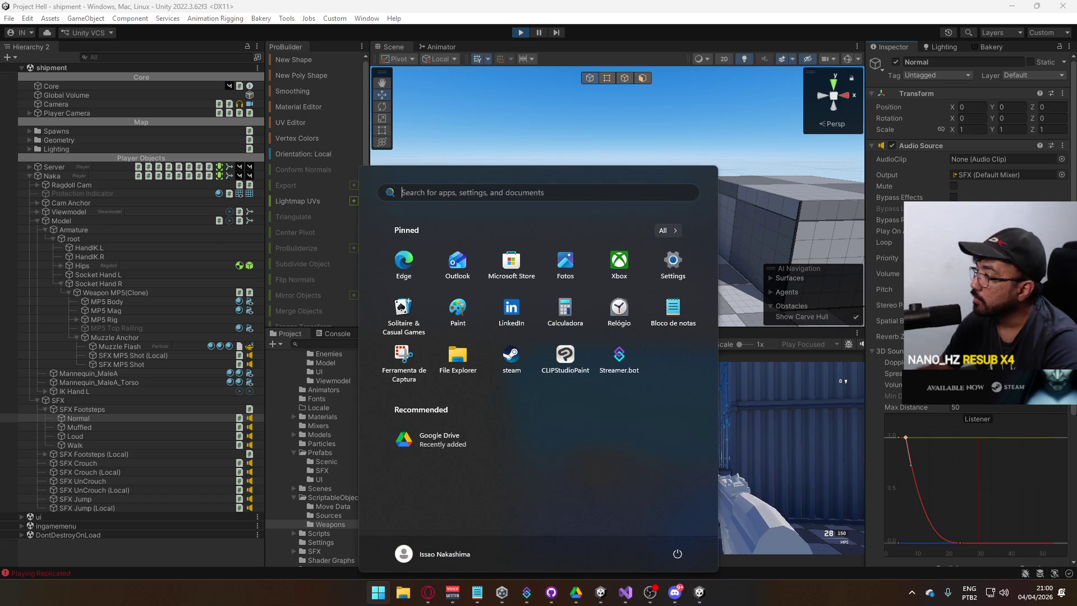
{"action": "key", "text": "Escape"}
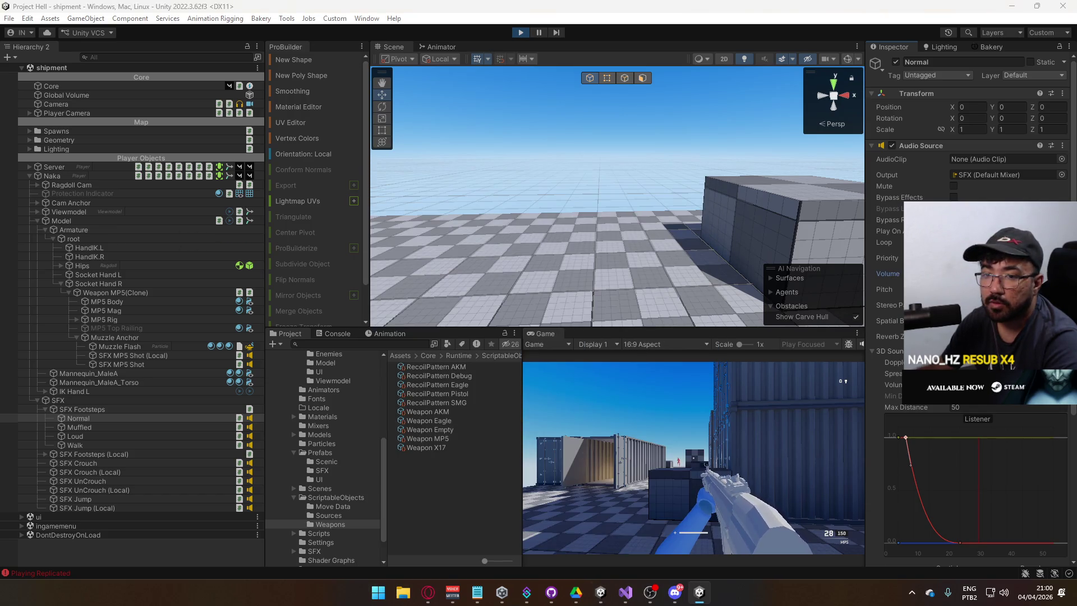
{"action": "key", "text": "super"}
{"action": "key", "text": "super"}
{"action": "key", "text": "super"}
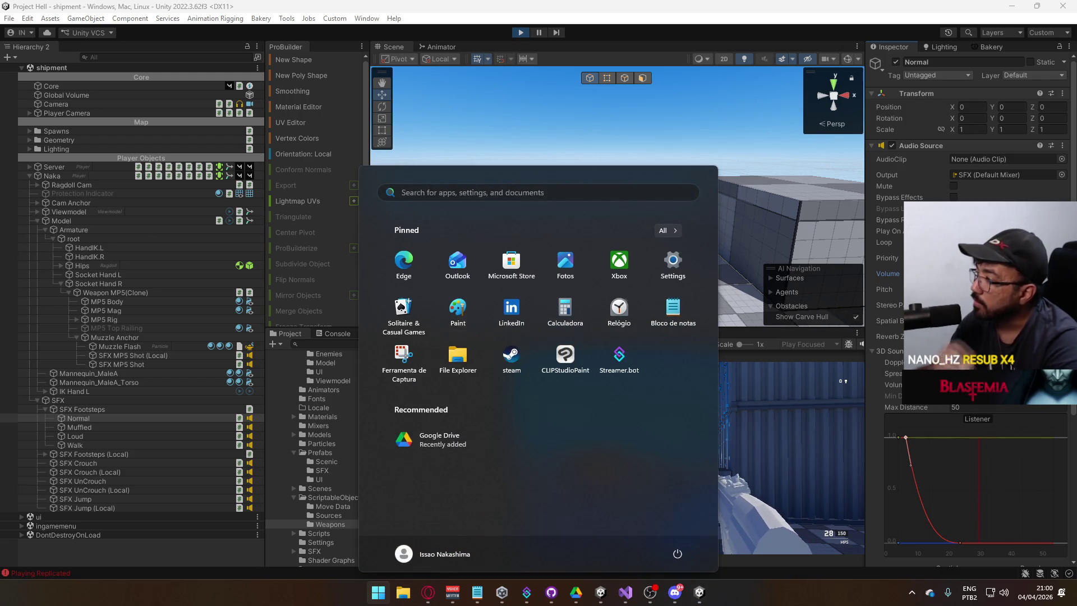
{"action": "key", "text": "super"}
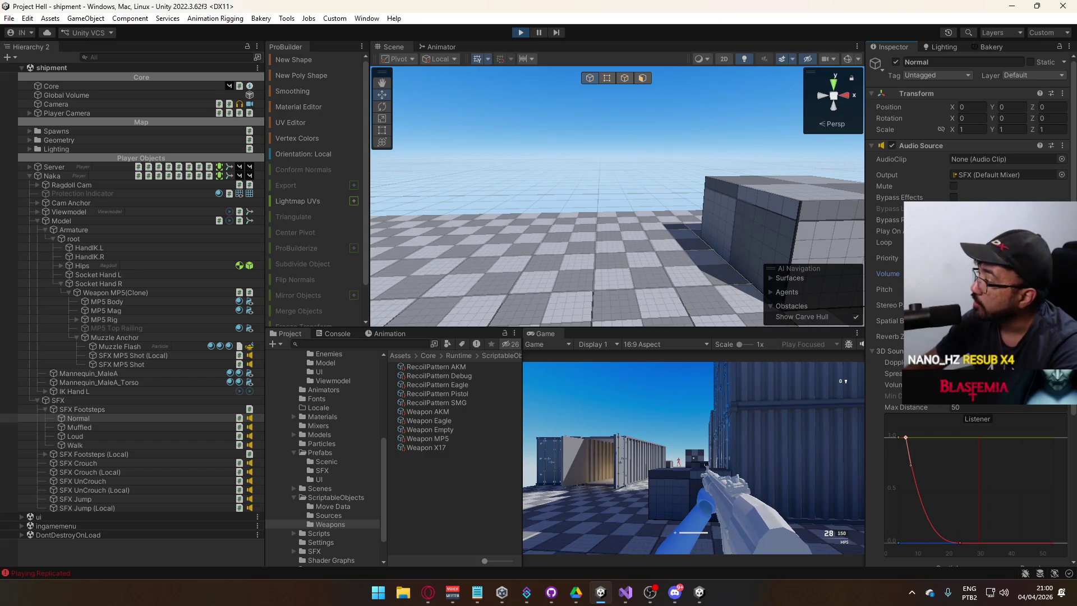
{"action": "key", "text": "super"}
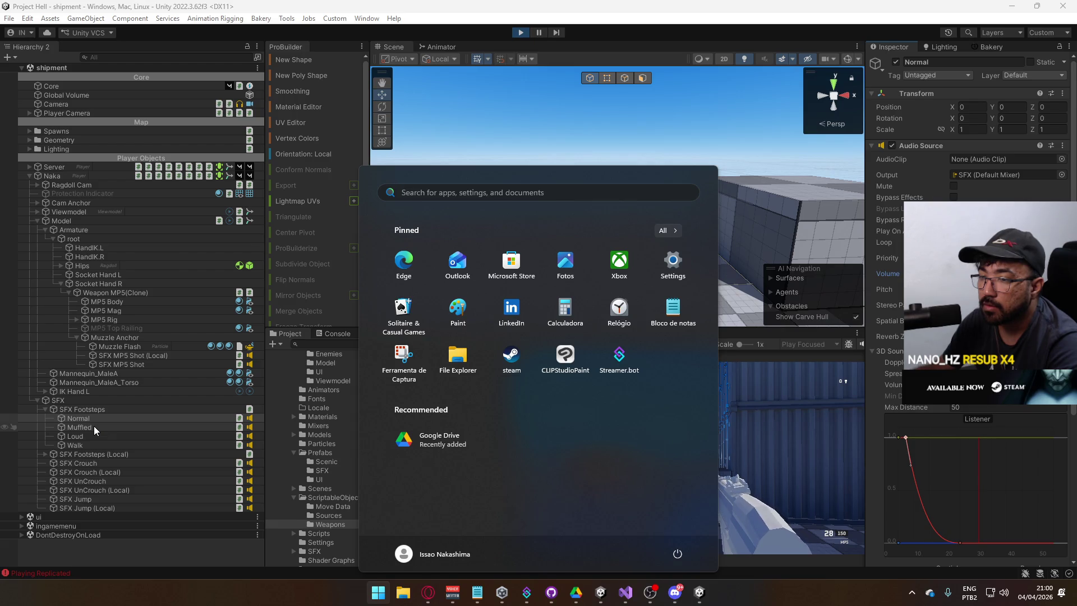
{"action": "left_click", "coordinate": [97, 417]}
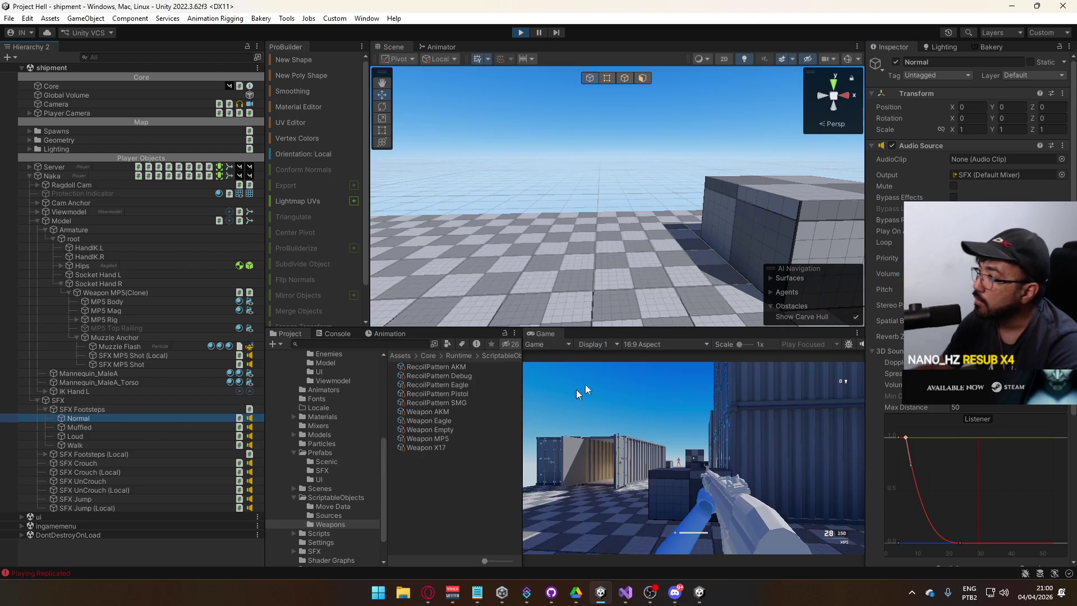
{"action": "left_click", "coordinate": [892, 146]}
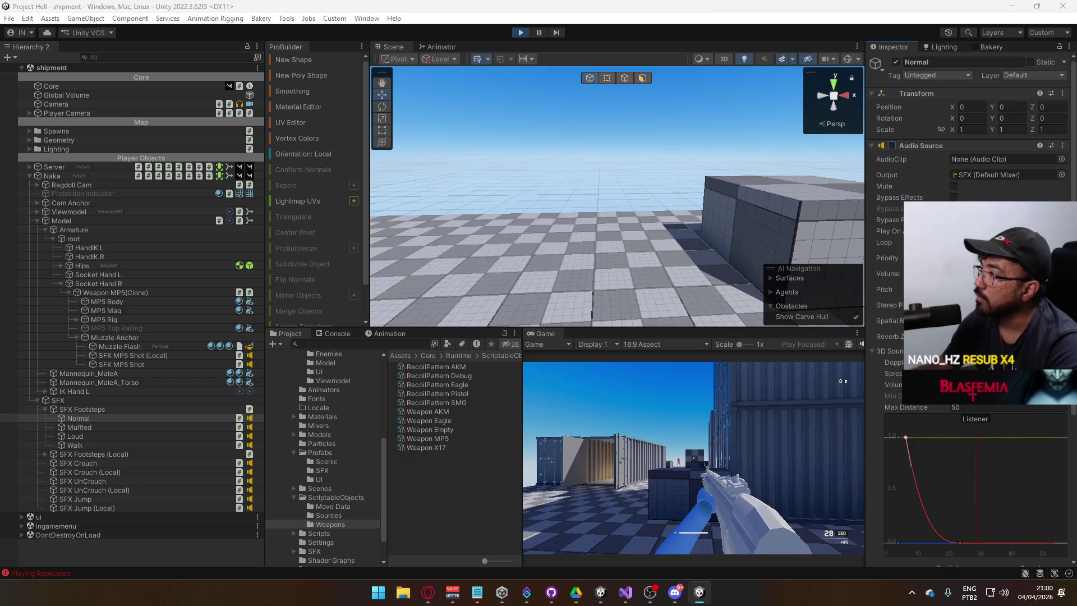
{"action": "key", "text": "super"}
{"action": "left_click", "coordinate": [892, 146]}
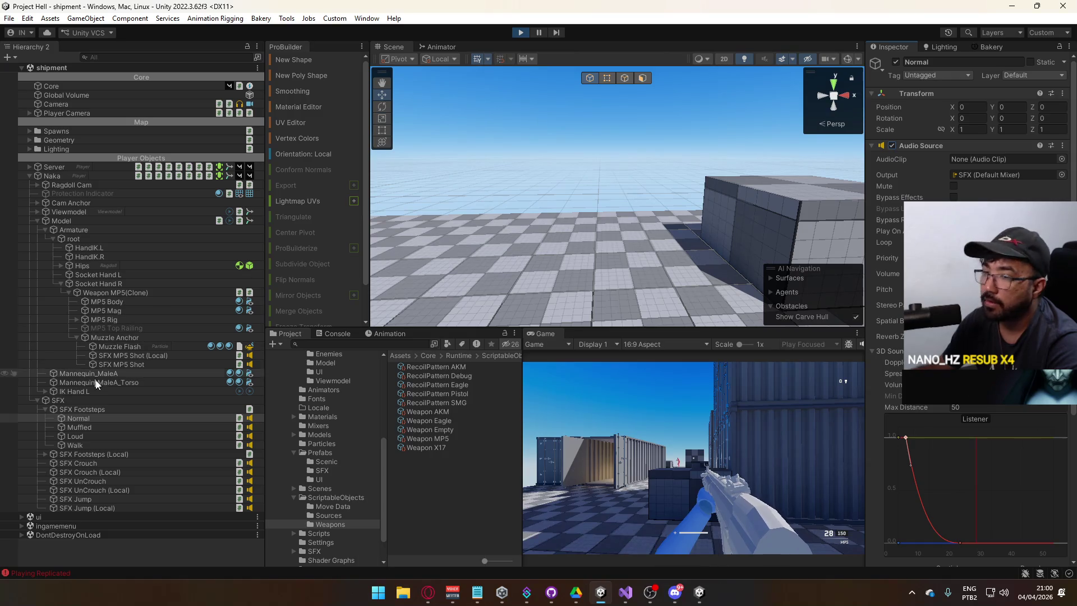
Step: Deactivate the Normal-to-Walk footstep objects, then select Walk and reactivate it
{"action": "left_click", "coordinate": [100, 443], "text": "shift"}
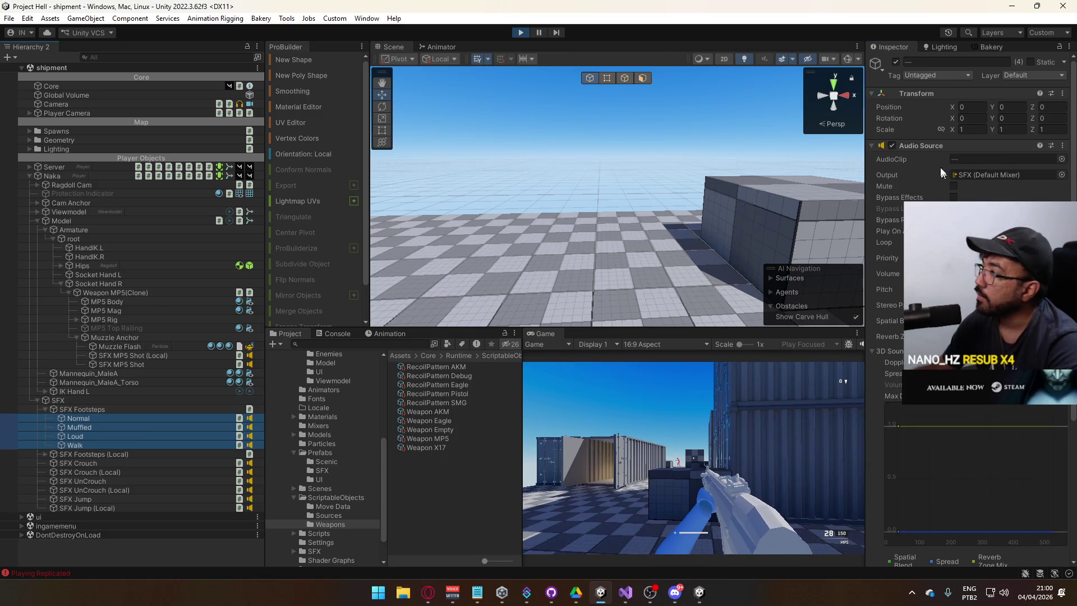
{"action": "left_click", "coordinate": [897, 62]}
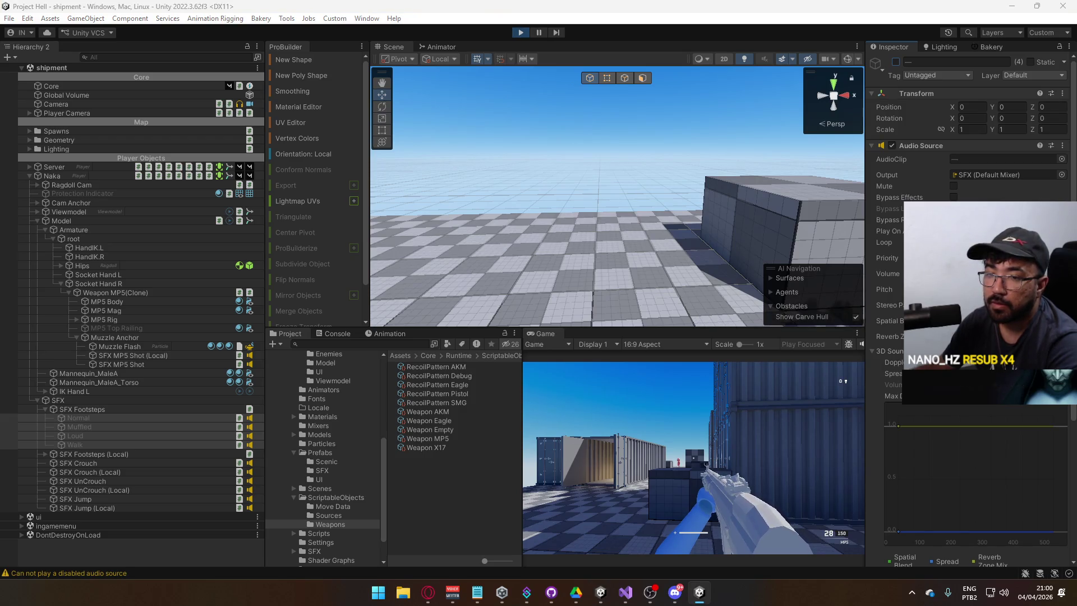
{"action": "key", "text": "super"}
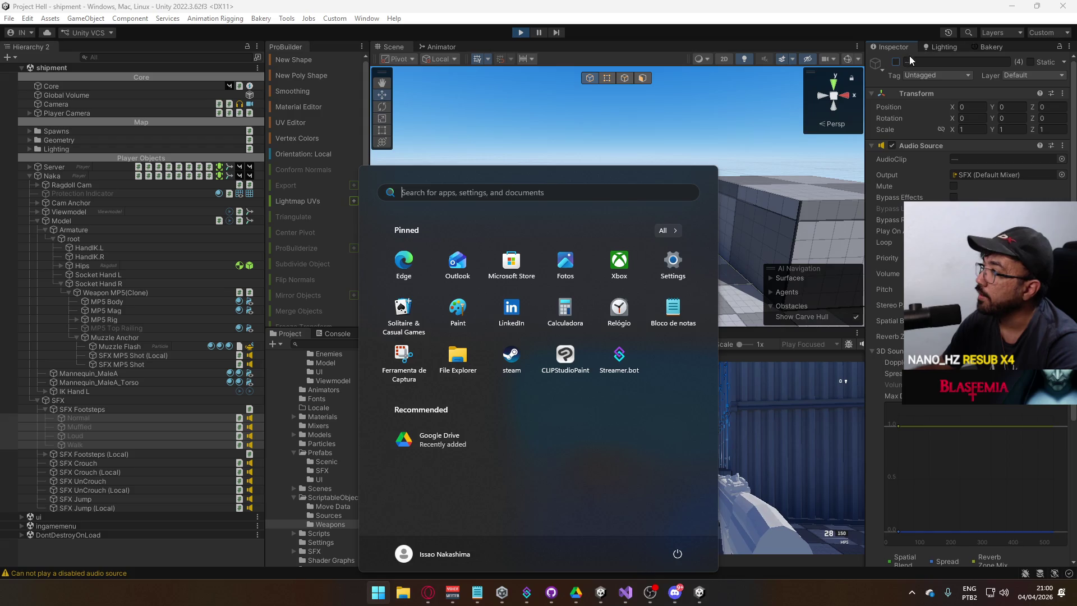
{"action": "left_click", "coordinate": [896, 62]}
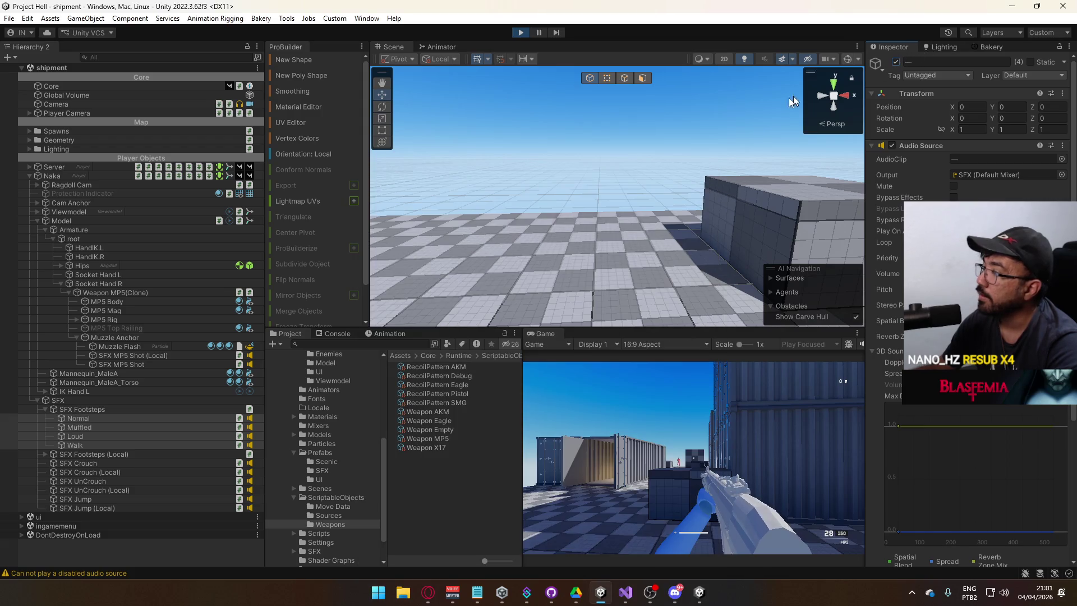
{"action": "left_click", "coordinate": [110, 425]}
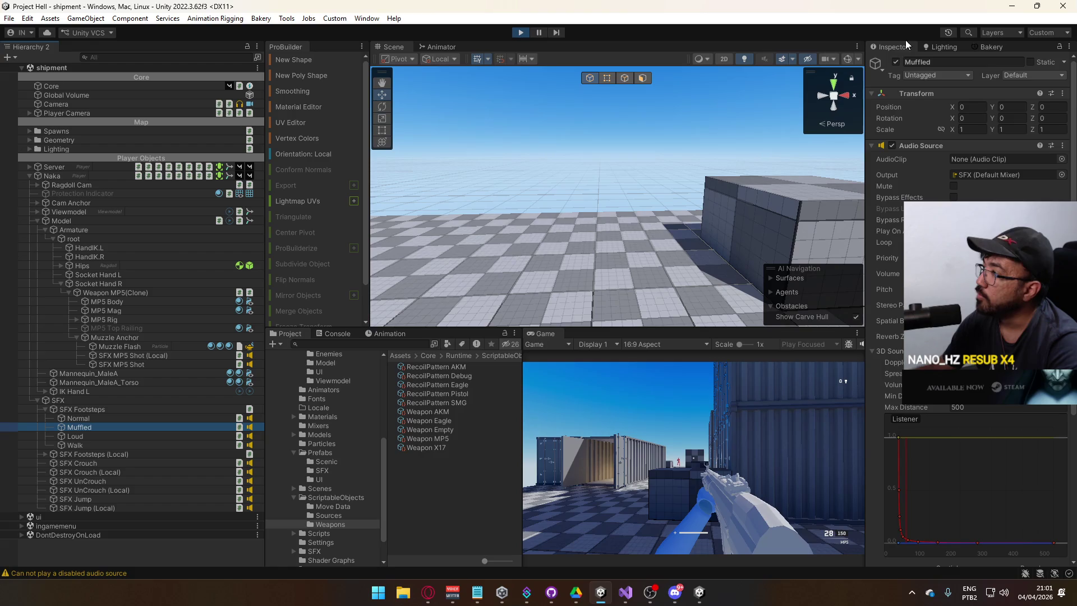
{"action": "left_click", "coordinate": [109, 447]}
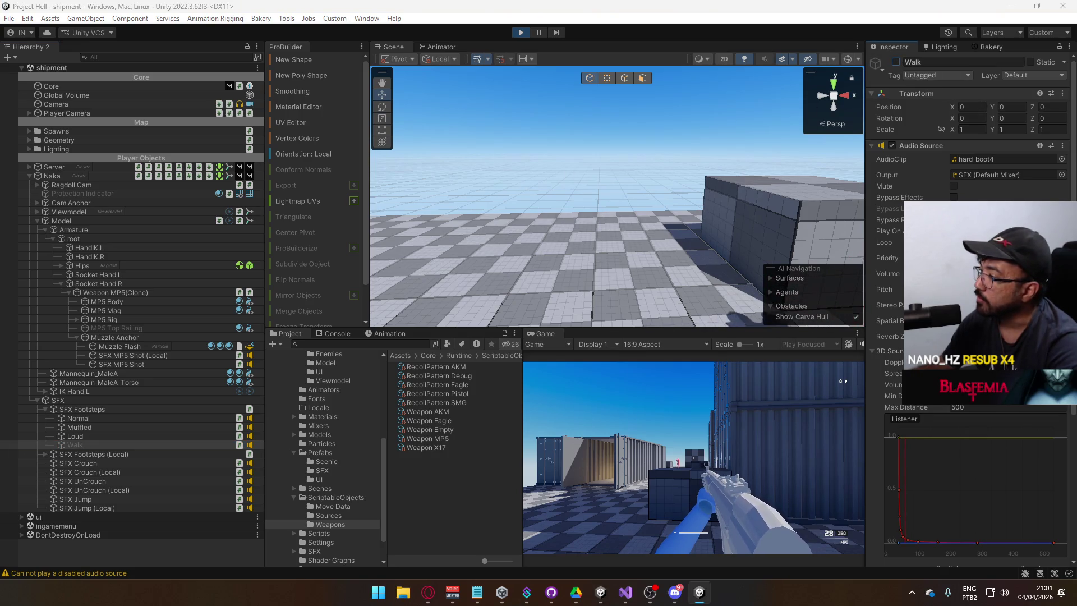
{"action": "key", "text": "super"}
{"action": "left_click", "coordinate": [896, 62]}
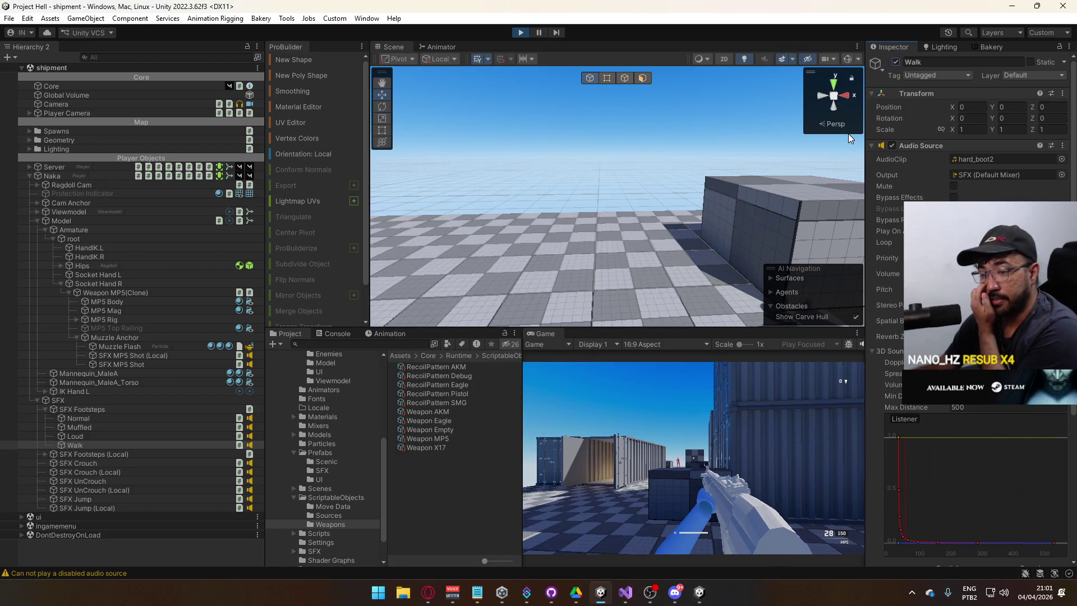
{"action": "scroll", "coordinate": [970, 336], "scroll_direction": "down", "scroll_amount": 3}
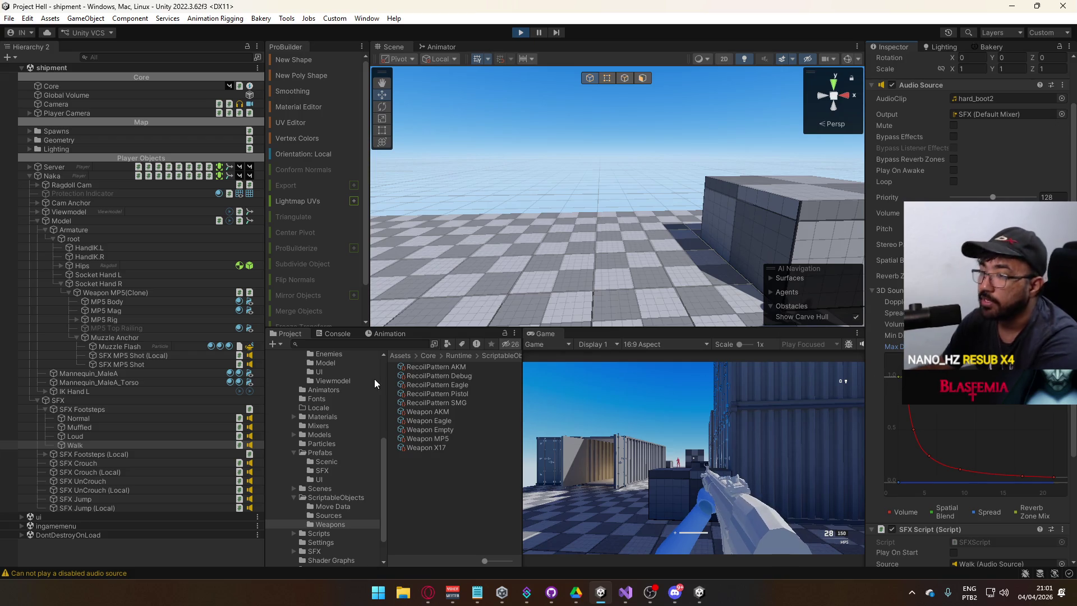
Step: Delete two Walk volume curve keys, including the one at distance 4, and set the last key's volume to 0
{"action": "key", "text": "alt+Tab"}
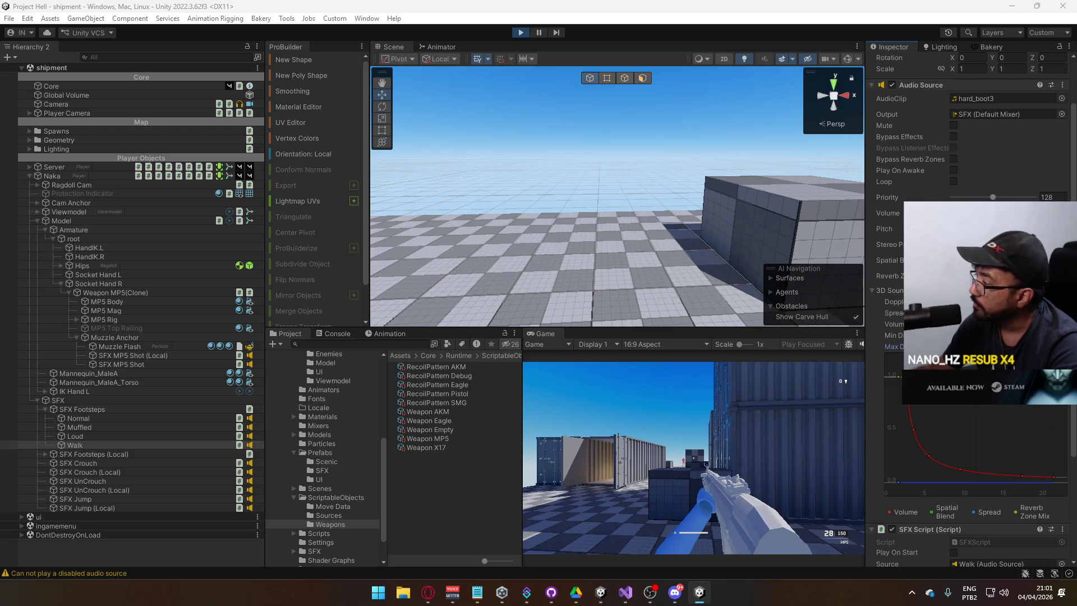
{"action": "key", "text": "super"}
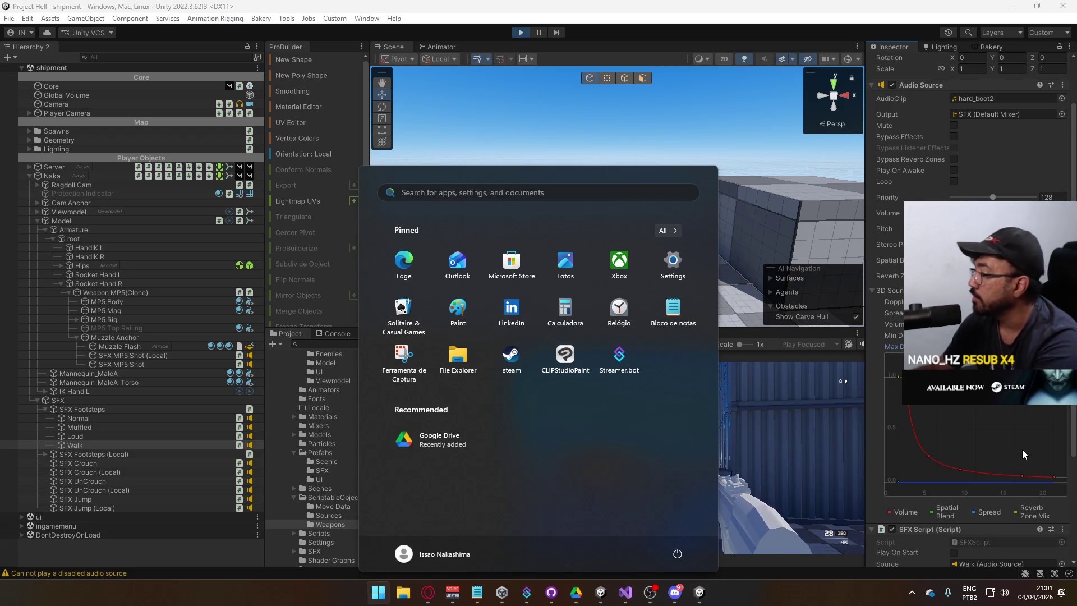
{"action": "left_click", "coordinate": [1033, 458]}
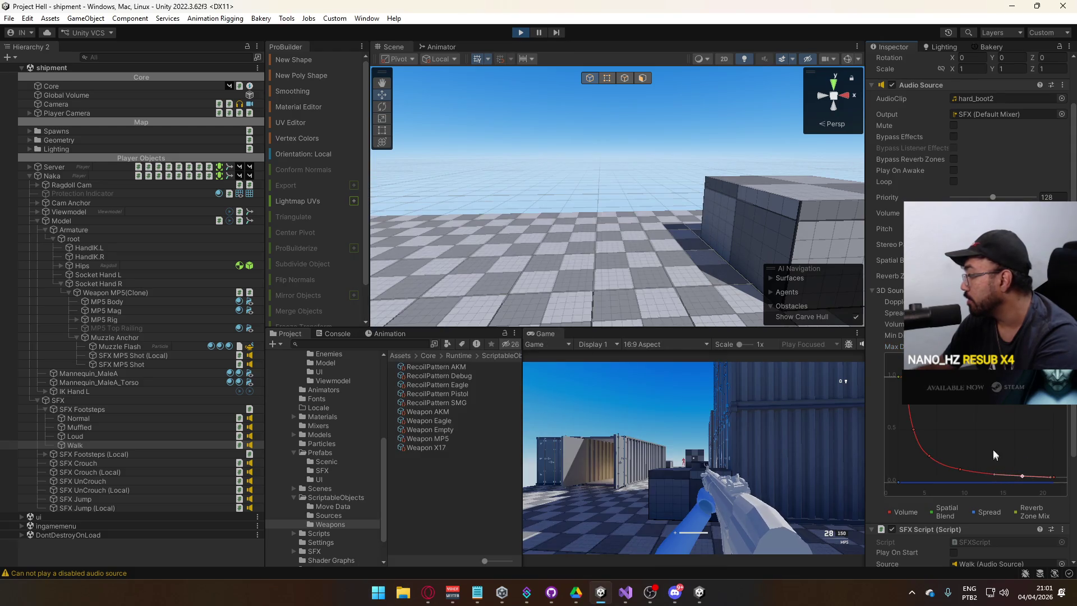
{"action": "left_click", "coordinate": [961, 469]}
{"action": "key", "text": "Delete"}
{"action": "left_click", "coordinate": [931, 458]}
{"action": "key", "text": "Delete"}
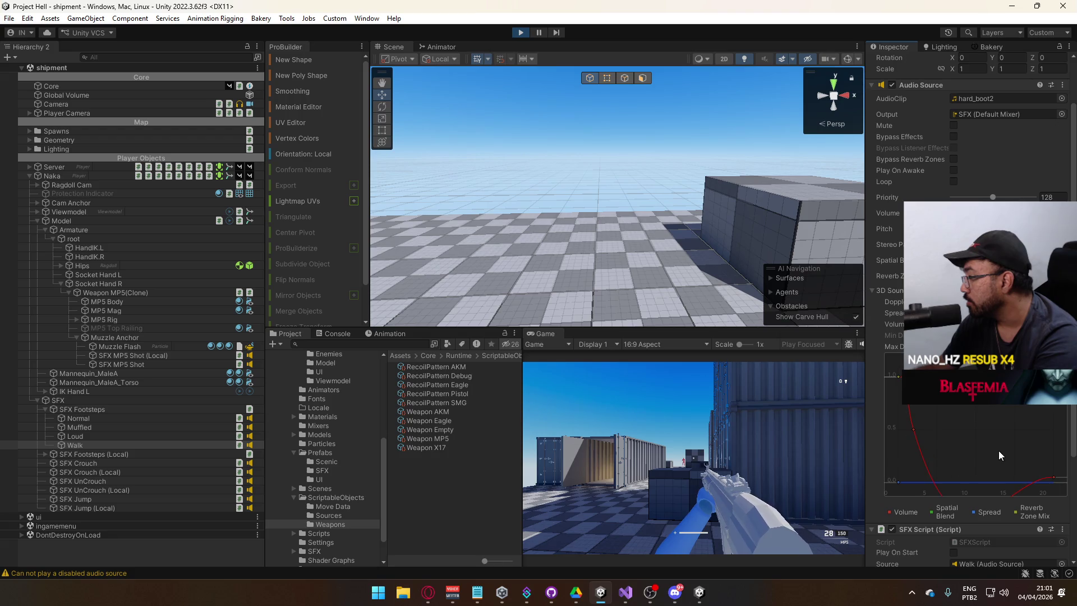
{"action": "double_click", "coordinate": [1053, 477]}
{"action": "type", "text": "0"}
{"action": "key", "text": "Return"}
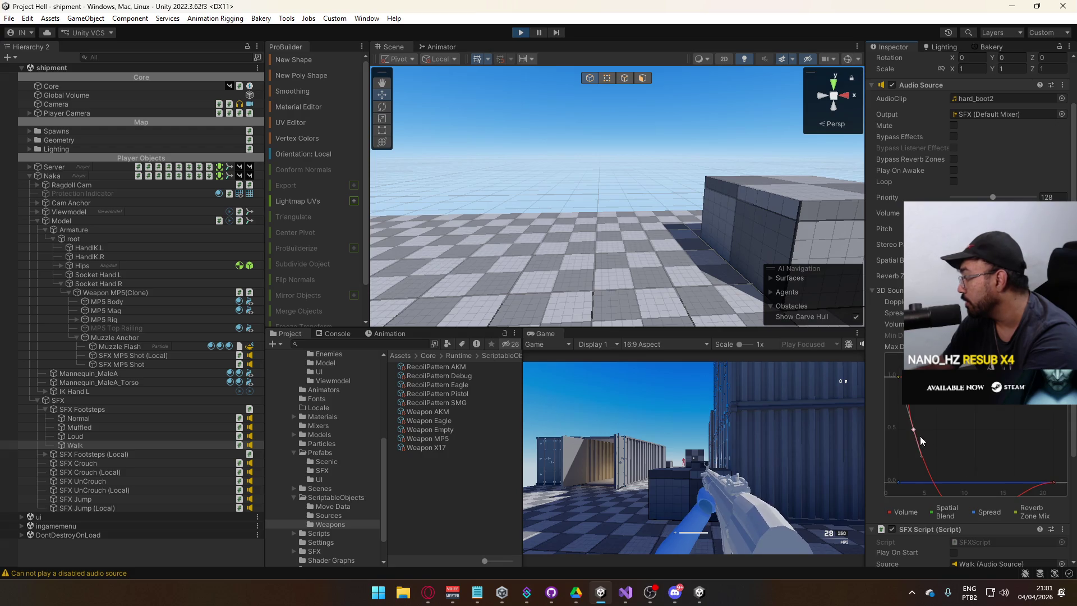
Step: Reshape the tangents, add a key, and lower it to about distance 6.5, volume 0.09
{"action": "left_click_drag", "start_coordinate": [921, 456], "coordinate": [925, 456]}
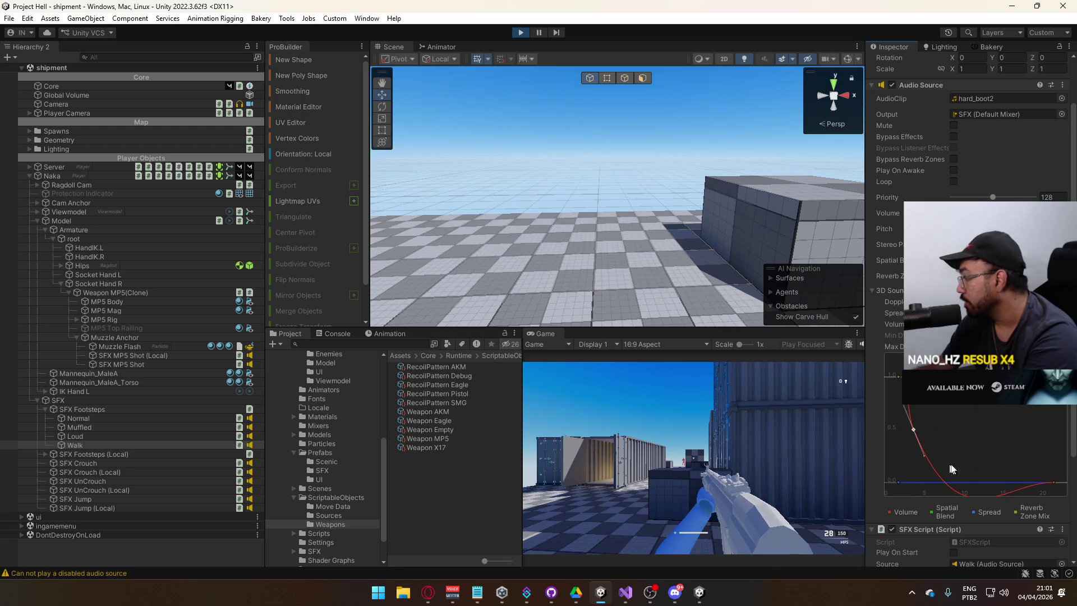
{"action": "left_click_drag", "start_coordinate": [1058, 492], "coordinate": [1041, 493]}
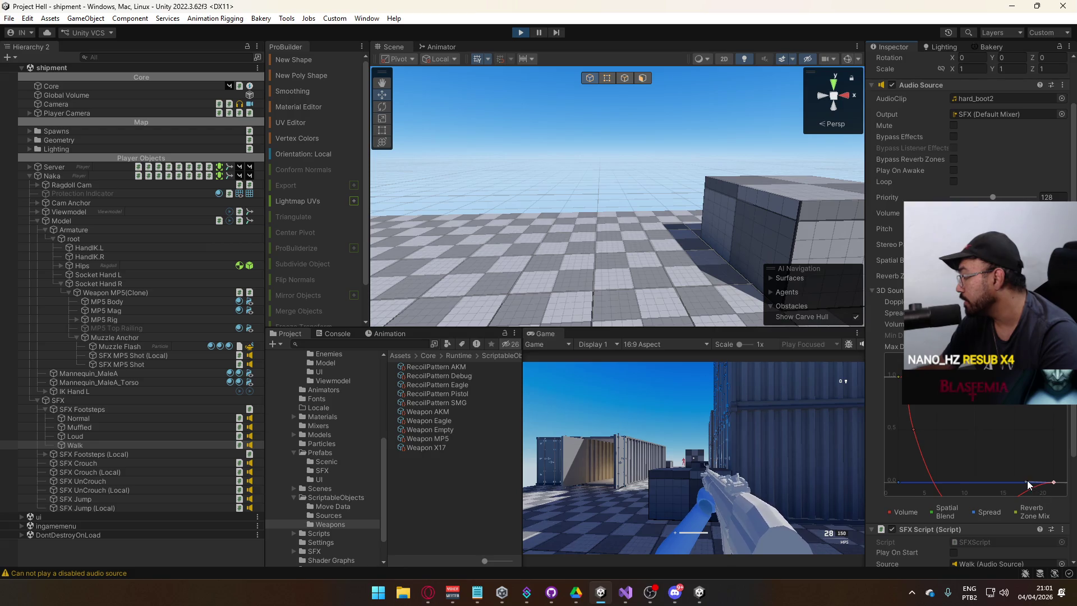
{"action": "left_click_drag", "start_coordinate": [925, 456], "coordinate": [978, 480]}
{"action": "double_click", "coordinate": [951, 461]}
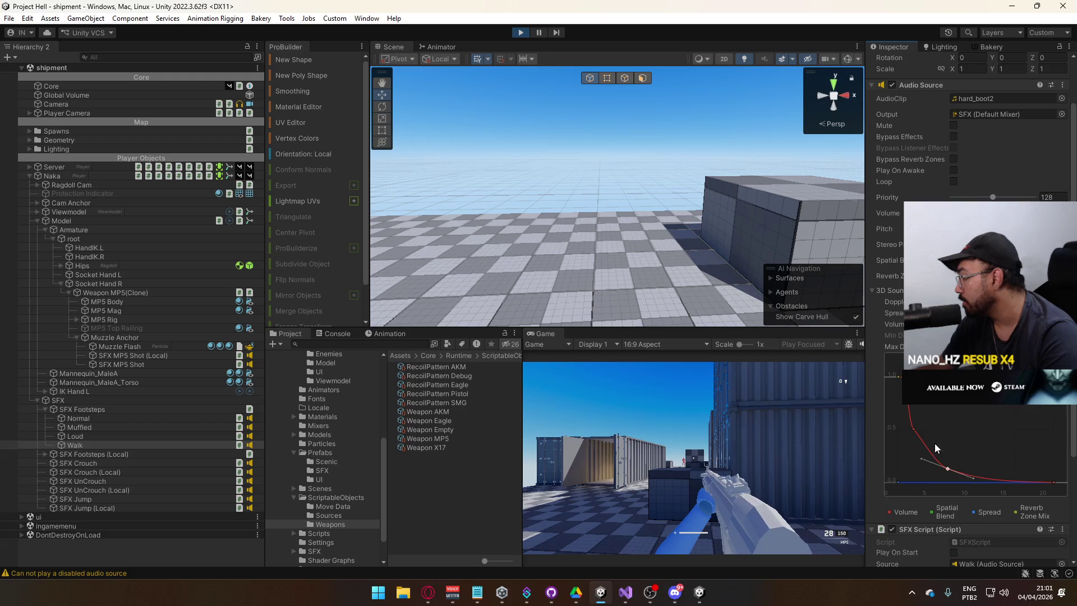
{"action": "left_click", "coordinate": [914, 430]}
{"action": "left_click_drag", "start_coordinate": [925, 456], "coordinate": [924, 457]}
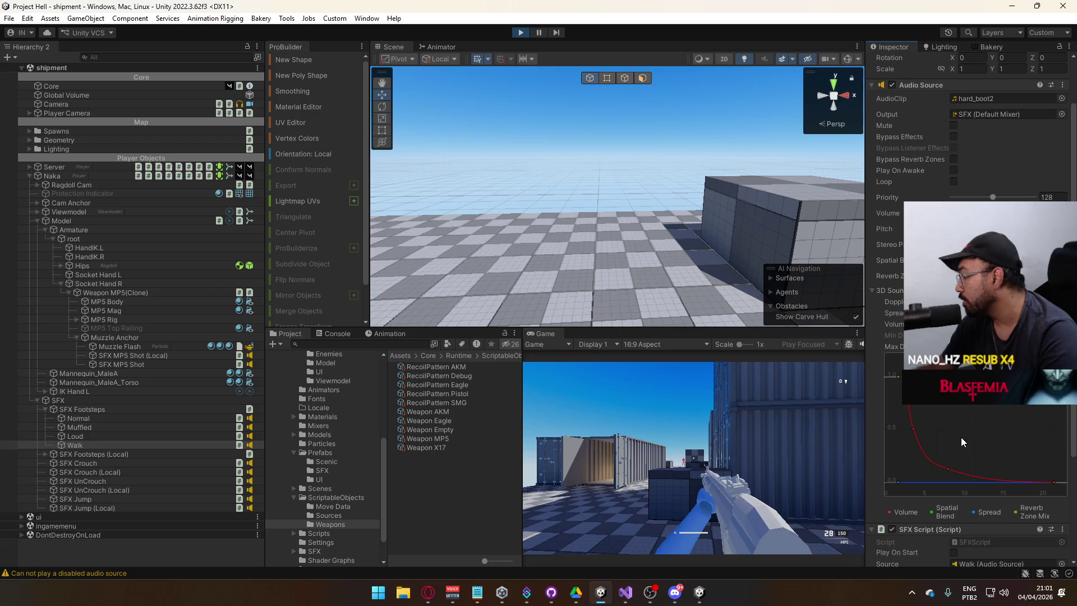
{"action": "left_click", "coordinate": [948, 467]}
{"action": "left_click_drag", "start_coordinate": [973, 480], "coordinate": [948, 471]}
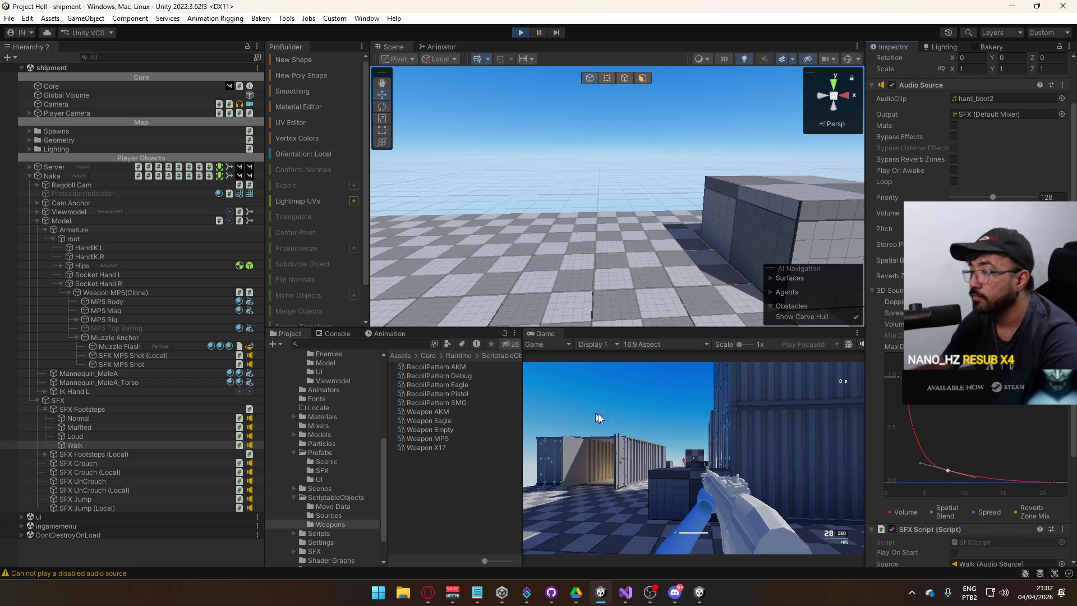
Step: Fire one shot in the running game, leaving 27 ammo with the view facing a wall
{"action": "left_click", "coordinate": [694, 457]}
{"action": "key", "text": "super"}
{"action": "key", "text": "super"}
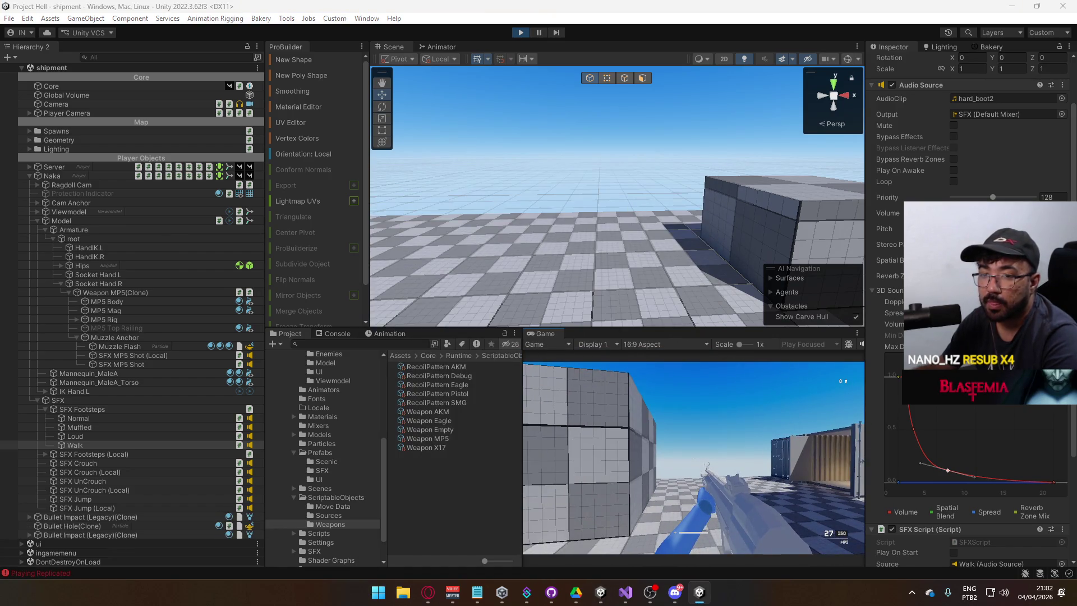
{"action": "key", "text": "super"}
{"action": "key", "text": "super"}
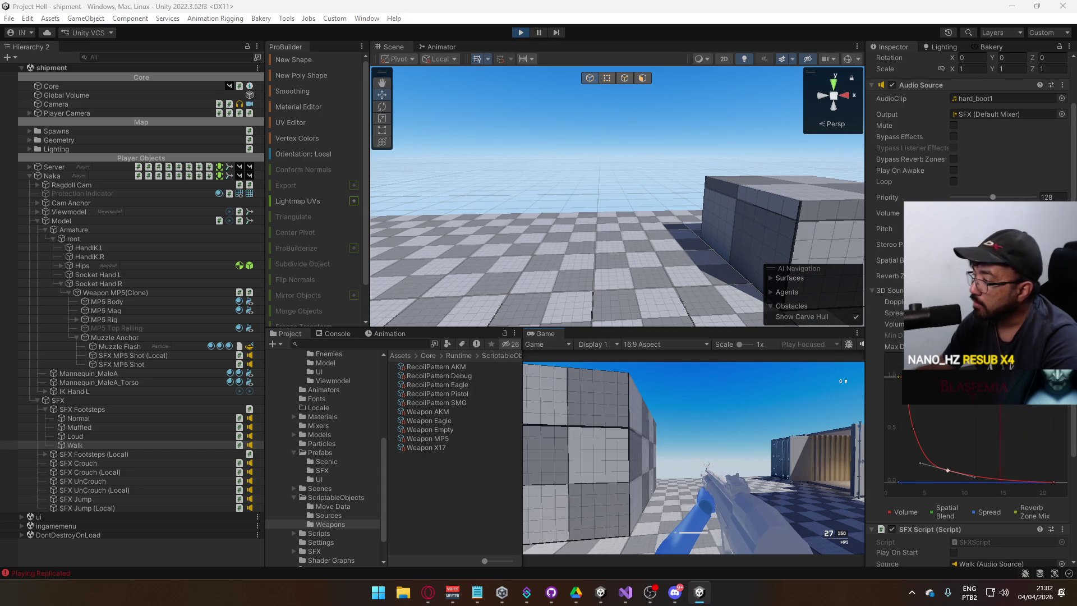
Step: Add a new lower key to the Walk volume curve and raise the upper key to about 2.7, 0.59
{"action": "key", "text": "super"}
{"action": "left_click", "coordinate": [921, 425]}
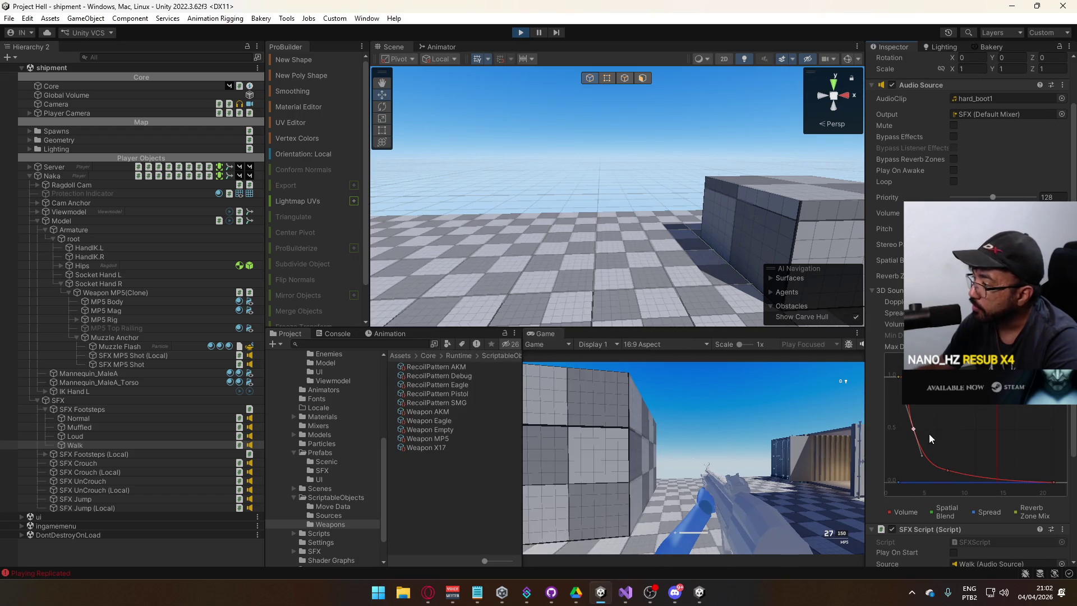
{"action": "left_click", "coordinate": [914, 428]}
{"action": "double_click", "coordinate": [948, 470]}
{"action": "left_click_drag", "start_coordinate": [948, 470], "coordinate": [968, 466]}
{"action": "left_click", "coordinate": [915, 428]}
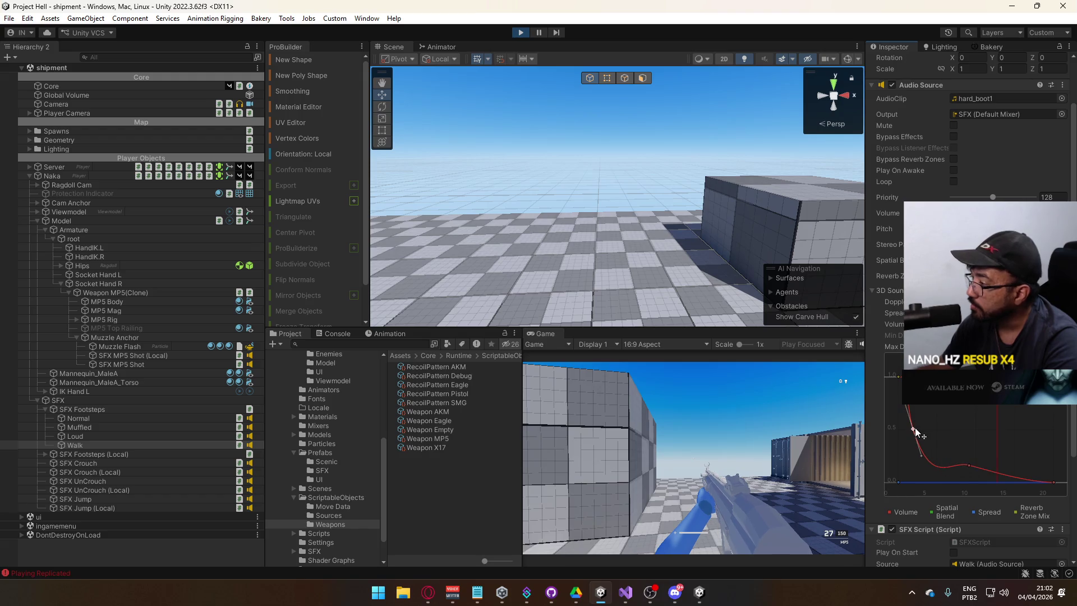
{"action": "left_click_drag", "start_coordinate": [914, 427], "coordinate": [923, 421]}
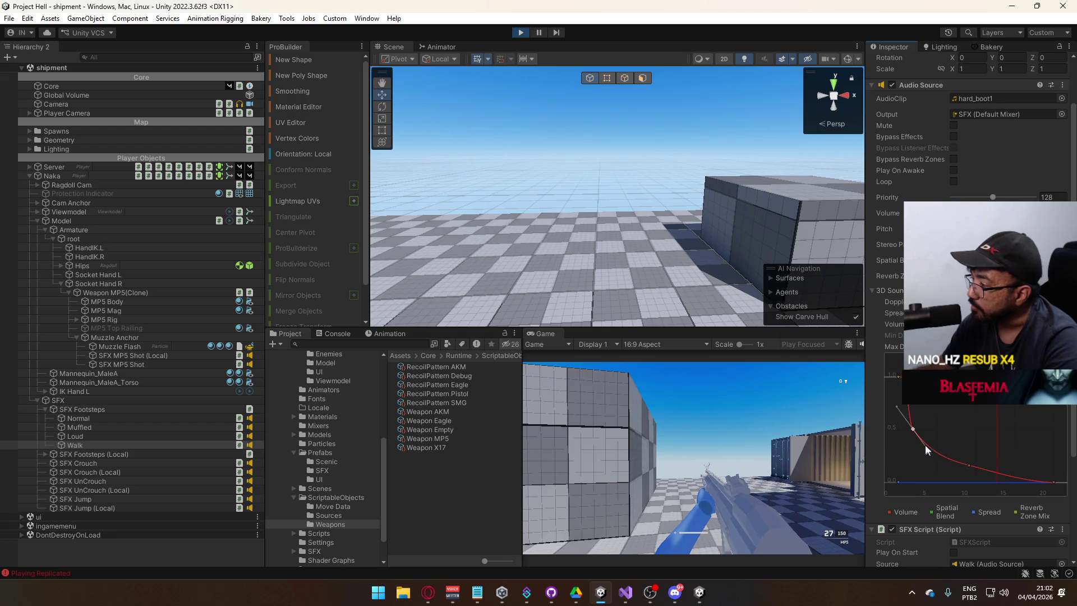
Step: Set Clamped Auto tangents, delete the 0.5 key, and move the middle key to about 8.5, 0.175
{"action": "right_click", "coordinate": [913, 429]}
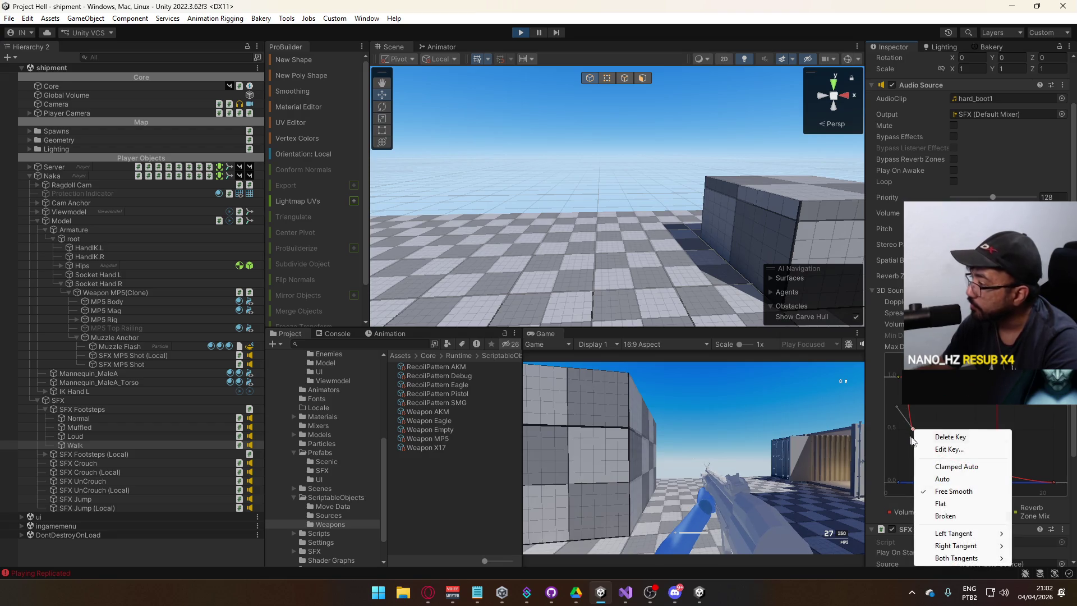
{"action": "left_click", "coordinate": [957, 467]}
{"action": "left_click_drag", "start_coordinate": [913, 429], "coordinate": [924, 430]}
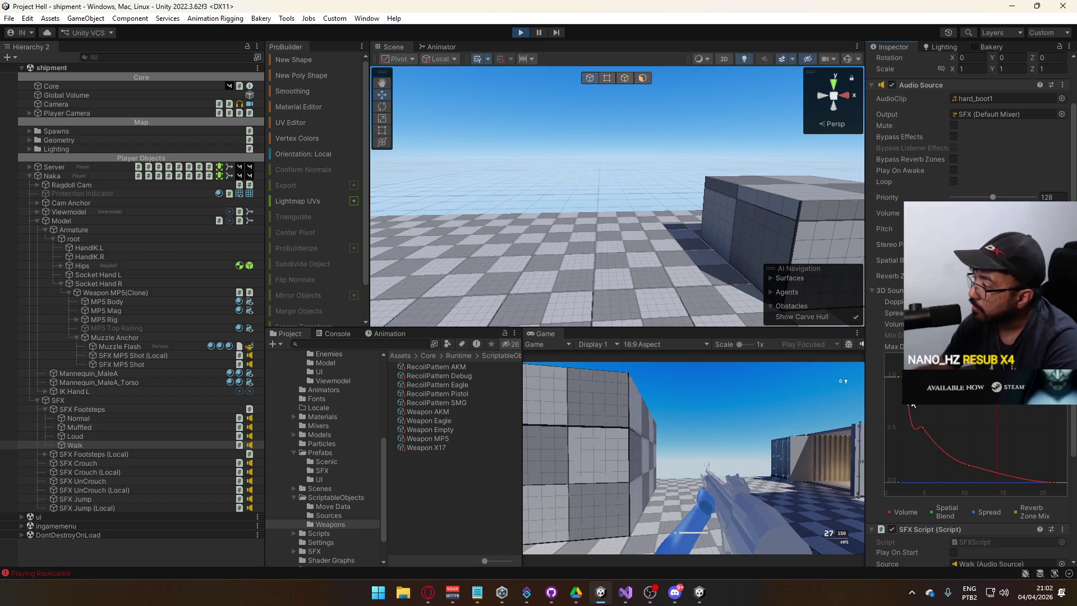
{"action": "key", "text": "Delete"}
{"action": "double_click", "coordinate": [924, 429]}
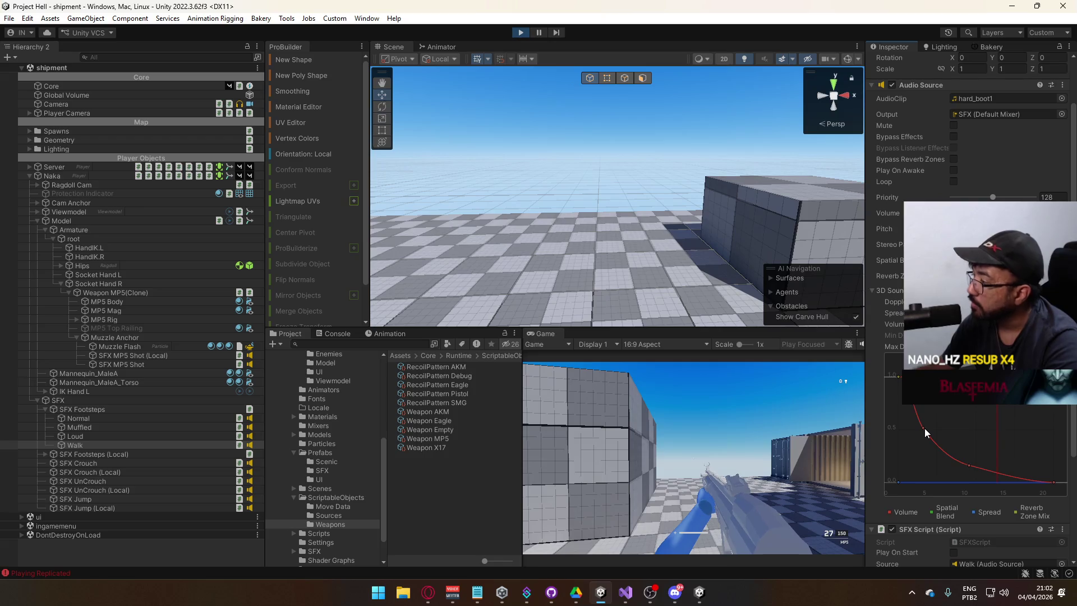
{"action": "key", "text": "Delete"}
{"action": "left_click", "coordinate": [969, 466]}
{"action": "left_click_drag", "start_coordinate": [995, 472], "coordinate": [920, 406]}
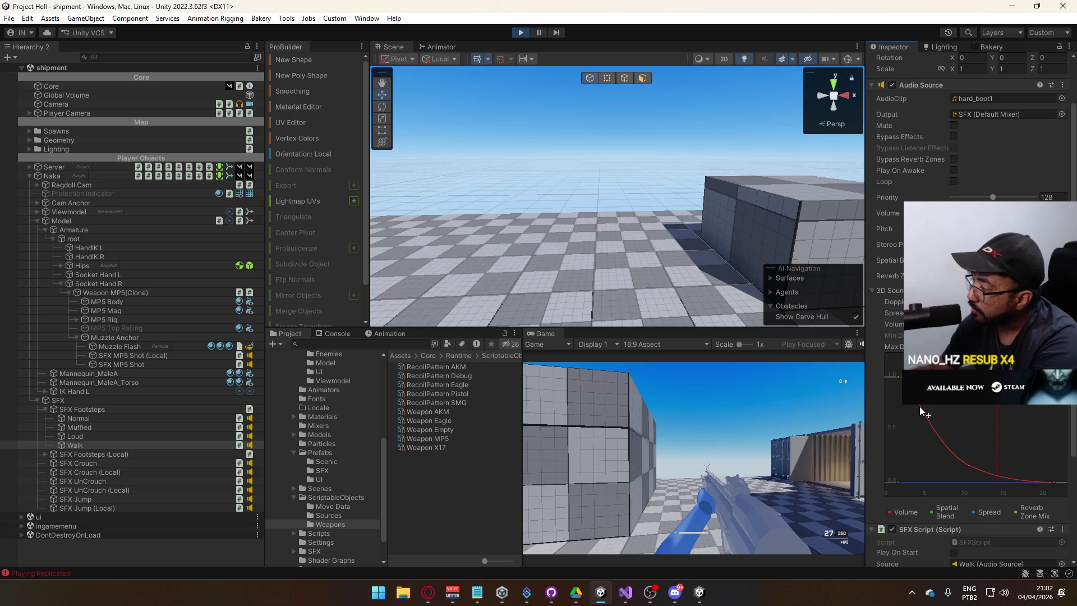
{"action": "left_click_drag", "start_coordinate": [969, 465], "coordinate": [959, 458]}
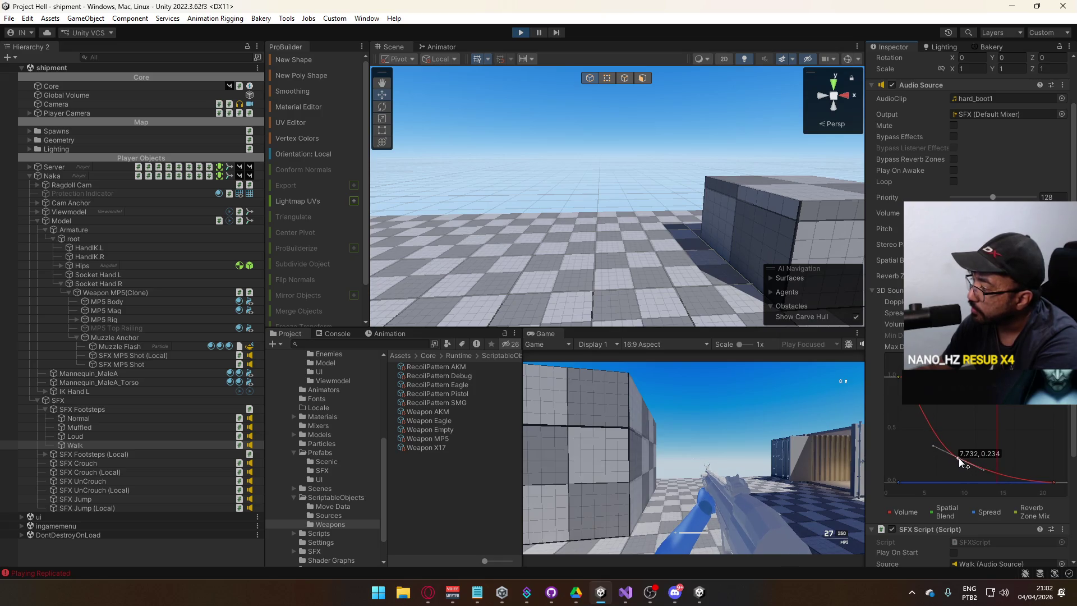
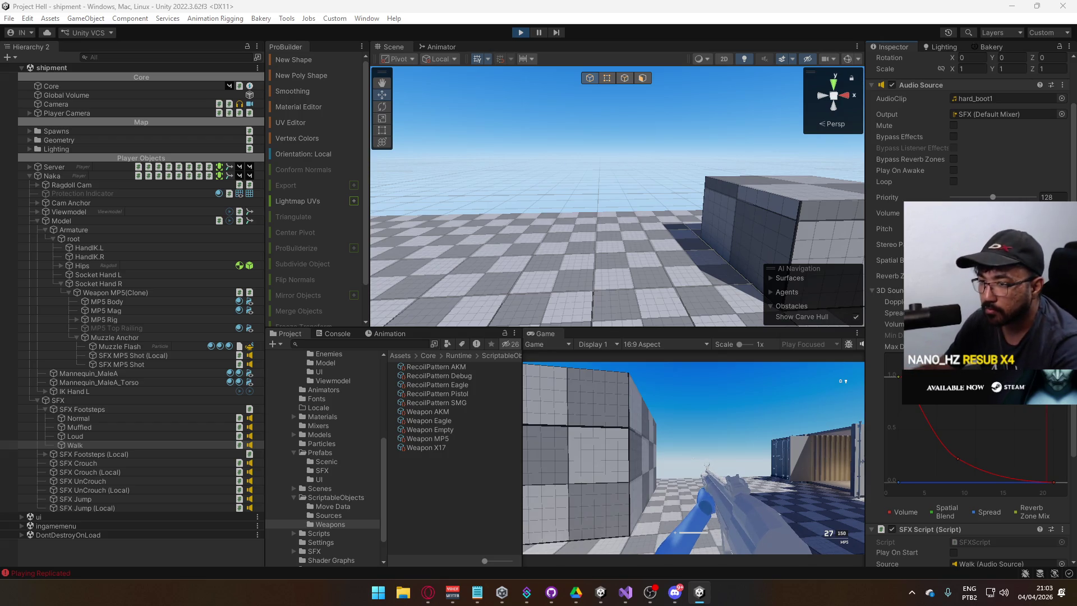
Step: Copy the Walk Audio Source component settings and stop play mode
{"action": "key", "text": "super"}
{"action": "key", "text": "super"}
{"action": "key", "text": "super"}
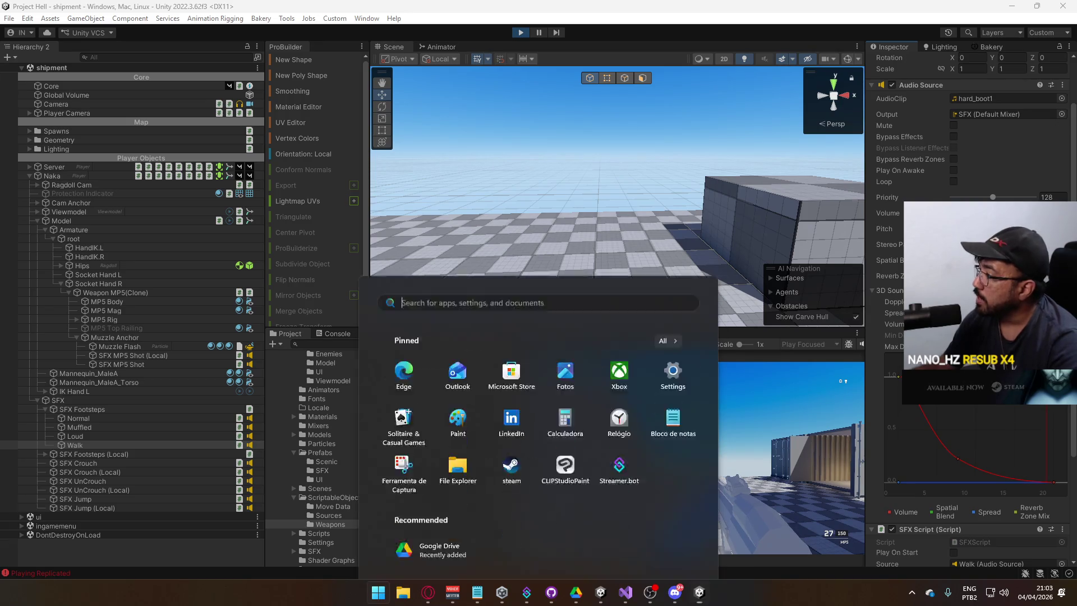
{"action": "left_click", "coordinate": [988, 407]}
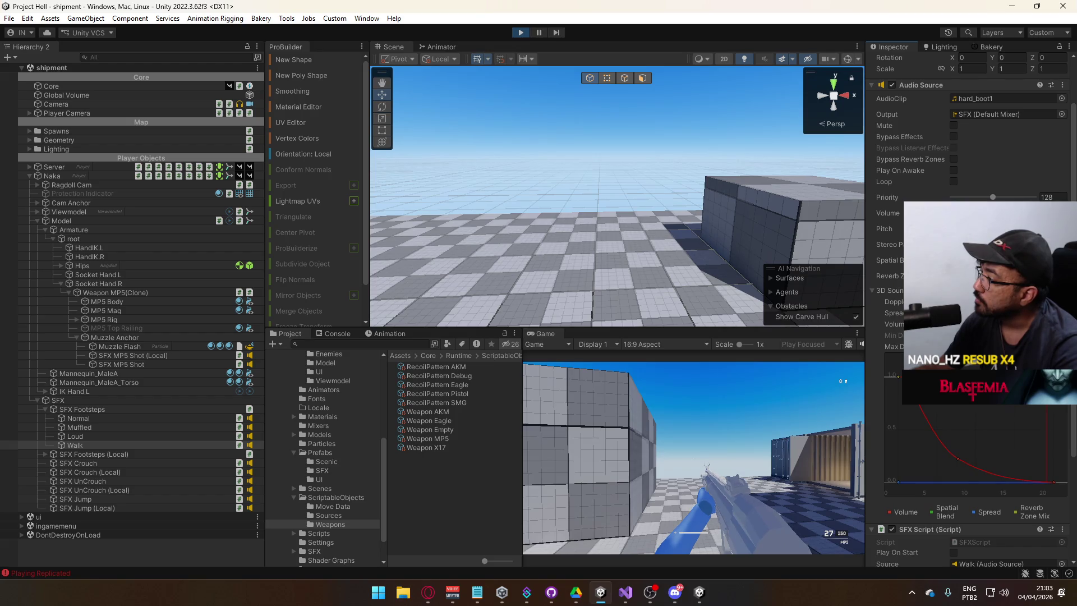
{"action": "right_click", "coordinate": [938, 85]}
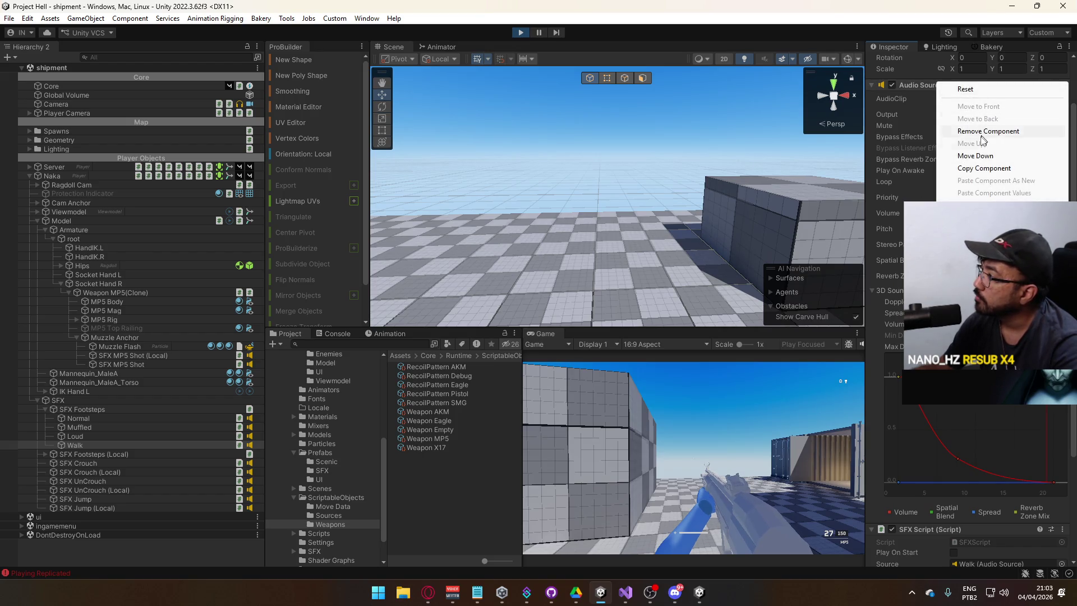
{"action": "left_click", "coordinate": [979, 169]}
{"action": "key", "text": "ctrl+p"}
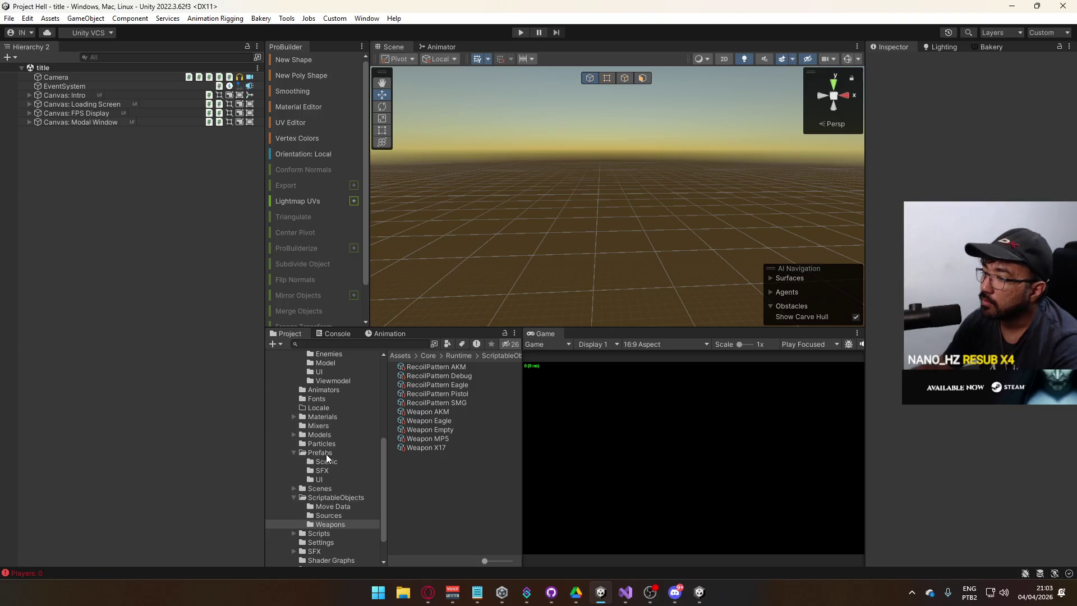
Step: Show the Prefabs folder and close the separate built game window
{"action": "left_click", "coordinate": [327, 455]}
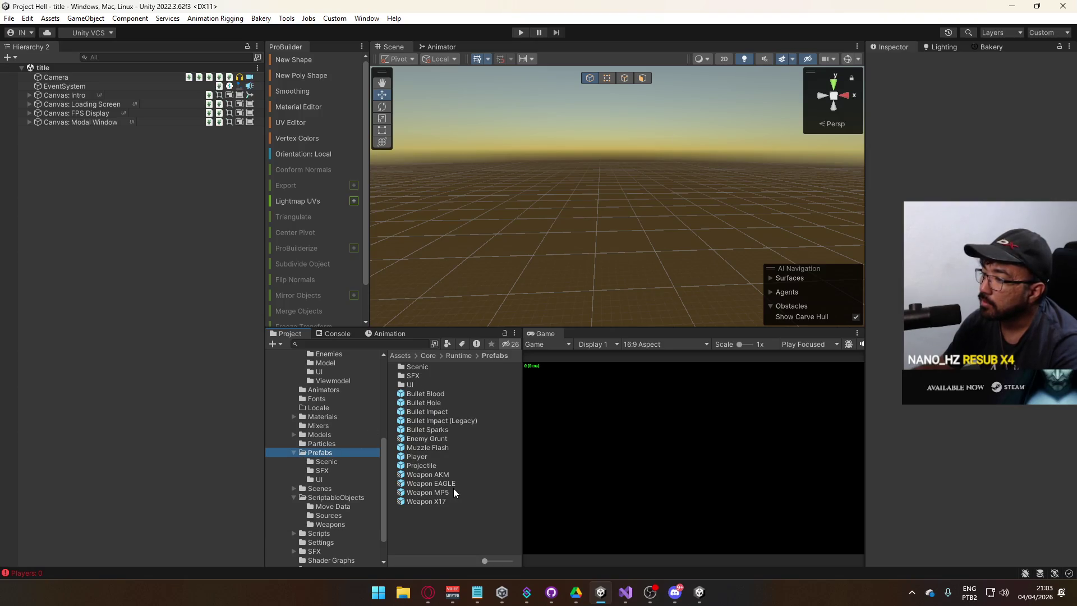
{"action": "key", "text": "alt+Tab"}
{"action": "key", "text": "alt+F4"}
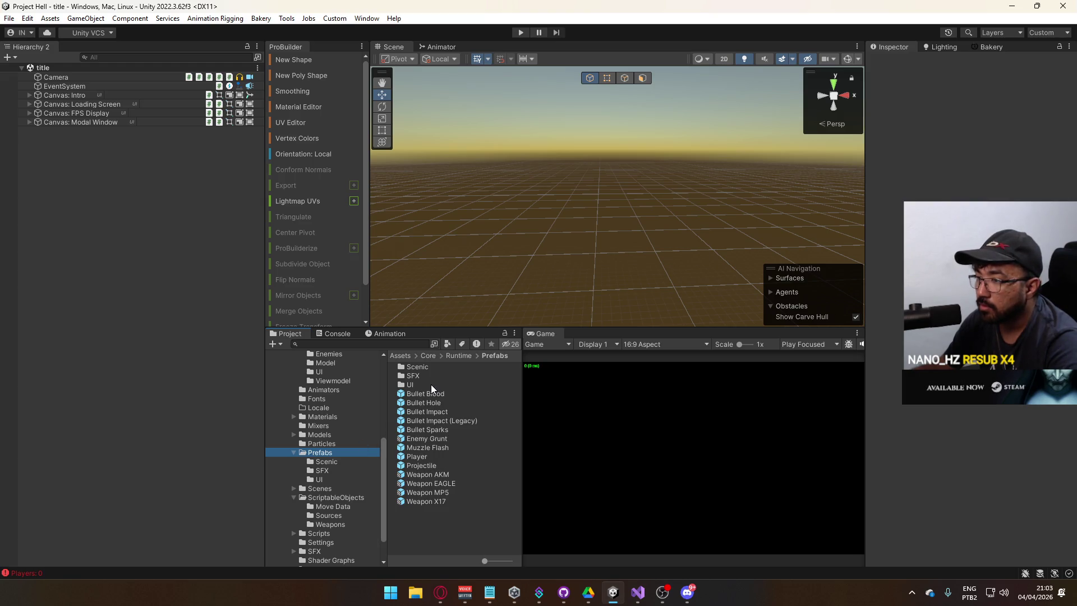
Step: Open the Player prefab and select its Walk footstep sound object
{"action": "double_click", "coordinate": [422, 465]}
{"action": "double_click", "coordinate": [421, 457]}
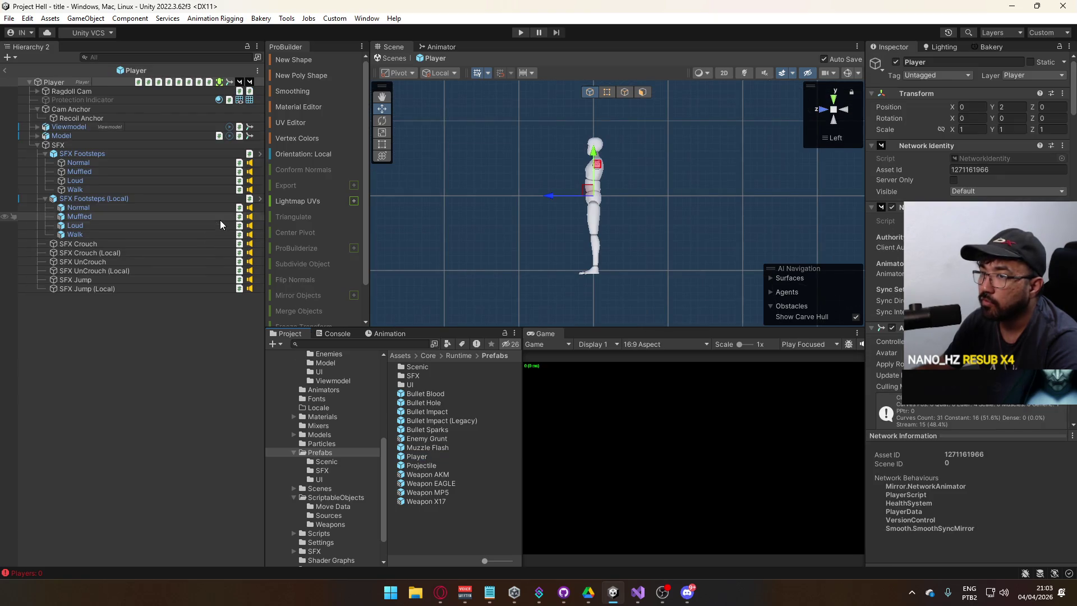
{"action": "left_click", "coordinate": [110, 189]}
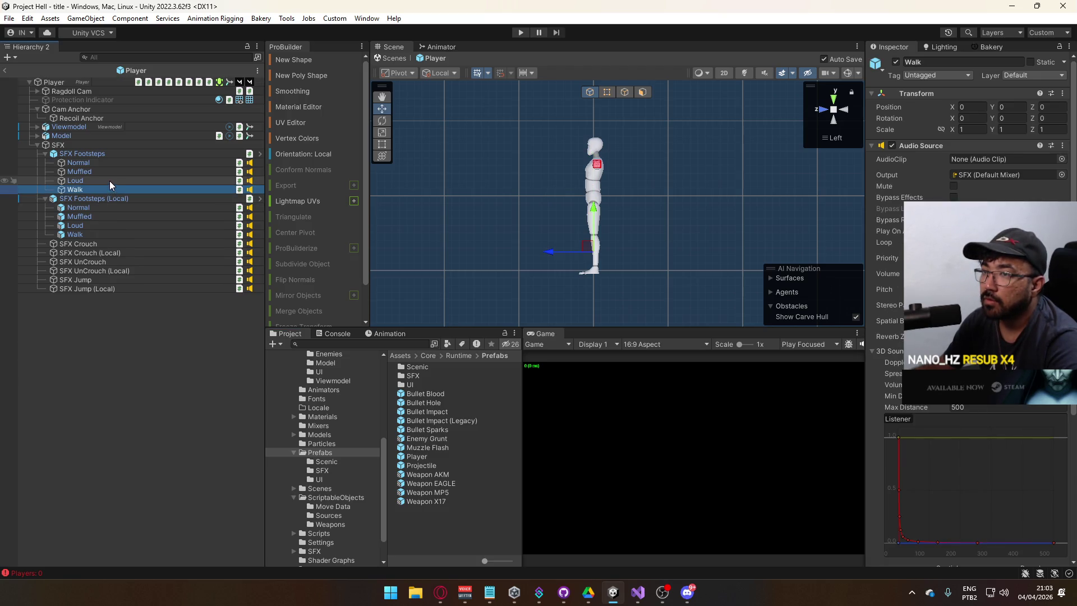
Step: Paste the copied Audio Source values onto Walk, add a rolloff curve key, and save the prefab
{"action": "right_click", "coordinate": [948, 145]}
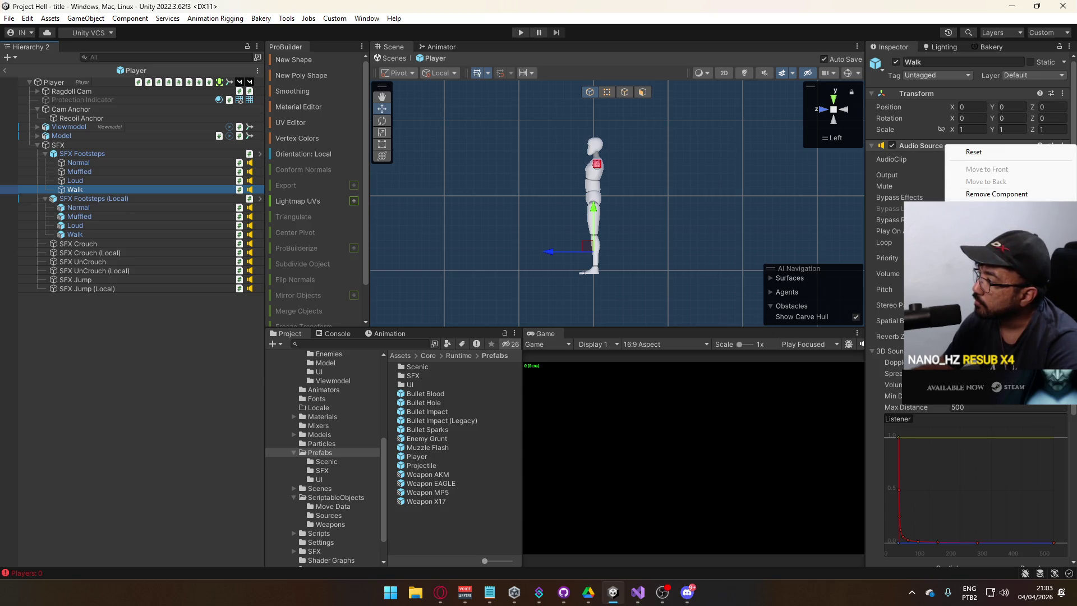
{"action": "left_click", "coordinate": [987, 255]}
{"action": "scroll", "coordinate": [1005, 444], "scroll_direction": "down", "scroll_amount": 2}
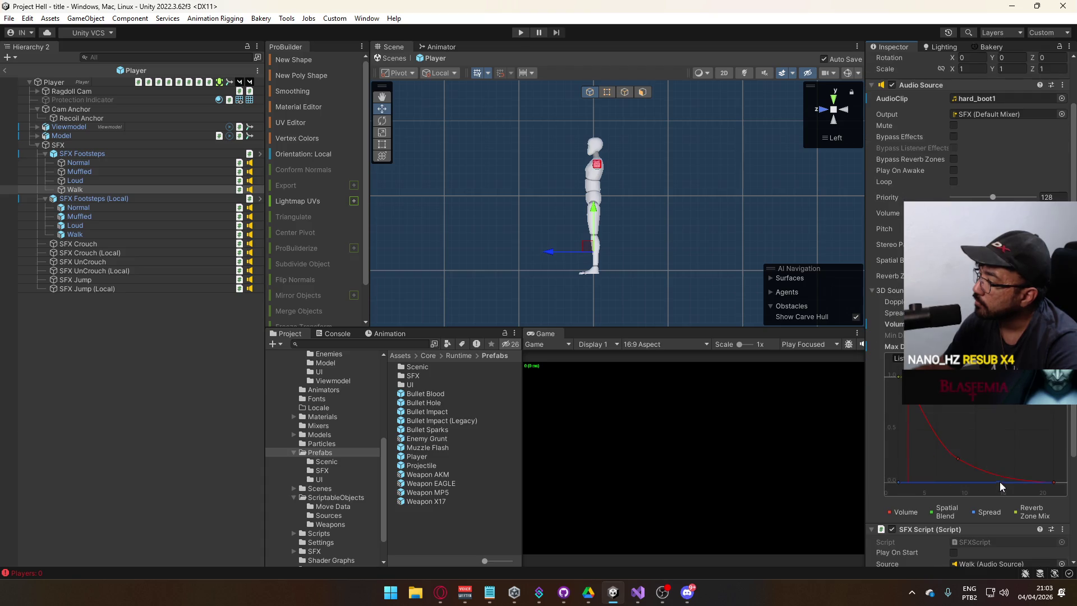
{"action": "double_click", "coordinate": [958, 460]}
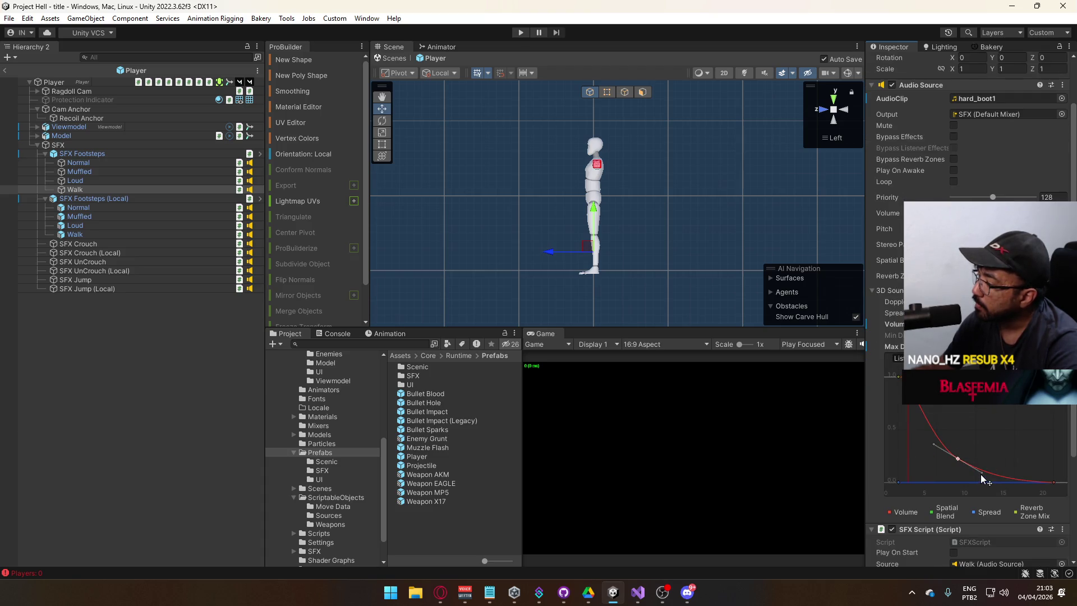
{"action": "left_click_drag", "start_coordinate": [982, 477], "coordinate": [983, 480]}
{"action": "key", "text": "ctrl+s"}
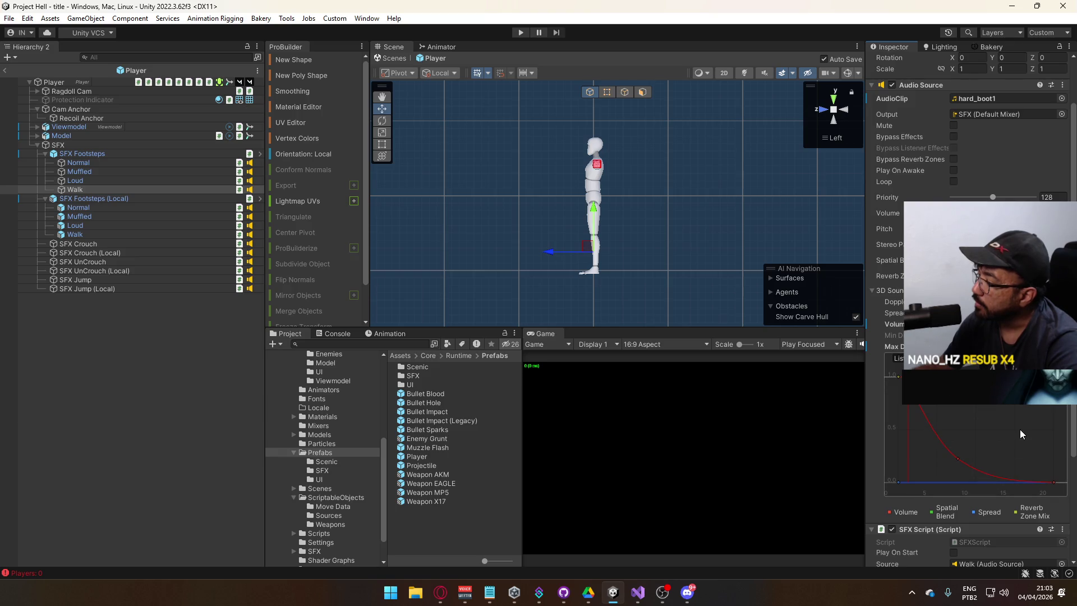
Step: Inspect the rolloff curve's top-left key, then switch the Inspector to Debug view
{"action": "left_click", "coordinate": [899, 376]}
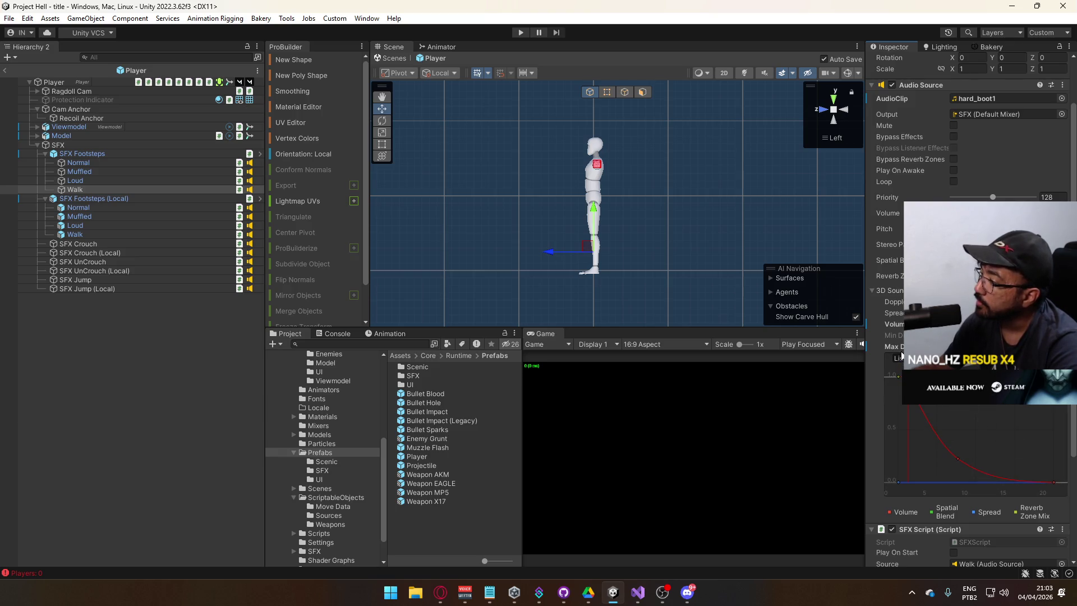
{"action": "right_click", "coordinate": [899, 376]}
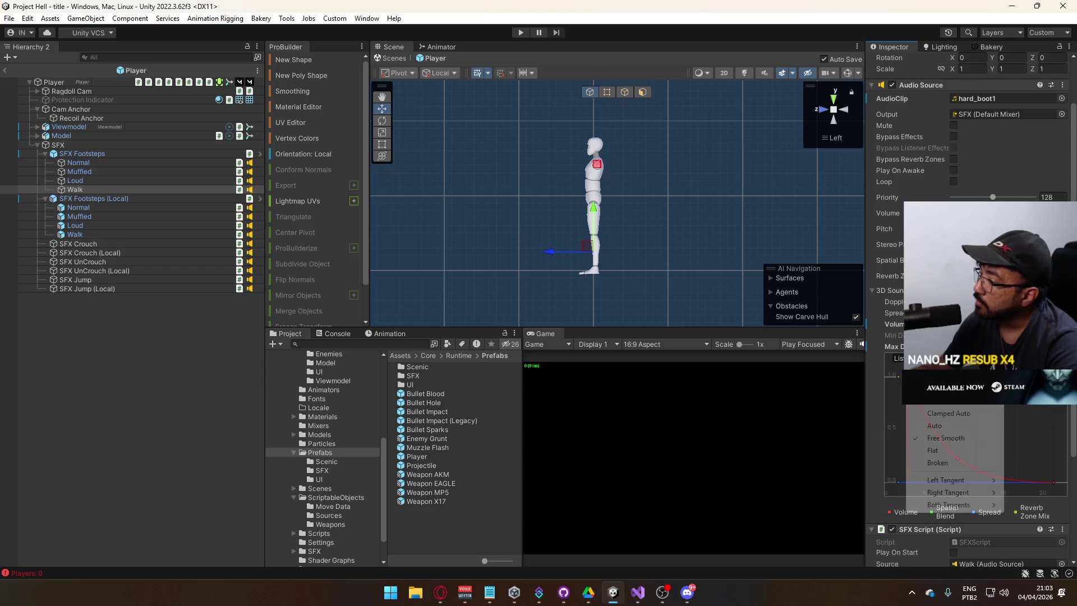
{"action": "key", "text": "Escape"}
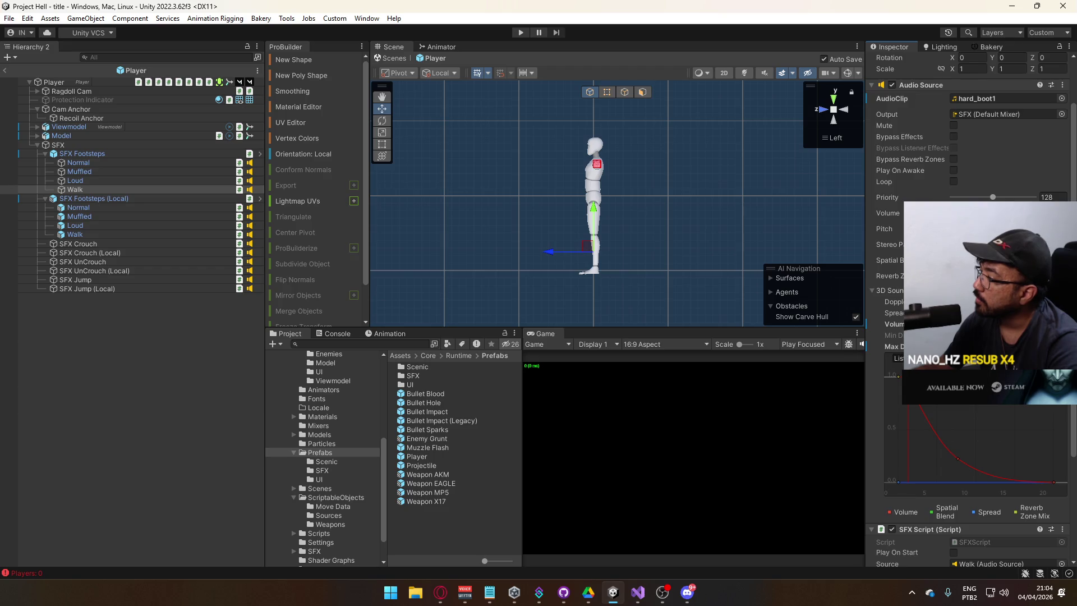
{"action": "left_click", "coordinate": [1070, 47]}
{"action": "left_click", "coordinate": [943, 101]}
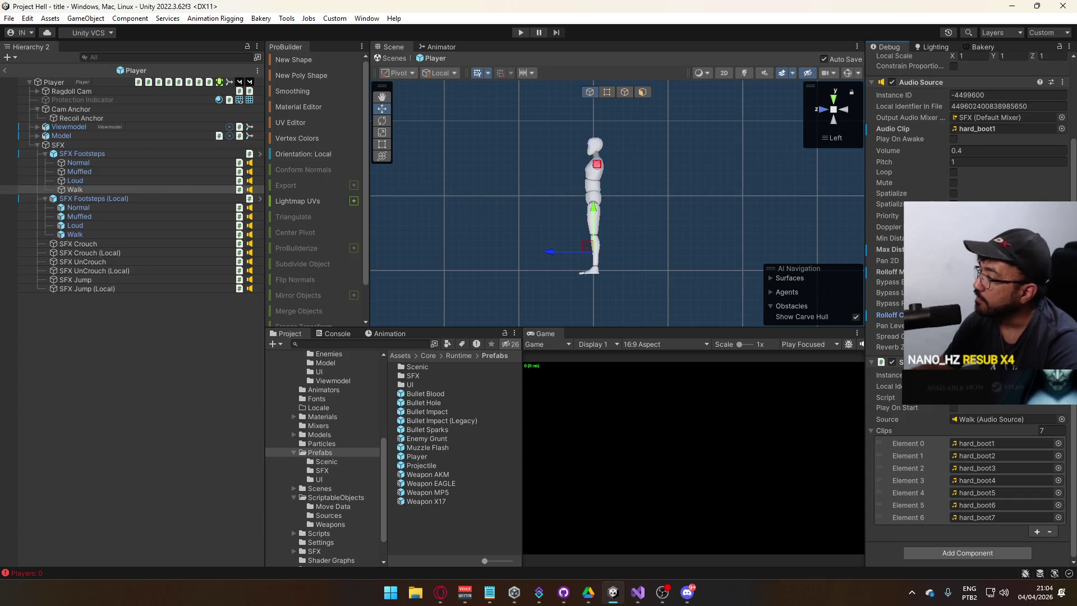
Step: Select the Normal, Muffled and Loud footstep sources and return the Inspector to normal view
{"action": "left_click", "coordinate": [94, 184]}
{"action": "left_click", "coordinate": [105, 161], "text": "shift"}
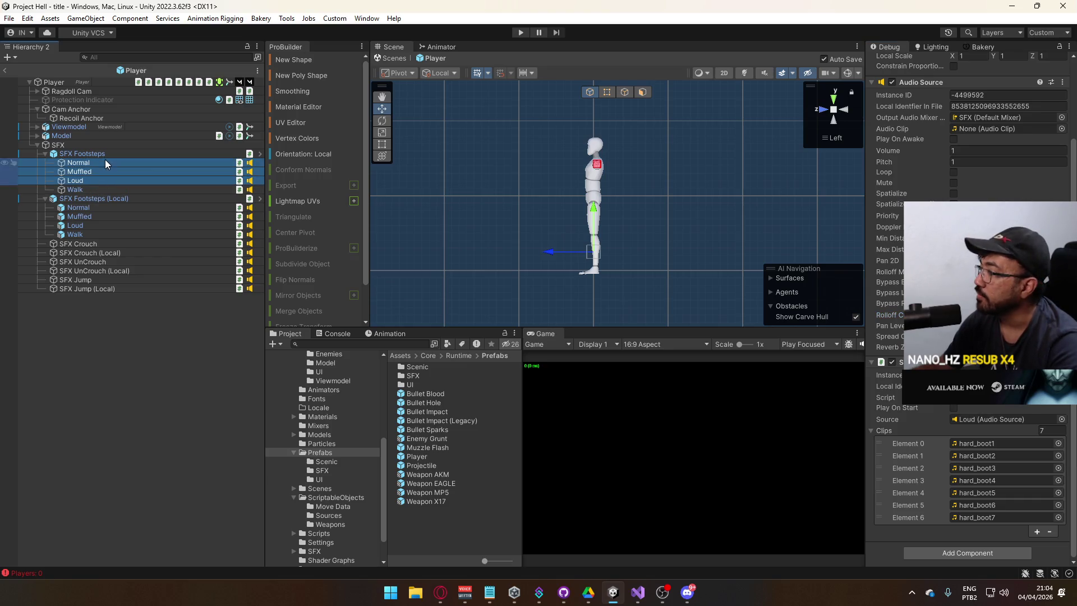
{"action": "left_click", "coordinate": [891, 315]}
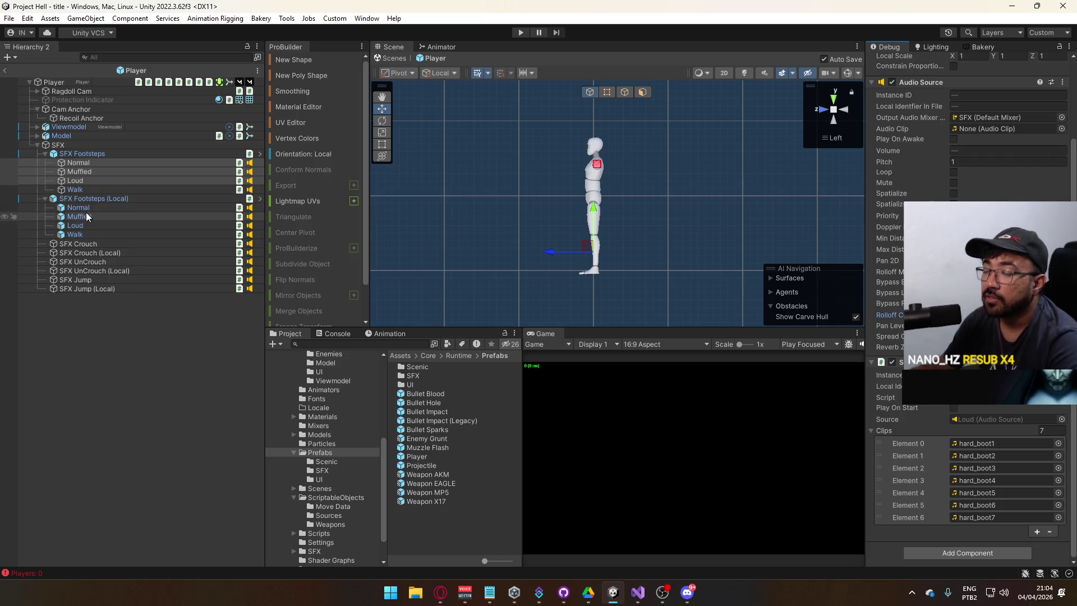
{"action": "left_click", "coordinate": [103, 162]}
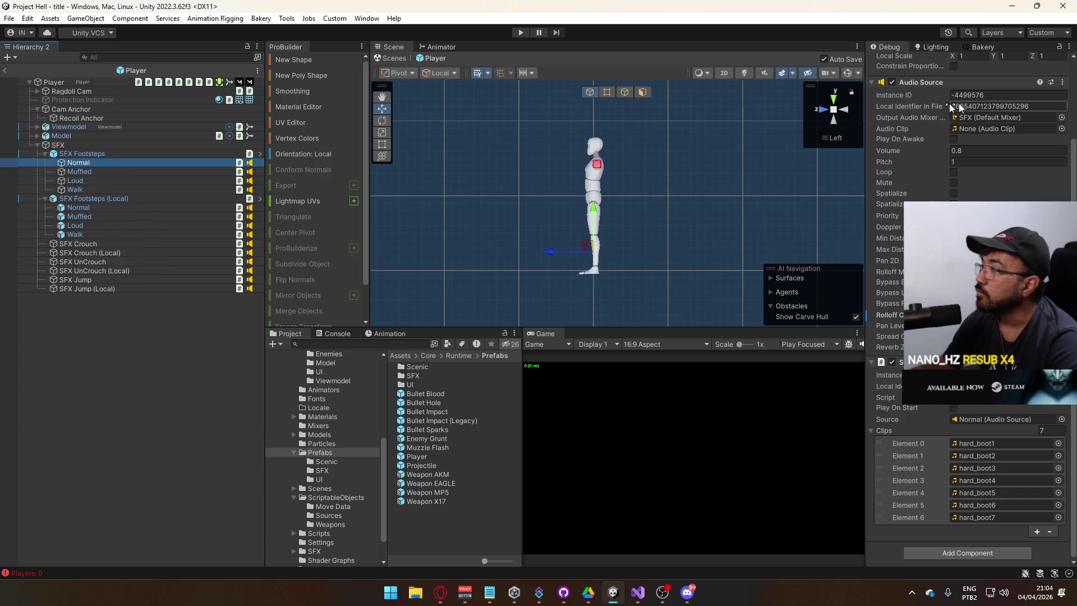
{"action": "left_click", "coordinate": [1069, 47]}
{"action": "left_click", "coordinate": [982, 85]}
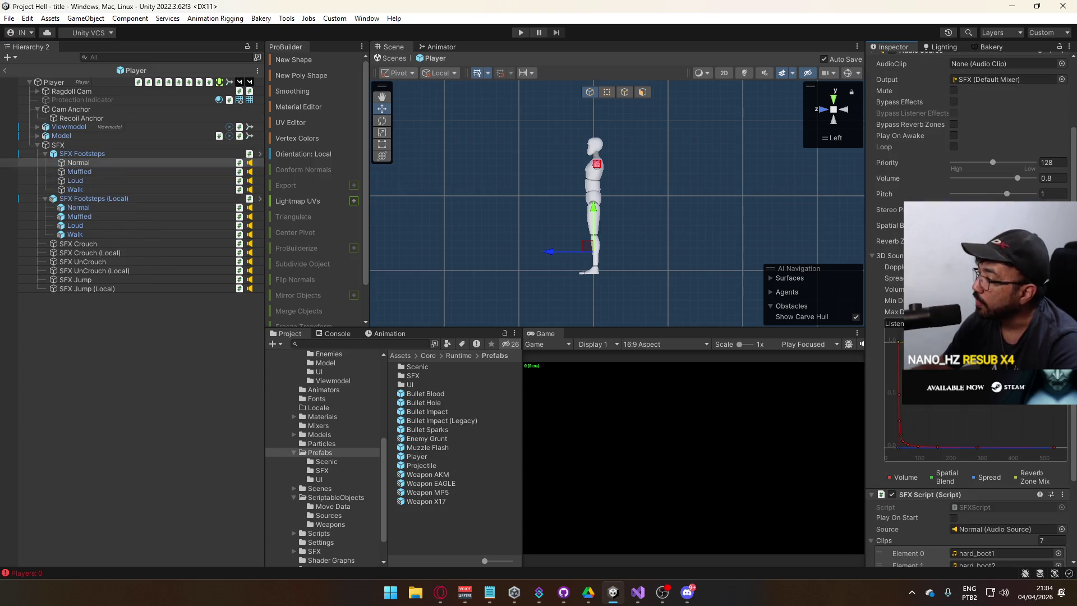
Step: Inspect the Normal, Loud and Walk footstep Audio Sources in turn
{"action": "left_click", "coordinate": [103, 166]}
{"action": "left_click", "coordinate": [101, 179]}
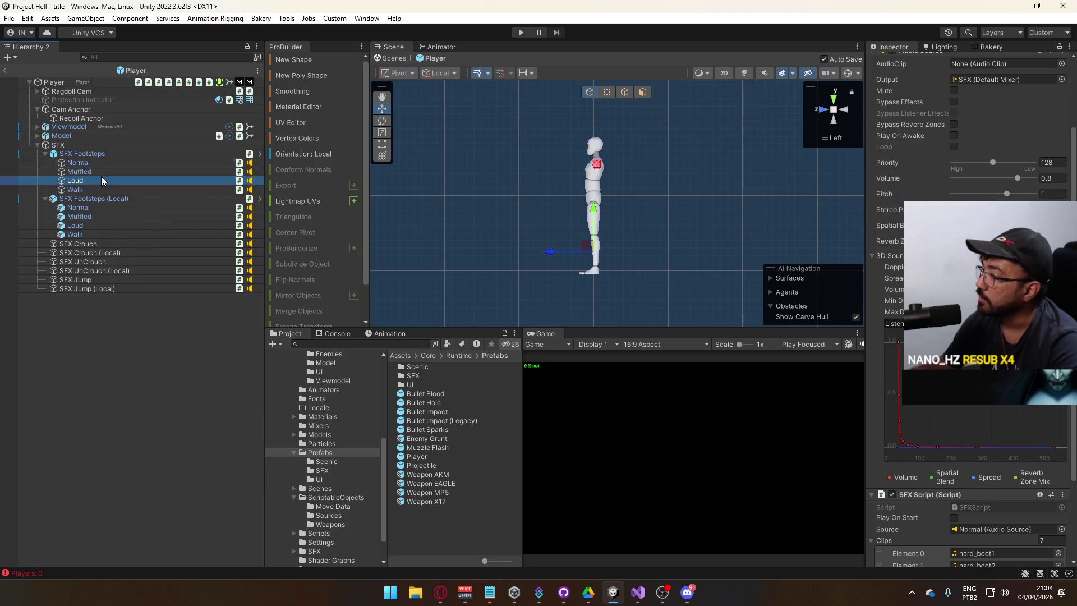
{"action": "left_click", "coordinate": [101, 163], "text": "shift"}
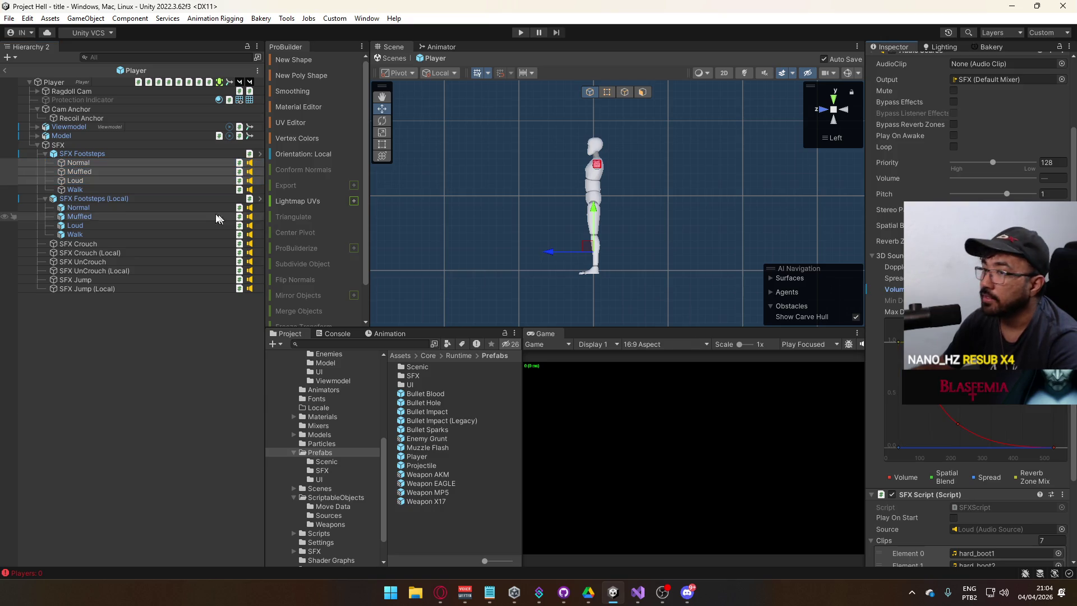
{"action": "left_click", "coordinate": [102, 188]}
{"action": "left_click", "coordinate": [103, 181]}
{"action": "left_click", "coordinate": [104, 172]}
{"action": "left_click", "coordinate": [110, 163]}
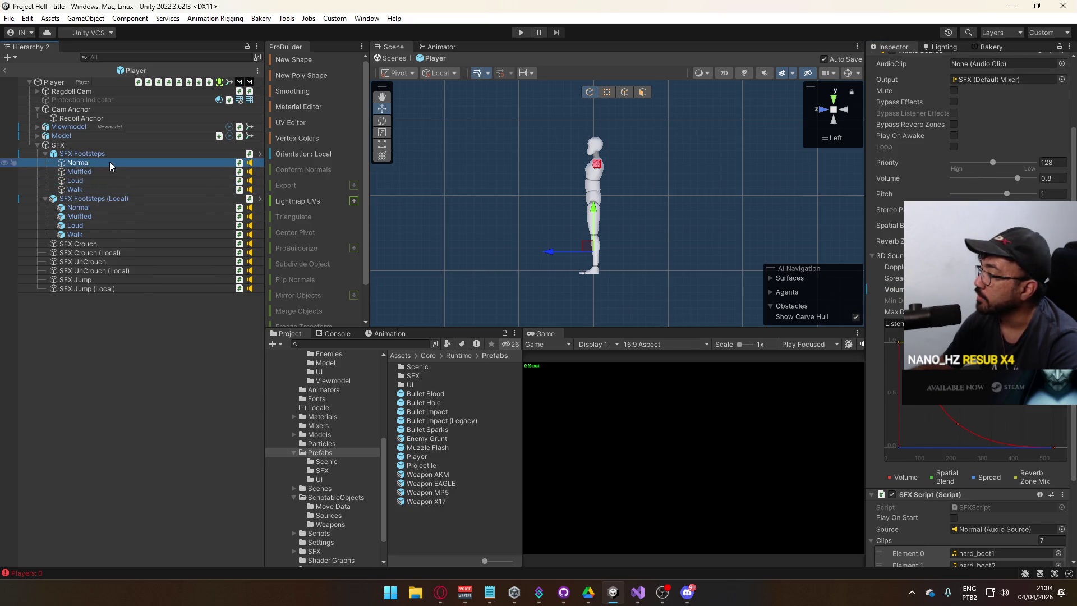
{"action": "left_click", "coordinate": [99, 188]}
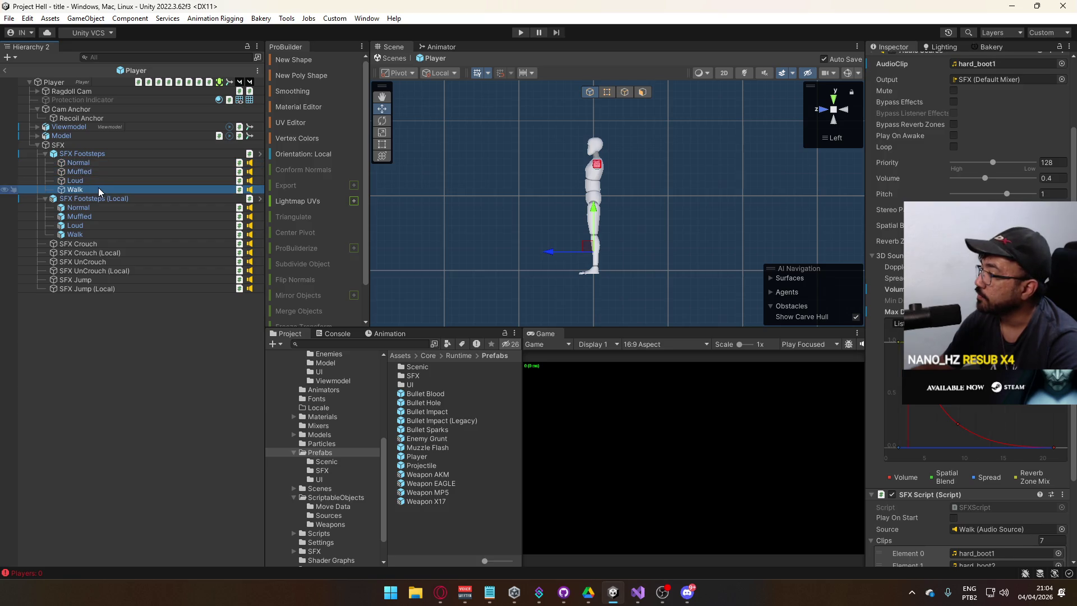
{"action": "left_click", "coordinate": [99, 181]}
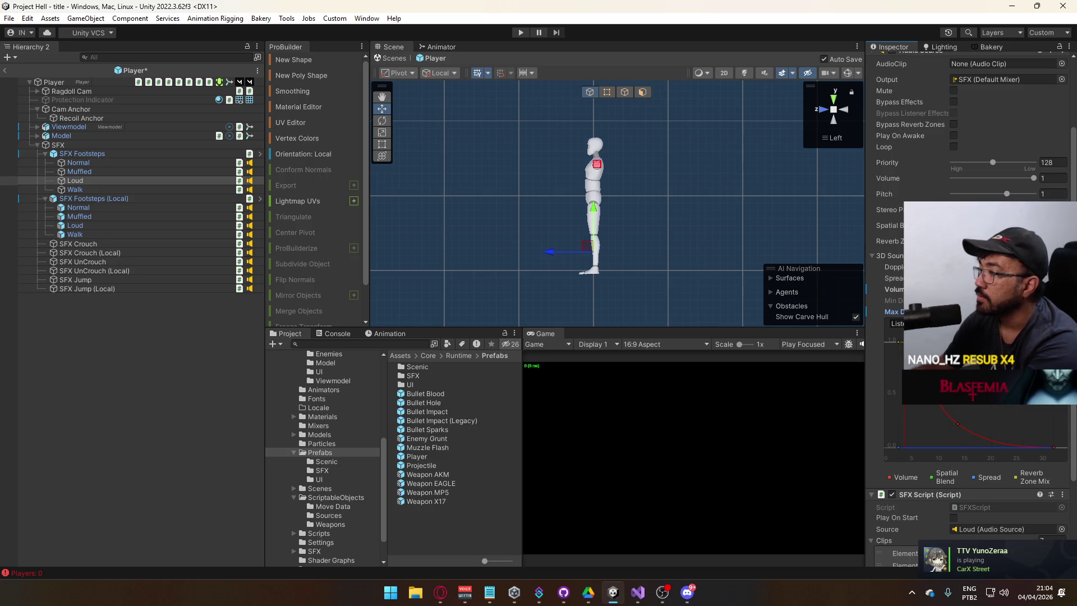
Step: Set the Muffled footstep max distance to 2 and the Normal footstep max distance to 20
{"action": "left_click", "coordinate": [126, 172]}
{"action": "left_click", "coordinate": [988, 312]}
{"action": "type", "text": "2"}
{"action": "key", "text": "Return"}
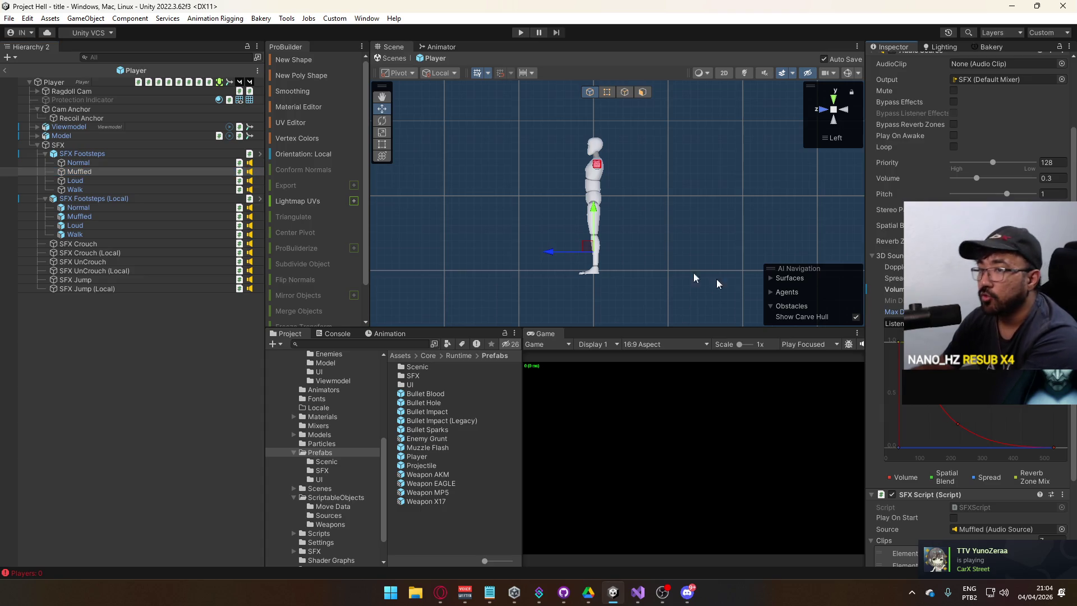
{"action": "left_click", "coordinate": [136, 163]}
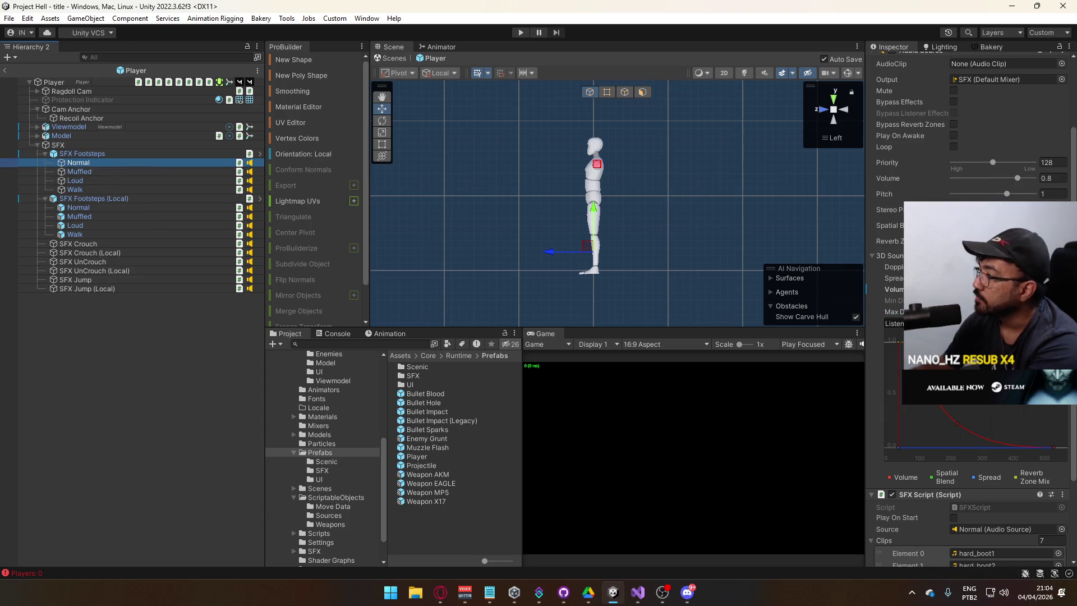
{"action": "left_click", "coordinate": [987, 312]}
{"action": "type", "text": "20"}
{"action": "key", "text": "Return"}
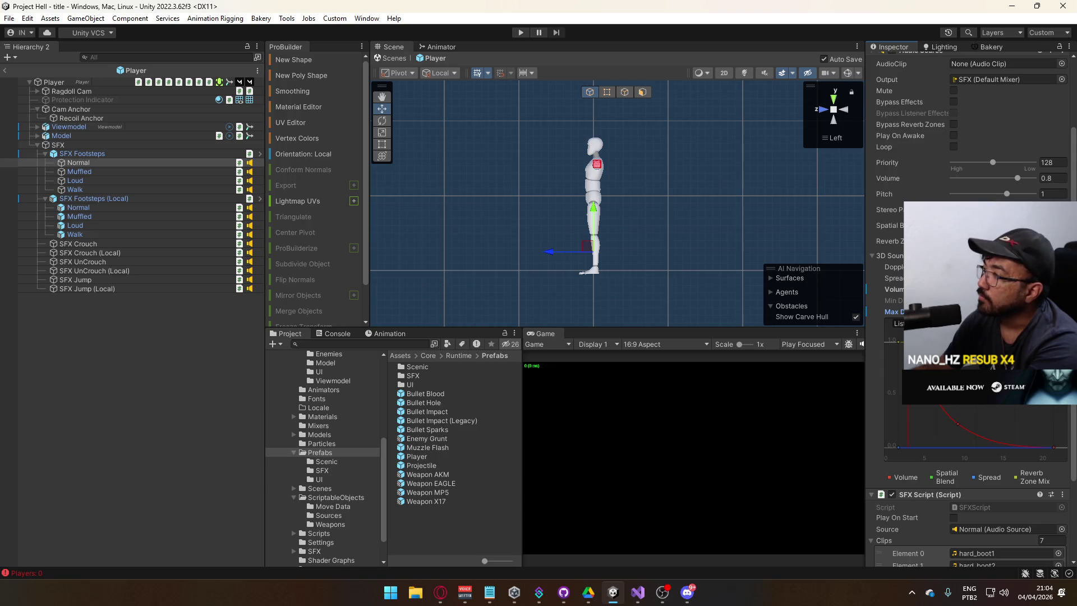
Step: Compare the Loud, Walk, Muffled and Normal sources, then check the SFX Footsteps (Local) variants
{"action": "left_click", "coordinate": [84, 172]}
{"action": "left_click", "coordinate": [89, 181]}
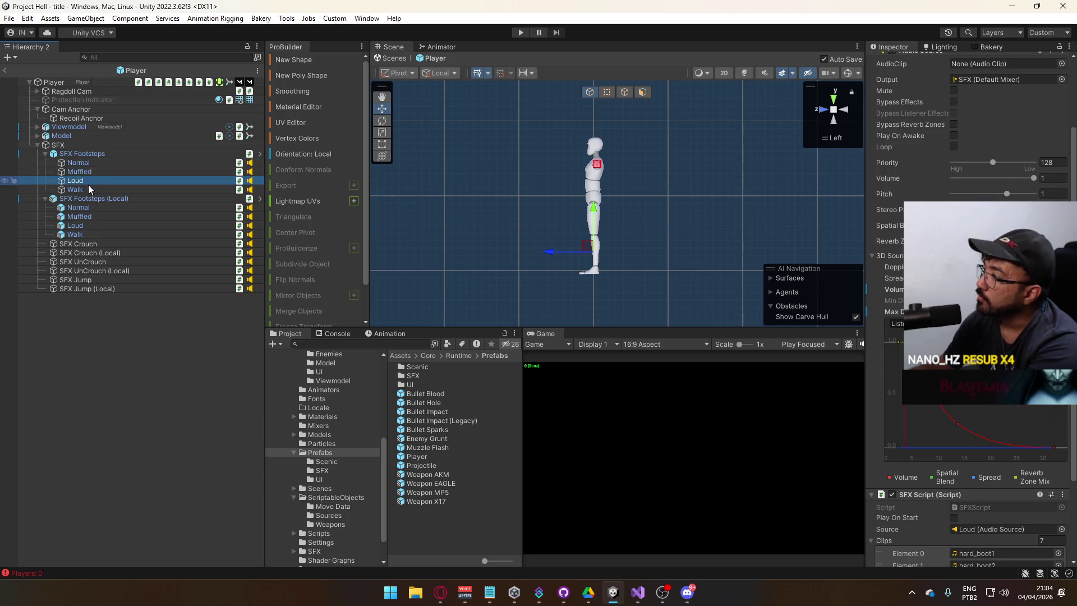
{"action": "left_click", "coordinate": [88, 190]}
{"action": "left_click", "coordinate": [89, 181]}
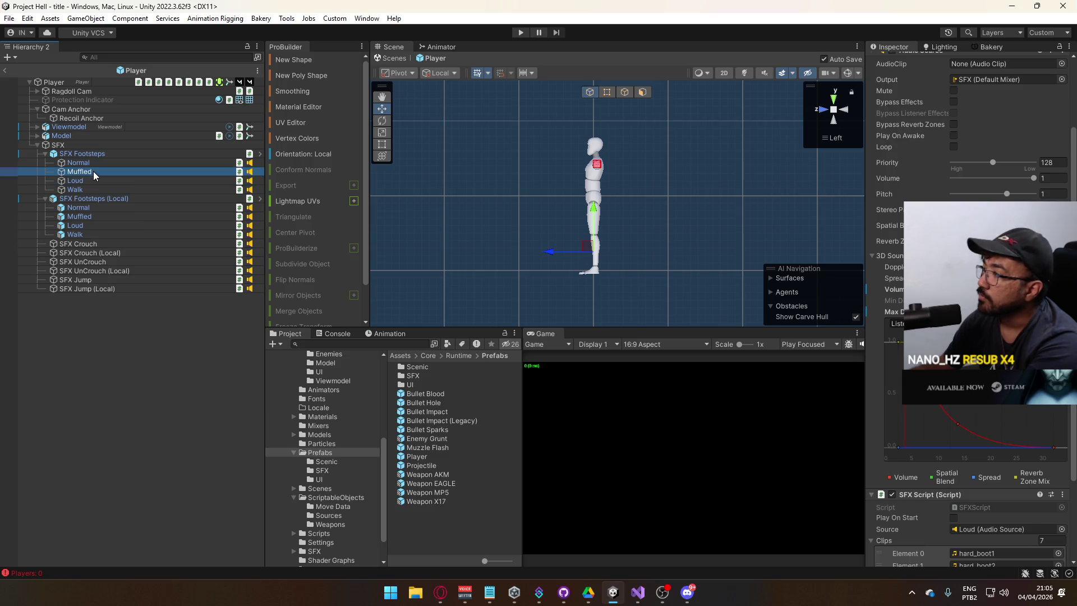
{"action": "left_click", "coordinate": [87, 188]}
{"action": "left_click", "coordinate": [88, 173]}
{"action": "left_click", "coordinate": [90, 164]}
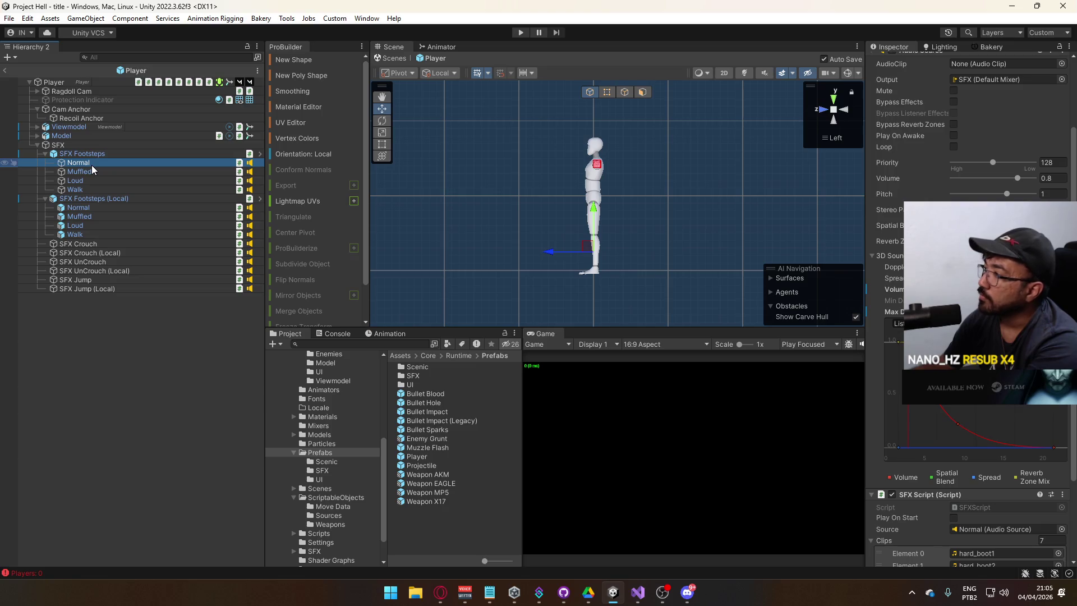
{"action": "left_click", "coordinate": [93, 171]}
{"action": "left_click", "coordinate": [98, 188]}
{"action": "left_click", "coordinate": [96, 198]}
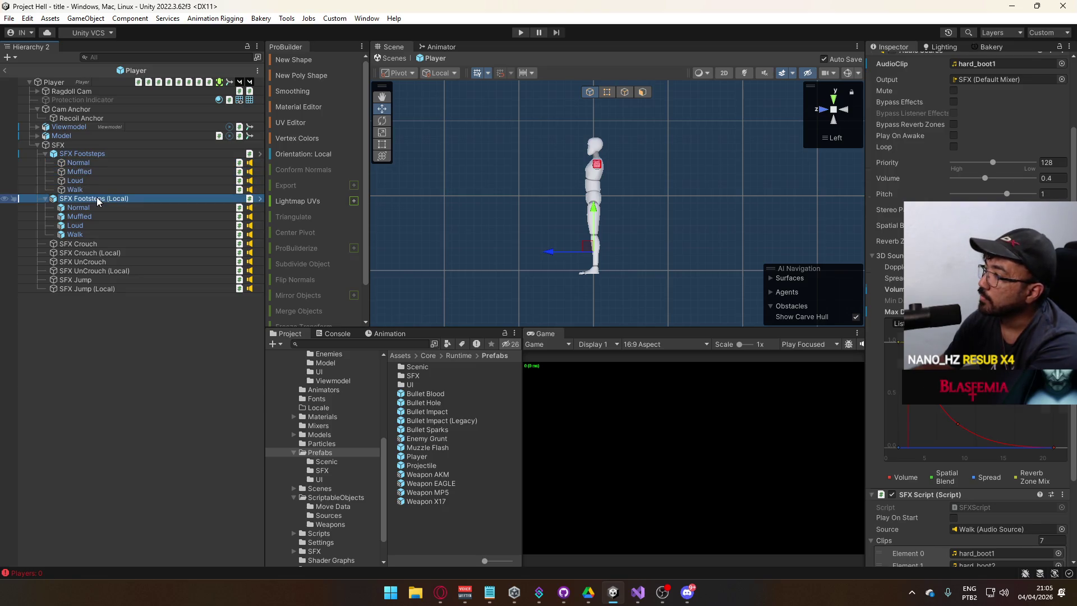
{"action": "left_click", "coordinate": [98, 190]}
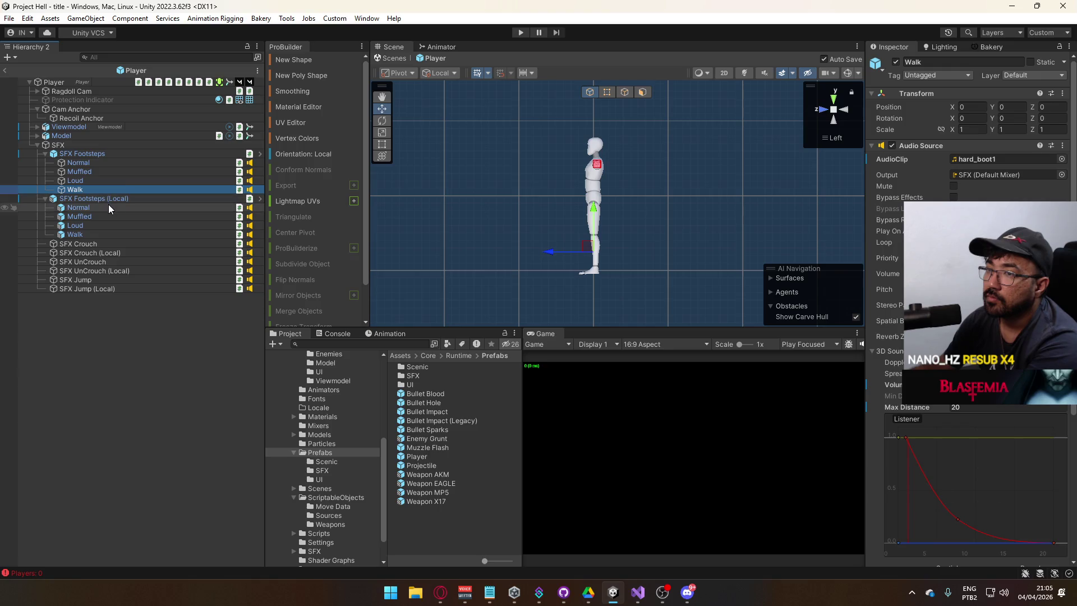
{"action": "left_click", "coordinate": [109, 207]}
{"action": "left_click", "coordinate": [108, 216]}
{"action": "left_click", "coordinate": [114, 226]}
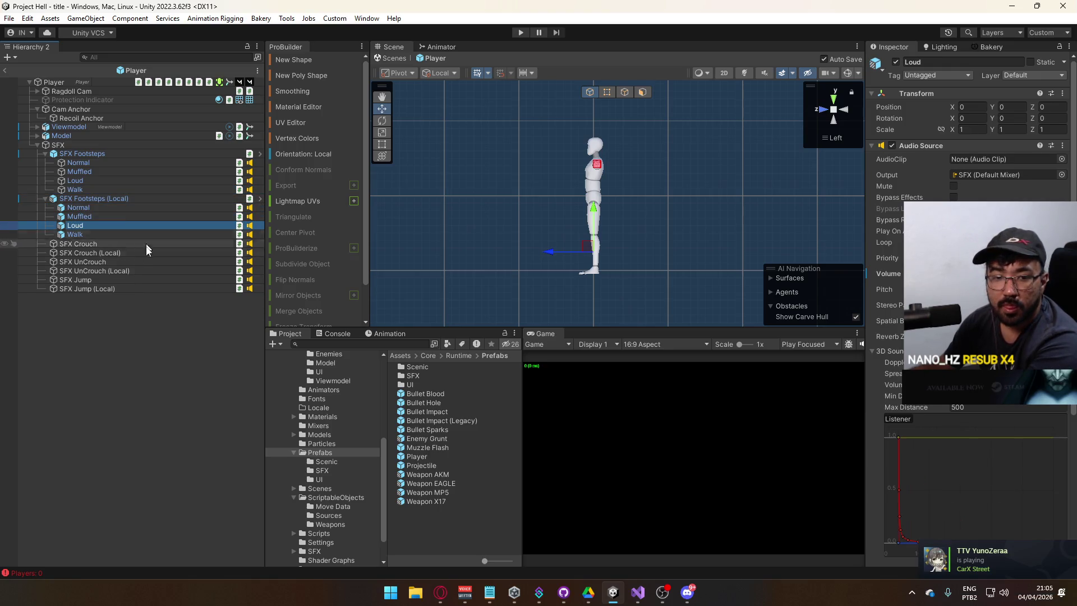
Step: Exit prefab mode, run File > Build And Run, then start play mode once the build succeeds
{"action": "left_click", "coordinate": [5, 70]}
{"action": "left_click", "coordinate": [9, 18]}
{"action": "left_click", "coordinate": [67, 170]}
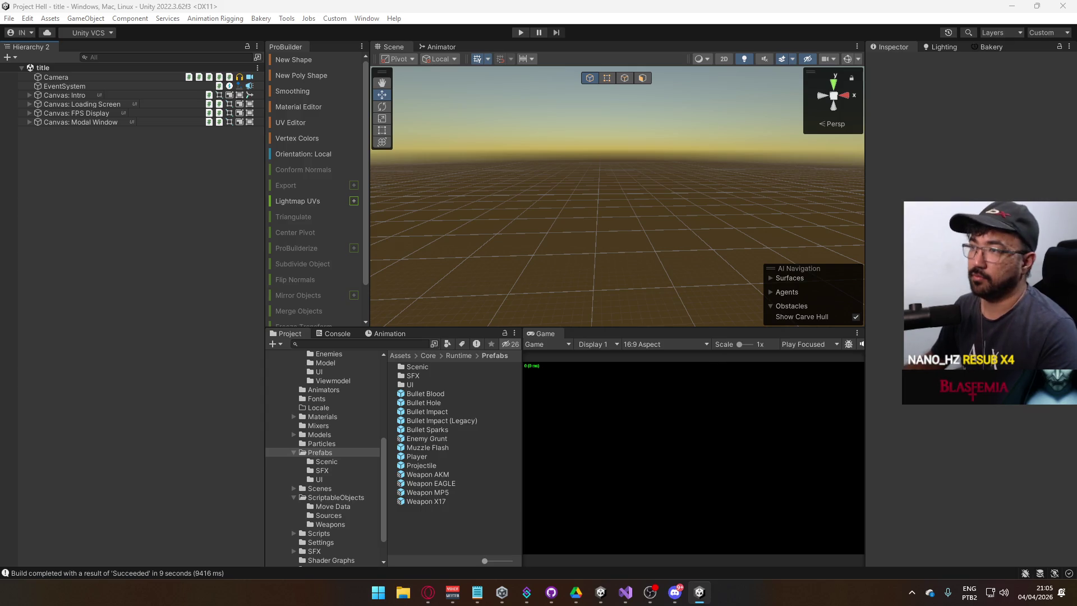
{"action": "key", "text": "super"}
{"action": "left_click", "coordinate": [525, 33]}
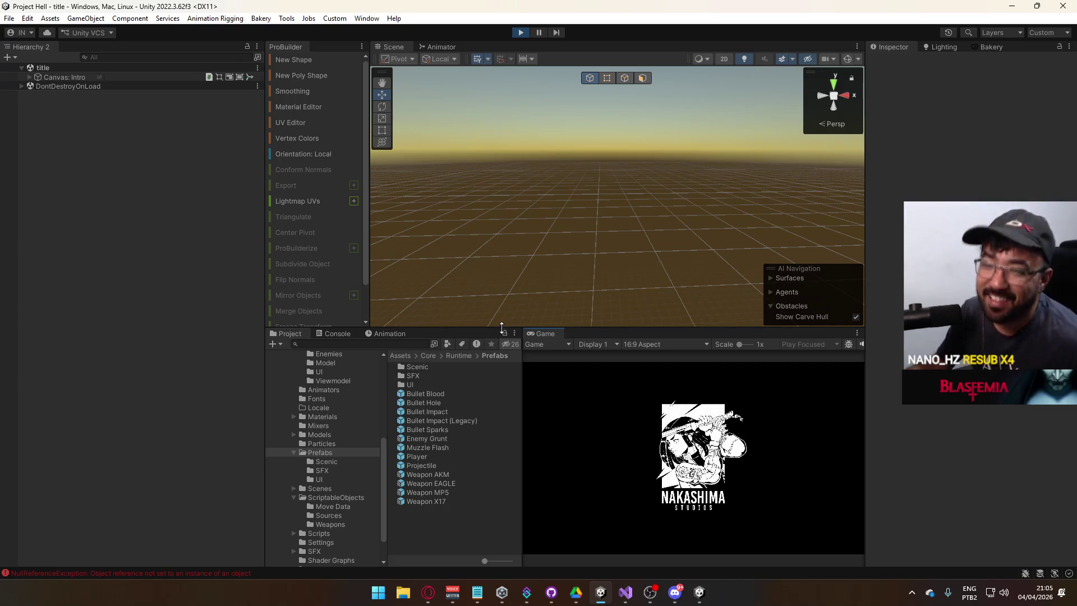
Step: Clear the Console and host a multiplayer match from the editor for the built client to join
{"action": "left_click", "coordinate": [330, 334]}
{"action": "left_click", "coordinate": [275, 344]}
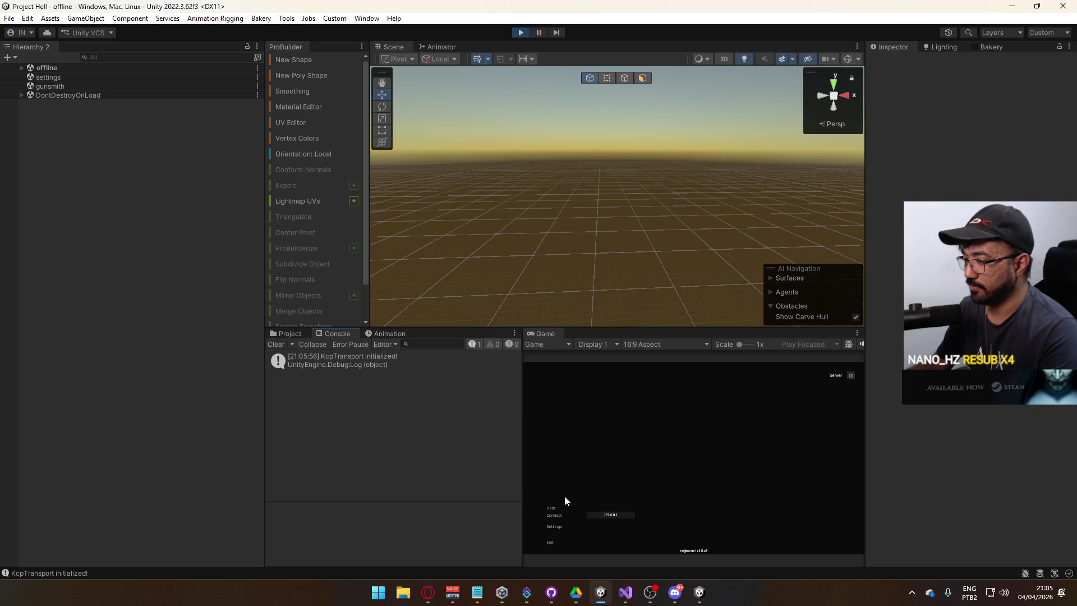
{"action": "key", "text": "super"}
{"action": "key", "text": "Escape"}
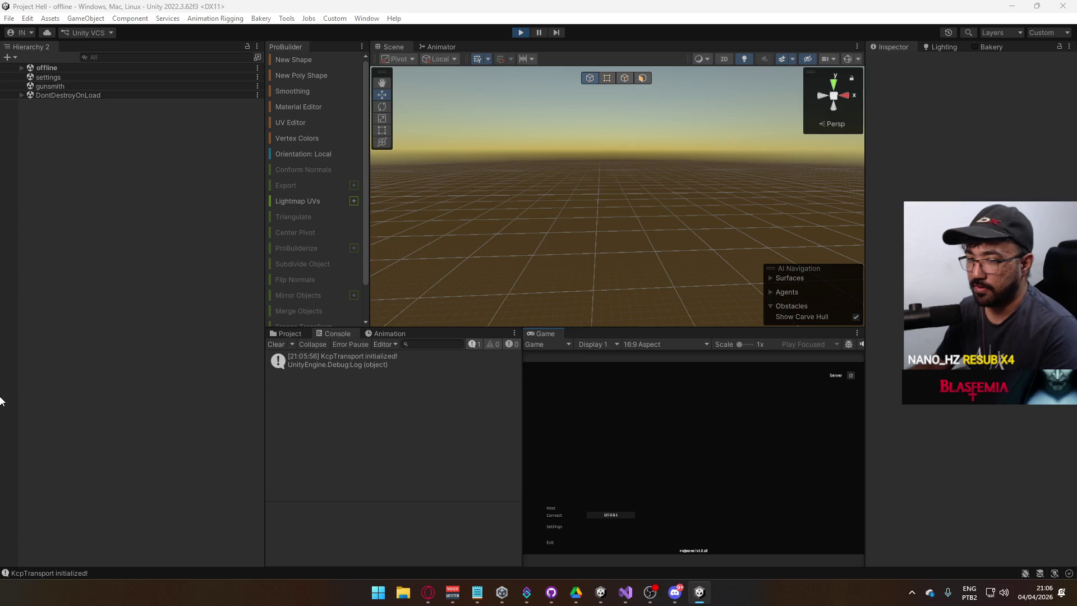
{"action": "key", "text": "super"}
{"action": "key", "text": "Escape"}
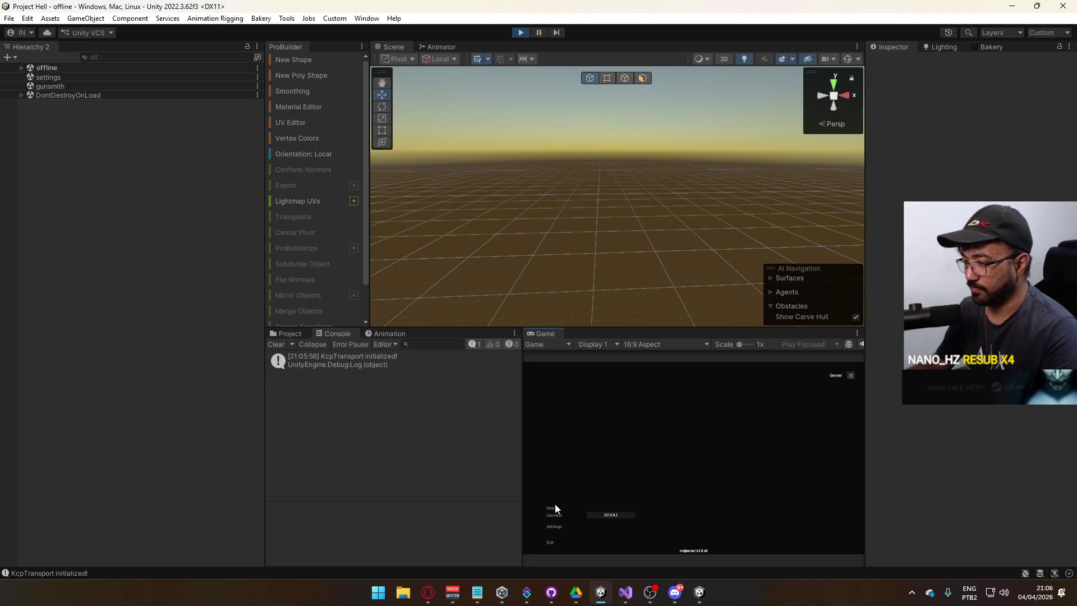
{"action": "left_click", "coordinate": [554, 506]}
{"action": "key", "text": "super"}
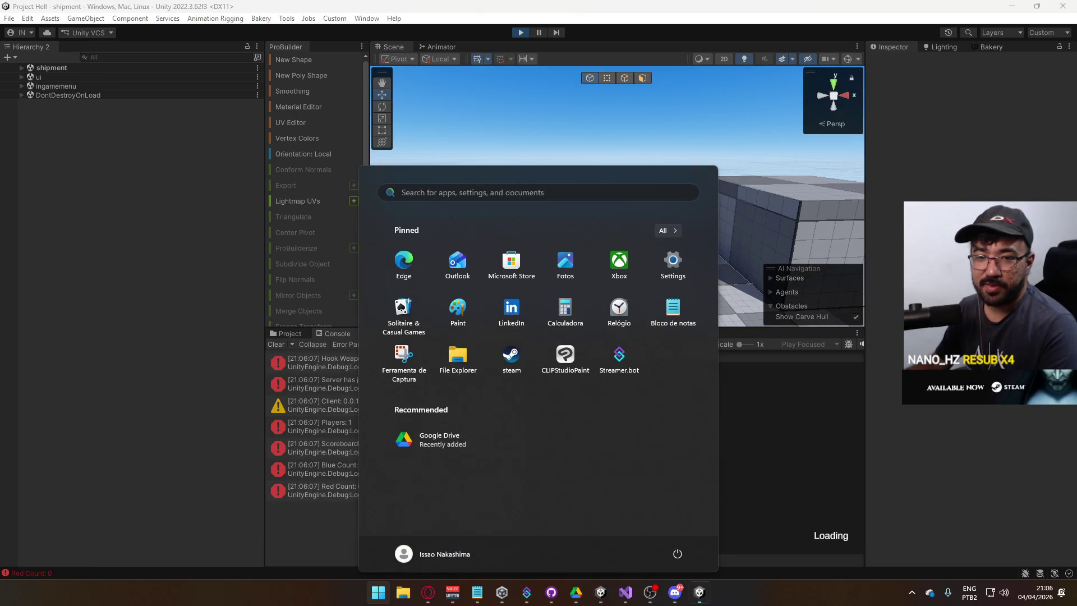
{"action": "key", "text": "Escape"}
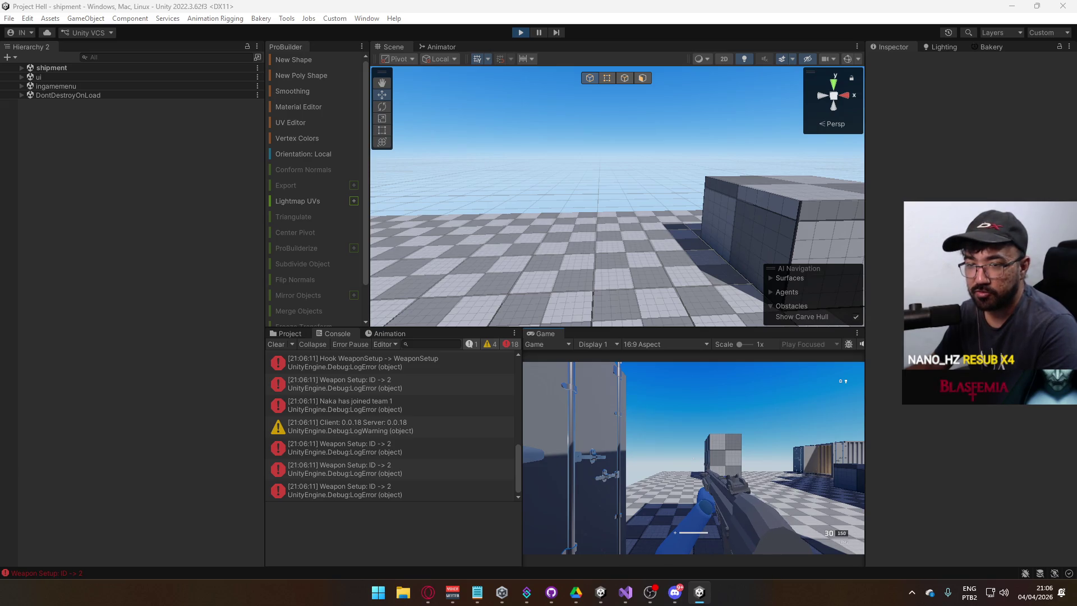
Step: Quit the built game client, stop play mode, and return to the project's asset folders
{"action": "key", "text": "super"}
{"action": "key", "text": "Escape"}
{"action": "key", "text": "alt+F4"}
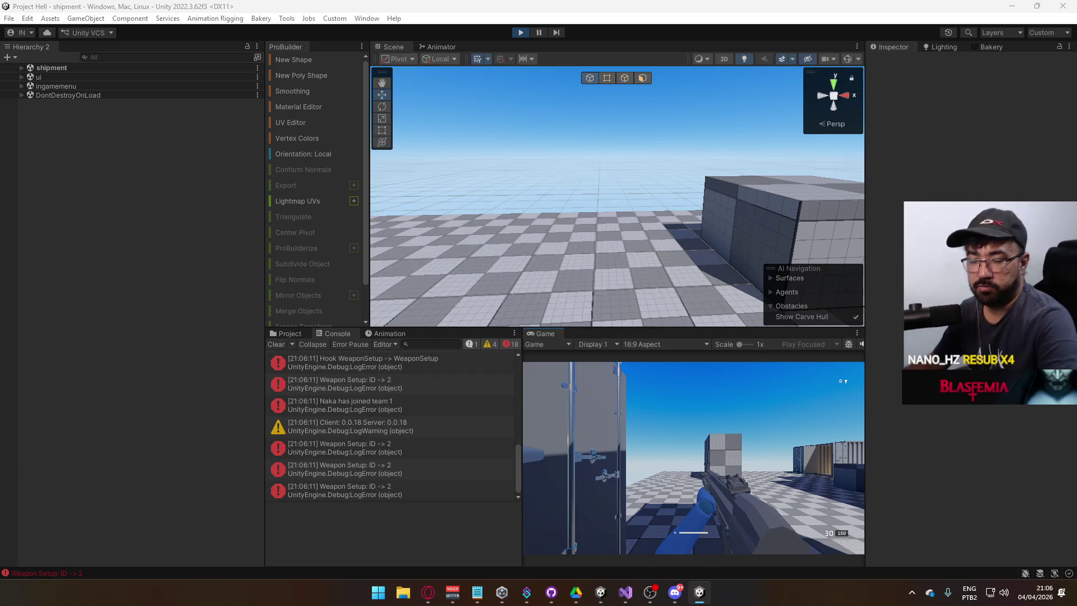
{"action": "key", "text": "Escape"}
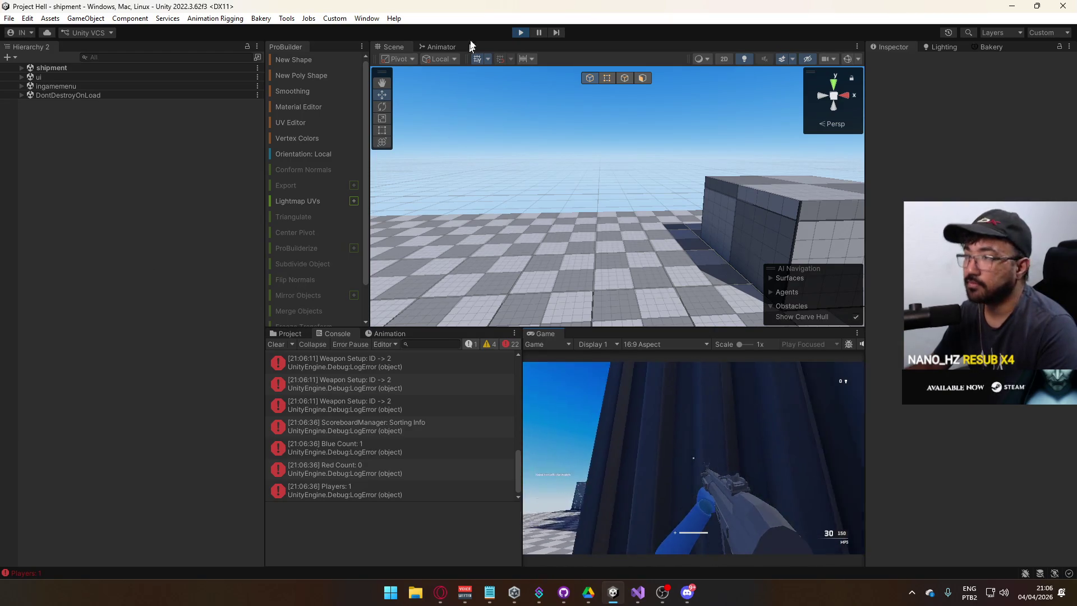
{"action": "left_click", "coordinate": [522, 33]}
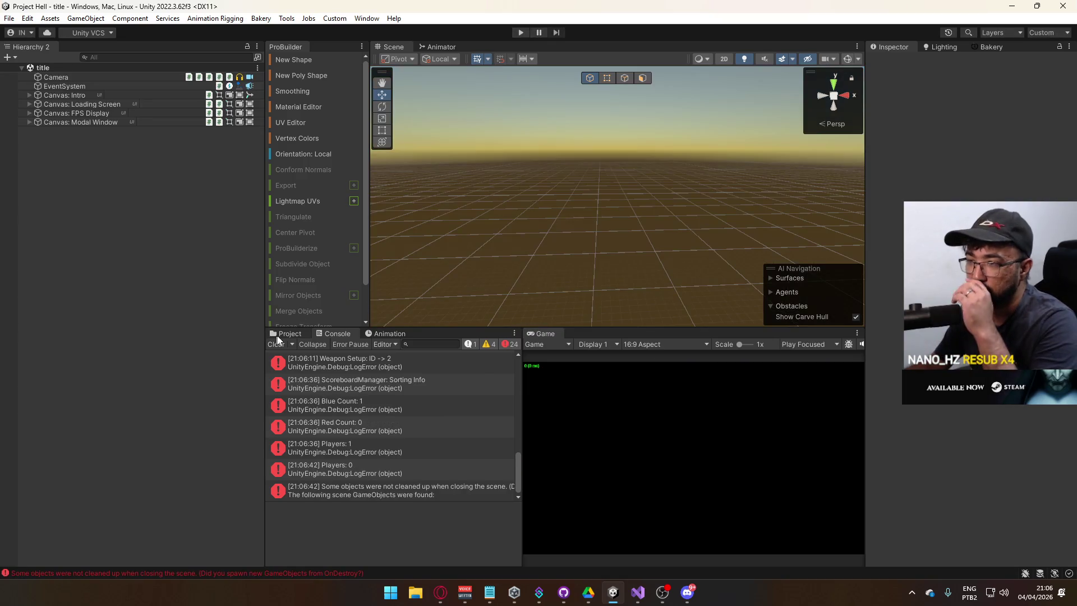
{"action": "left_click", "coordinate": [287, 333]}
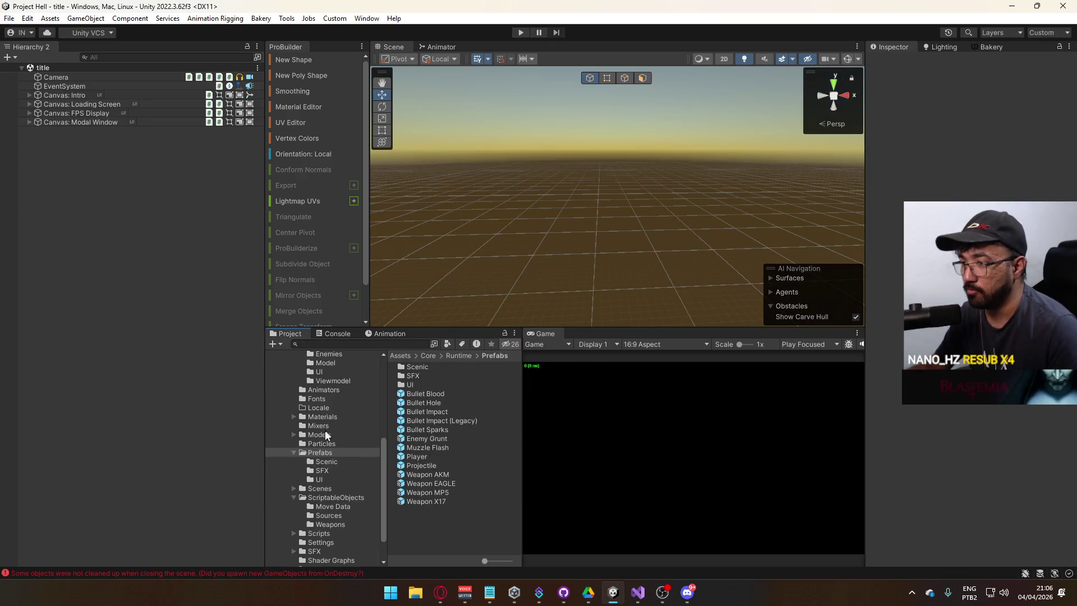
{"action": "scroll", "coordinate": [326, 433], "scroll_direction": "up", "scroll_amount": 3}
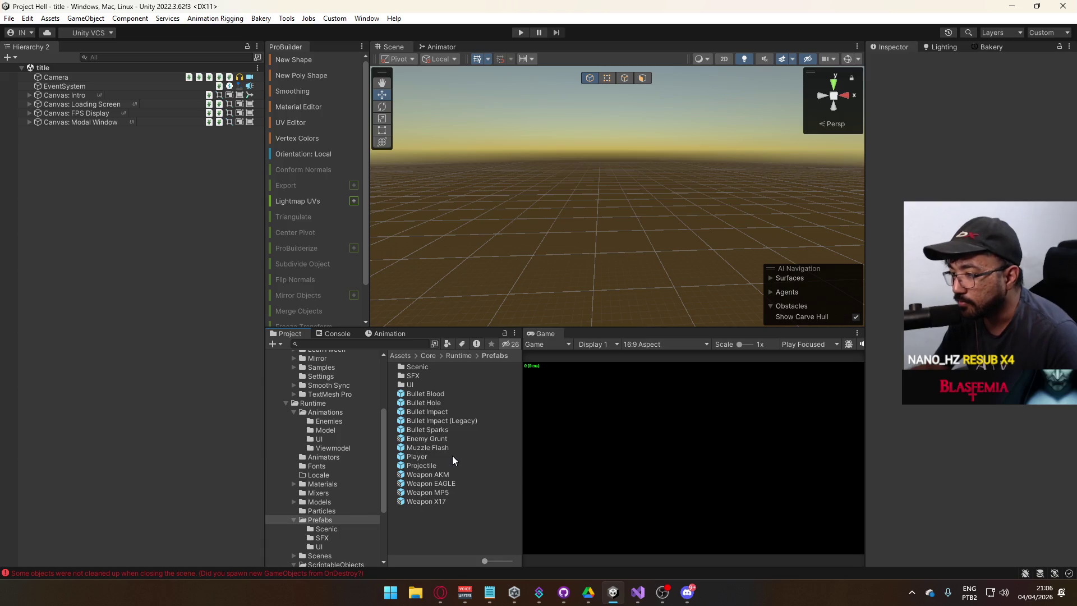
Step: Open the Weapon AKM prefab and check the SFX AK Shot Audio Source's Min Distance
{"action": "left_click", "coordinate": [420, 474]}
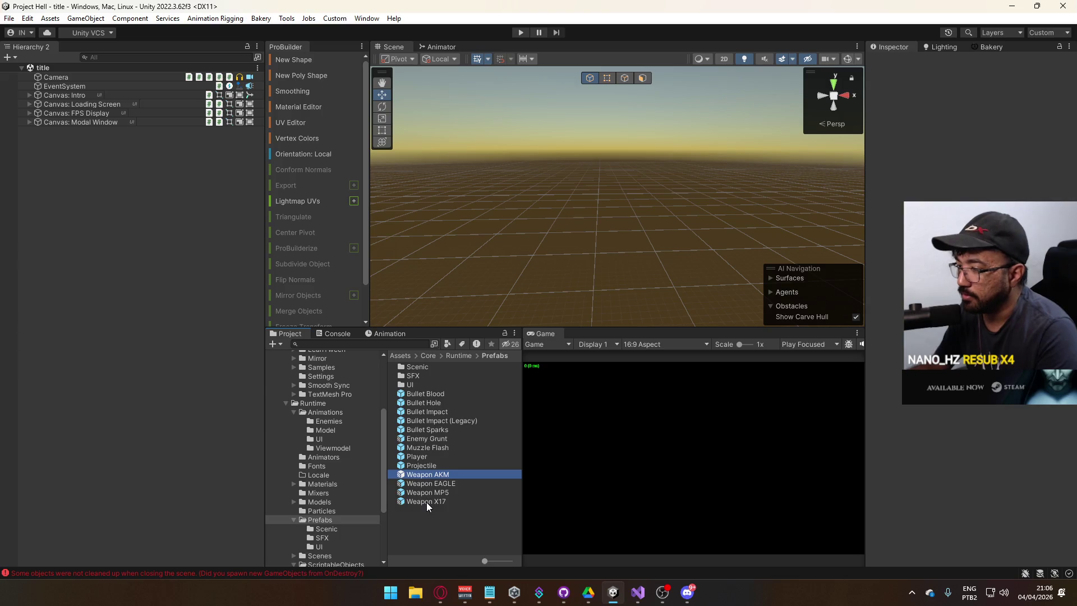
{"action": "left_click", "coordinate": [427, 503], "text": "shift"}
{"action": "left_click", "coordinate": [437, 467]}
{"action": "double_click", "coordinate": [437, 474]}
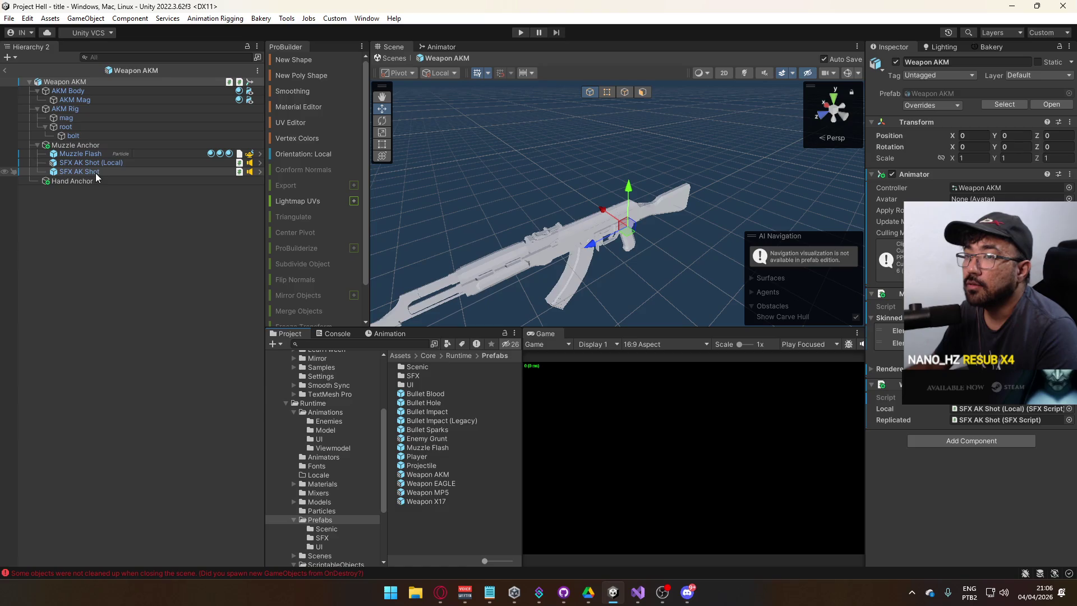
{"action": "left_click", "coordinate": [84, 162]}
{"action": "left_click", "coordinate": [92, 171], "text": "shift"}
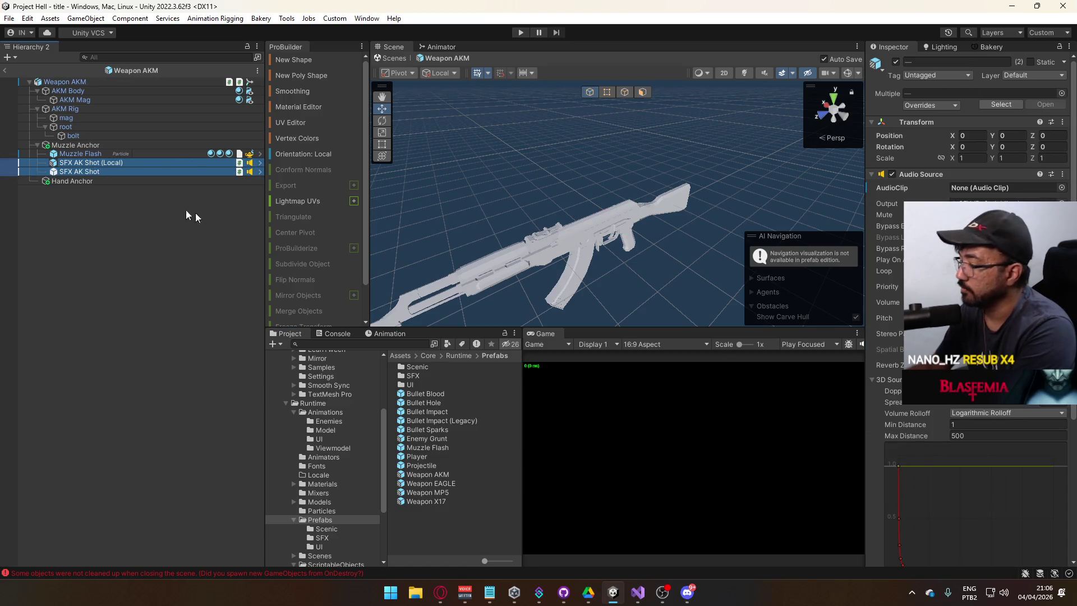
{"action": "left_click", "coordinate": [80, 171]}
{"action": "left_click", "coordinate": [962, 424]}
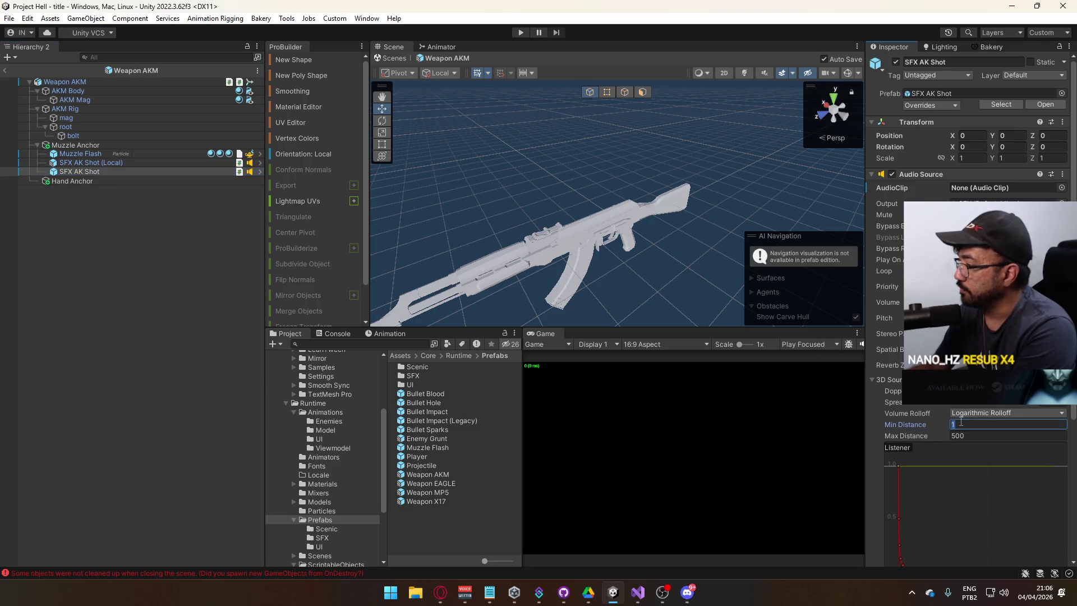
{"action": "scroll", "coordinate": [893, 354], "scroll_direction": "down", "scroll_amount": 3}
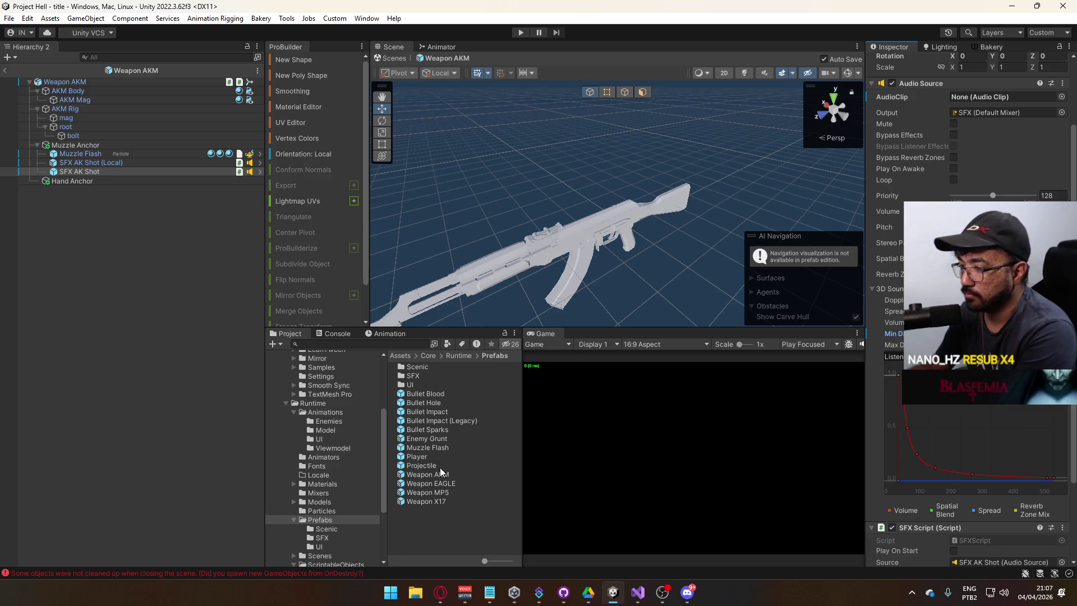
Step: Inspect the shot sounds of the EAGLE, MP5 and X17 prefabs, then return to the title scene
{"action": "double_click", "coordinate": [437, 483]}
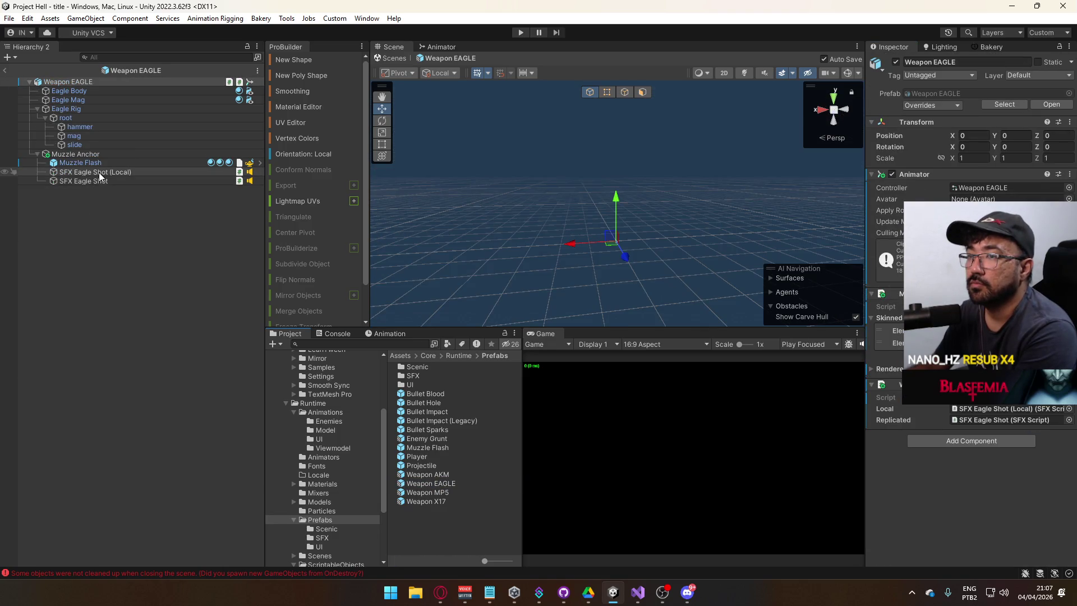
{"action": "left_click", "coordinate": [129, 181]}
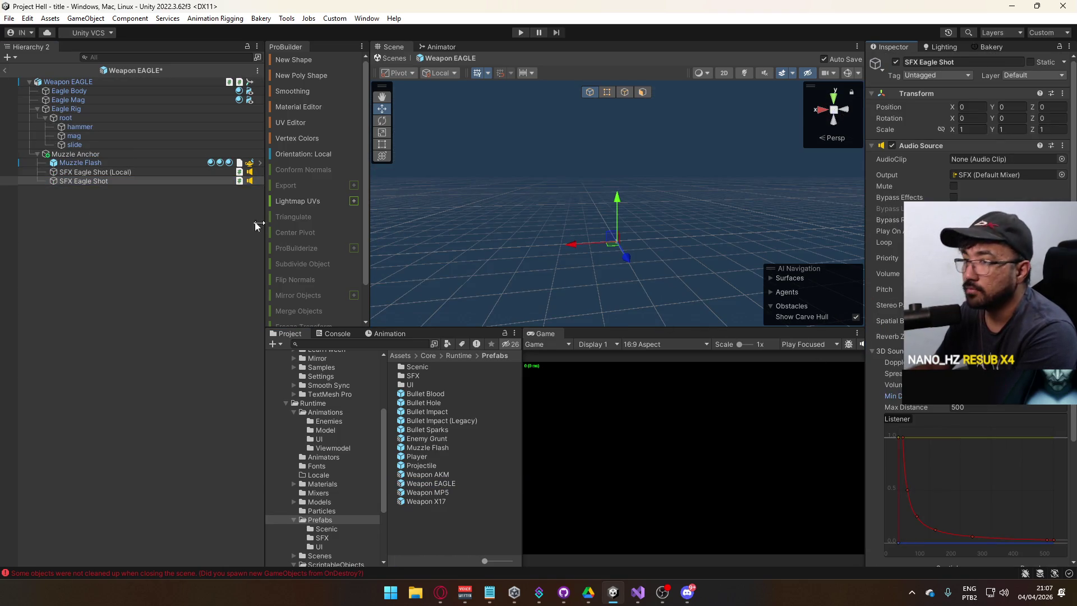
{"action": "double_click", "coordinate": [449, 492]}
{"action": "left_click", "coordinate": [94, 174]}
{"action": "left_click", "coordinate": [94, 180]}
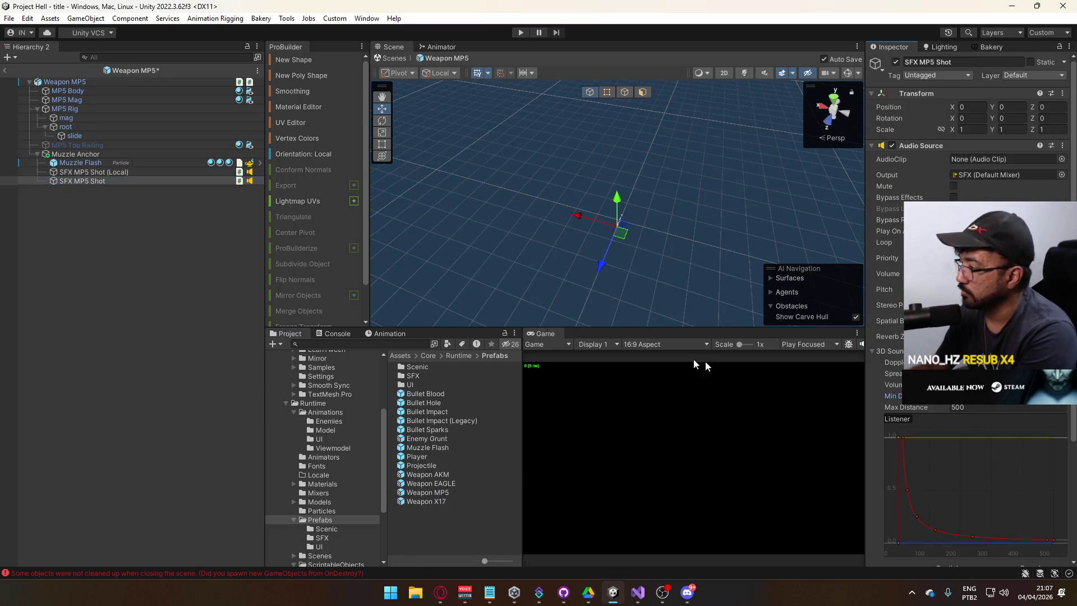
{"action": "double_click", "coordinate": [446, 500]}
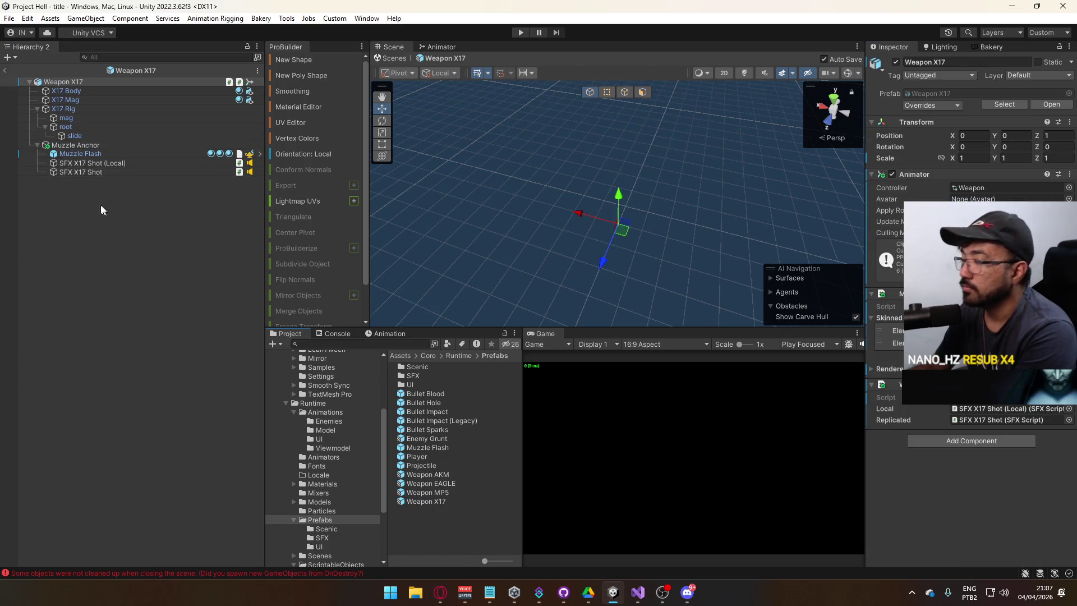
{"action": "left_click", "coordinate": [111, 173]}
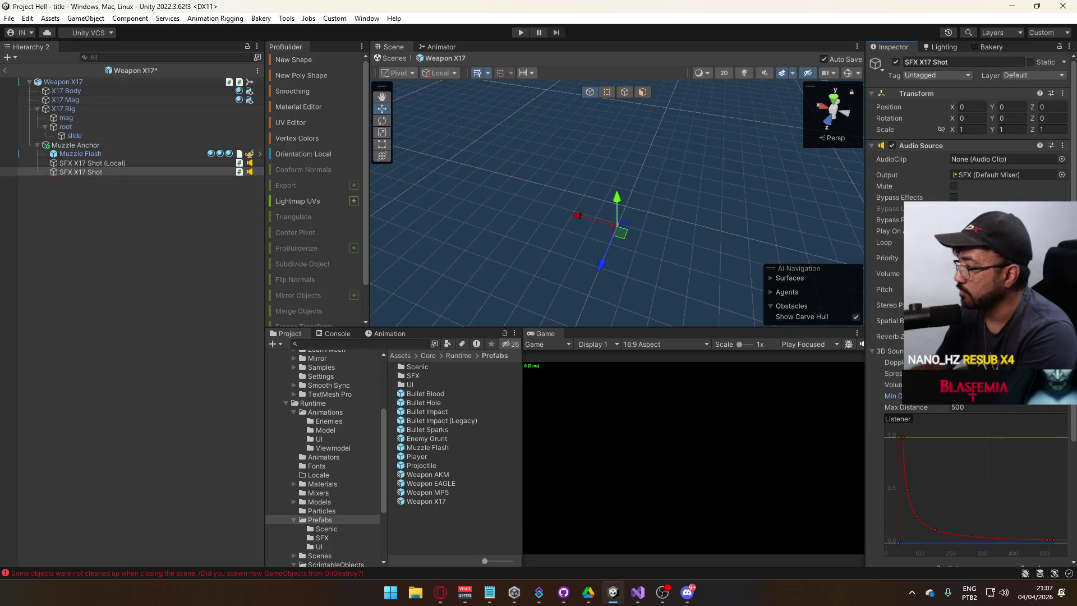
{"action": "left_click", "coordinate": [188, 247]}
{"action": "left_click", "coordinate": [5, 70]}
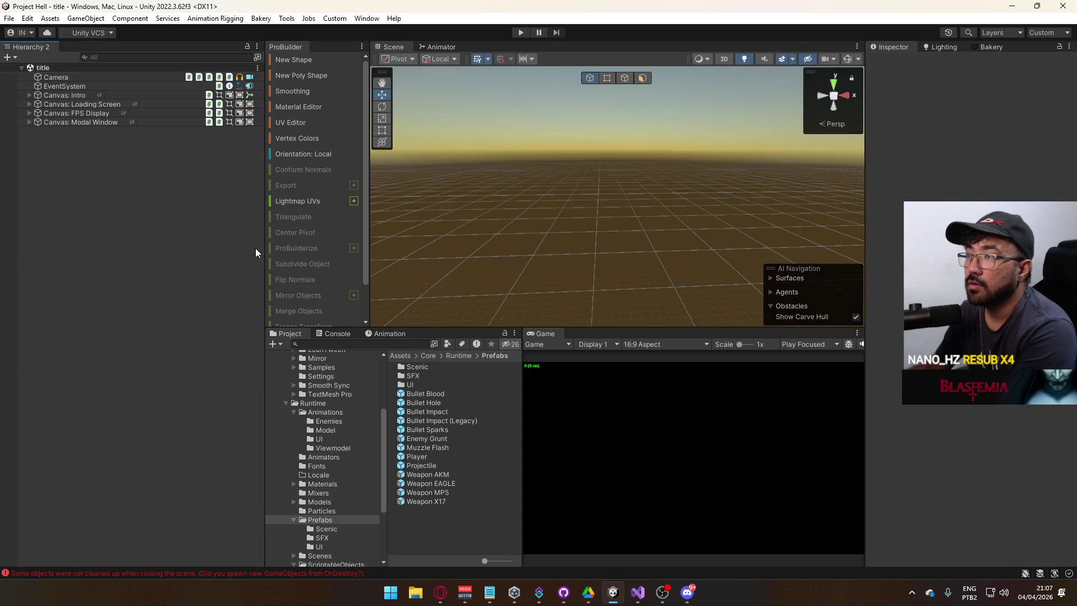
Step: In ModelWeapon.cs, fold the ModelWeapon class, save the script, and go back to Unity
{"action": "left_click", "coordinate": [638, 593]}
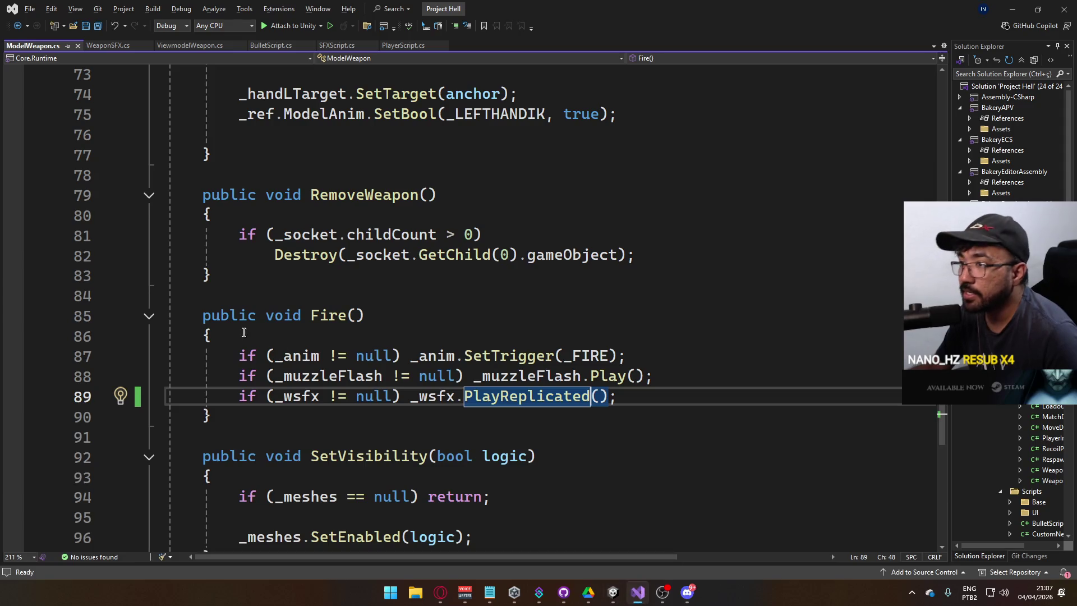
{"action": "scroll", "coordinate": [276, 233], "scroll_direction": "up", "scroll_amount": 1}
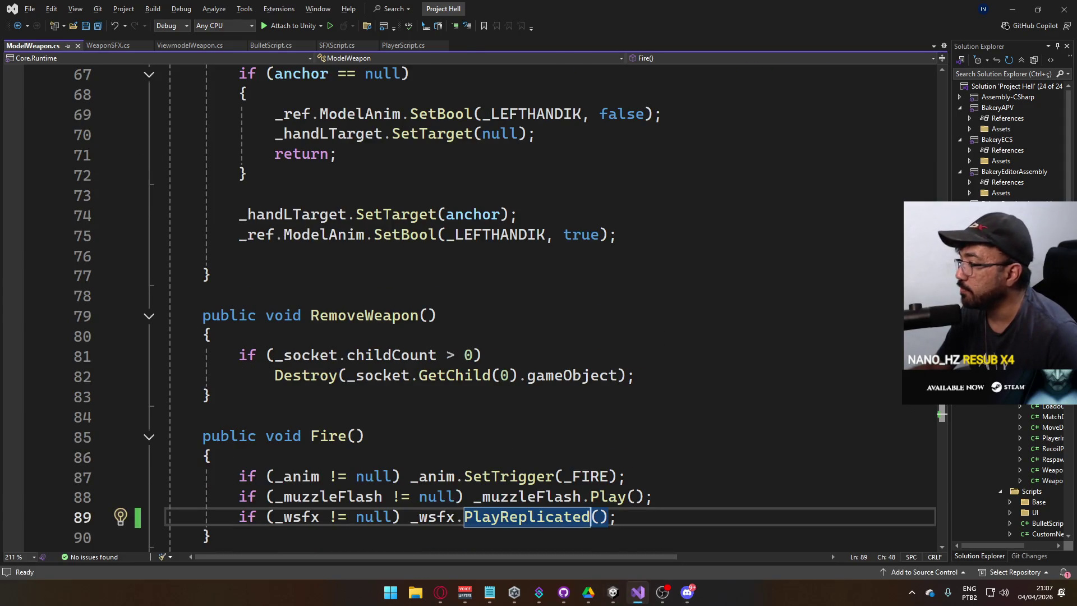
{"action": "scroll", "coordinate": [916, 149], "scroll_direction": "up", "scroll_amount": 20}
{"action": "scroll", "coordinate": [116, 111], "scroll_direction": "up", "scroll_amount": 2}
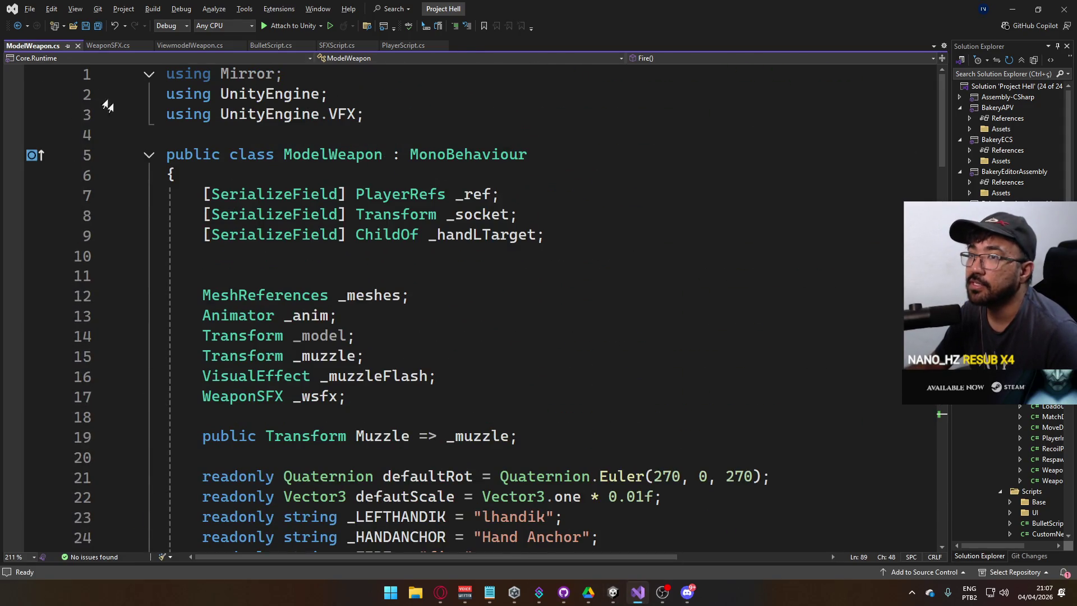
{"action": "left_click", "coordinate": [149, 156]}
{"action": "key", "text": "ctrl+s"}
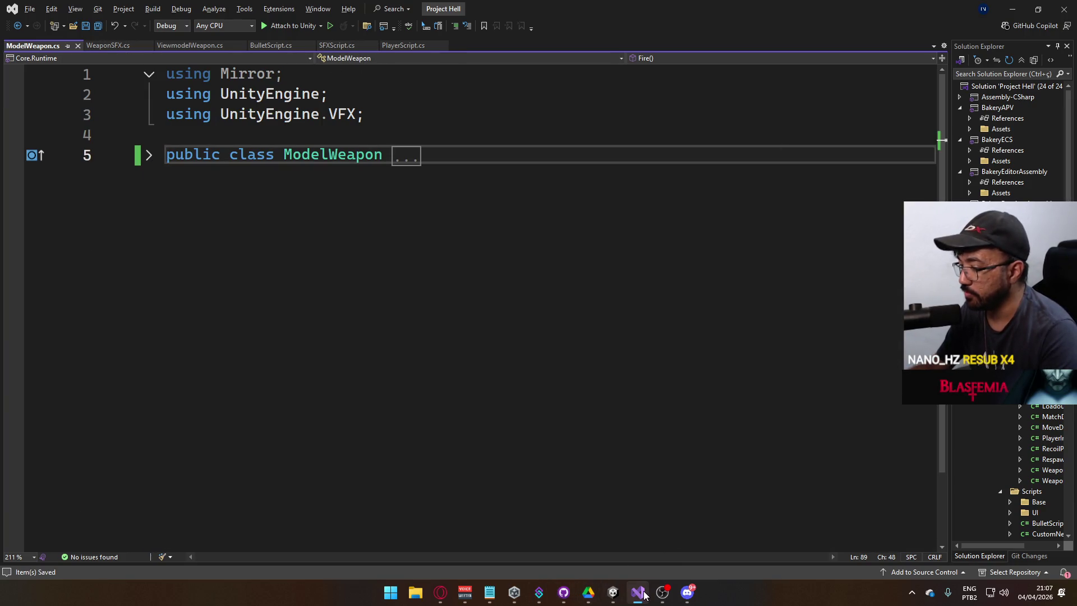
{"action": "left_click", "coordinate": [613, 593]}
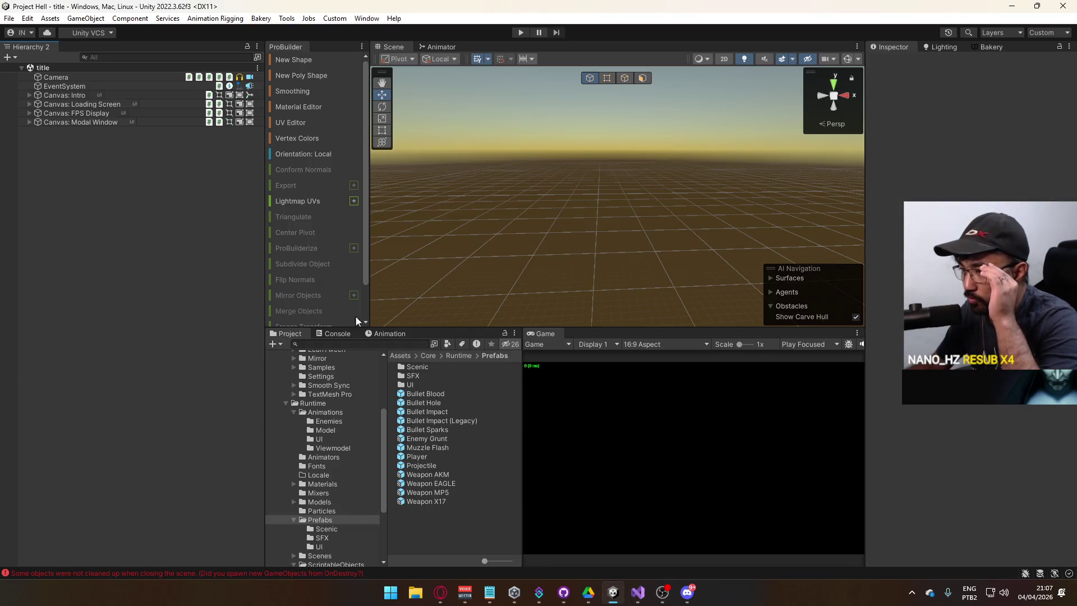
Step: Clear the Console errors and browse to the Assets/Core/Runtime/Scripts folder
{"action": "left_click", "coordinate": [343, 333]}
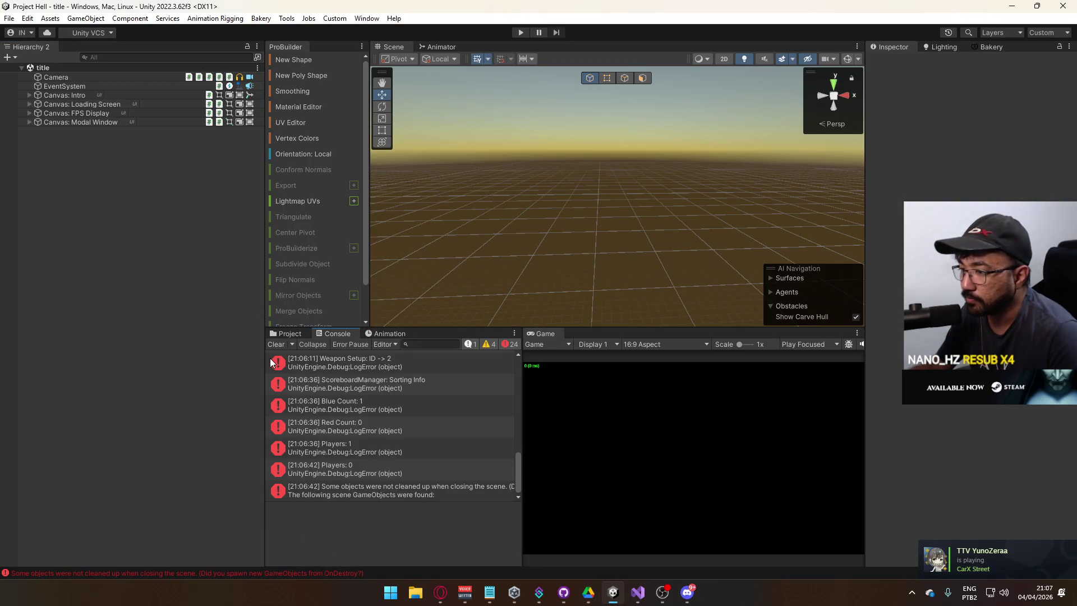
{"action": "left_click", "coordinate": [283, 346]}
{"action": "left_click", "coordinate": [294, 334]}
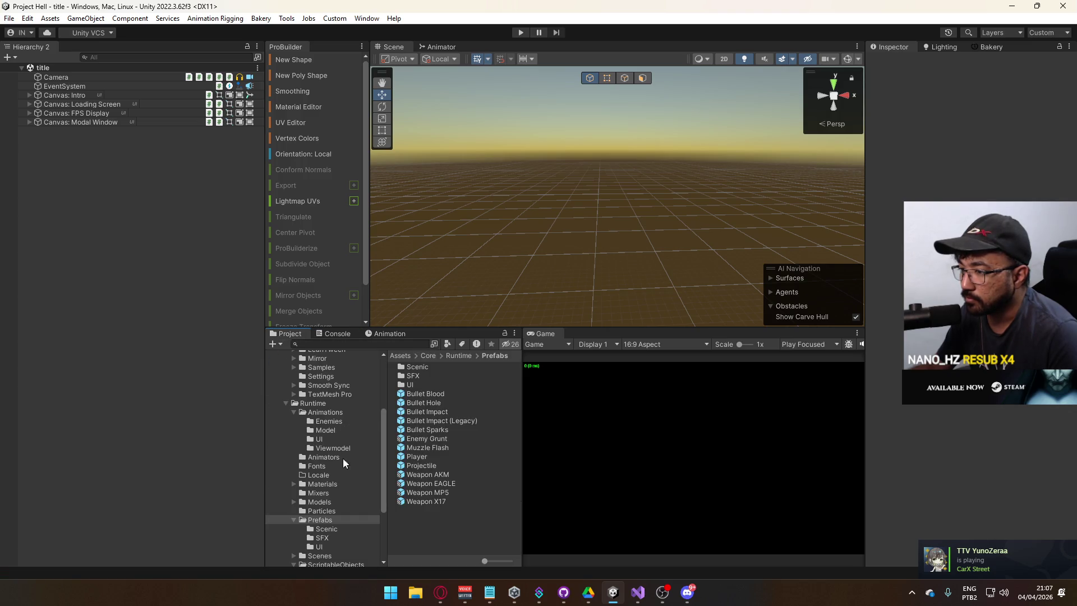
{"action": "scroll", "coordinate": [324, 487], "scroll_direction": "down", "scroll_amount": 3}
{"action": "left_click", "coordinate": [334, 502]}
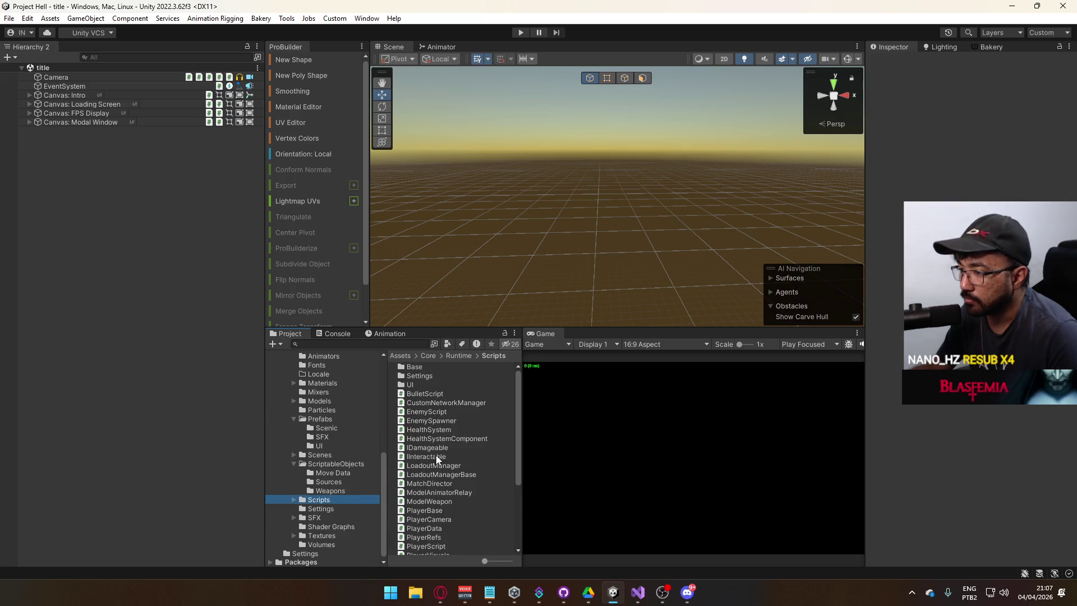
{"action": "scroll", "coordinate": [450, 461], "scroll_direction": "down", "scroll_amount": 3}
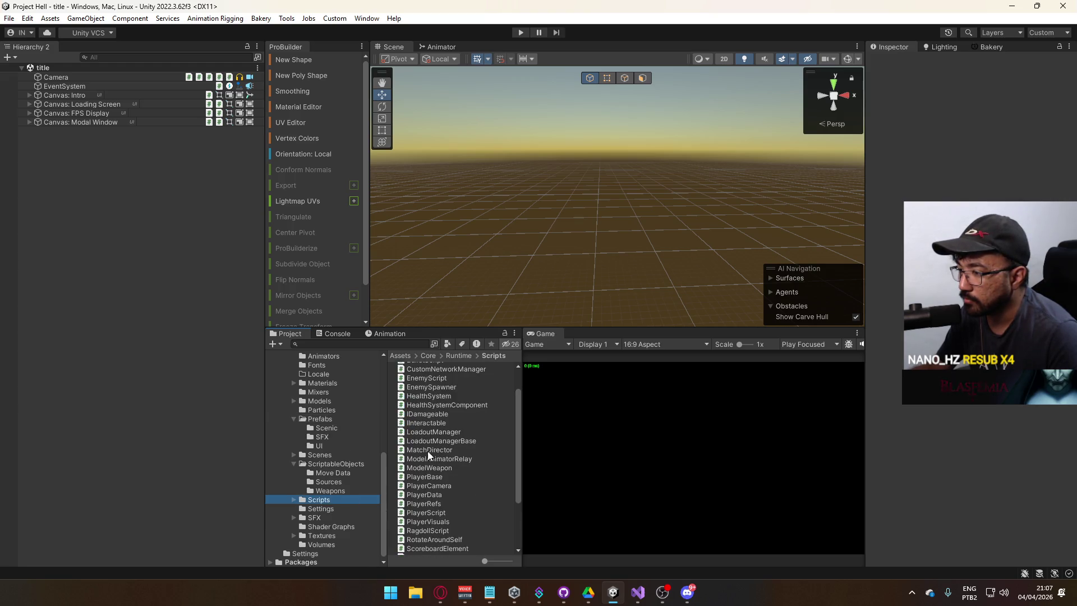
Step: Open MatchDirector.cs in Visual Studio and read through its code
{"action": "left_click", "coordinate": [431, 450]}
{"action": "double_click", "coordinate": [431, 450]}
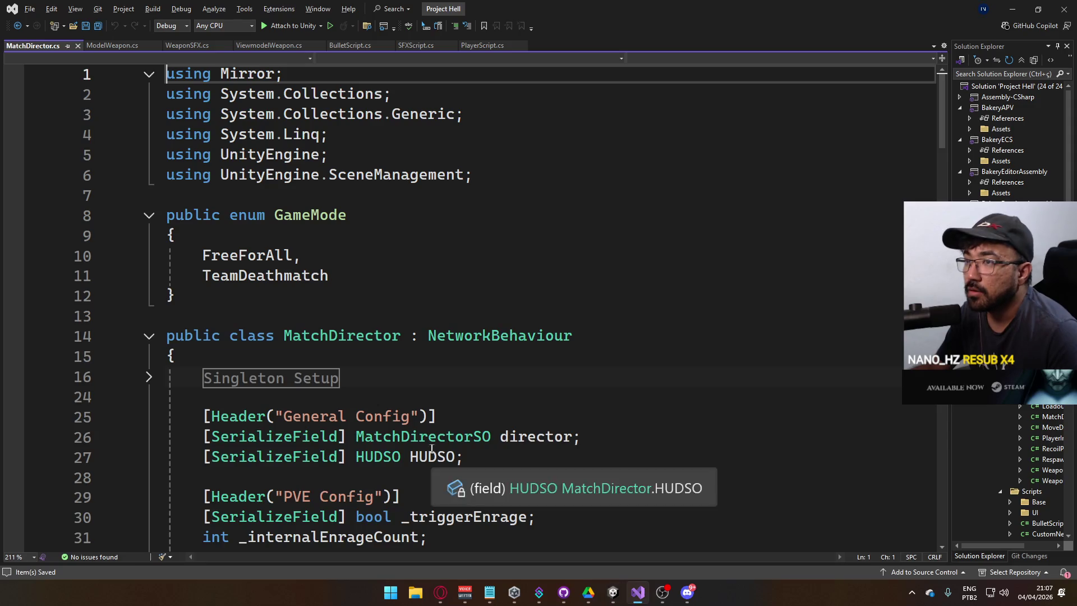
{"action": "scroll", "coordinate": [438, 385], "scroll_direction": "down", "scroll_amount": 4}
{"action": "scroll", "coordinate": [494, 374], "scroll_direction": "down", "scroll_amount": 15}
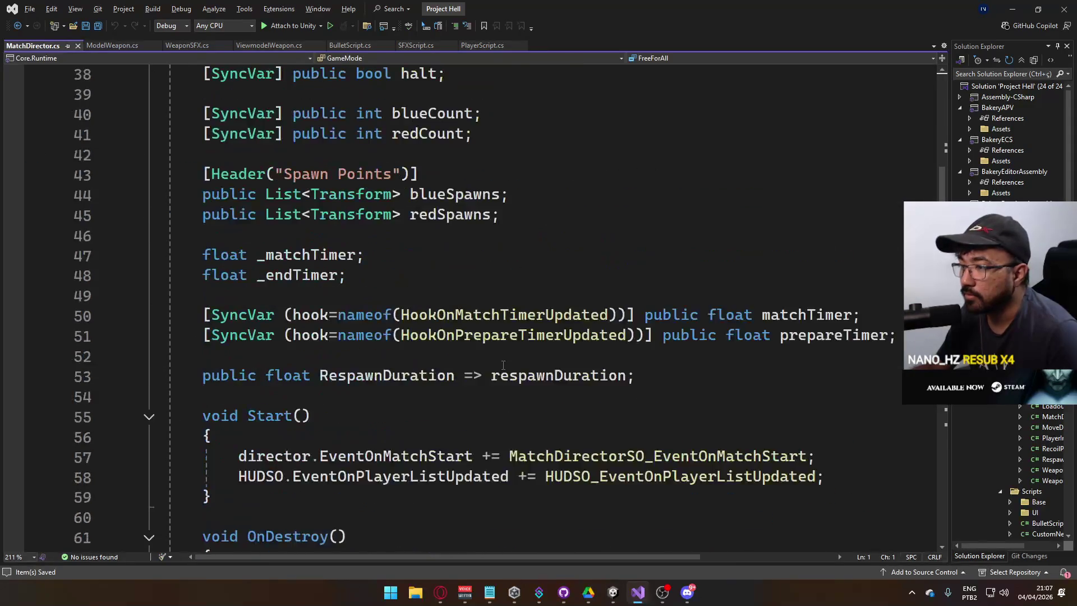
{"action": "scroll", "coordinate": [507, 372], "scroll_direction": "down", "scroll_amount": 2}
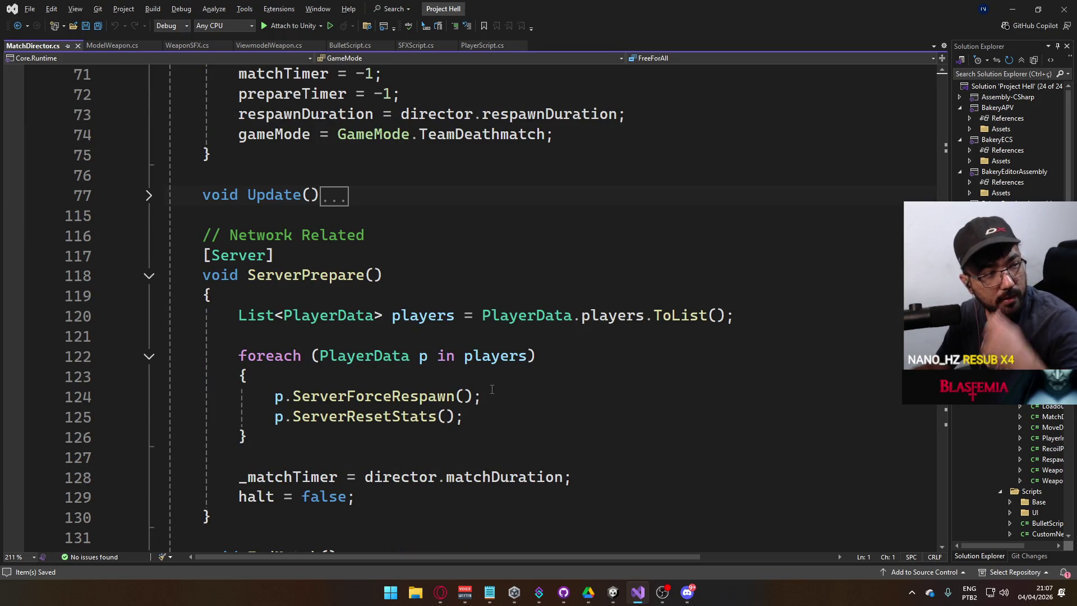
{"action": "scroll", "coordinate": [492, 389], "scroll_direction": "down", "scroll_amount": 8}
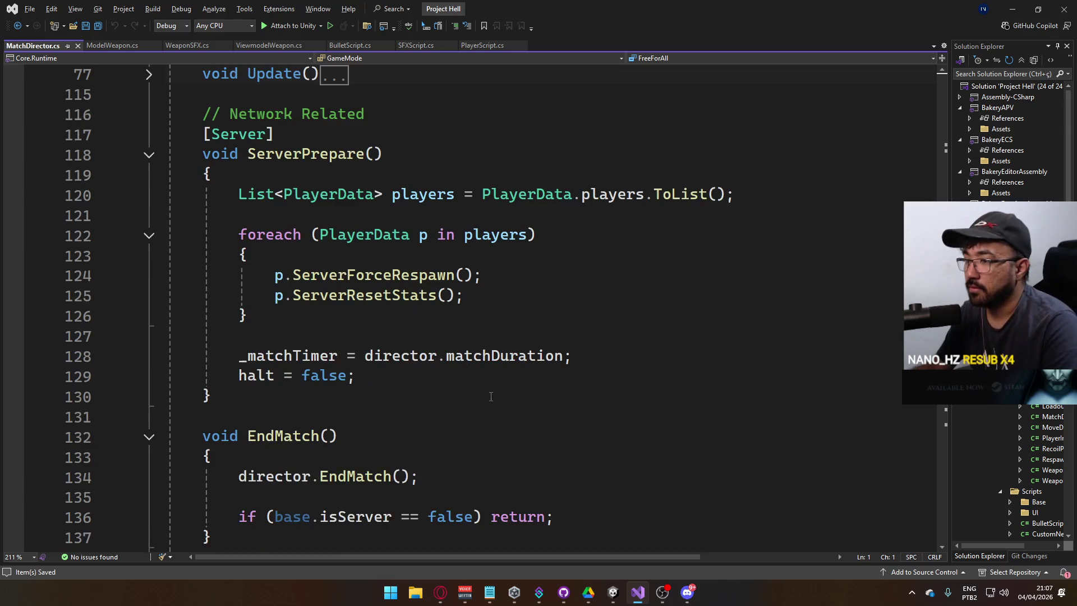
{"action": "scroll", "coordinate": [492, 402], "scroll_direction": "down", "scroll_amount": 7}
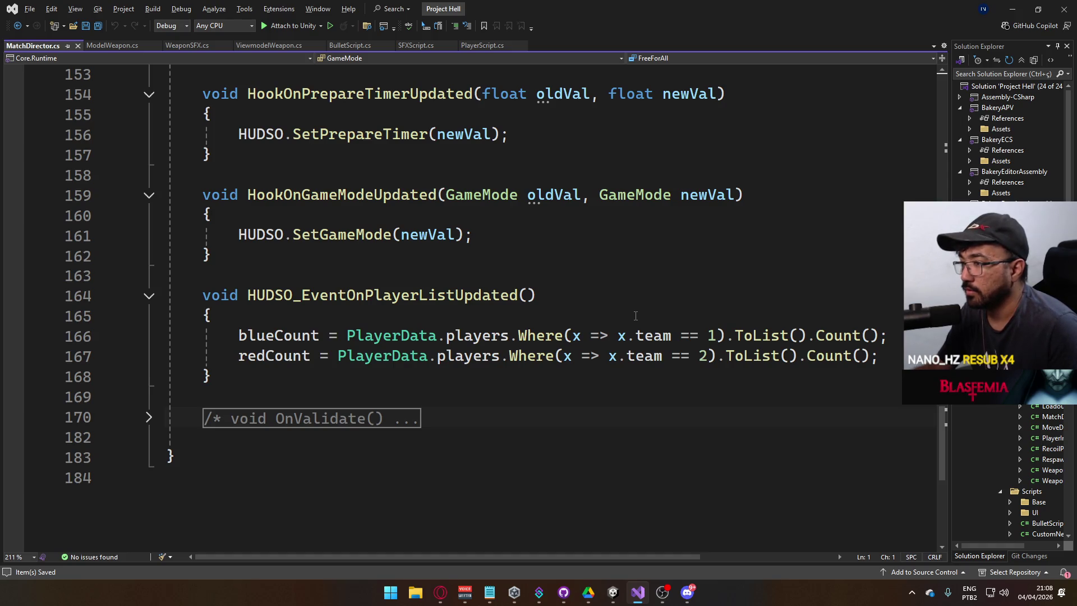
{"action": "left_click", "coordinate": [392, 295]}
{"action": "scroll", "coordinate": [393, 296], "scroll_direction": "up", "scroll_amount": 1}
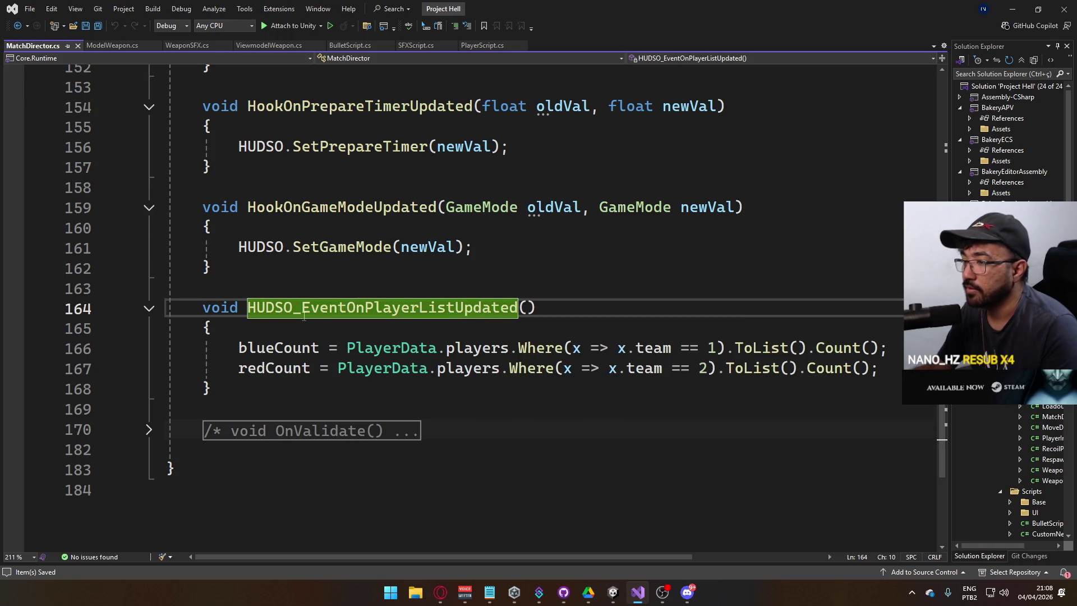
{"action": "left_click", "coordinate": [429, 272]}
{"action": "scroll", "coordinate": [385, 282], "scroll_direction": "up", "scroll_amount": 8}
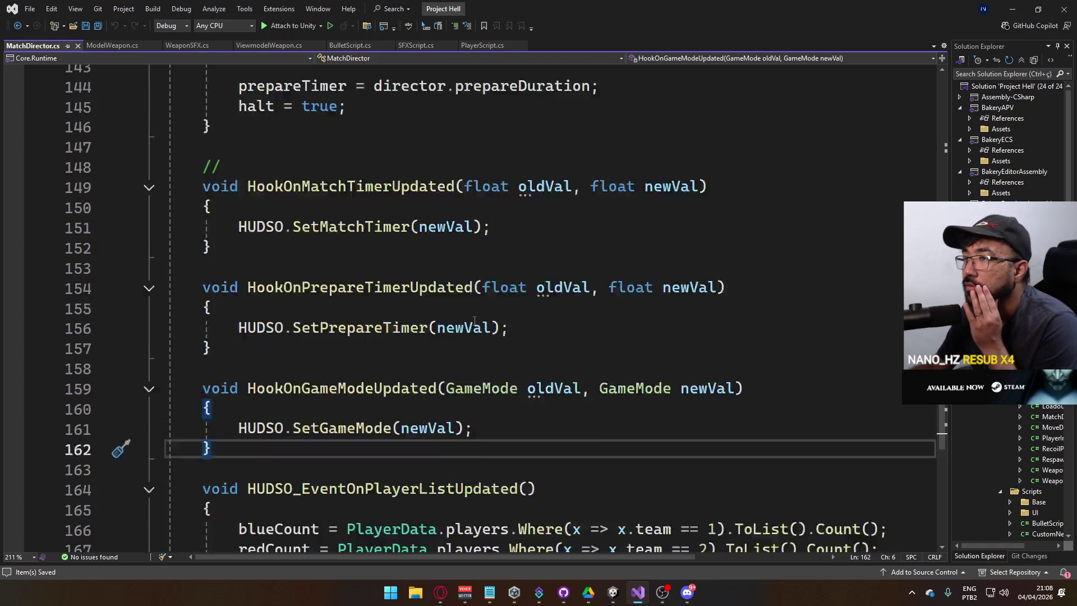
{"action": "scroll", "coordinate": [497, 327], "scroll_direction": "up", "scroll_amount": 20}
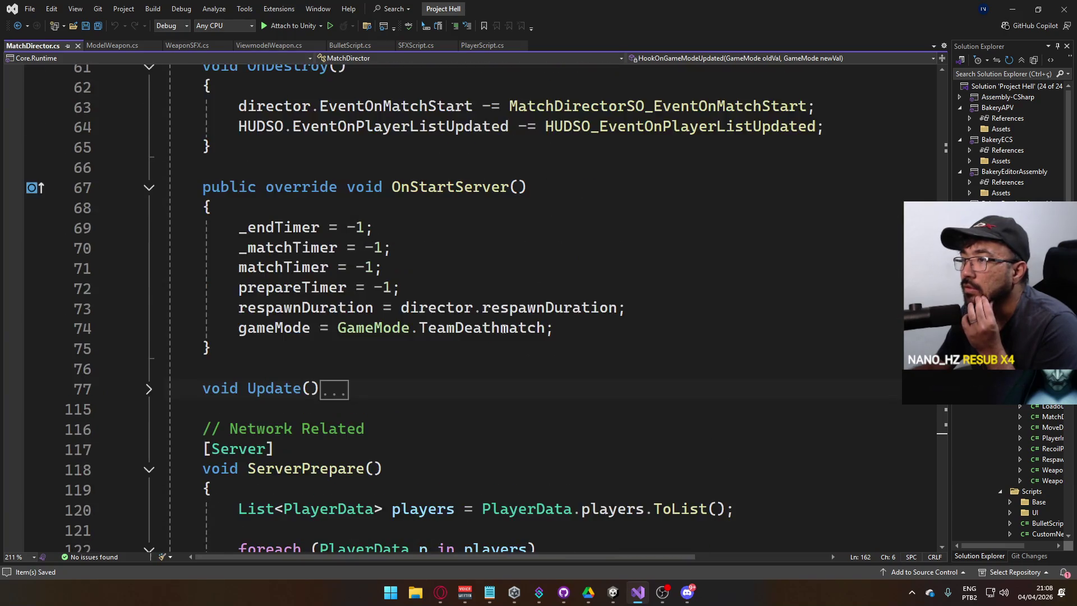
{"action": "scroll", "coordinate": [504, 329], "scroll_direction": "up", "scroll_amount": 4}
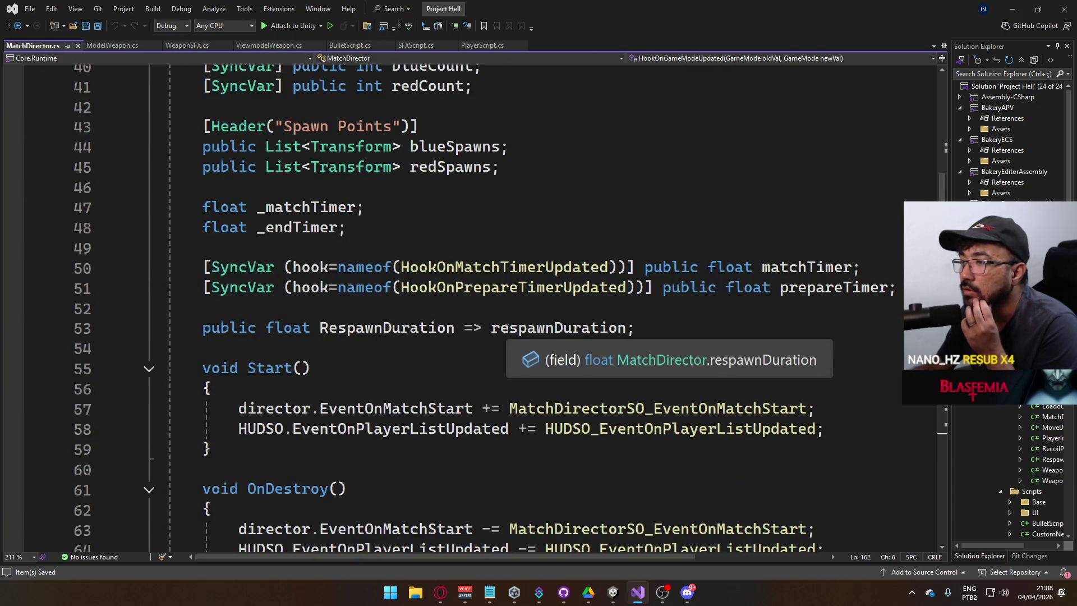
{"action": "scroll", "coordinate": [506, 328], "scroll_direction": "down", "scroll_amount": 9}
{"action": "scroll", "coordinate": [508, 329], "scroll_direction": "down", "scroll_amount": 18}
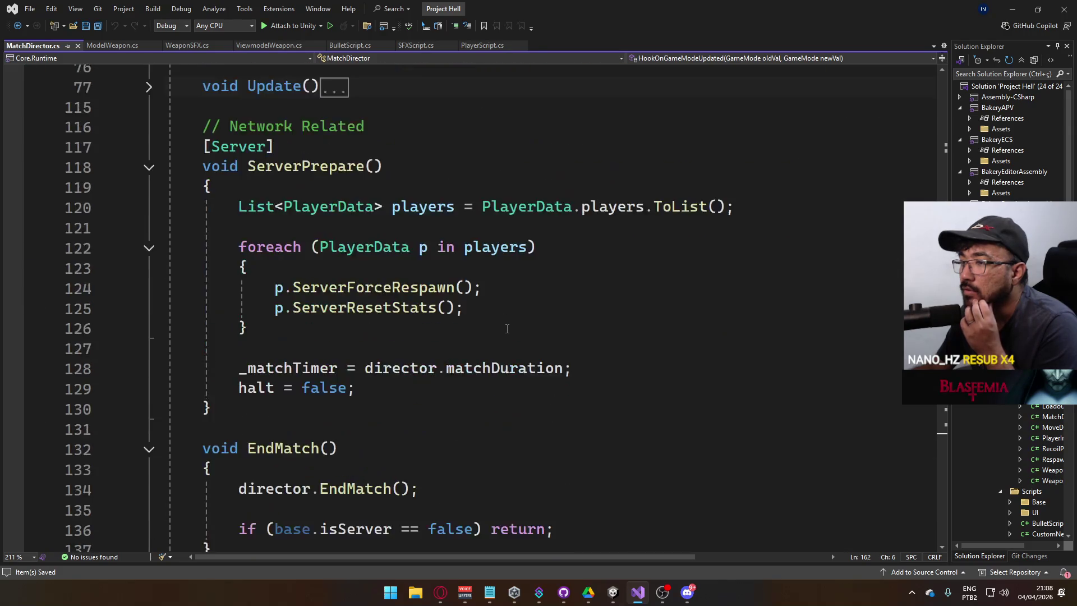
{"action": "scroll", "coordinate": [482, 334], "scroll_direction": "up", "scroll_amount": 1}
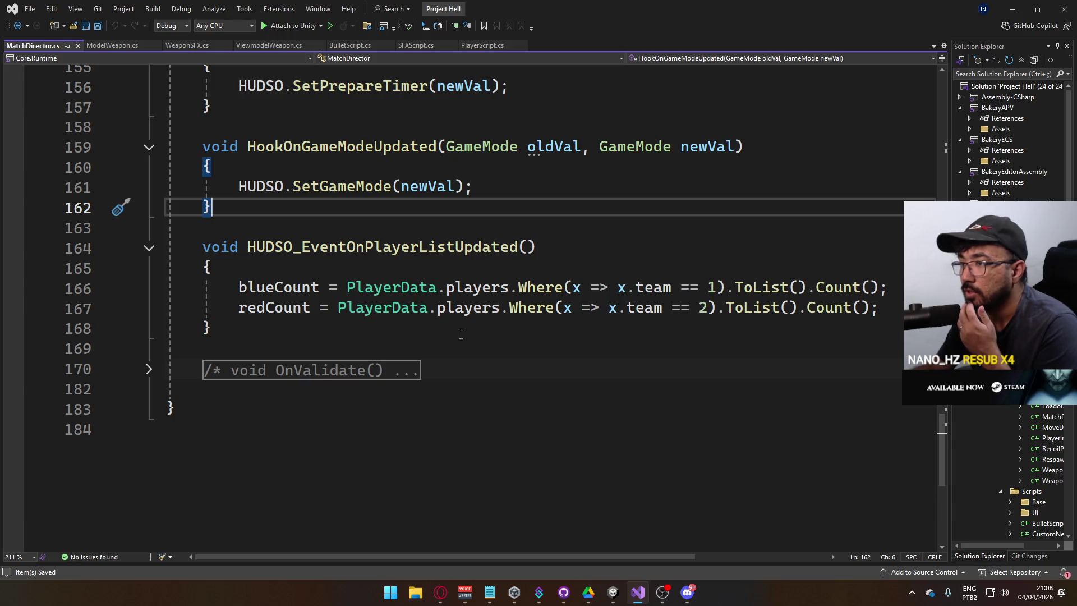
Step: Type a tentative 'public override on…' line below OnStartServer, then undo it
{"action": "mouse_move", "coordinate": [879, 308]}
{"action": "left_mouse_down"}
{"action": "mouse_move", "coordinate": [574, 287]}
{"action": "mouse_move", "coordinate": [217, 287]}
{"action": "mouse_move", "coordinate": [240, 287]}
{"action": "left_mouse_up"}
{"action": "left_click", "coordinate": [583, 250]}
{"action": "scroll", "coordinate": [561, 269], "scroll_direction": "up", "scroll_amount": 12}
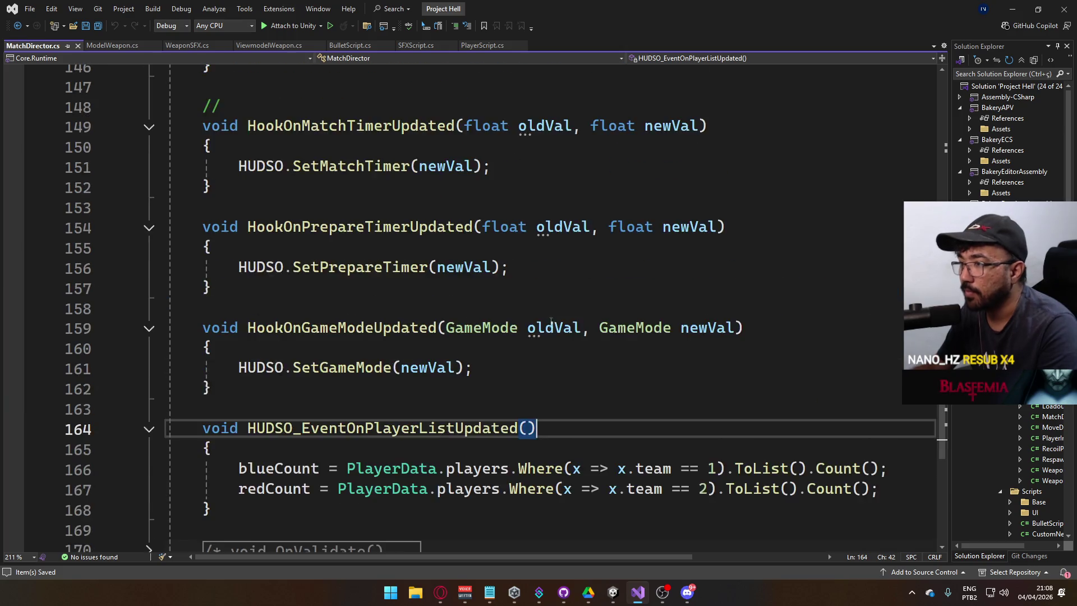
{"action": "scroll", "coordinate": [493, 342], "scroll_direction": "up", "scroll_amount": 7}
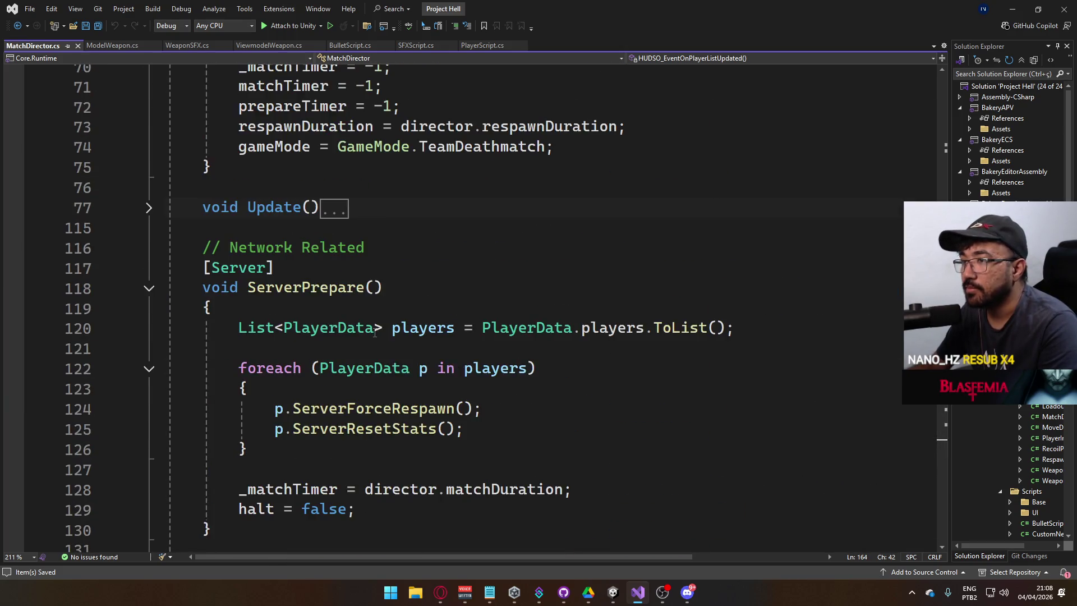
{"action": "left_click", "coordinate": [337, 349]}
{"action": "type", "text": "]"}
{"action": "key", "text": "BackSpace"}
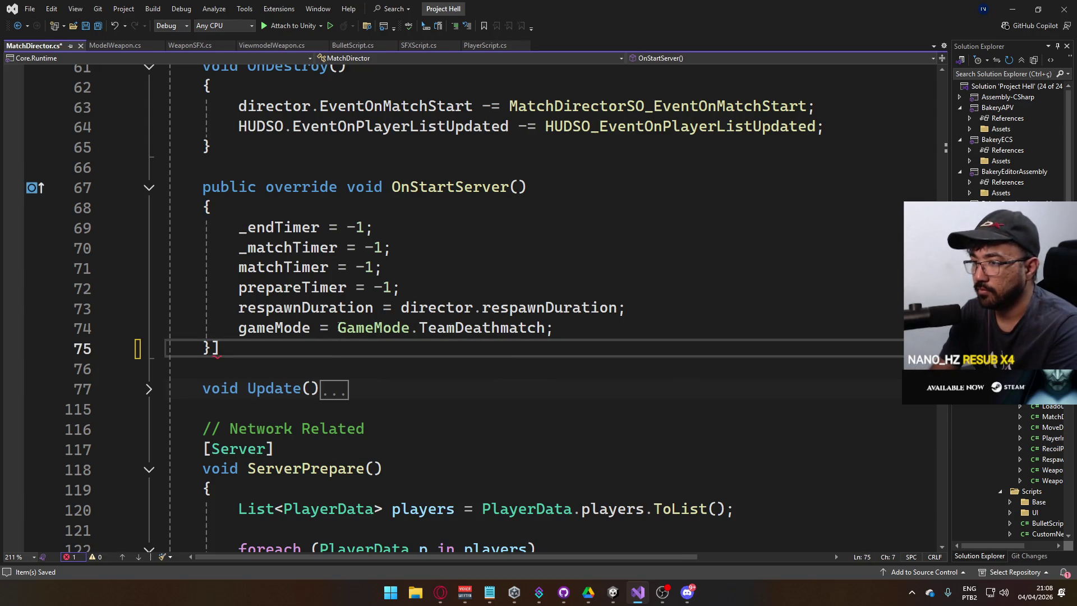
{"action": "key", "text": "Return"}
{"action": "key", "text": "Return"}
{"action": "type", "text": "public override on"}
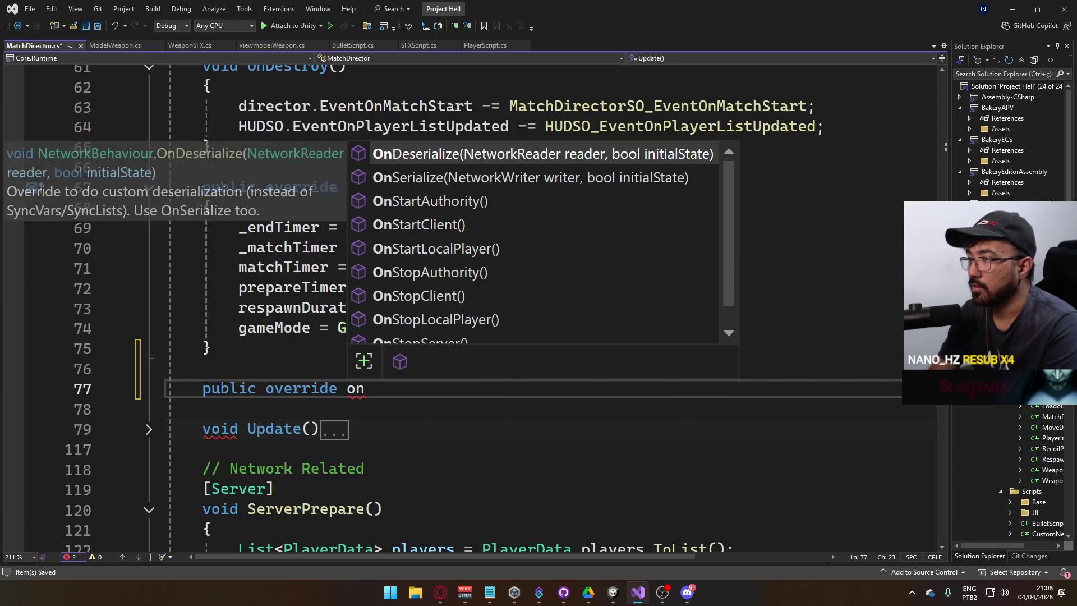
{"action": "key", "text": "BackSpace"}
{"action": "key", "text": "BackSpace"}
{"action": "key", "text": "BackSpace"}
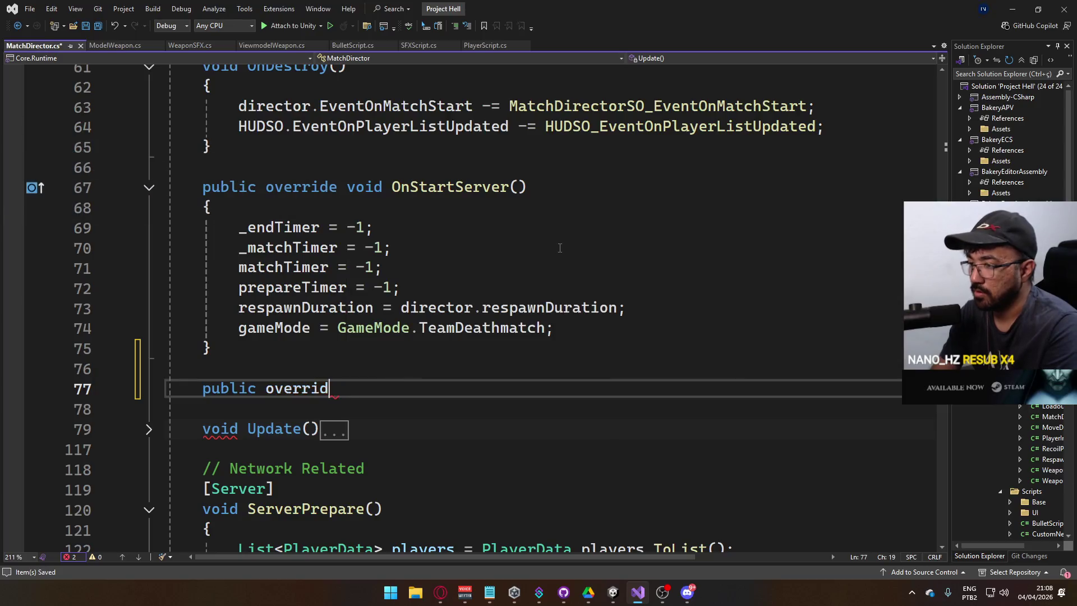
{"action": "type", "text": "over"}
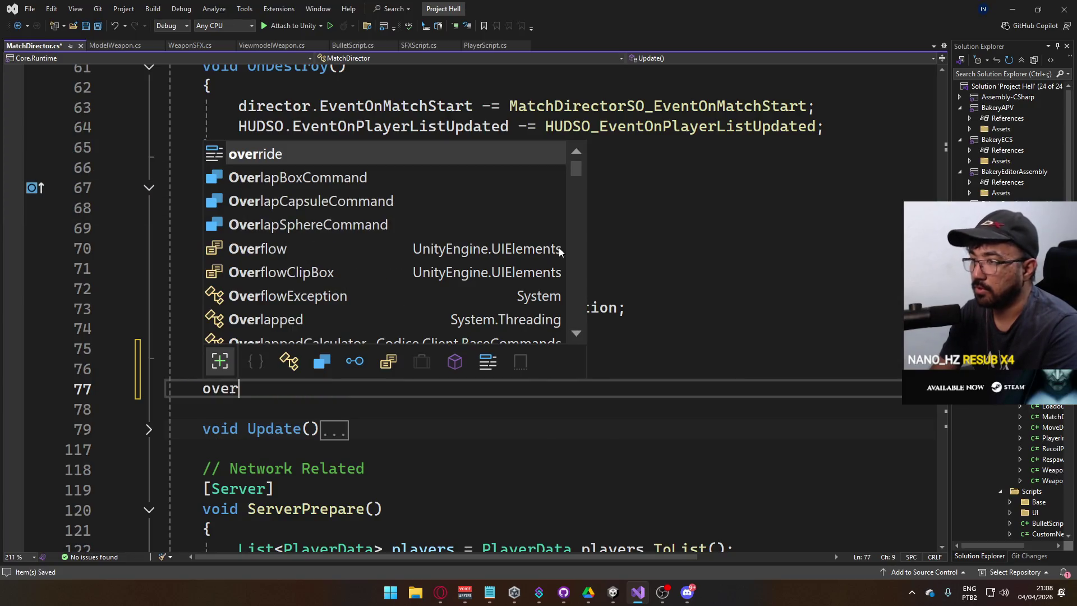
{"action": "type", "text": "ride onpl"}
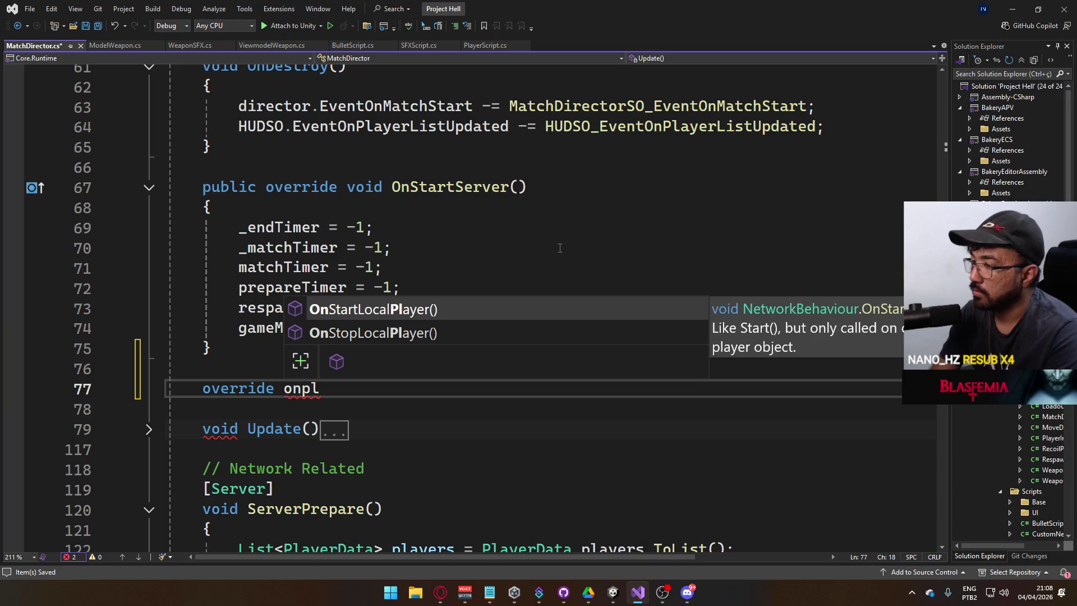
{"action": "key", "text": "ctrl+z"}
{"action": "key", "text": "ctrl+z"}
{"action": "key", "text": "ctrl+z"}
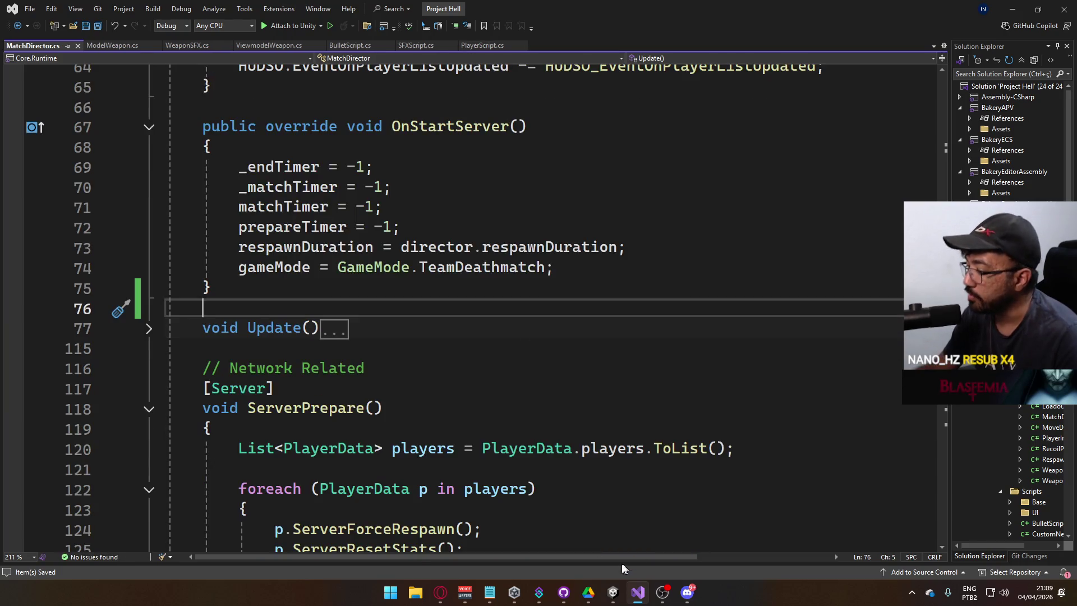
{"action": "mouse_move", "coordinate": [612, 592]}
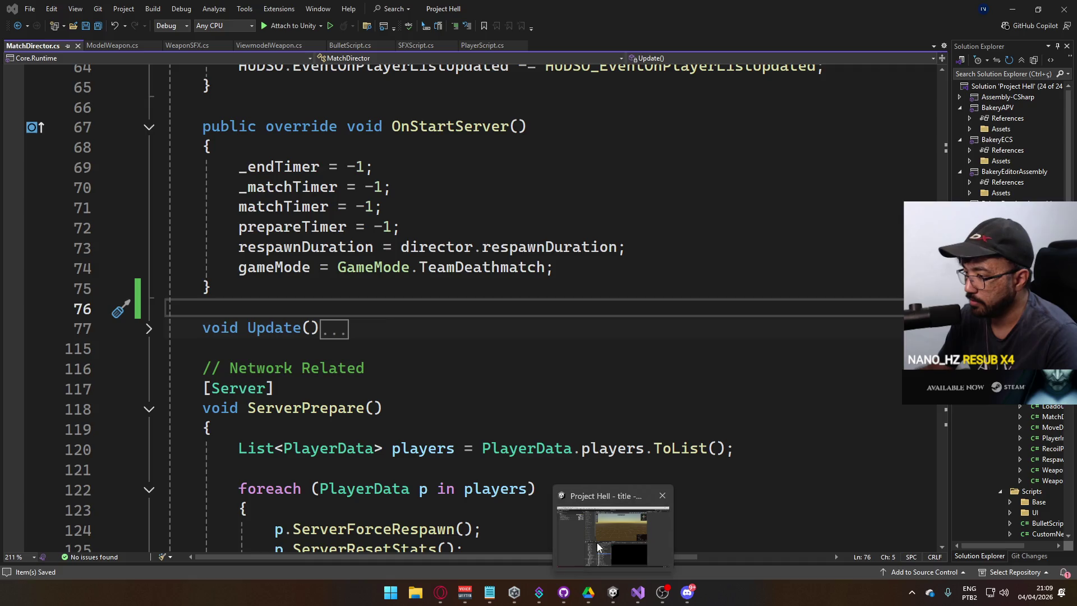
Step: Return to the Unity Editor's Scripts folder and open PlayerData.cs in Visual Studio
{"action": "left_click", "coordinate": [597, 541]}
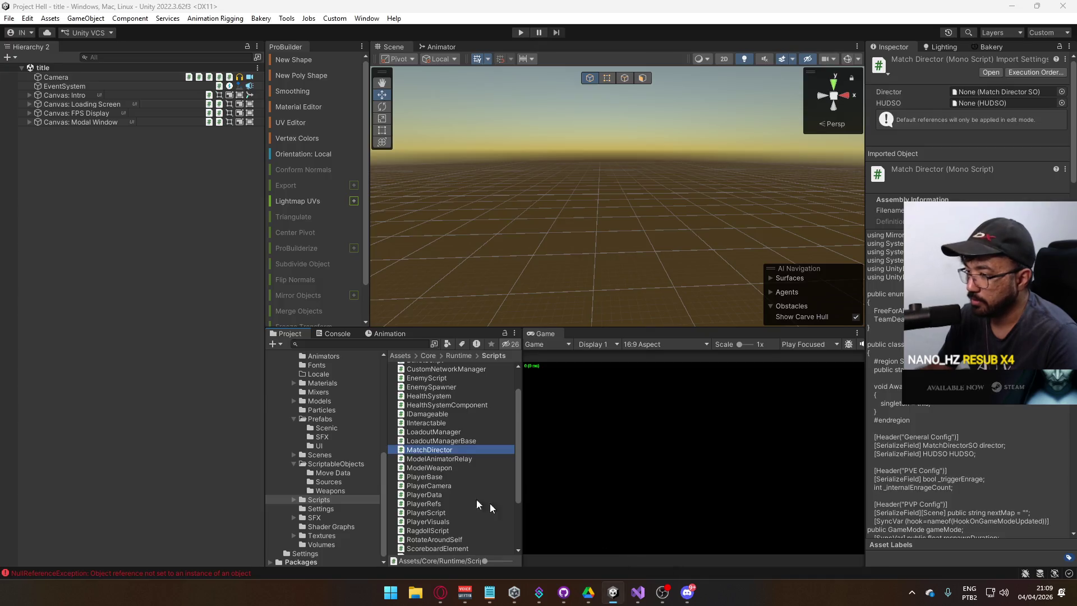
{"action": "left_click", "coordinate": [323, 464]}
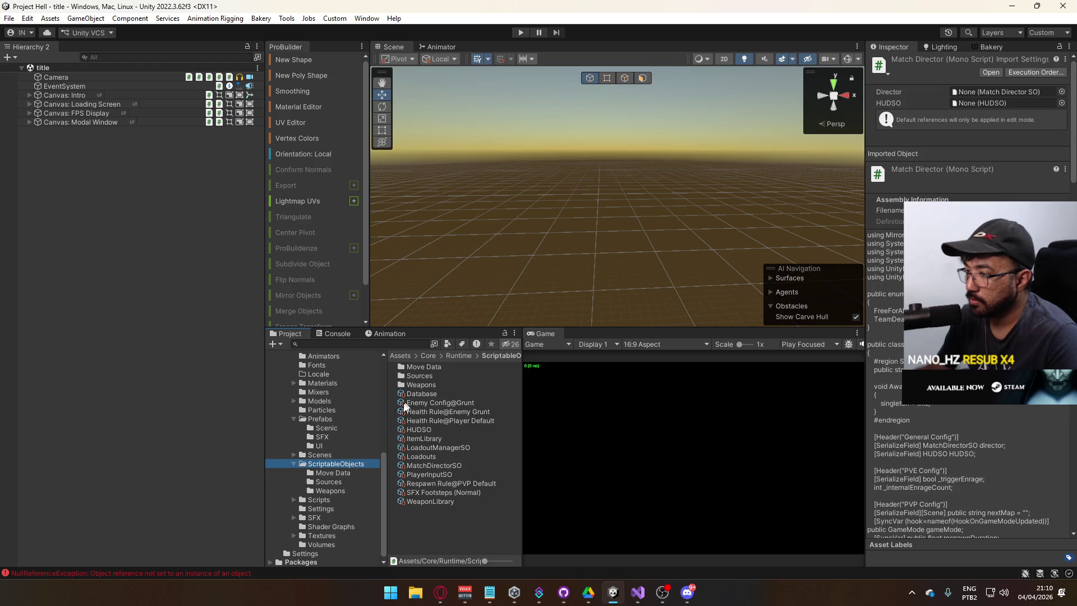
{"action": "left_click", "coordinate": [325, 501]}
{"action": "scroll", "coordinate": [446, 505], "scroll_direction": "down", "scroll_amount": 3}
{"action": "double_click", "coordinate": [436, 496]}
Step: Go from the CmdSetTeam call in OnStartAuthority on line 68 to its definition on line 85
{"action": "scroll", "coordinate": [423, 402], "scroll_direction": "down", "scroll_amount": 8}
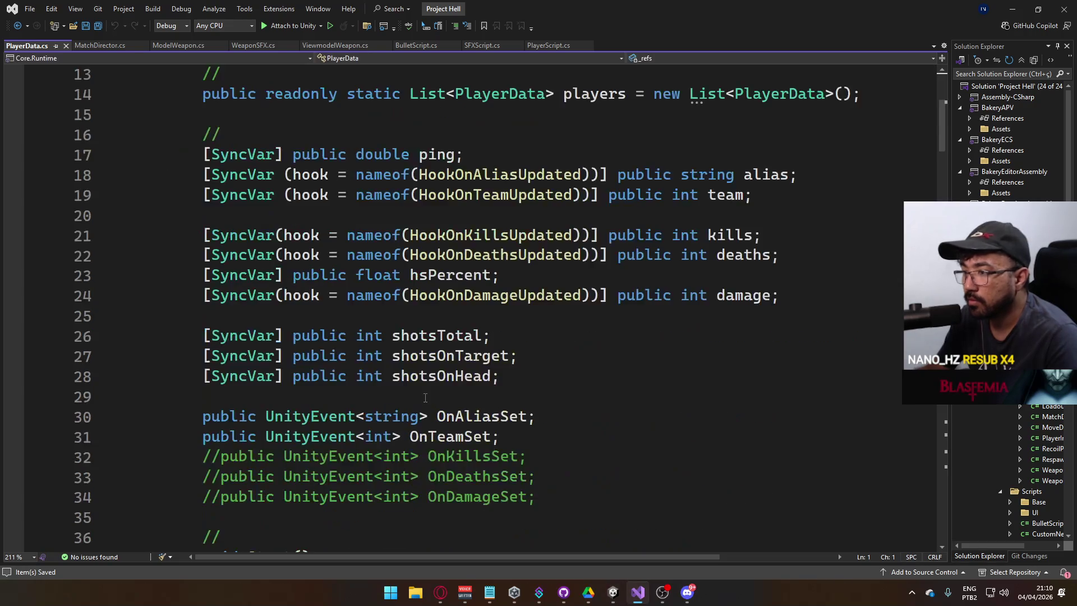
{"action": "scroll", "coordinate": [423, 402], "scroll_direction": "down", "scroll_amount": 11}
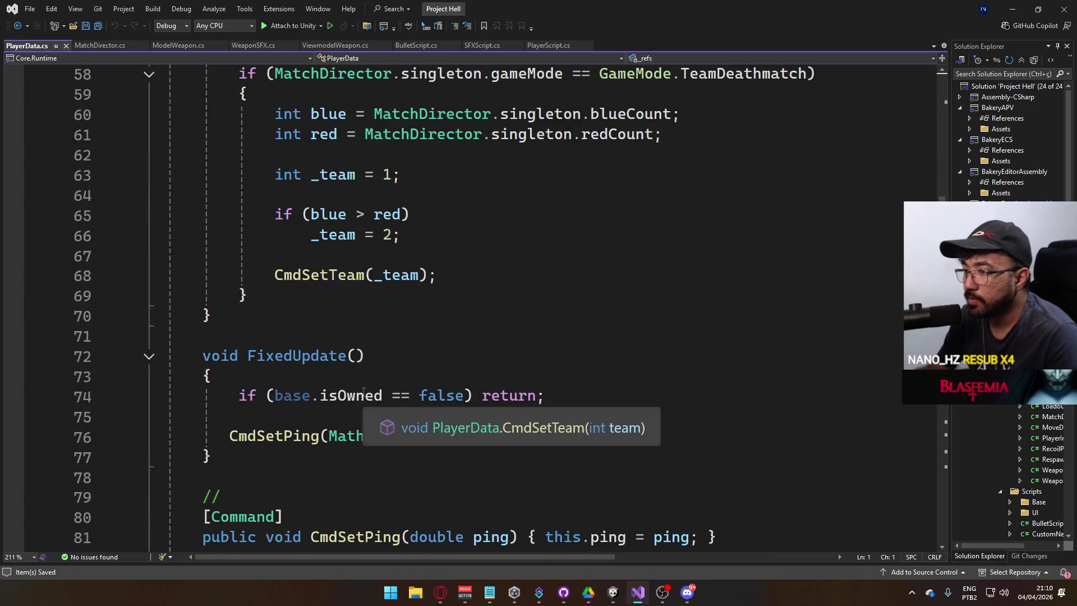
{"action": "scroll", "coordinate": [407, 375], "scroll_direction": "up", "scroll_amount": 1}
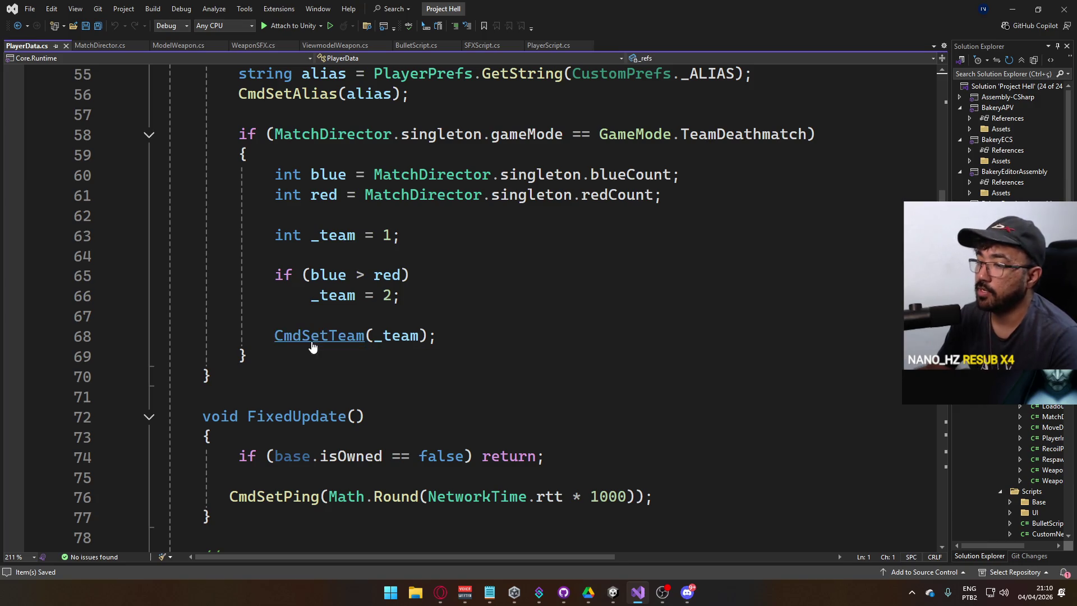
{"action": "left_click", "coordinate": [317, 334], "text": "ctrl"}
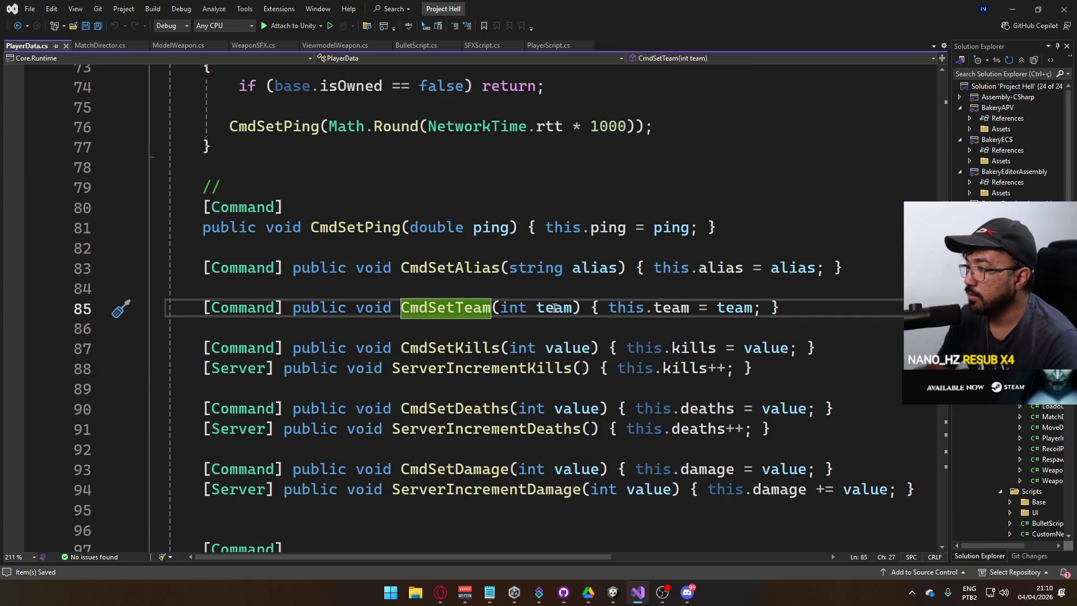
{"action": "scroll", "coordinate": [522, 339], "scroll_direction": "down", "scroll_amount": 20}
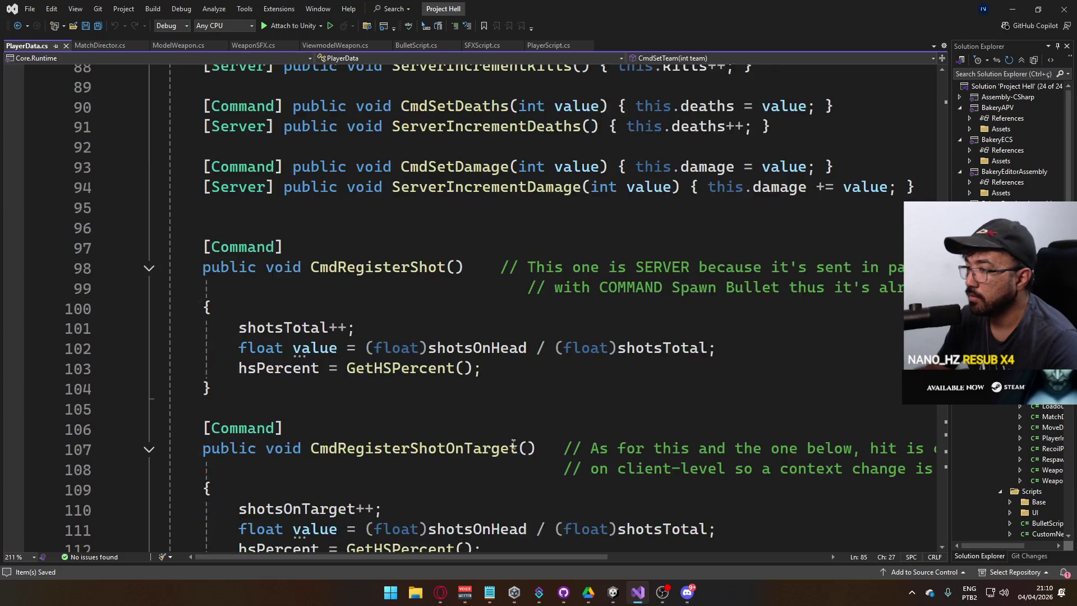
{"action": "scroll", "coordinate": [511, 434], "scroll_direction": "down", "scroll_amount": 4}
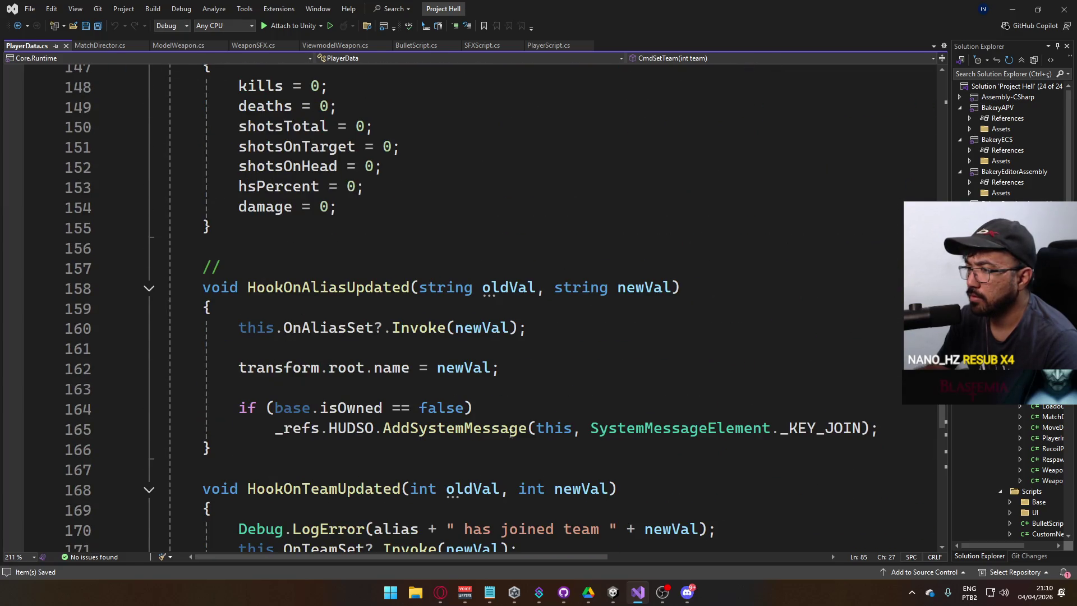
{"action": "scroll", "coordinate": [511, 433], "scroll_direction": "up", "scroll_amount": 14}
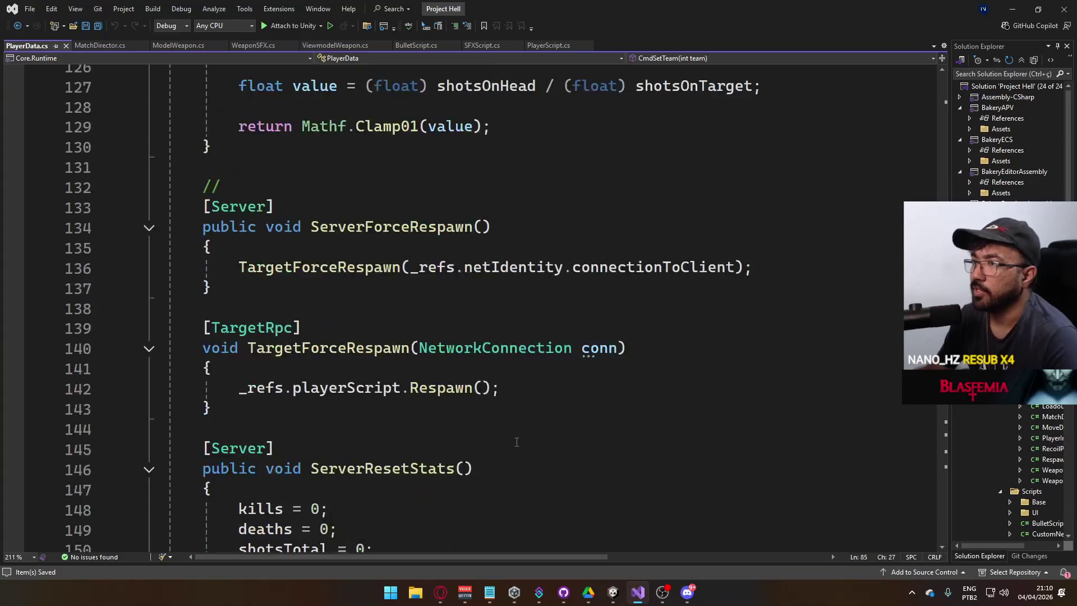
{"action": "scroll", "coordinate": [512, 433], "scroll_direction": "up", "scroll_amount": 3}
{"action": "scroll", "coordinate": [511, 433], "scroll_direction": "up", "scroll_amount": 10}
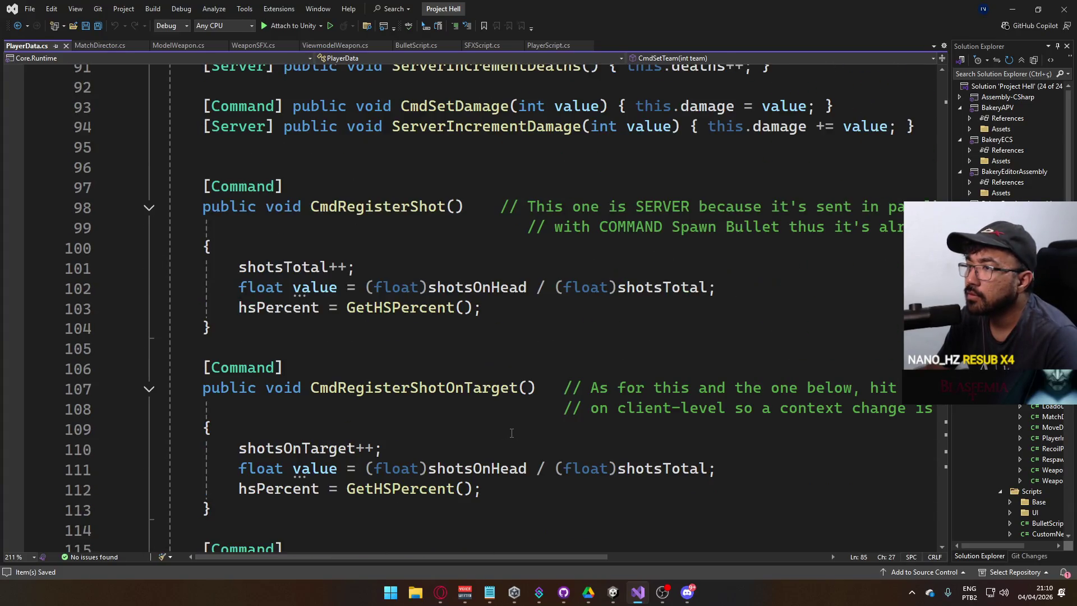
{"action": "scroll", "coordinate": [512, 433], "scroll_direction": "up", "scroll_amount": 2}
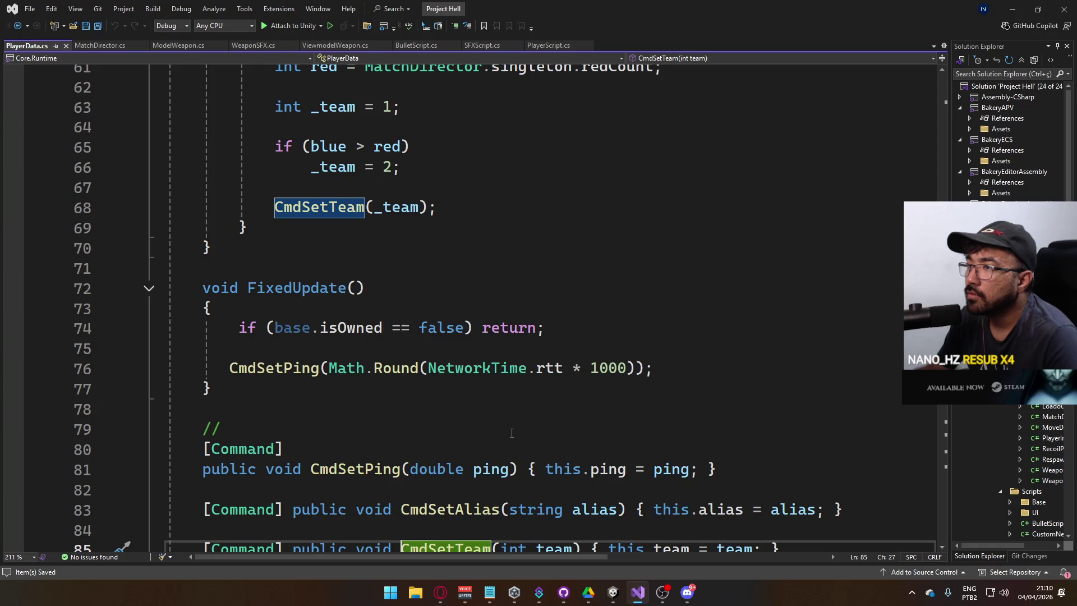
{"action": "scroll", "coordinate": [512, 433], "scroll_direction": "up", "scroll_amount": 3}
{"action": "scroll", "coordinate": [328, 294], "scroll_direction": "up", "scroll_amount": 1}
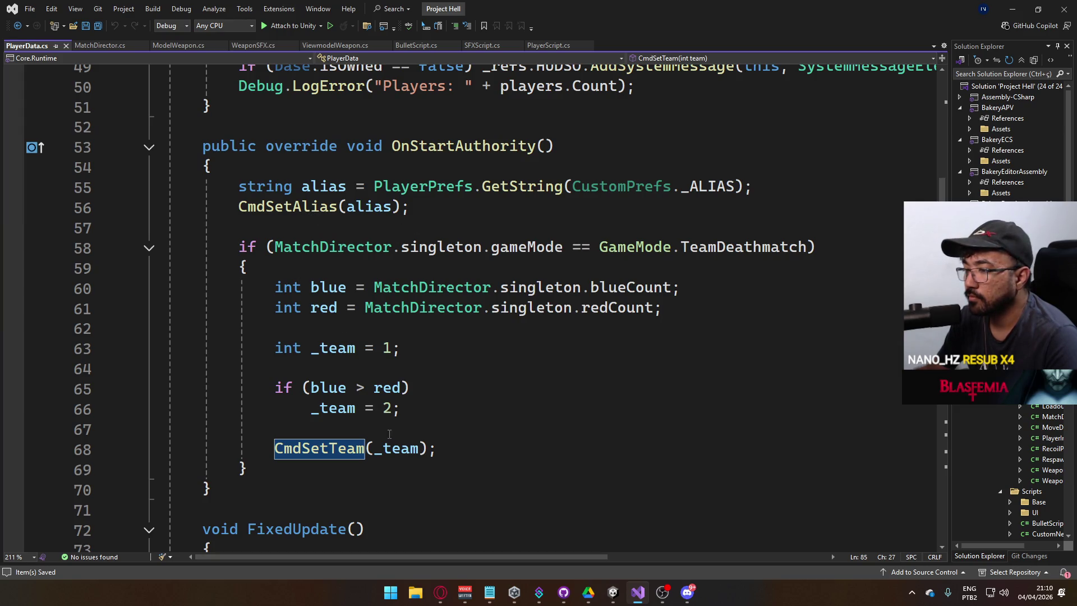
{"action": "left_click", "coordinate": [324, 449], "text": "ctrl"}
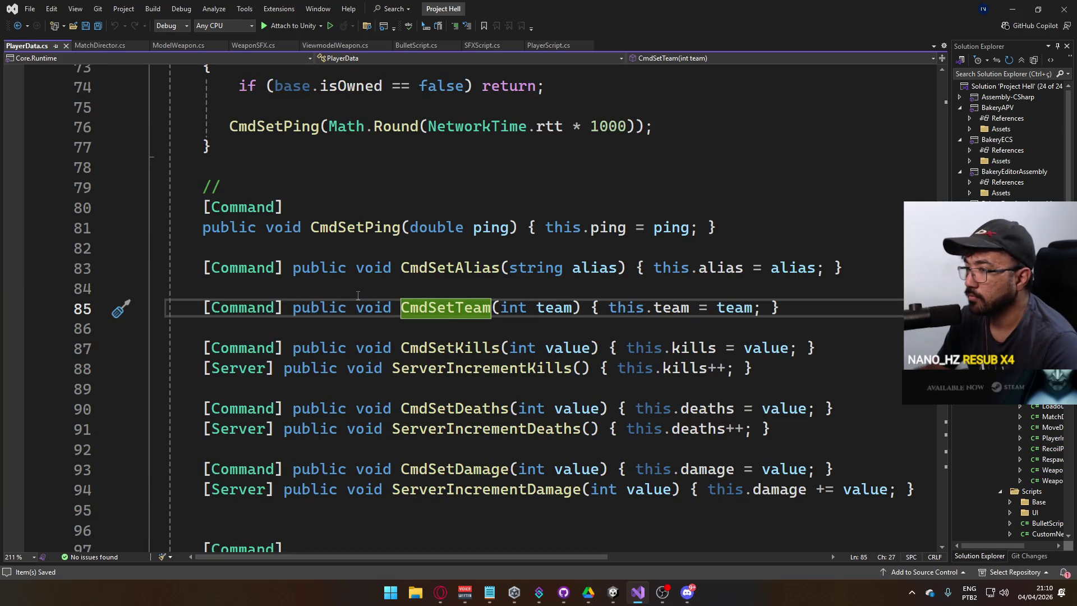
Step: Rename CmdSetTeam to CmdRequestTeam and remove its int team parameter
{"action": "double_click", "coordinate": [432, 309]}
{"action": "left_click", "coordinate": [455, 309]}
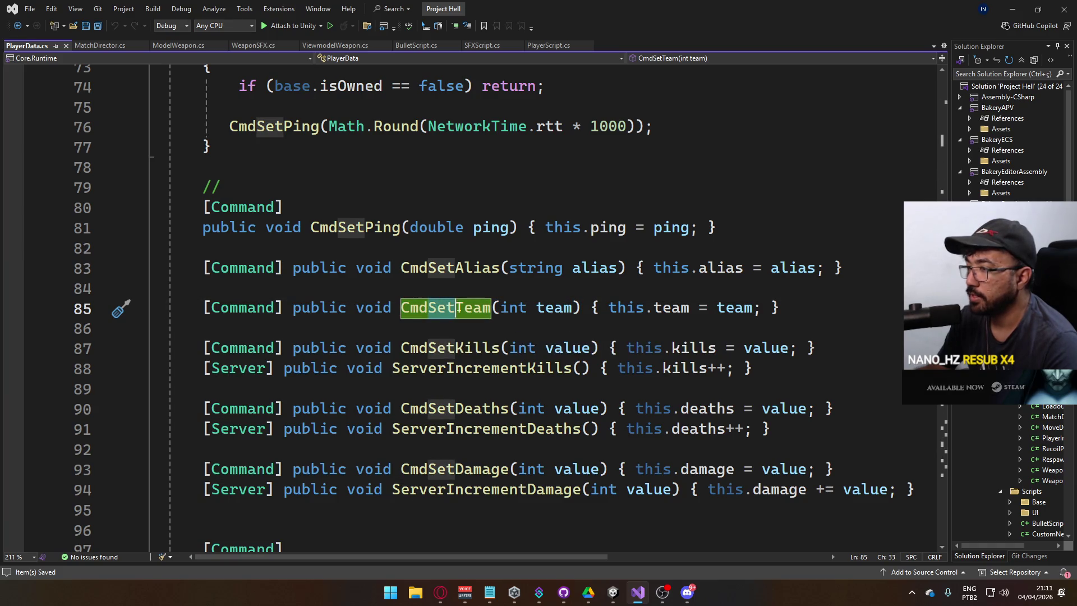
{"action": "key", "text": "BackSpace"}
{"action": "key", "text": "BackSpace"}
{"action": "key", "text": "BackSpace"}
{"action": "type", "text": "Request"}
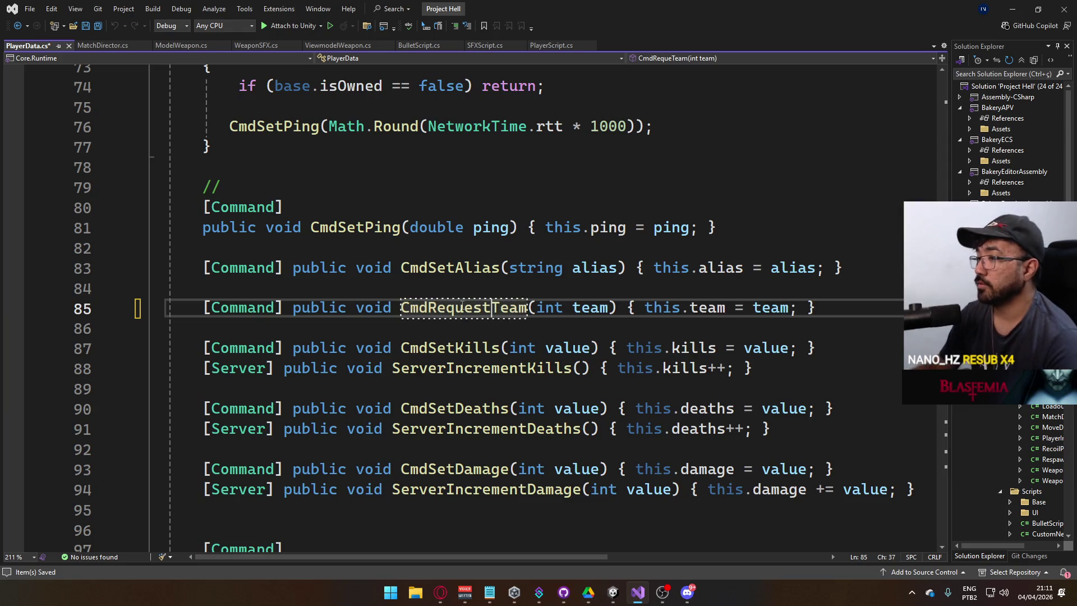
{"action": "left_click_drag", "start_coordinate": [536, 308], "coordinate": [615, 308]}
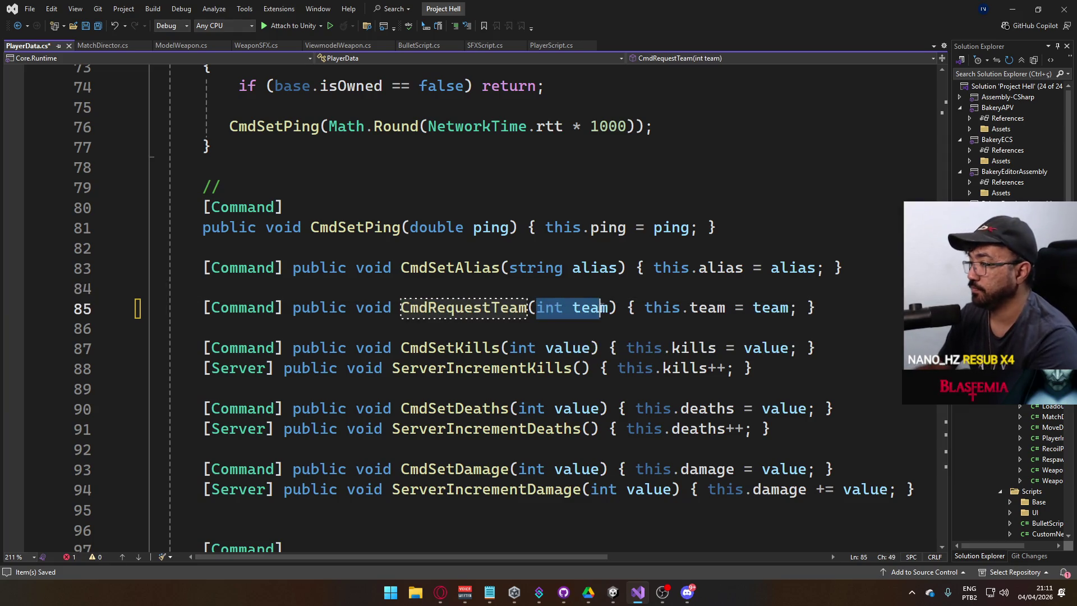
{"action": "key", "text": "BackSpace"}
Step: Split the command body onto separate lines, delete the this.team = team assignment, and save
{"action": "key", "text": "Return"}
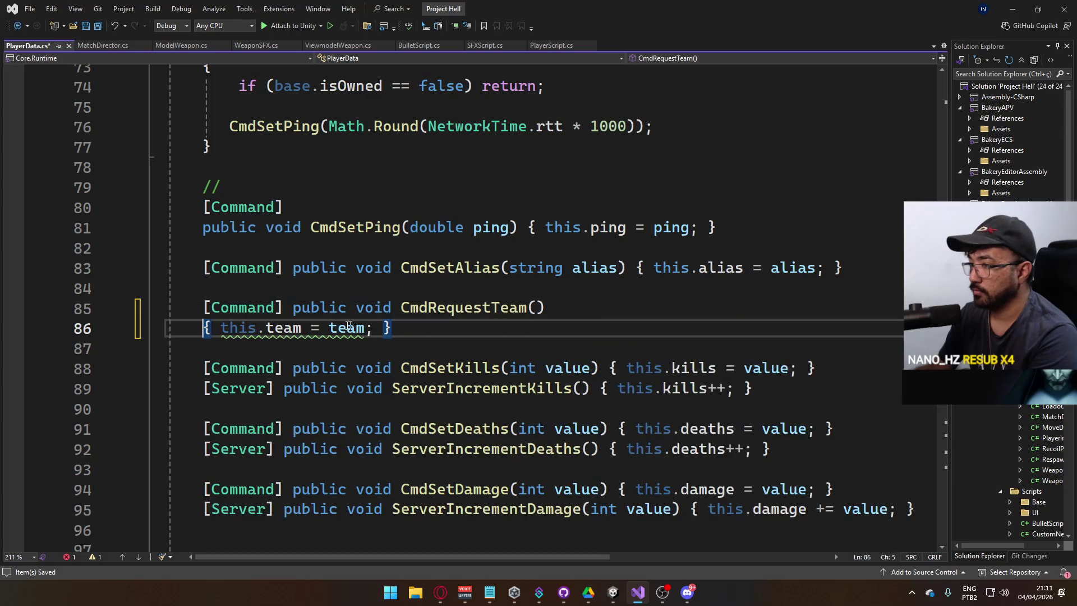
{"action": "left_click", "coordinate": [220, 330]}
{"action": "key", "text": "Return"}
{"action": "left_click", "coordinate": [398, 348]}
{"action": "key", "text": "Return"}
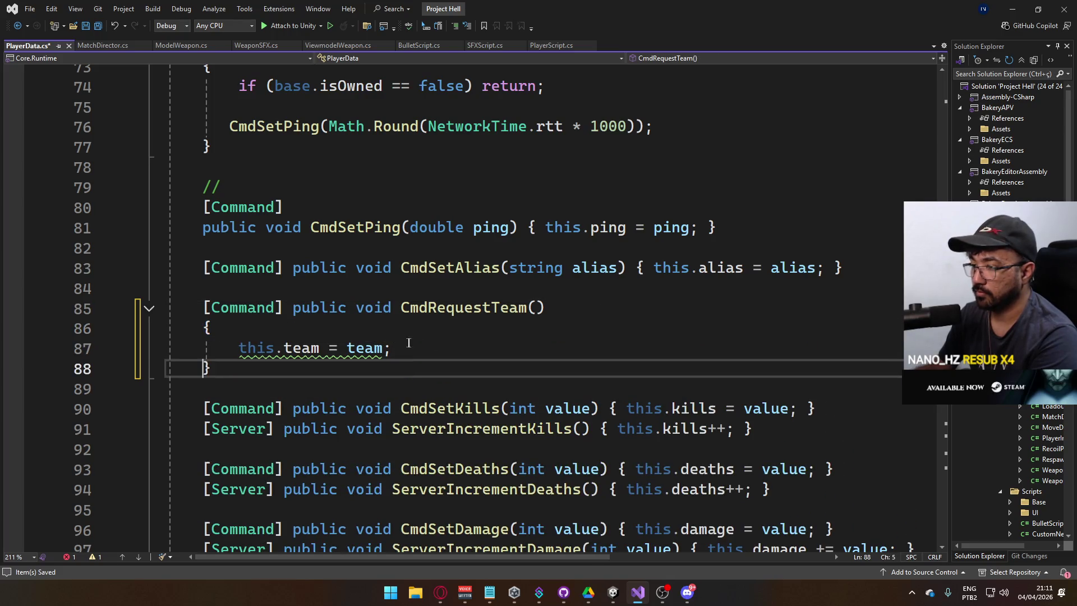
{"action": "left_click_drag", "start_coordinate": [400, 347], "coordinate": [239, 348]}
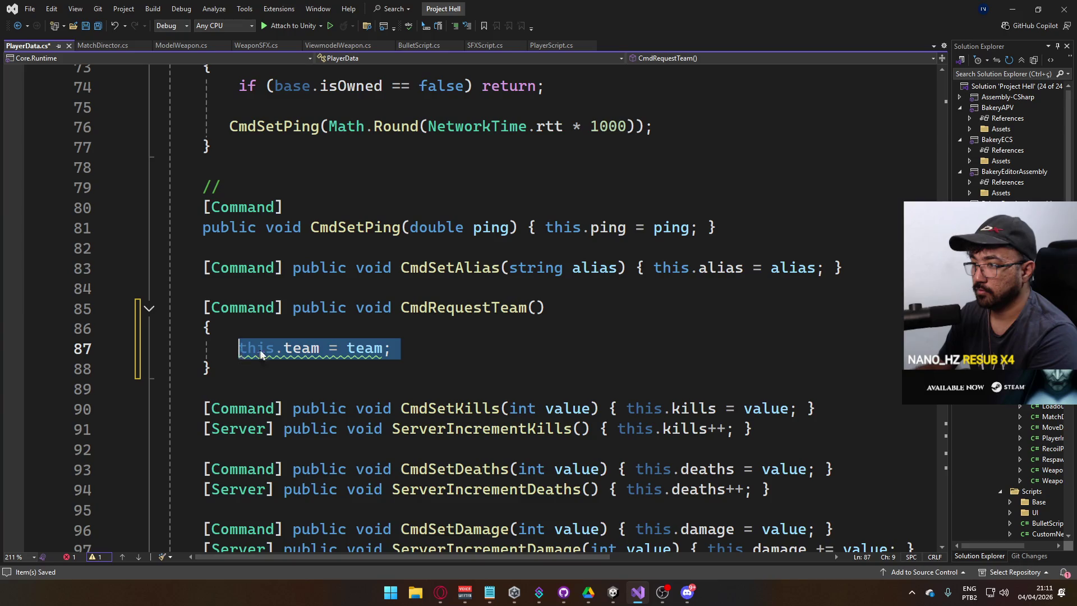
{"action": "key", "text": "BackSpace"}
{"action": "key", "text": "ctrl+s"}
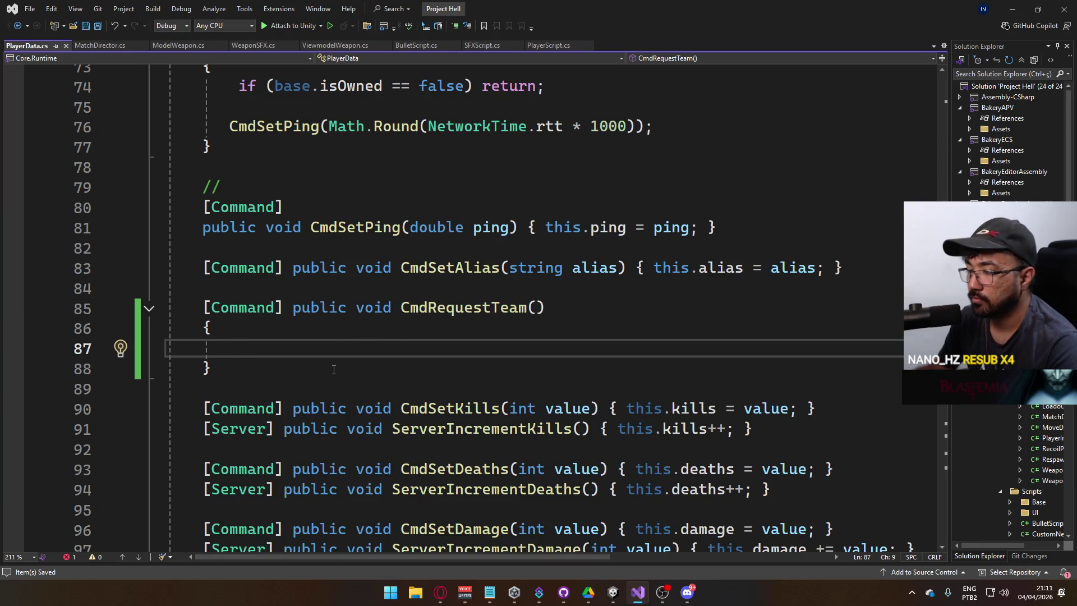
{"action": "left_click", "coordinate": [334, 369]}
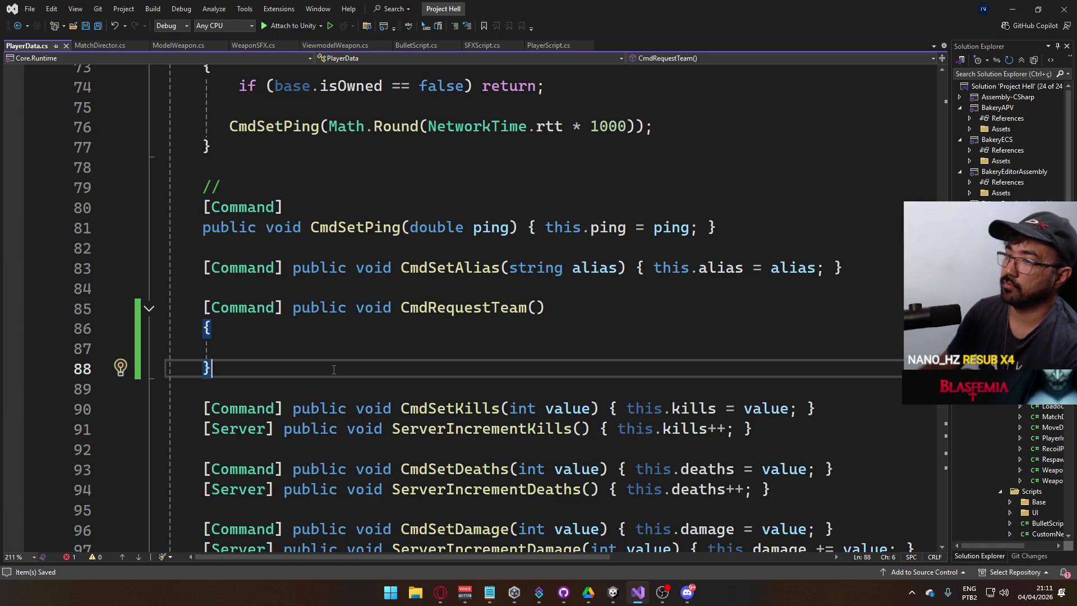
{"action": "left_click", "coordinate": [358, 352]}
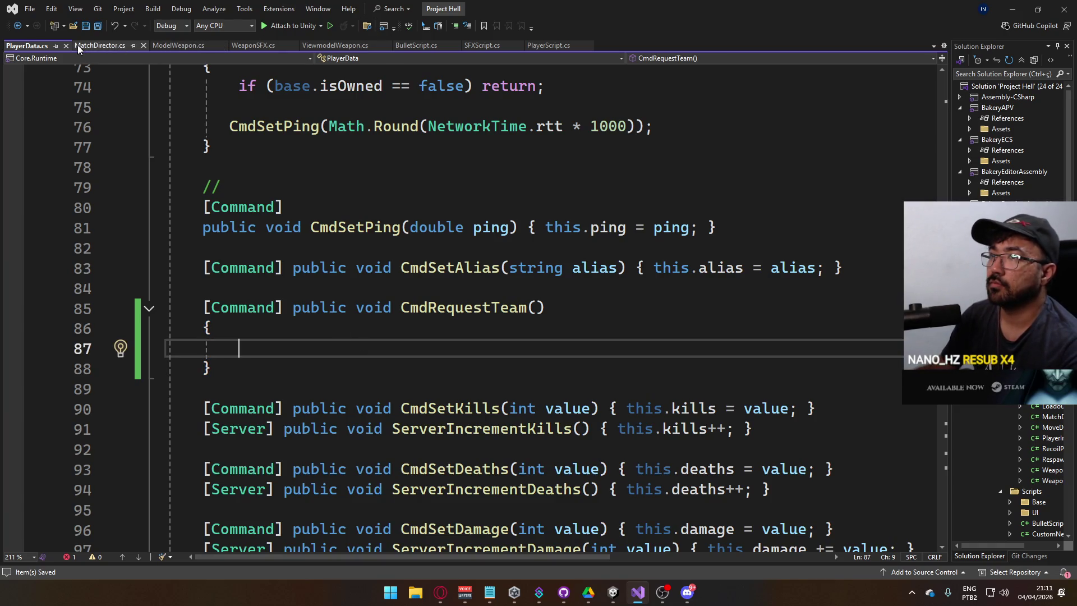
{"action": "left_click", "coordinate": [92, 46]}
Step: Add an empty void InternalCountTeams() method below the player-list update method
{"action": "scroll", "coordinate": [391, 268], "scroll_direction": "down", "scroll_amount": 8}
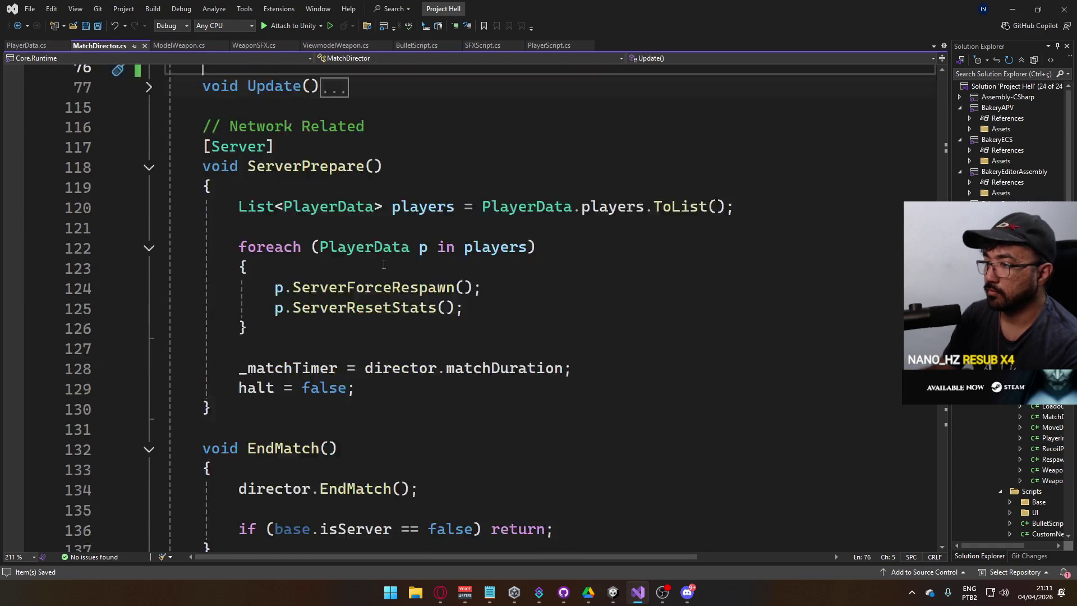
{"action": "scroll", "coordinate": [392, 268], "scroll_direction": "down", "scroll_amount": 9}
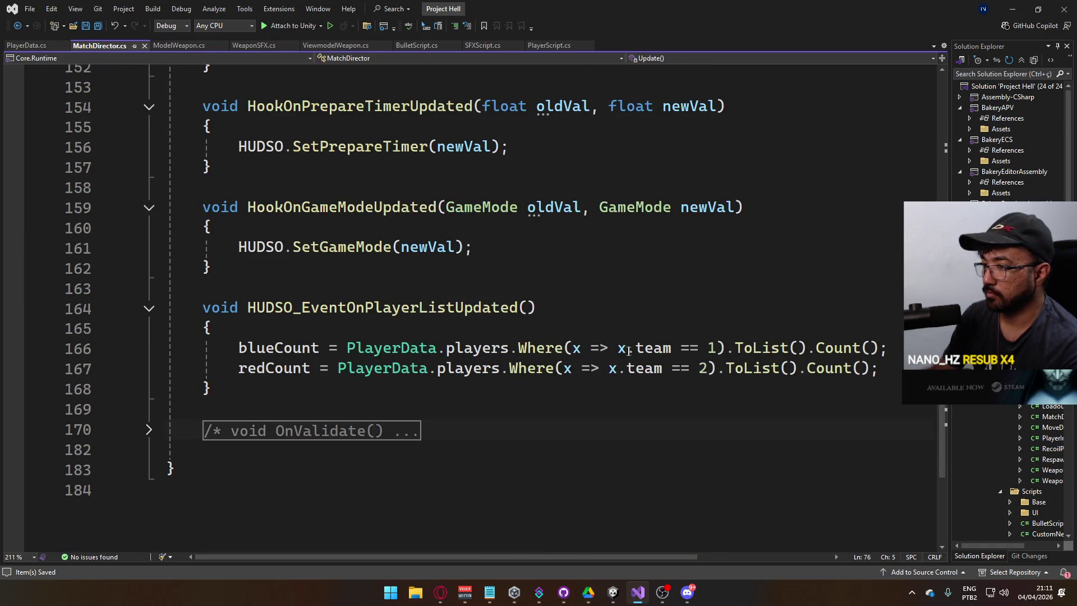
{"action": "left_click", "coordinate": [574, 386]}
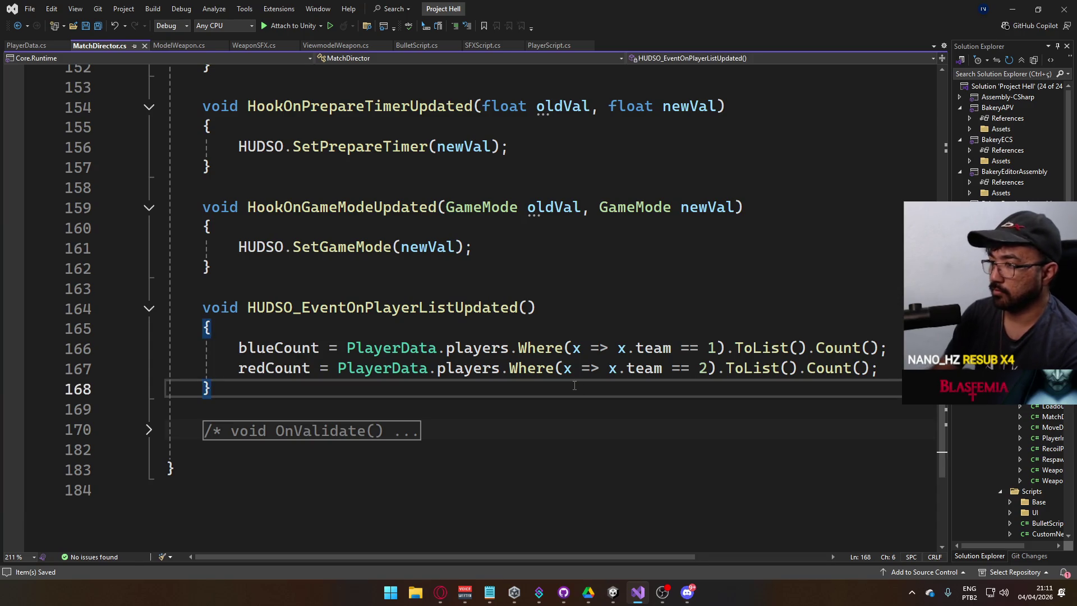
{"action": "key", "text": "Return"}
{"action": "key", "text": "Return"}
{"action": "type", "text": "void InternalCount"}
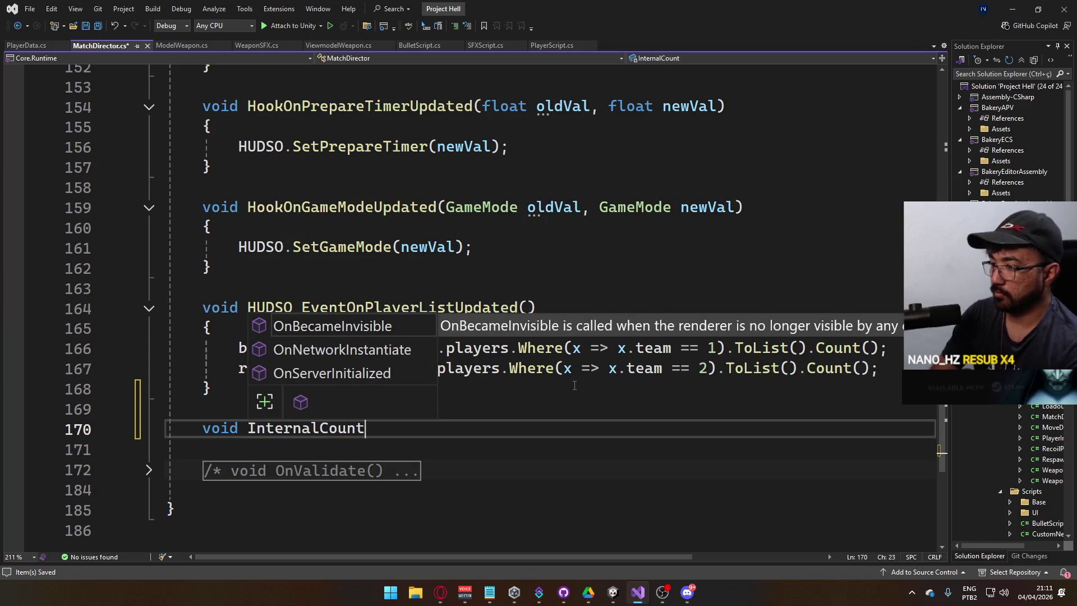
{"action": "type", "text": "Team"}
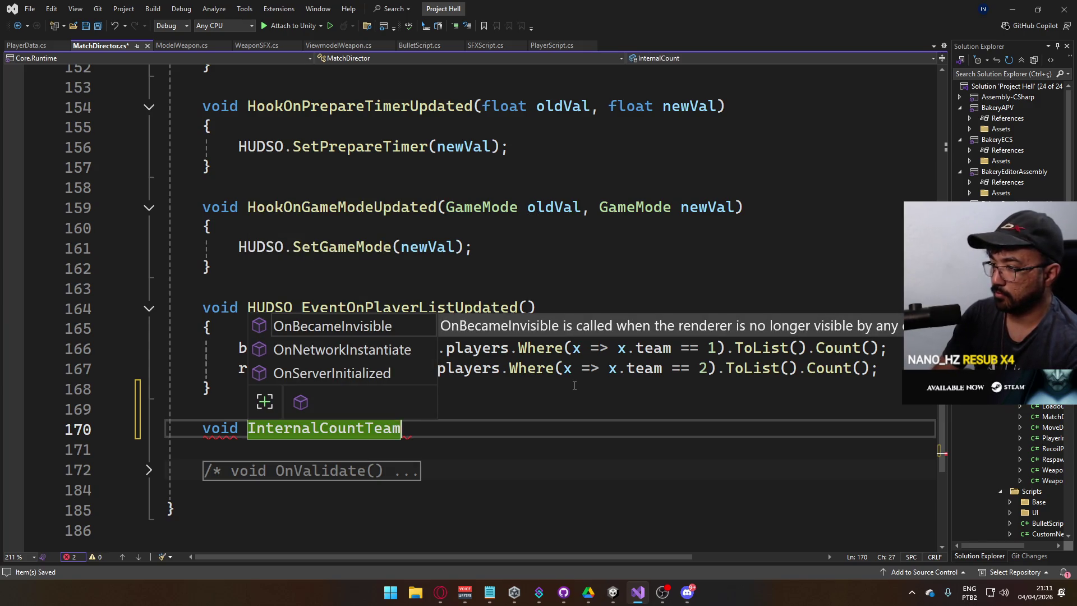
{"action": "type", "text": "s()"}
{"action": "key", "text": "Return"}
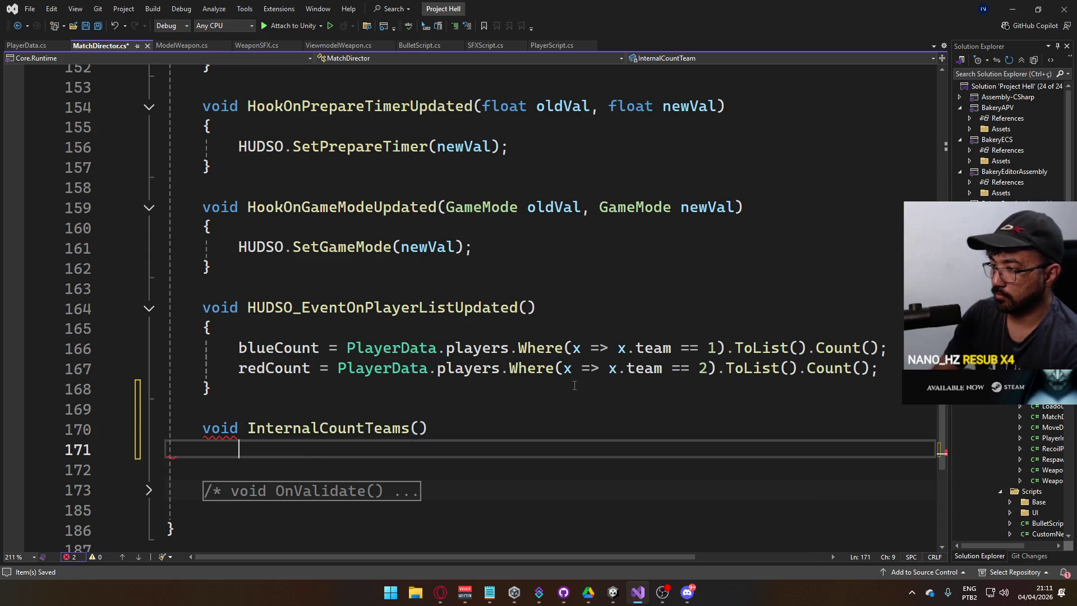
{"action": "type", "text": "{"}
{"action": "key", "text": "Return"}
{"action": "key", "text": "Return"}
{"action": "type", "text": "}"}
Step: Copy the blueCount and redCount counting lines into the new method
{"action": "left_click_drag", "start_coordinate": [879, 369], "coordinate": [239, 348]}
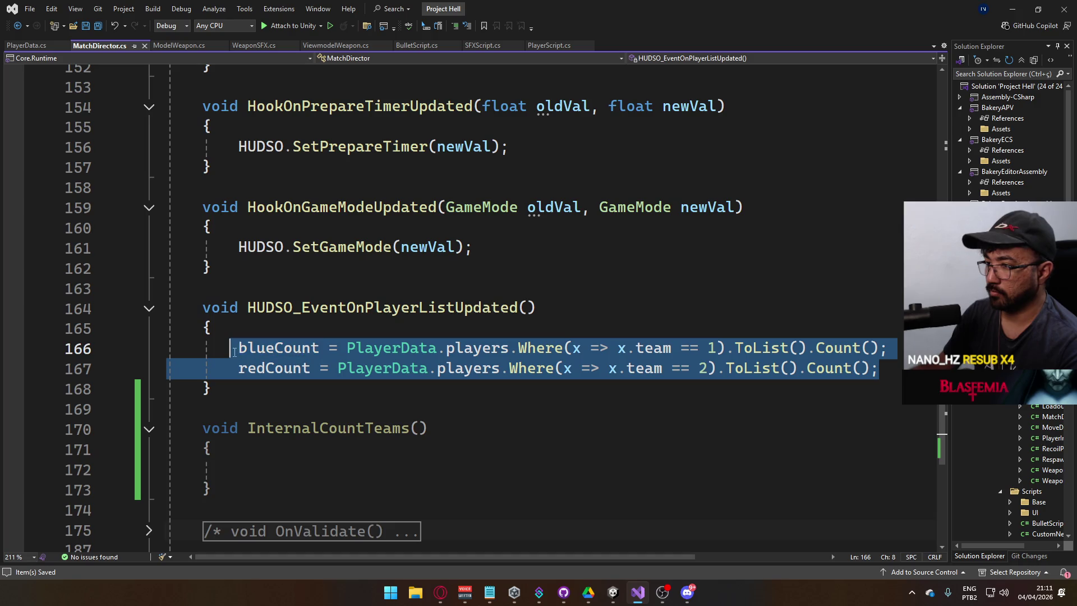
{"action": "key", "text": "ctrl+c"}
{"action": "left_click", "coordinate": [296, 461]}
{"action": "key", "text": "ctrl+v"}
Step: Change the method's return type to int, rename it GetTeamWithLeastPlayers, and save
{"action": "double_click", "coordinate": [222, 429]}
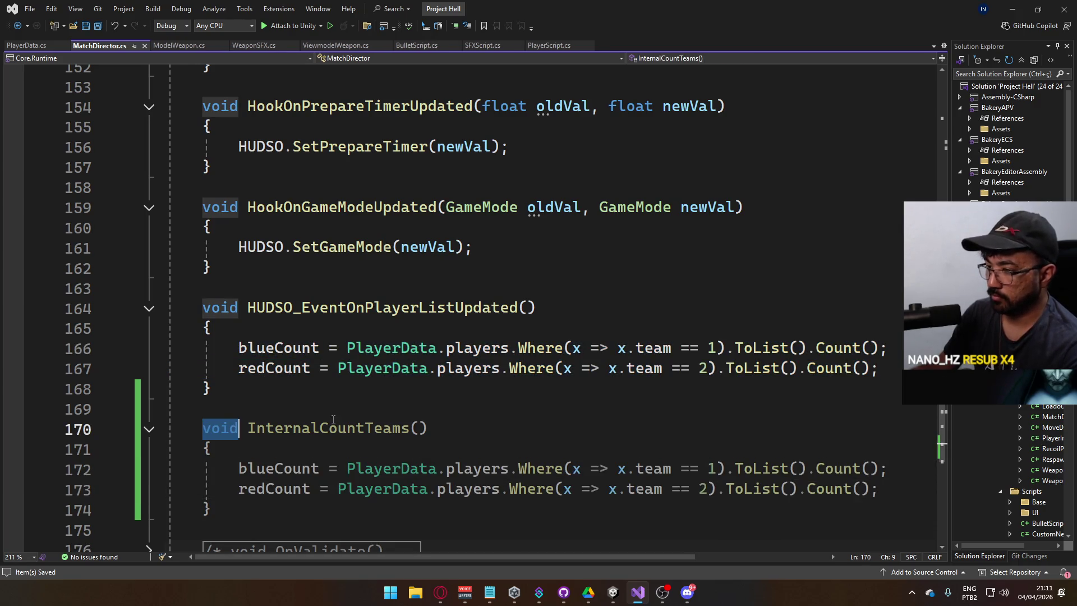
{"action": "type", "text": "int"}
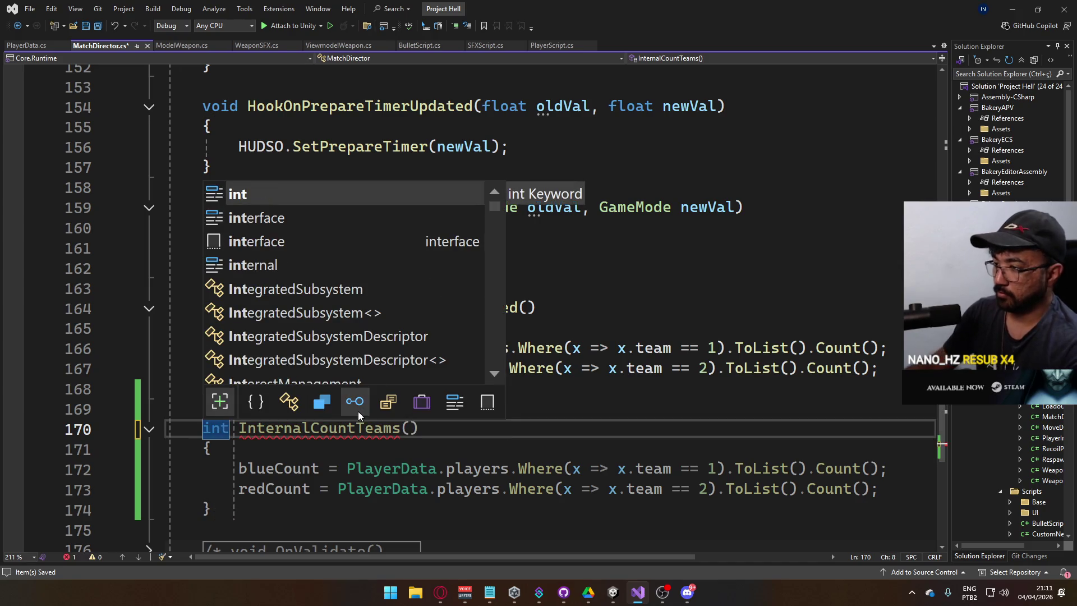
{"action": "left_click", "coordinate": [312, 428]}
{"action": "double_click", "coordinate": [311, 428]}
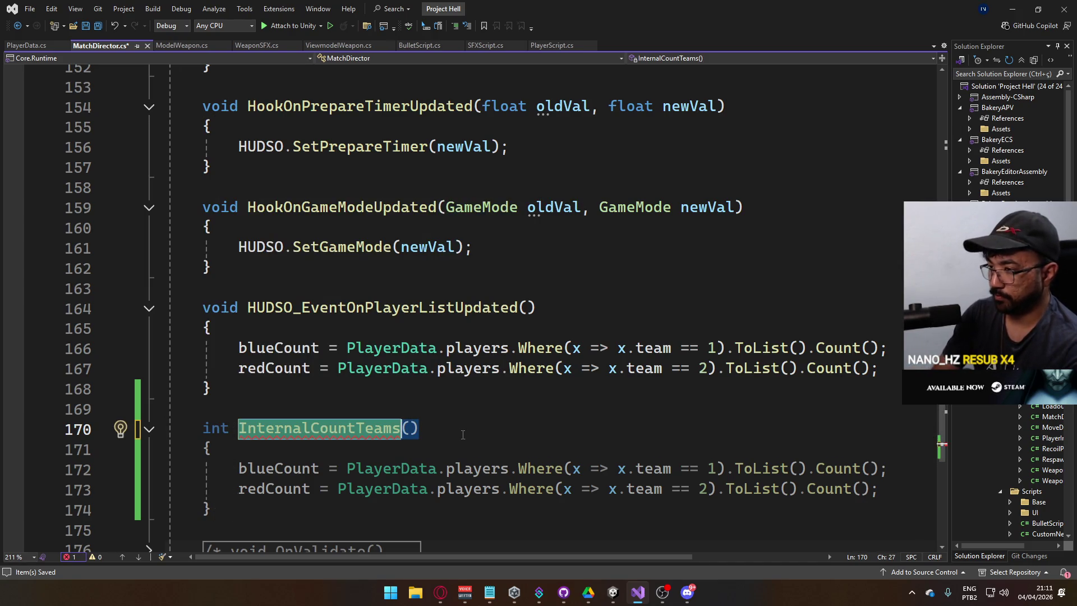
{"action": "type", "text": "GetTeamWithL"}
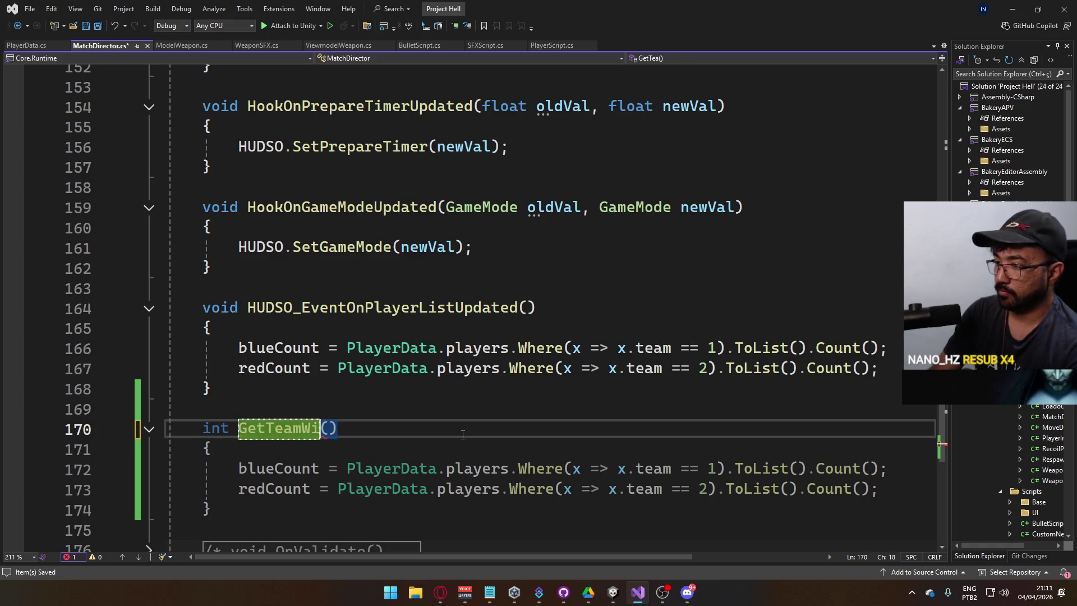
{"action": "type", "text": "eastPlayers"}
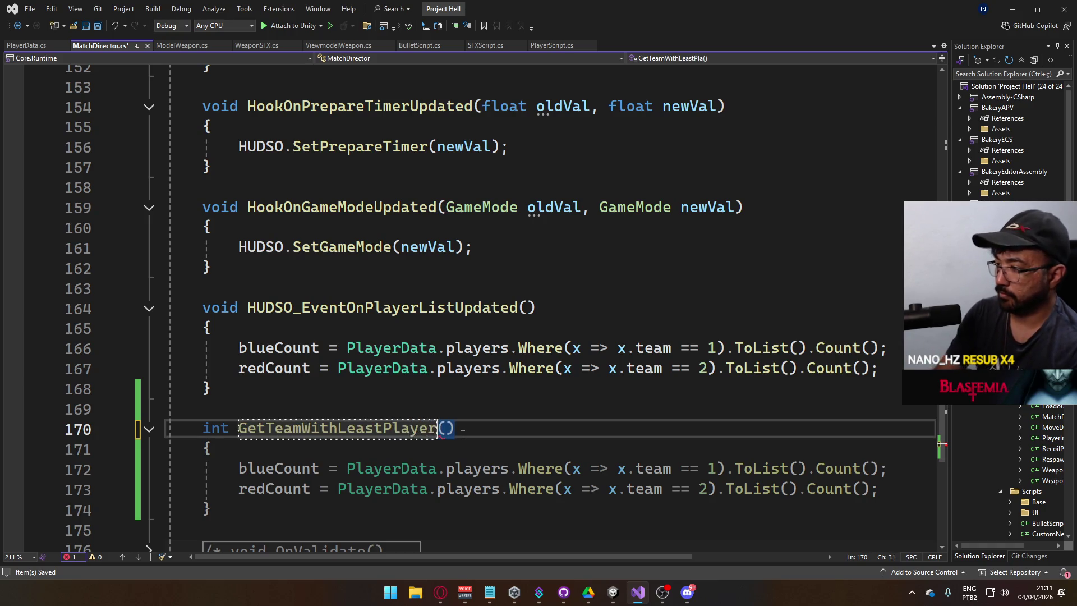
{"action": "key", "text": "Return"}
{"action": "key", "text": "ctrl+s"}
{"action": "key", "text": "Up"}
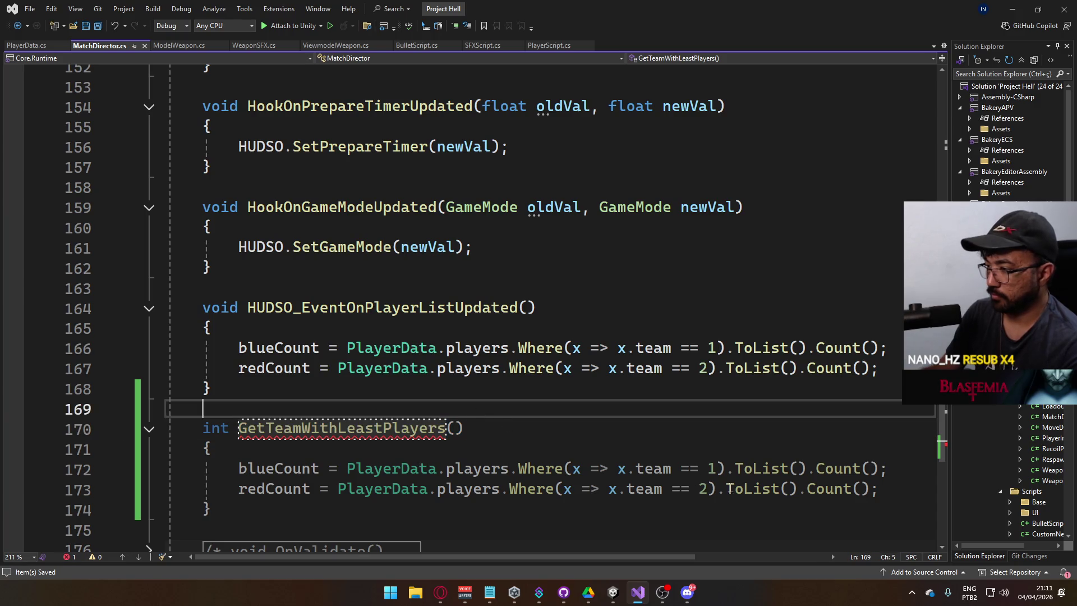
{"action": "left_click", "coordinate": [884, 490]}
{"action": "key", "text": "Return"}
{"action": "key", "text": "Return"}
Step: Write 'if (blueCount < redCount) return 1;' in GetTeamWithLeastPlayers
{"action": "type", "text": "if (blue"}
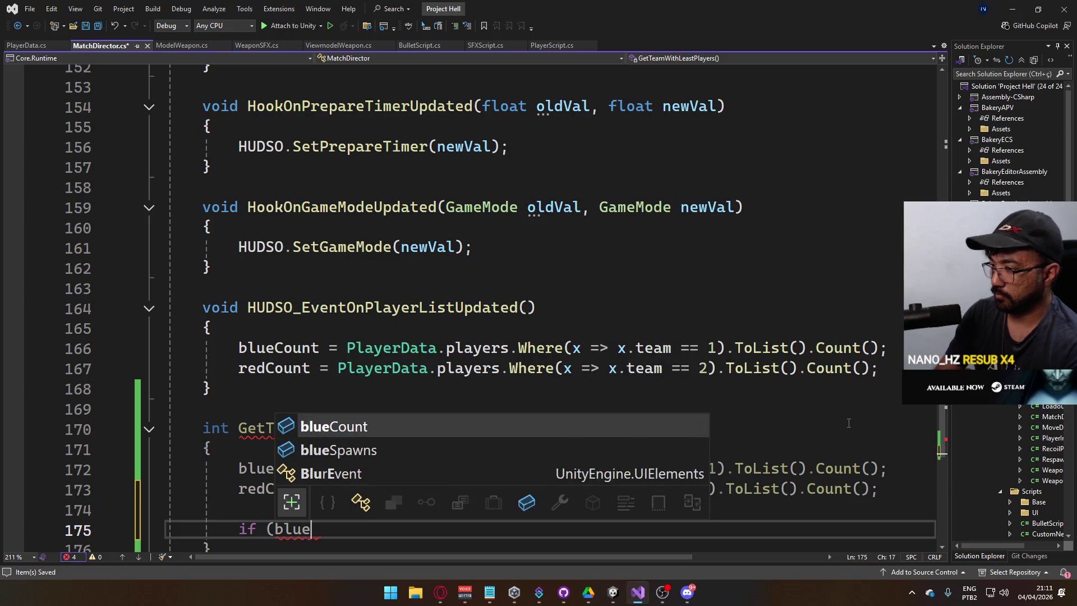
{"action": "key", "text": "Tab"}
{"action": "type", "text": "< r"}
{"action": "key", "text": "Tab"}
{"action": "type", "text": ") return "}
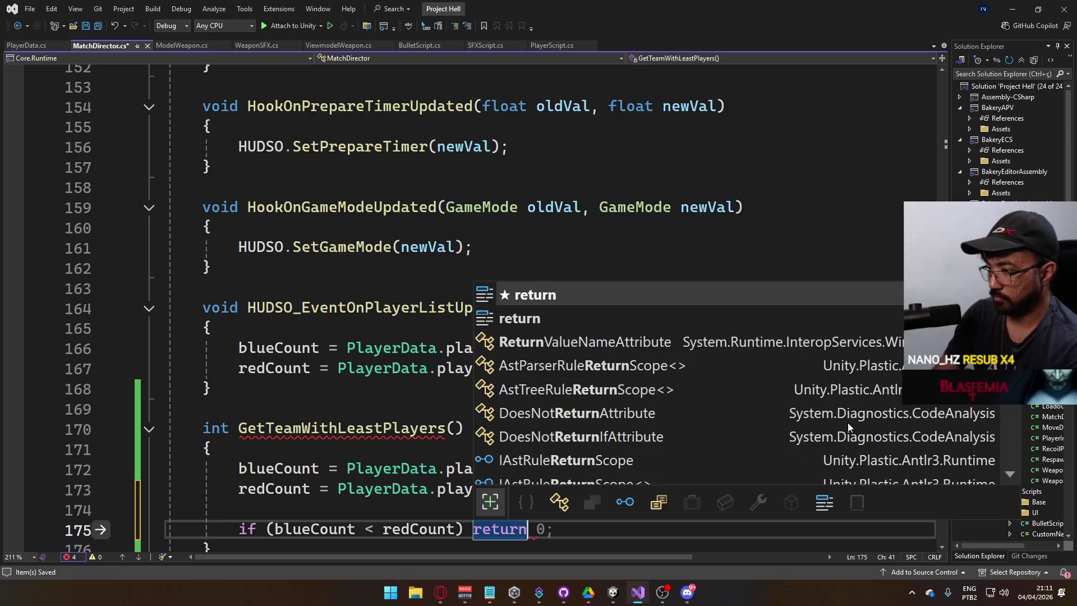
{"action": "type", "text": "1;"}
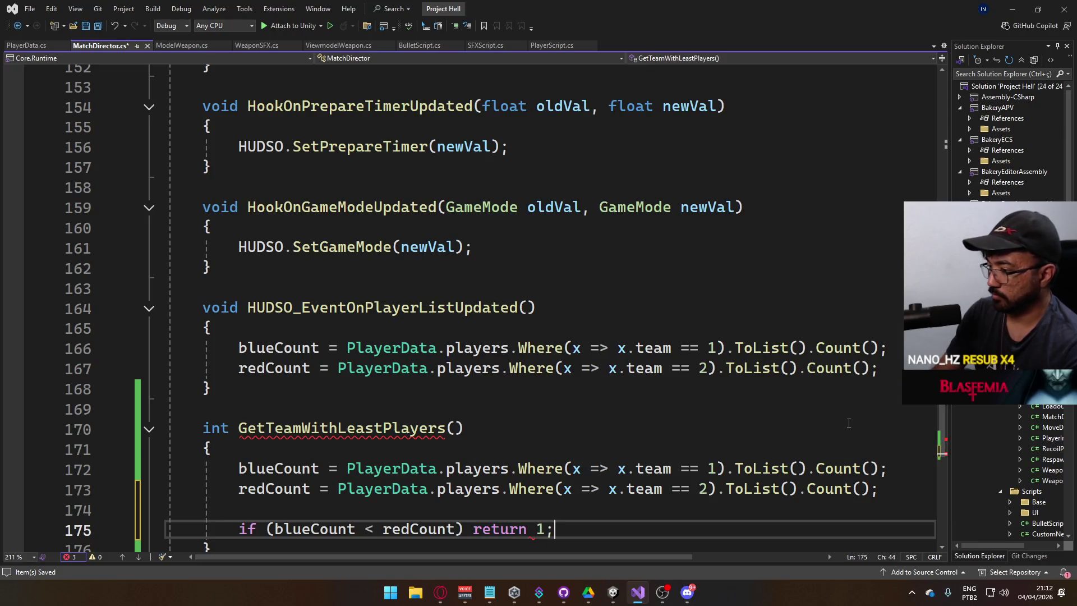
{"action": "scroll", "coordinate": [621, 383], "scroll_direction": "down", "scroll_amount": 2}
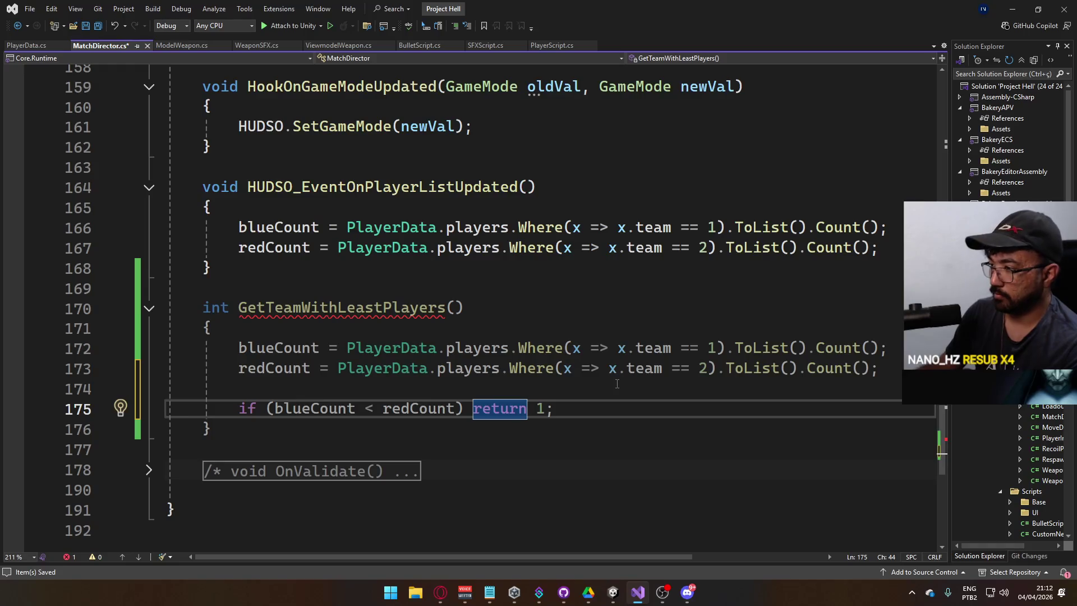
Step: Change the check to <= and add a fallback 'return 2;', then save
{"action": "key", "text": "Return"}
{"action": "key", "text": "Return"}
{"action": "type", "text": "redCount"}
{"action": "key", "text": "BackSpace"}
{"action": "key", "text": "BackSpace"}
{"action": "key", "text": "BackSpace"}
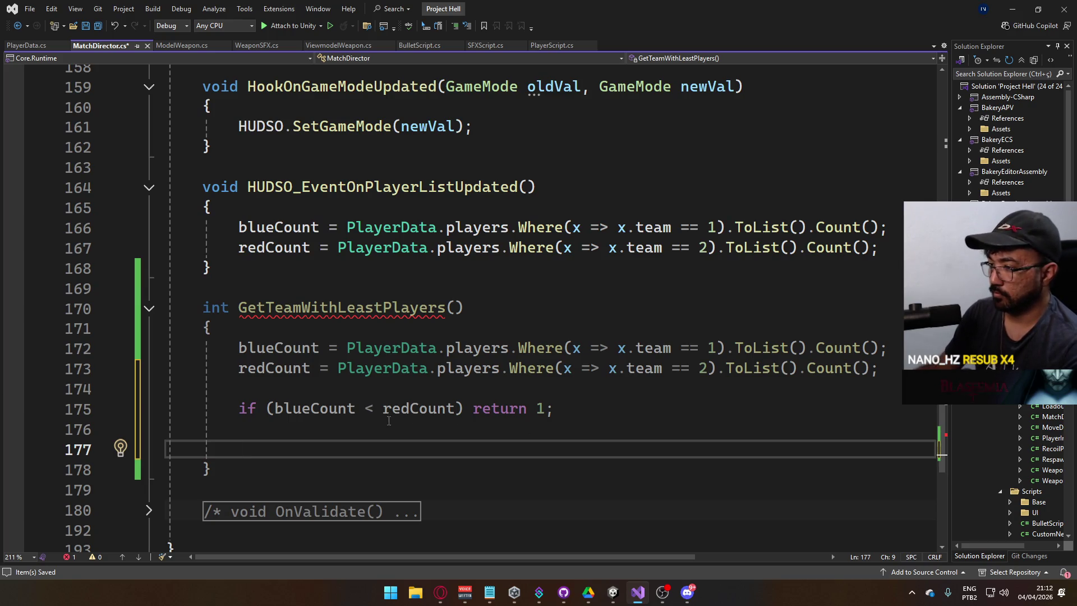
{"action": "left_click", "coordinate": [376, 409]}
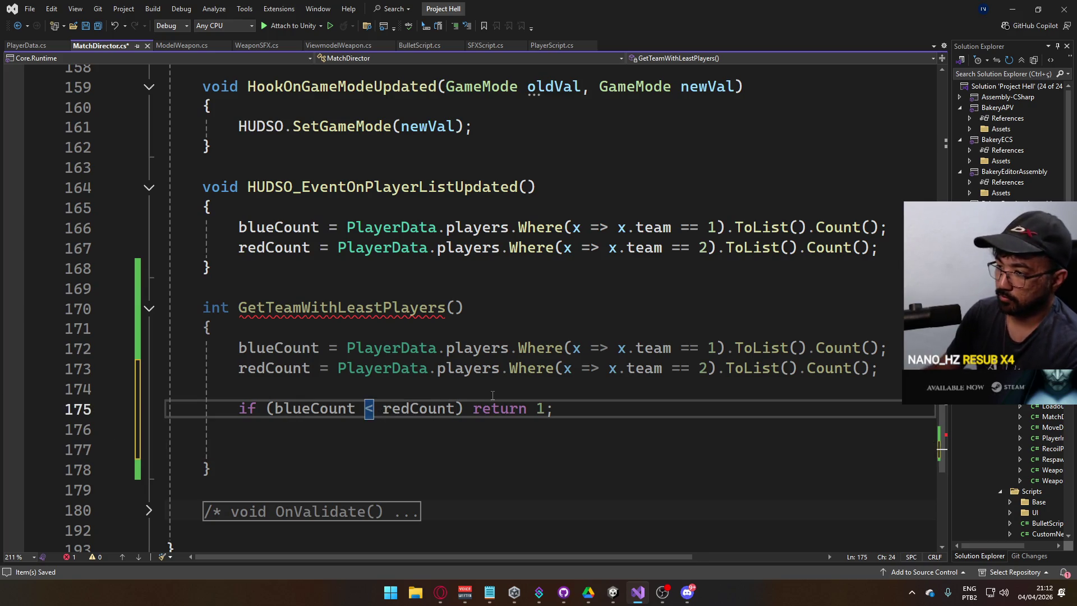
{"action": "type", "text": "="}
{"action": "key", "text": "Down"}
{"action": "key", "text": "Down"}
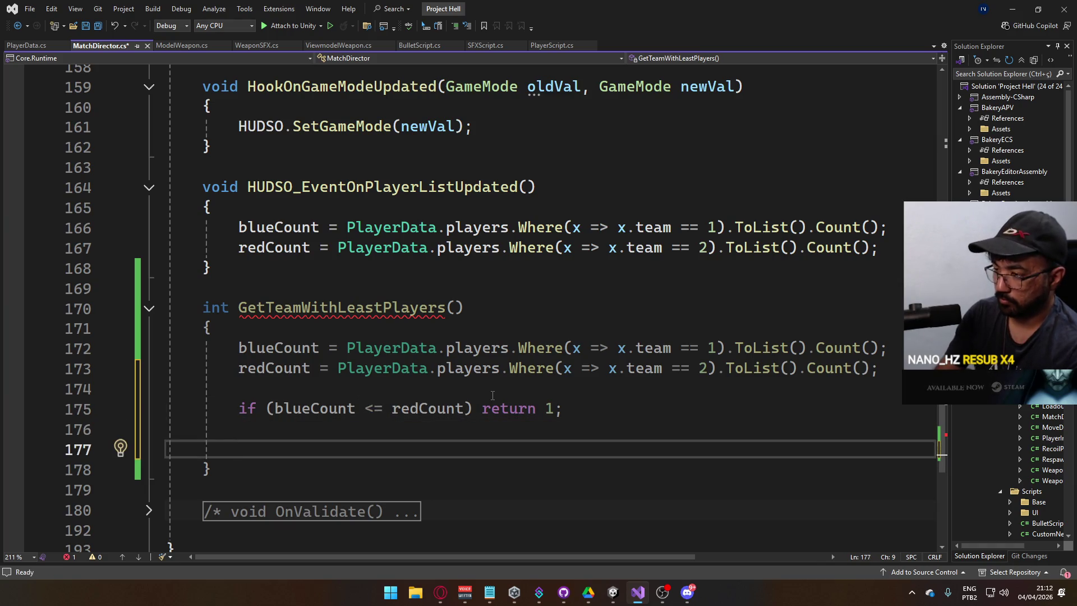
{"action": "type", "text": "retyrb"}
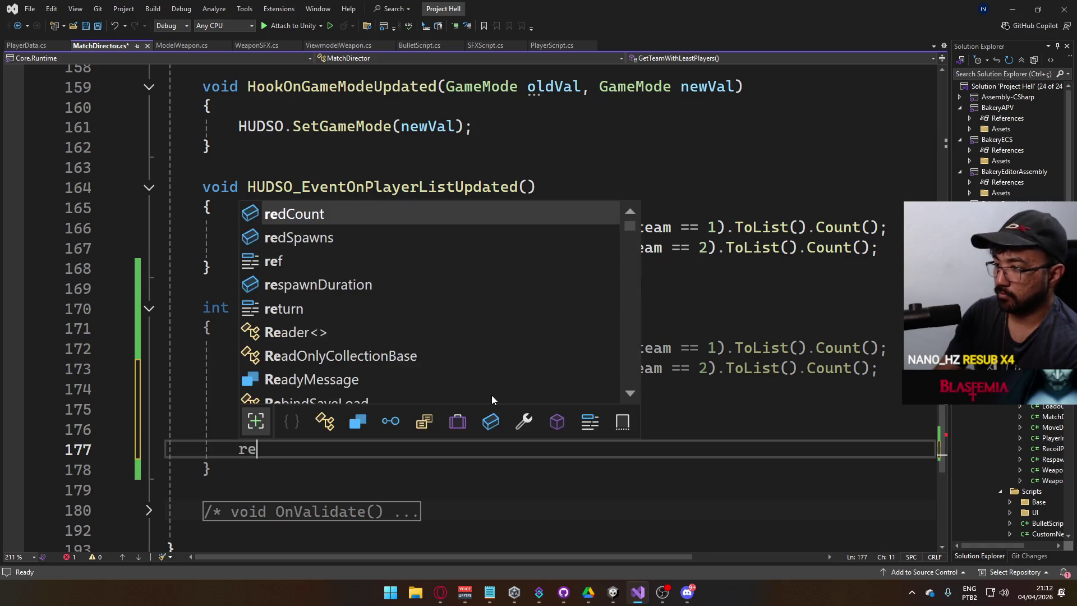
{"action": "key", "text": "BackSpace"}
{"action": "key", "text": "BackSpace"}
{"action": "key", "text": "BackSpace"}
{"action": "type", "text": "urnb"}
{"action": "key", "text": "Escape"}
{"action": "key", "text": "BackSpace"}
{"action": "type", "text": "2;"}
{"action": "key", "text": "ctrl+s"}
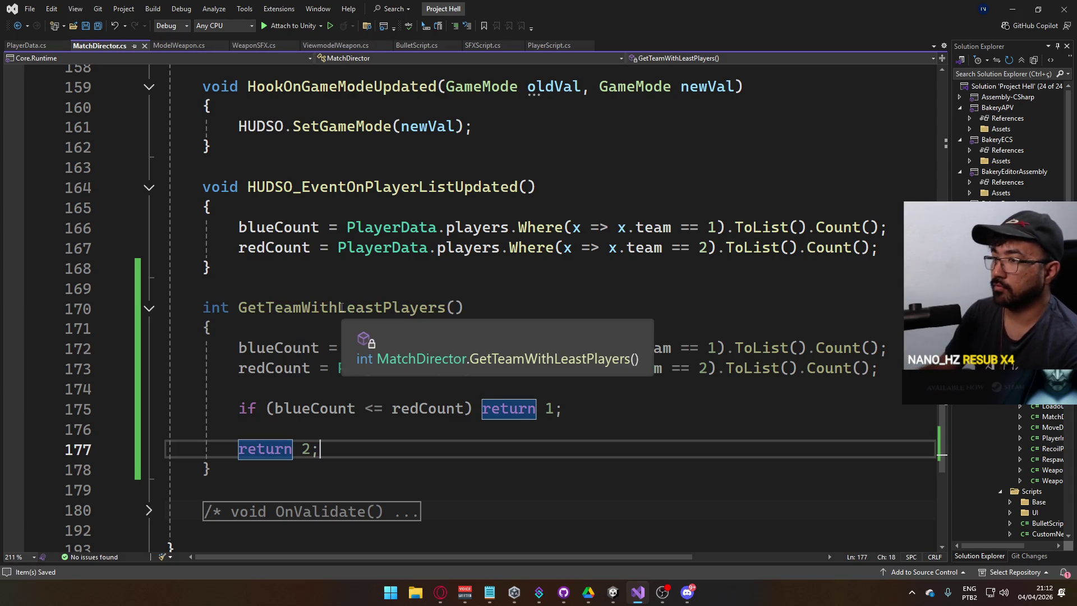
Step: Mark the method [Server], rename it ServerGetTeamWithLeastPlayers, make it public, and save
{"action": "left_click", "coordinate": [353, 294]}
{"action": "type", "text": "[Server]"}
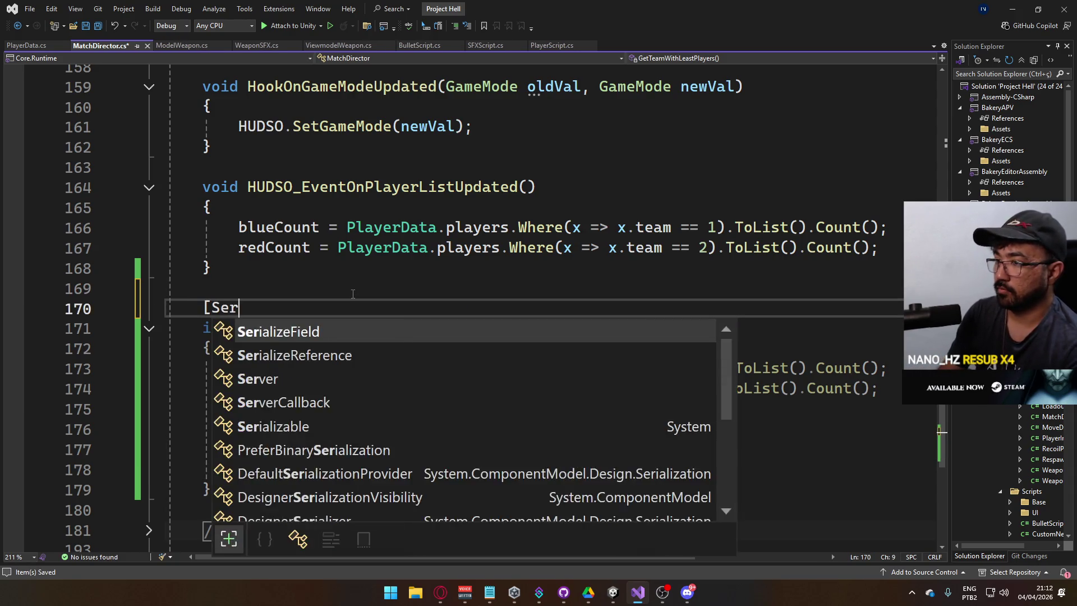
{"action": "left_click", "coordinate": [238, 329]}
{"action": "type", "text": "Server"}
{"action": "left_click", "coordinate": [356, 305]}
{"action": "key", "text": "ctrl+s"}
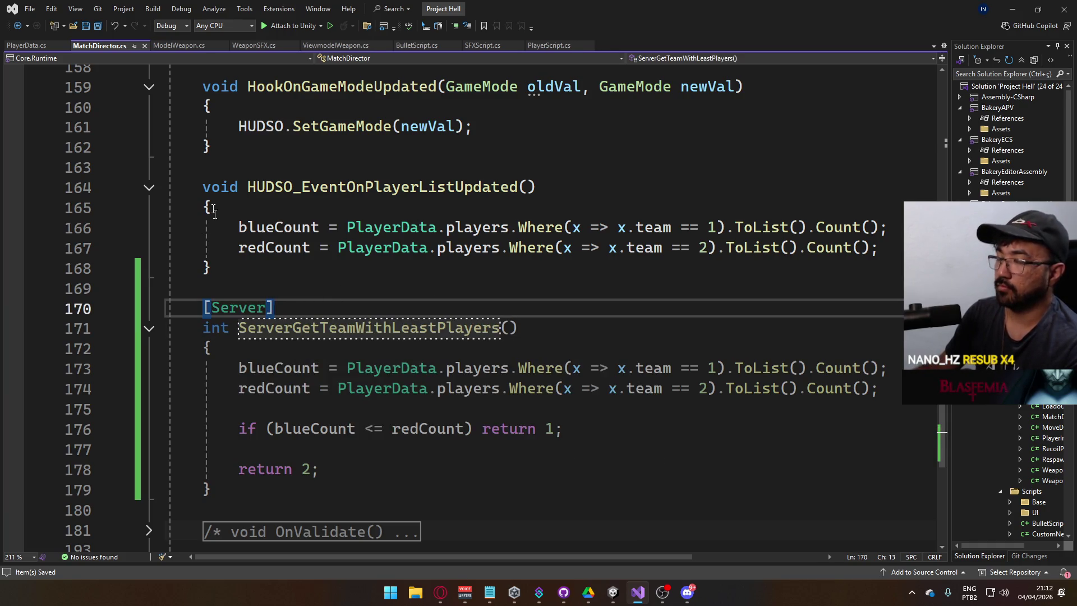
{"action": "key", "text": "Down"}
{"action": "key", "text": "Home"}
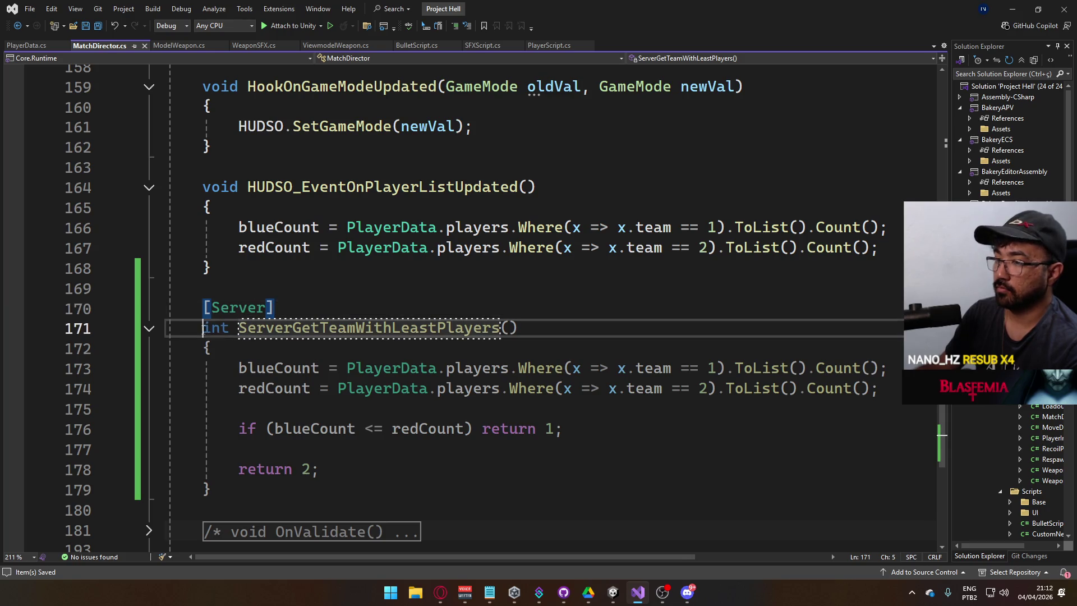
{"action": "type", "text": "public"}
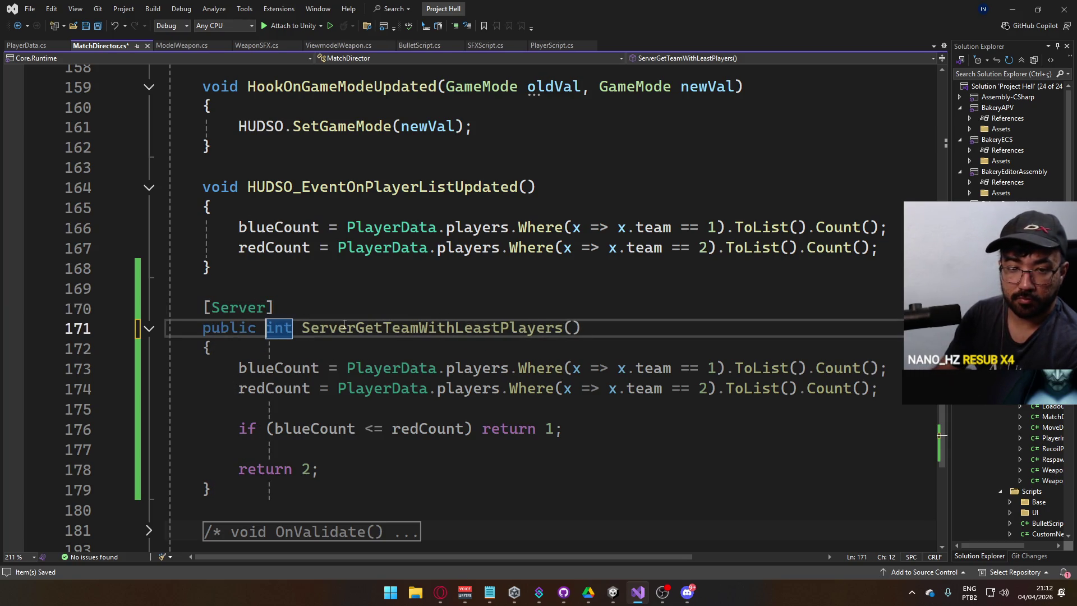
{"action": "key", "text": "ctrl+s"}
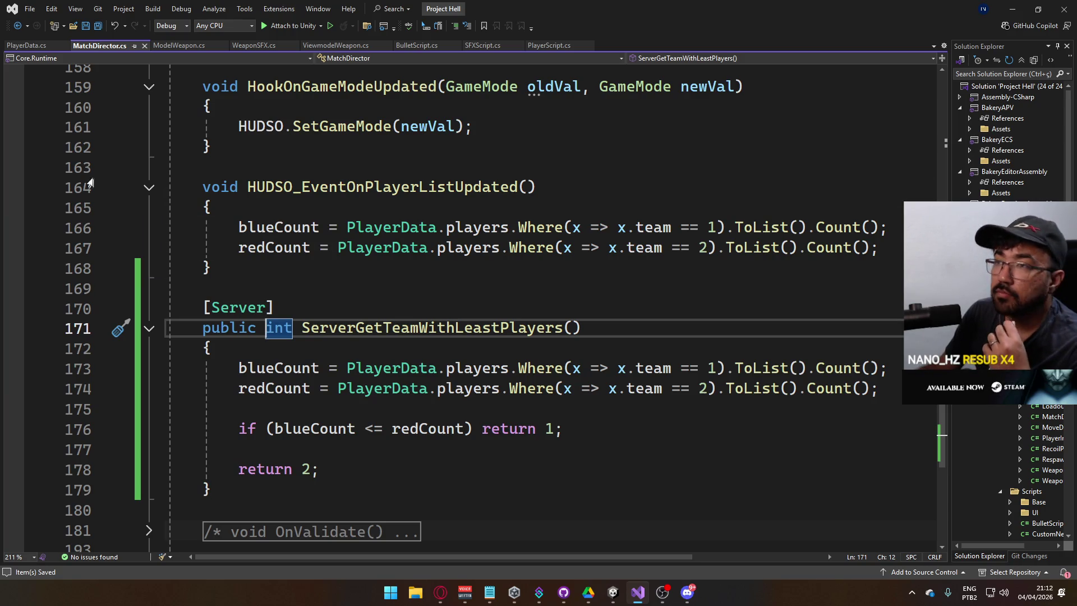
{"action": "left_click", "coordinate": [547, 43]}
Step: Collapse the InternalJumpBuffer method in PlayerScript.cs, then return to PlayerData.cs
{"action": "left_click", "coordinate": [436, 292]}
{"action": "scroll", "coordinate": [536, 305], "scroll_direction": "down", "scroll_amount": 7}
{"action": "scroll", "coordinate": [535, 305], "scroll_direction": "down", "scroll_amount": 20}
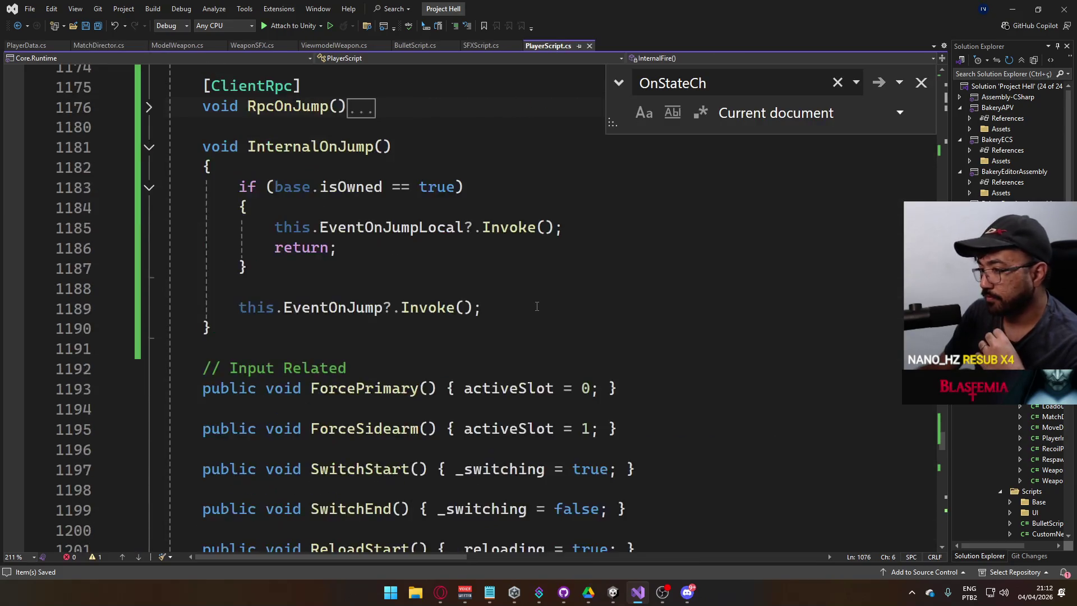
{"action": "scroll", "coordinate": [537, 306], "scroll_direction": "down", "scroll_amount": 20}
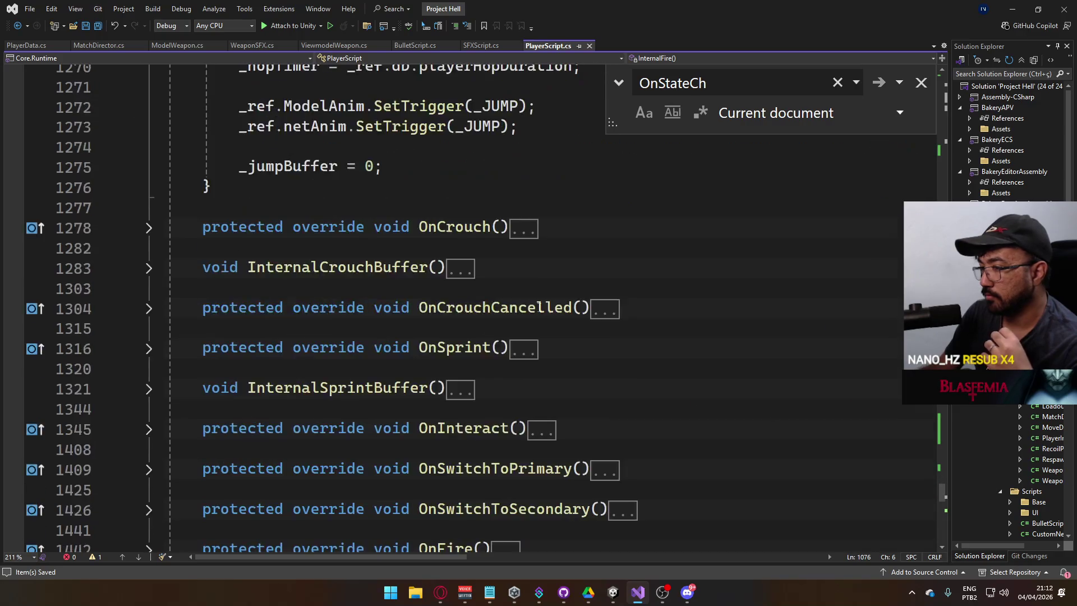
{"action": "scroll", "coordinate": [539, 308], "scroll_direction": "up", "scroll_amount": 10}
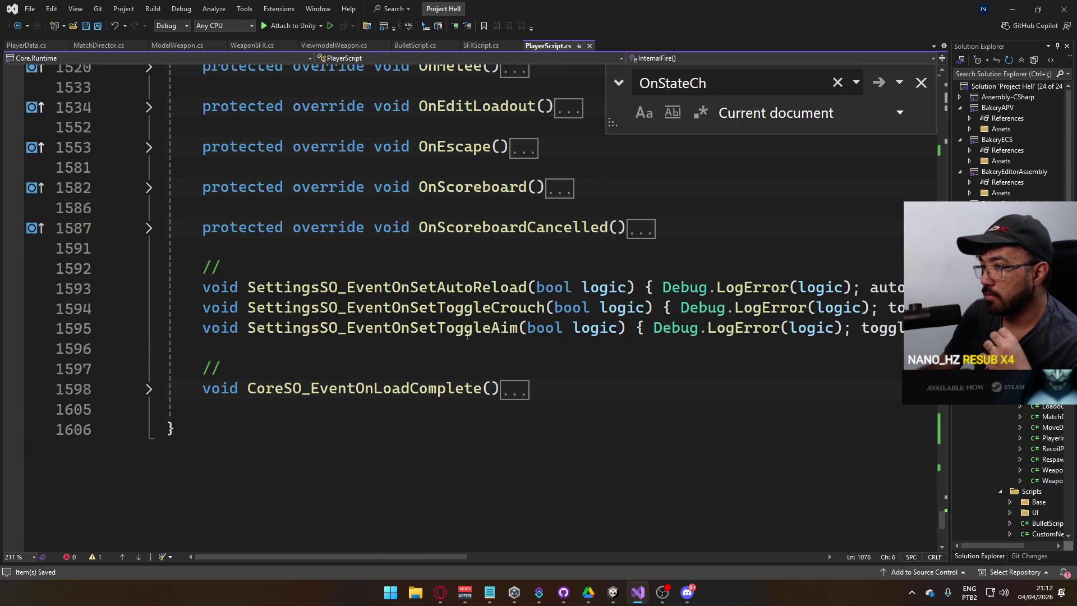
{"action": "scroll", "coordinate": [469, 343], "scroll_direction": "up", "scroll_amount": 15}
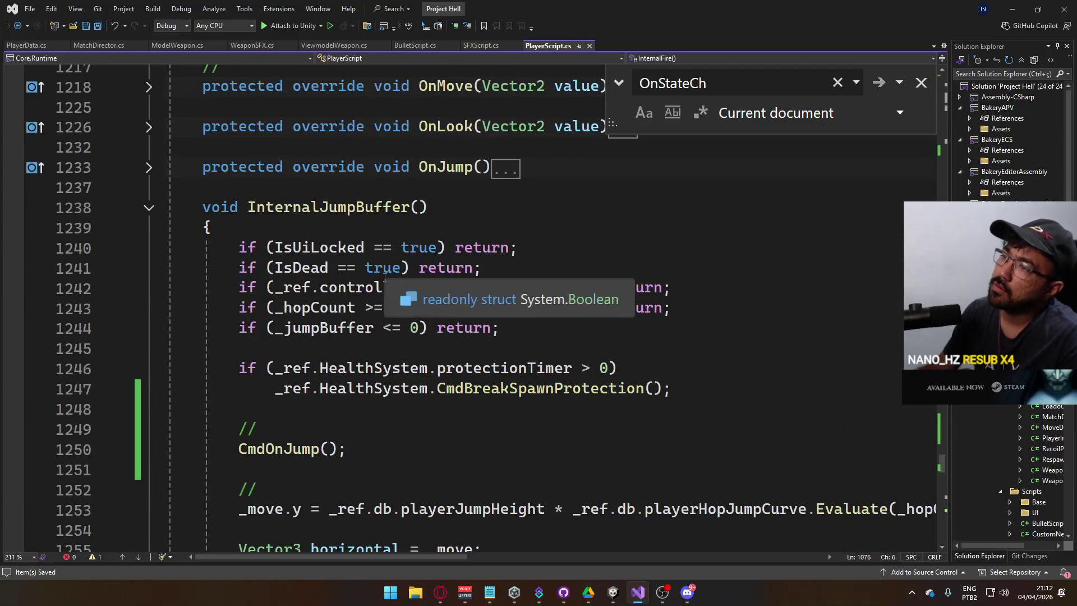
{"action": "left_click", "coordinate": [149, 208]}
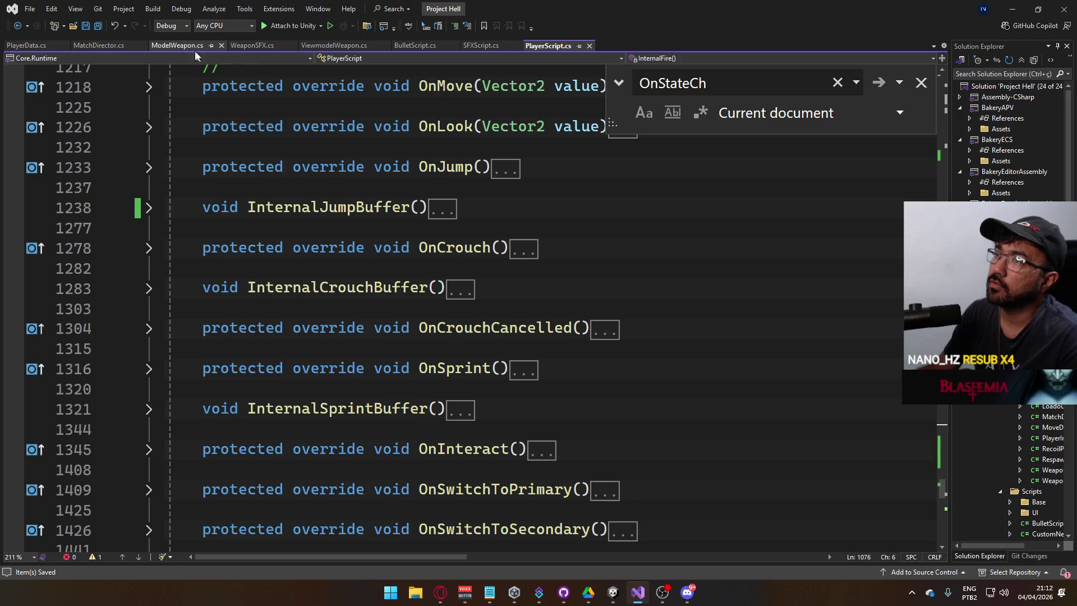
{"action": "left_click", "coordinate": [35, 45]}
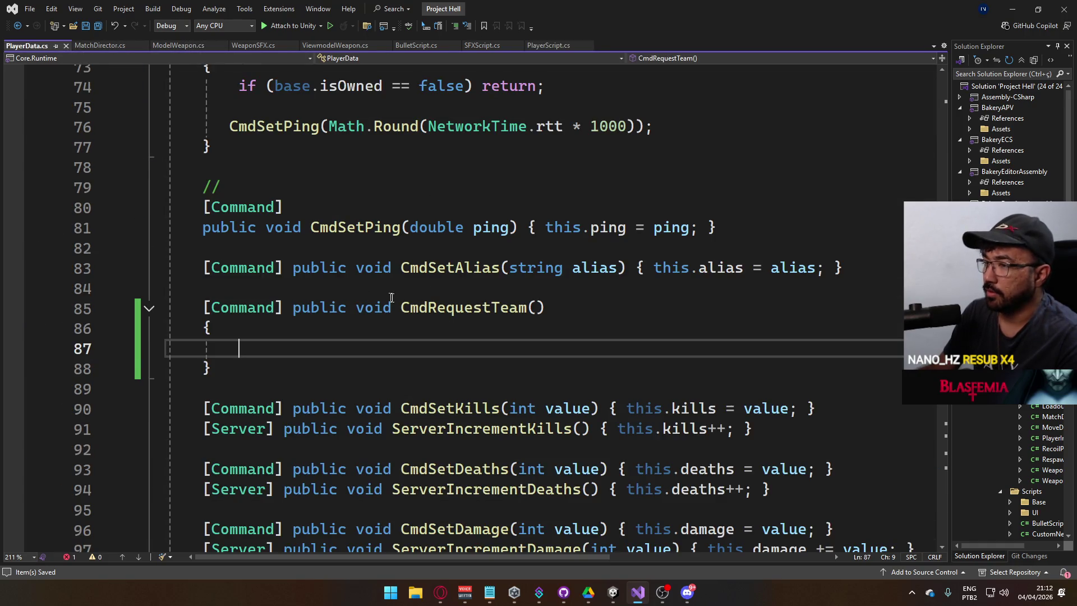
Step: Delete the leftover team-check lines and extra braces in OnStartAuthority
{"action": "scroll", "coordinate": [387, 297], "scroll_direction": "up", "scroll_amount": 6}
{"action": "mouse_move", "coordinate": [450, 330]}
{"action": "left_mouse_down"}
{"action": "mouse_move", "coordinate": [174, 287]}
{"action": "mouse_move", "coordinate": [171, 267]}
{"action": "left_mouse_up"}
{"action": "left_click_drag", "start_coordinate": [280, 309], "coordinate": [163, 167]}
{"action": "key", "text": "BackSpace"}
{"action": "scroll", "coordinate": [280, 270], "scroll_direction": "up", "scroll_amount": 2}
{"action": "left_click", "coordinate": [269, 307]}
{"action": "key", "text": "BackSpace"}
{"action": "left_click", "coordinate": [265, 268]}
{"action": "key", "text": "BackSpace"}
{"action": "key", "text": "BackSpace"}
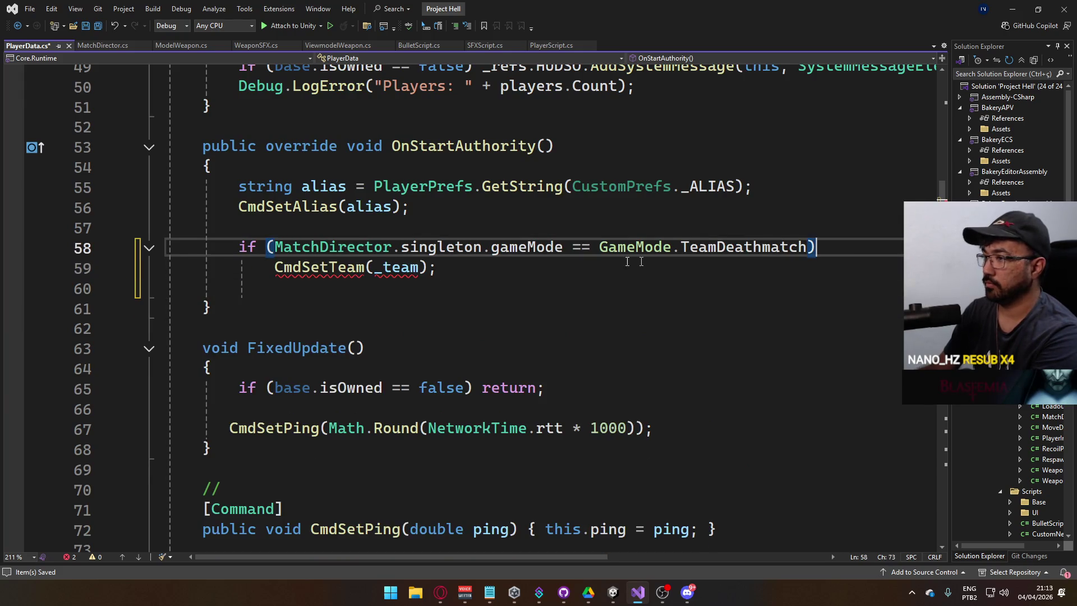
{"action": "left_click", "coordinate": [442, 271]}
{"action": "key", "text": "Delete"}
Step: Change the OnStartAuthority call from CmdSetTeam to CmdRequestTeam and save
{"action": "left_click_drag", "start_coordinate": [302, 268], "coordinate": [365, 267]}
{"action": "type", "text": "Request"}
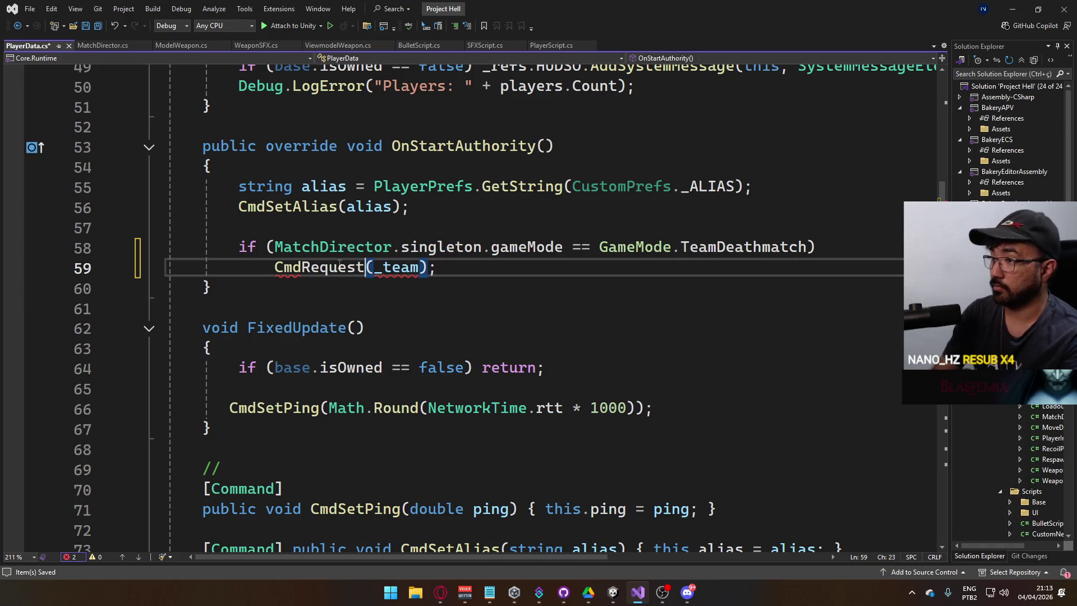
{"action": "type", "text": "T"}
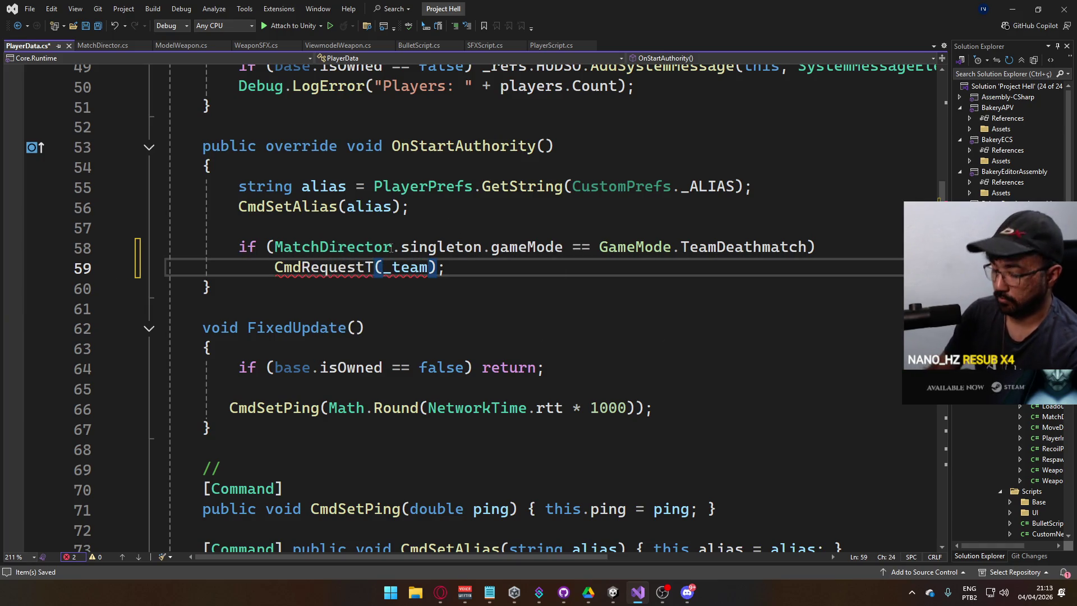
{"action": "key", "text": "ctrl+s"}
{"action": "scroll", "coordinate": [478, 303], "scroll_direction": "down", "scroll_amount": 20}
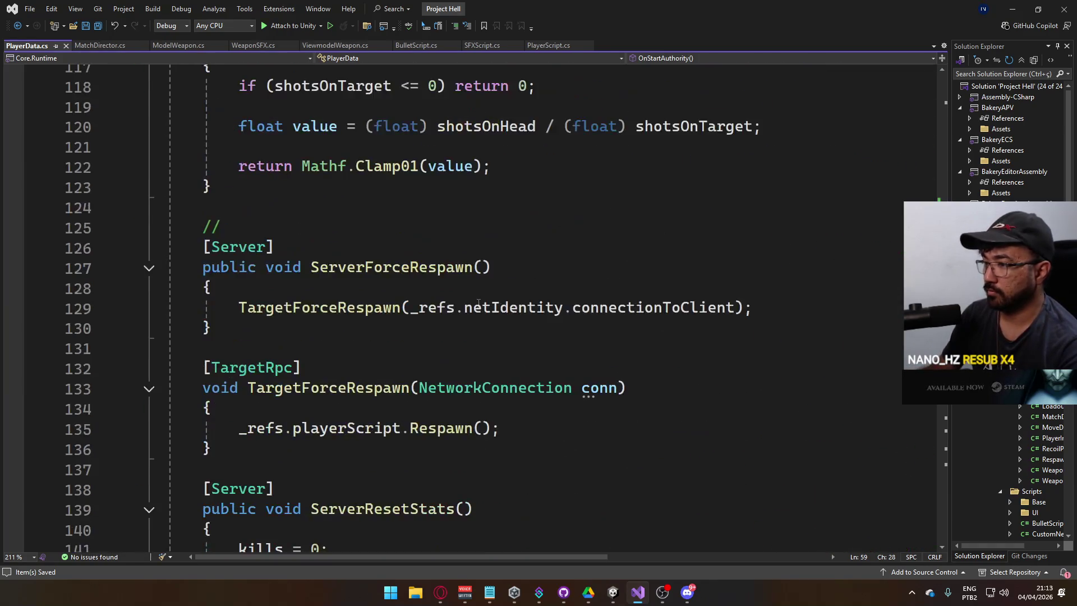
{"action": "scroll", "coordinate": [479, 303], "scroll_direction": "down", "scroll_amount": 3}
{"action": "scroll", "coordinate": [482, 305], "scroll_direction": "up", "scroll_amount": 7}
{"action": "scroll", "coordinate": [487, 311], "scroll_direction": "up", "scroll_amount": 6}
{"action": "scroll", "coordinate": [487, 320], "scroll_direction": "down", "scroll_amount": 16}
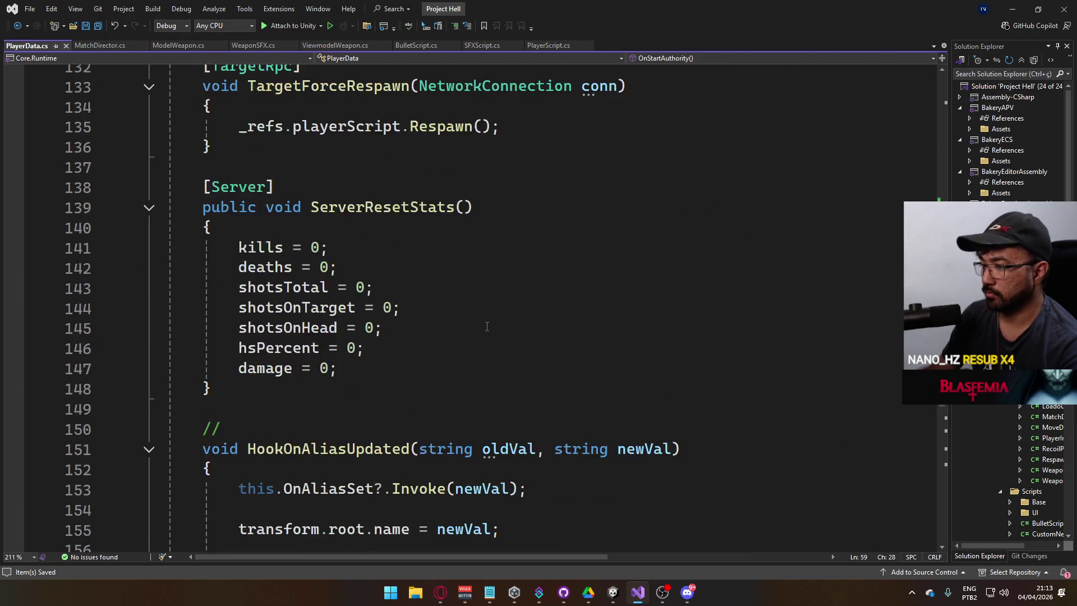
{"action": "scroll", "coordinate": [487, 327], "scroll_direction": "down", "scroll_amount": 12}
{"action": "scroll", "coordinate": [503, 323], "scroll_direction": "up", "scroll_amount": 13}
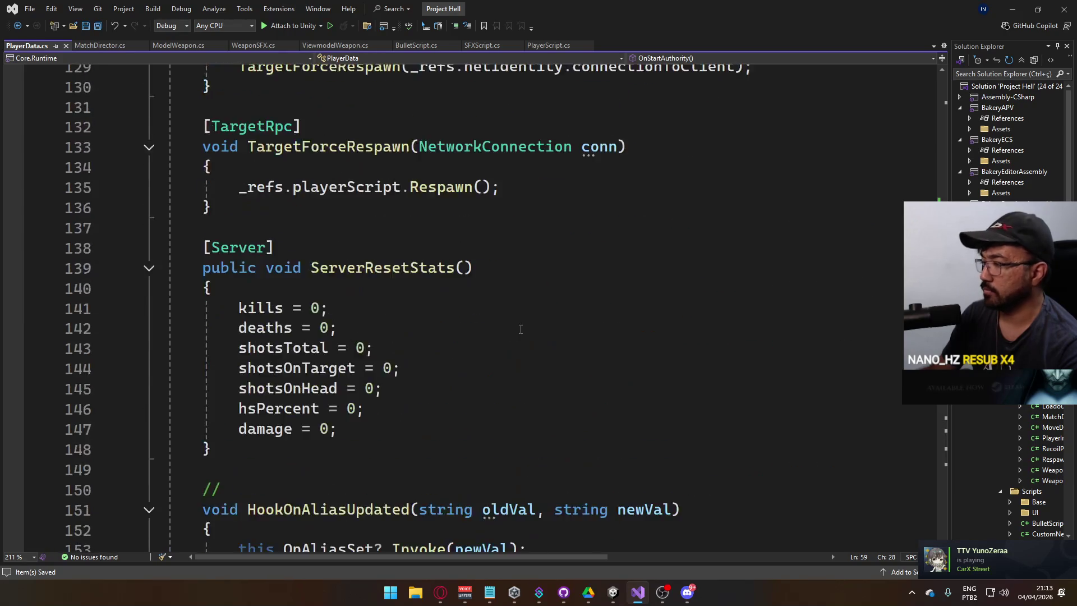
{"action": "scroll", "coordinate": [519, 330], "scroll_direction": "up", "scroll_amount": 4}
{"action": "scroll", "coordinate": [488, 327], "scroll_direction": "up", "scroll_amount": 2}
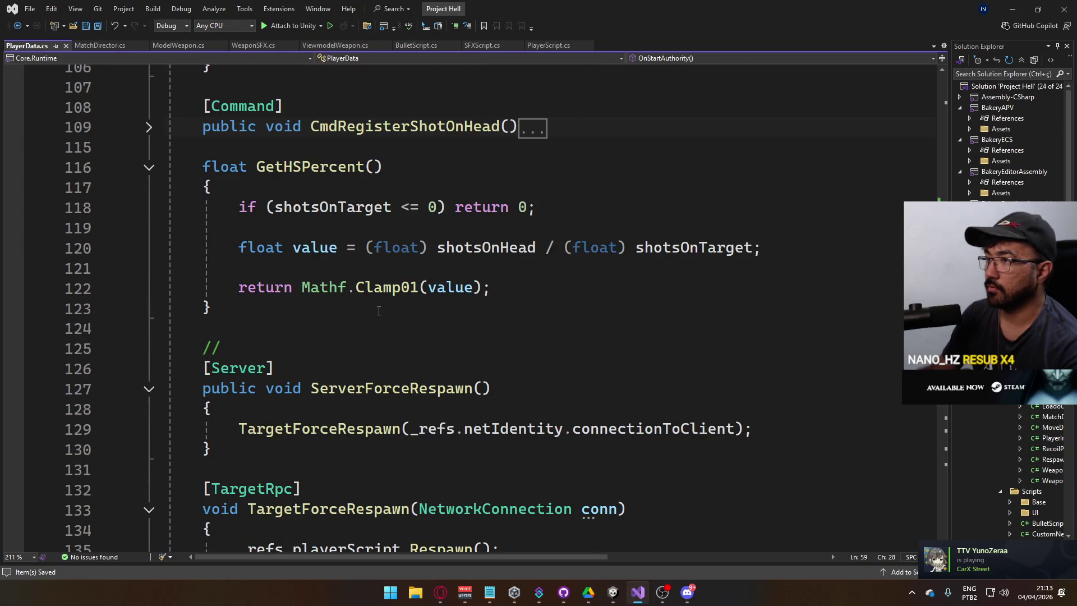
{"action": "scroll", "coordinate": [378, 310], "scroll_direction": "up", "scroll_amount": 6}
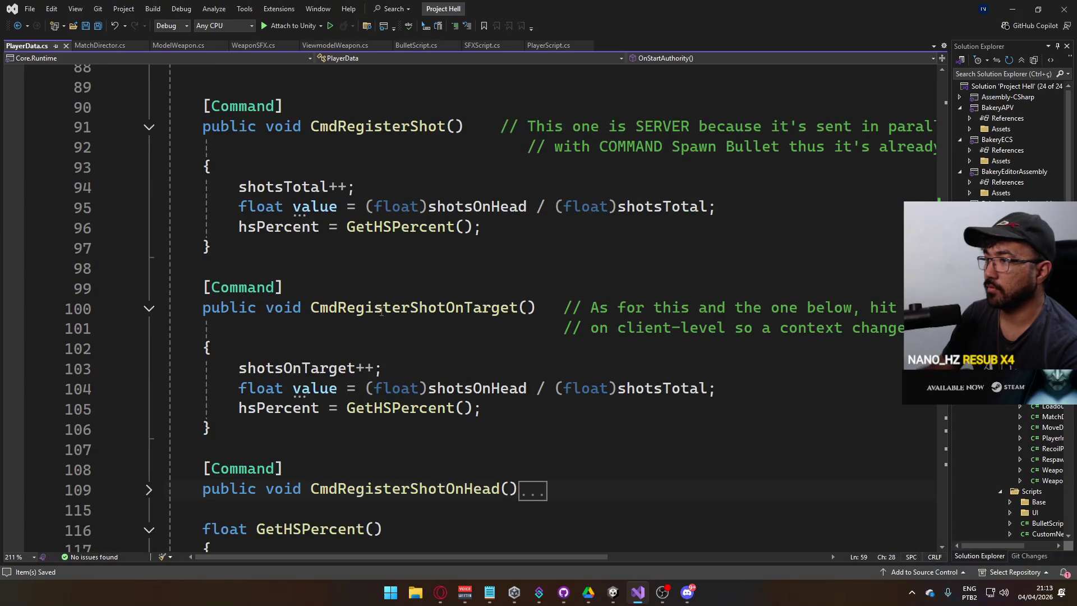
{"action": "scroll", "coordinate": [383, 309], "scroll_direction": "up", "scroll_amount": 5}
{"action": "scroll", "coordinate": [393, 298], "scroll_direction": "up", "scroll_amount": 2}
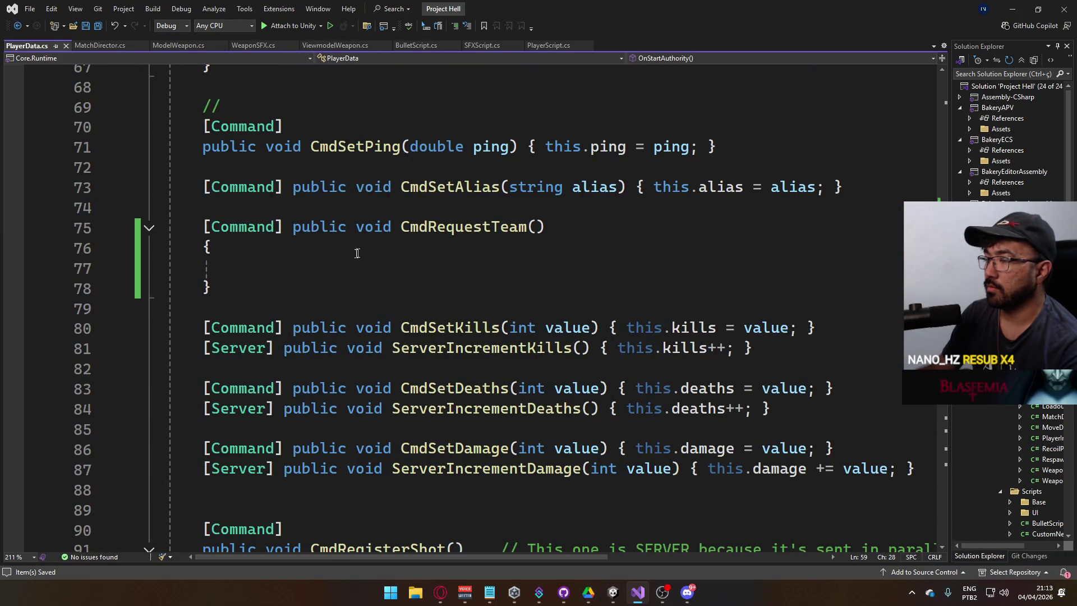
Step: Give CmdRequestTeam the body 'team = MatchDirector.singleton.ServerGetTeamWithLeastPlayers();' and save
{"action": "left_click", "coordinate": [343, 267]}
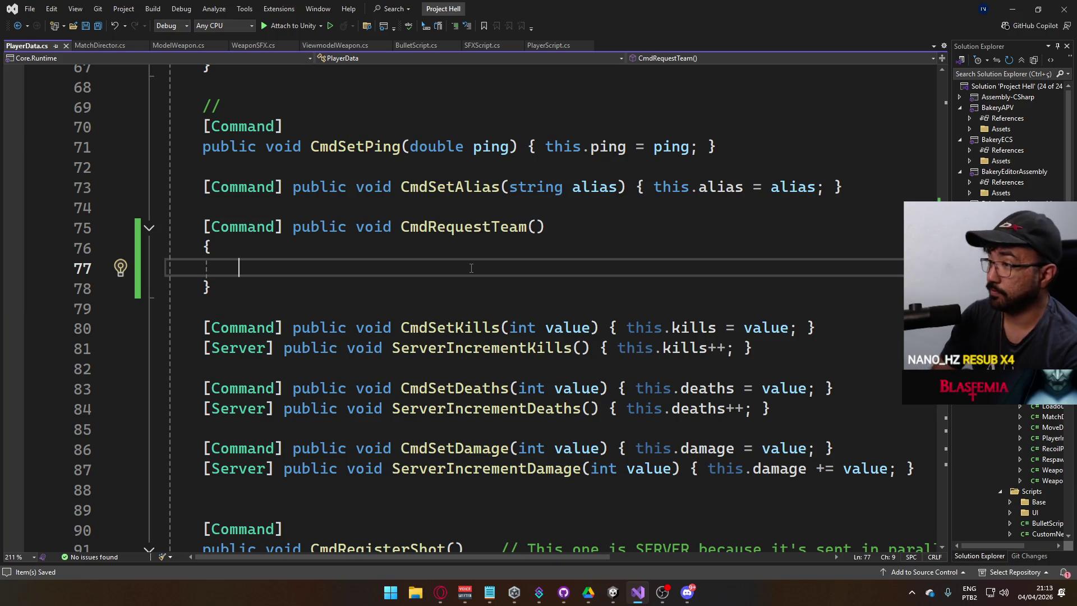
{"action": "type", "text": "Matchd"}
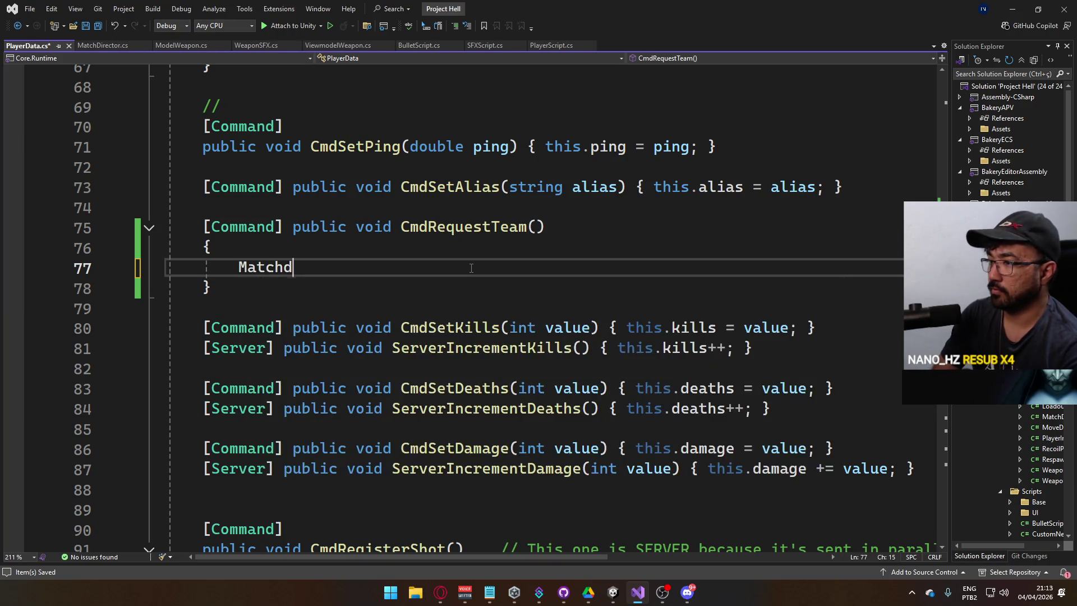
{"action": "type", "text": ".sin.g"}
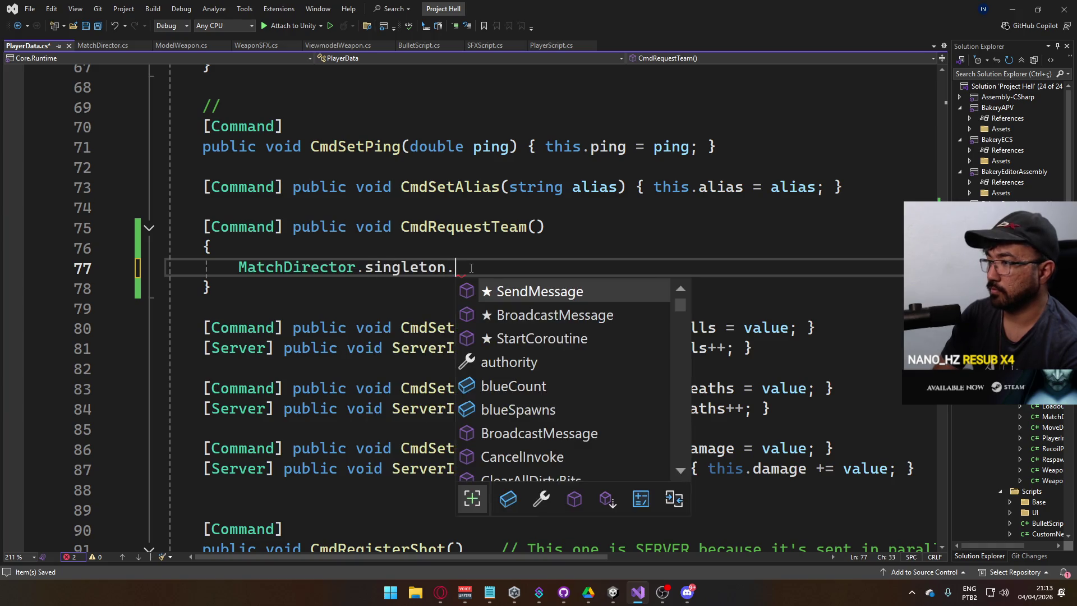
{"action": "type", "text": "ettea"}
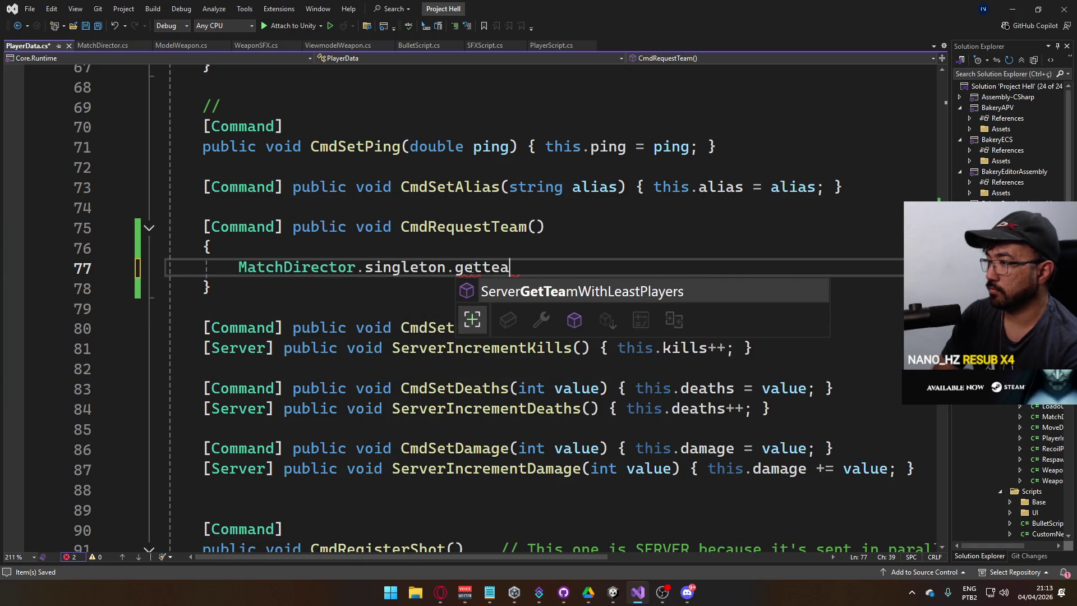
{"action": "key", "text": "Tab"}
{"action": "type", "text": "()"}
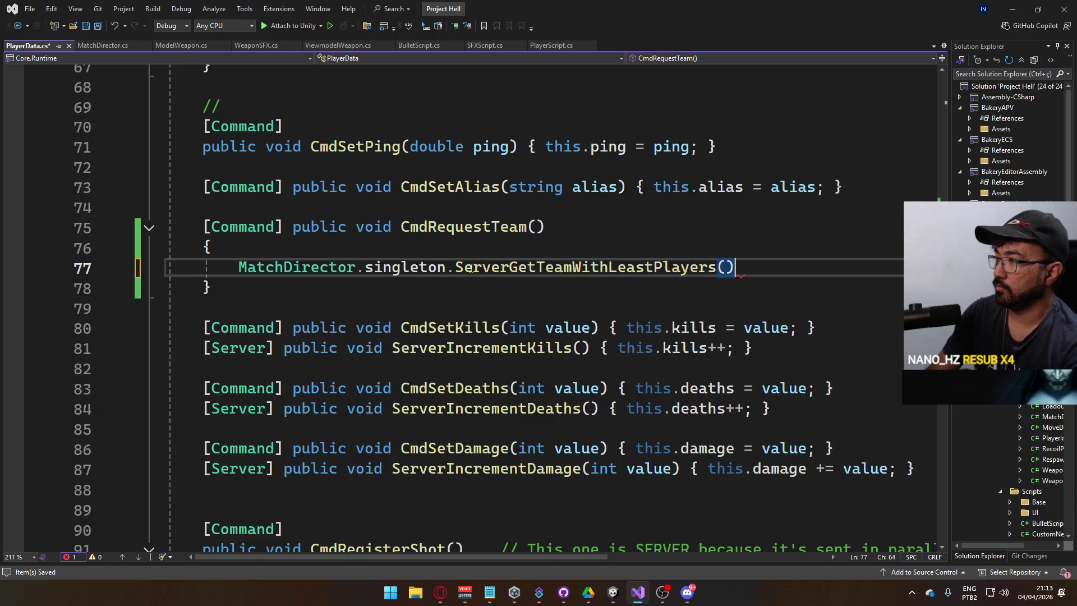
{"action": "left_click", "coordinate": [238, 267]}
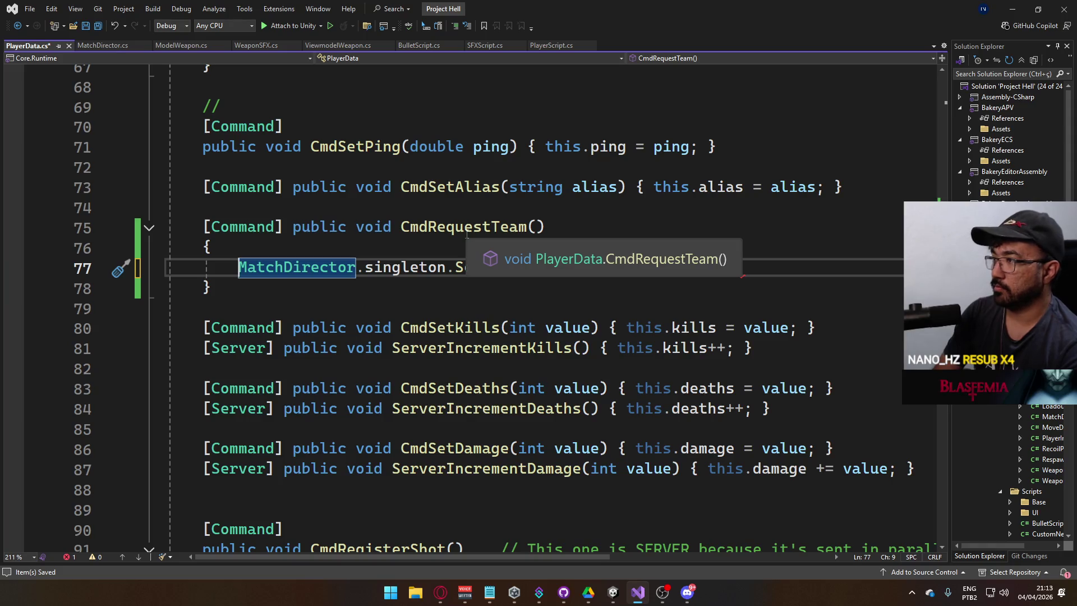
{"action": "type", "text": "_team ="}
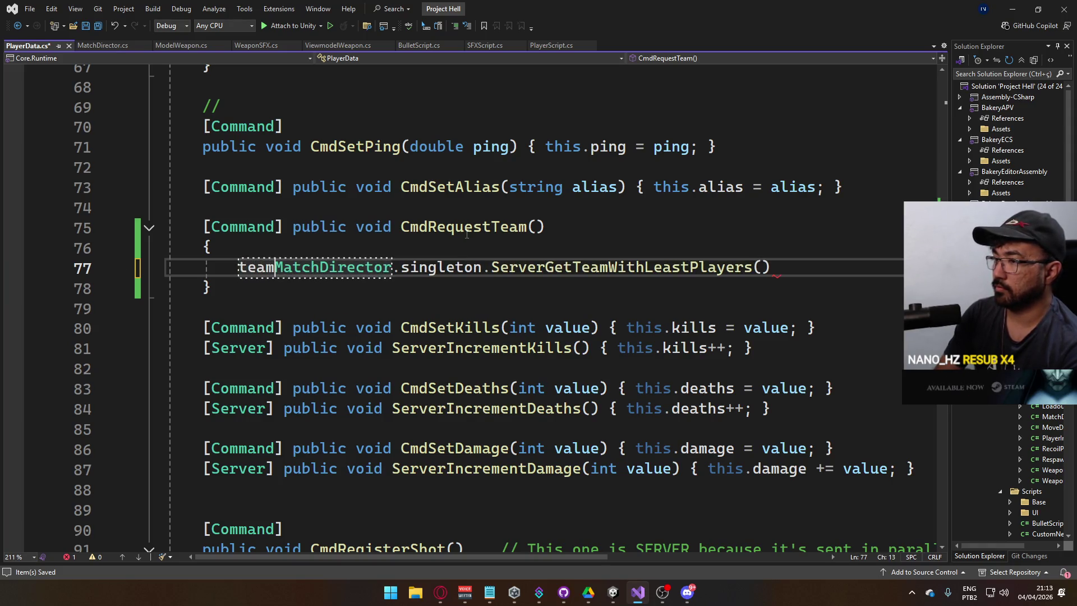
{"action": "key", "text": "ctrl+s"}
{"action": "left_click", "coordinate": [816, 267]}
{"action": "type", "text": ";"}
{"action": "key", "text": "ctrl+s"}
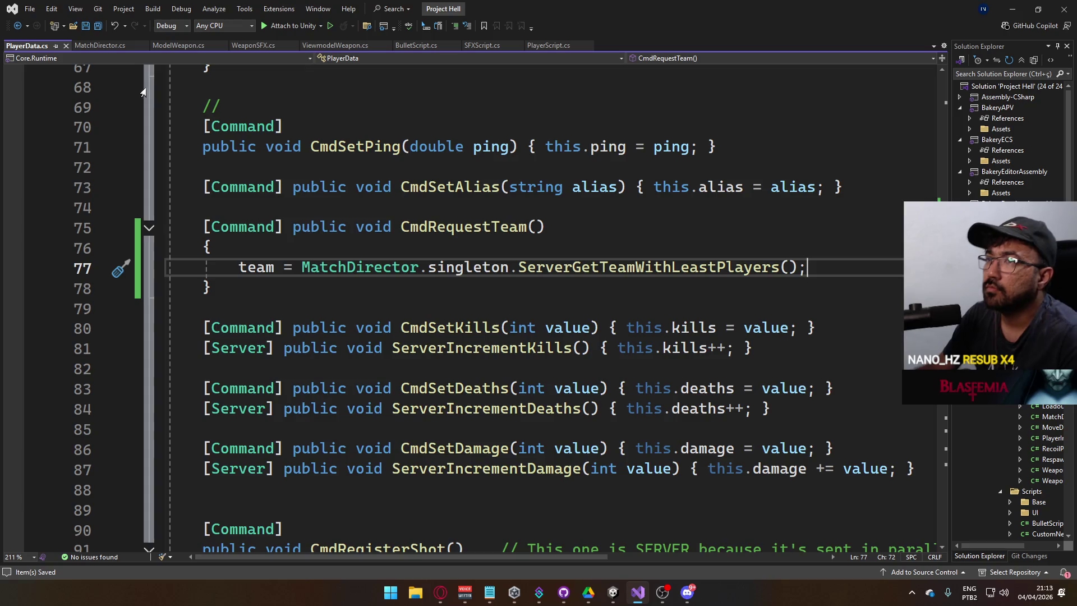
{"action": "left_click", "coordinate": [112, 48]}
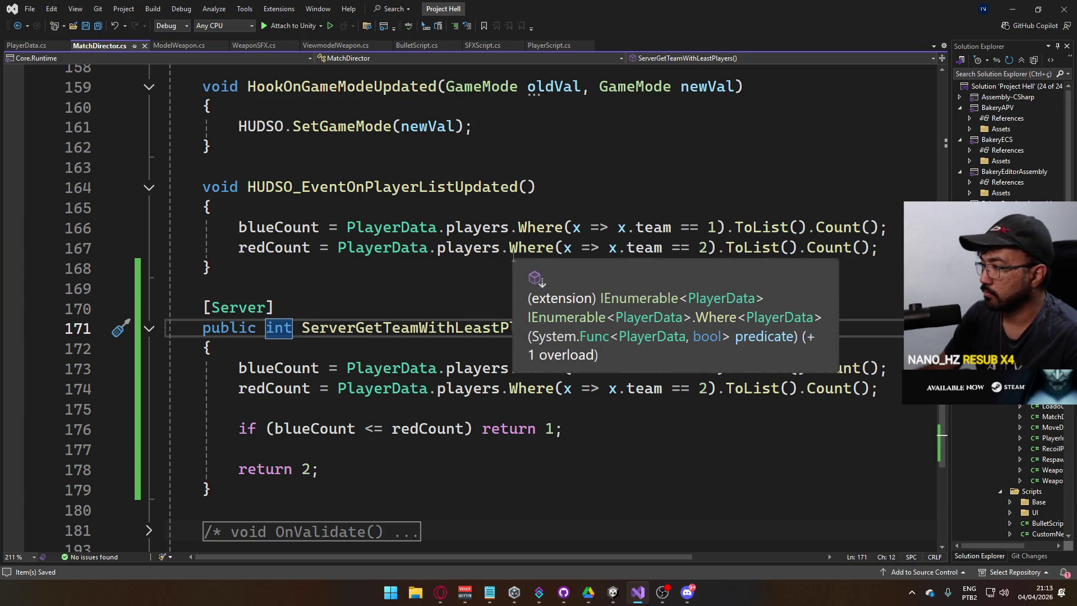
Step: Clear the old warning and NullReferenceException from the Unity console
{"action": "mouse_move", "coordinate": [613, 598]}
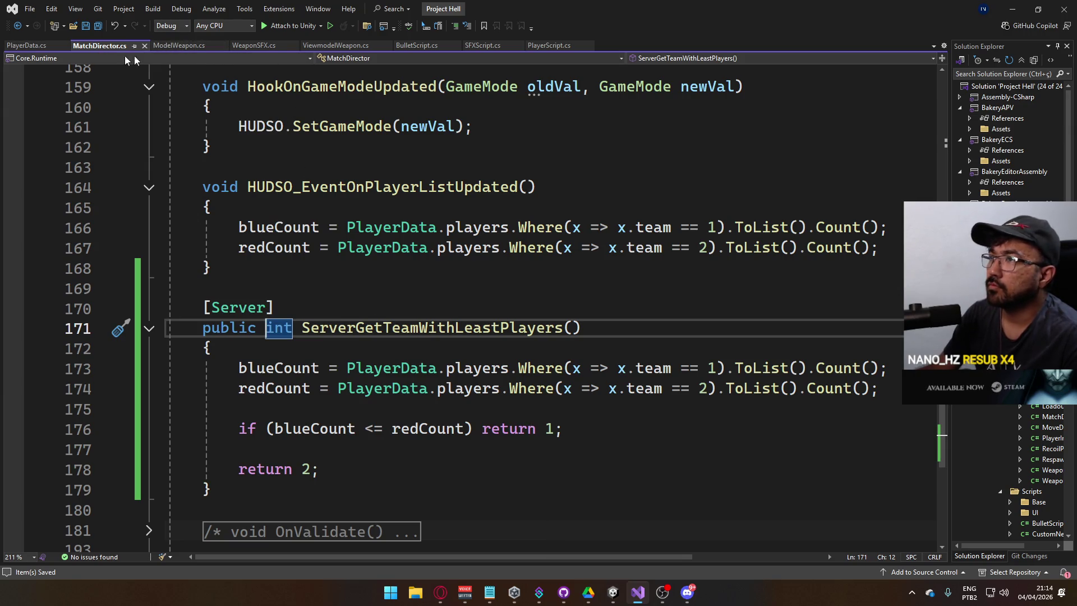
{"action": "left_click", "coordinate": [612, 592]}
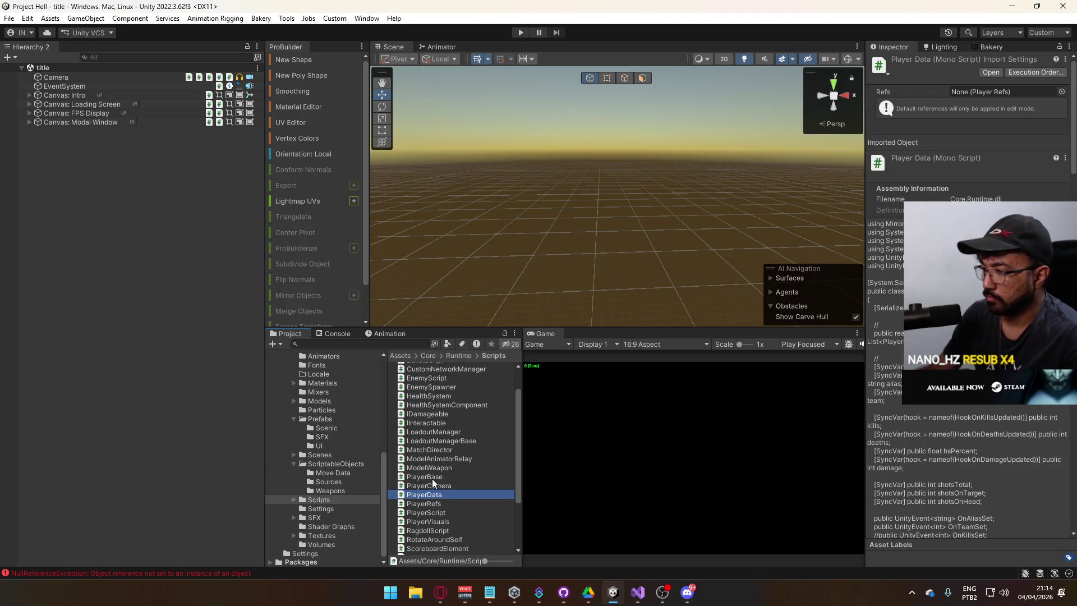
{"action": "left_click", "coordinate": [329, 334]}
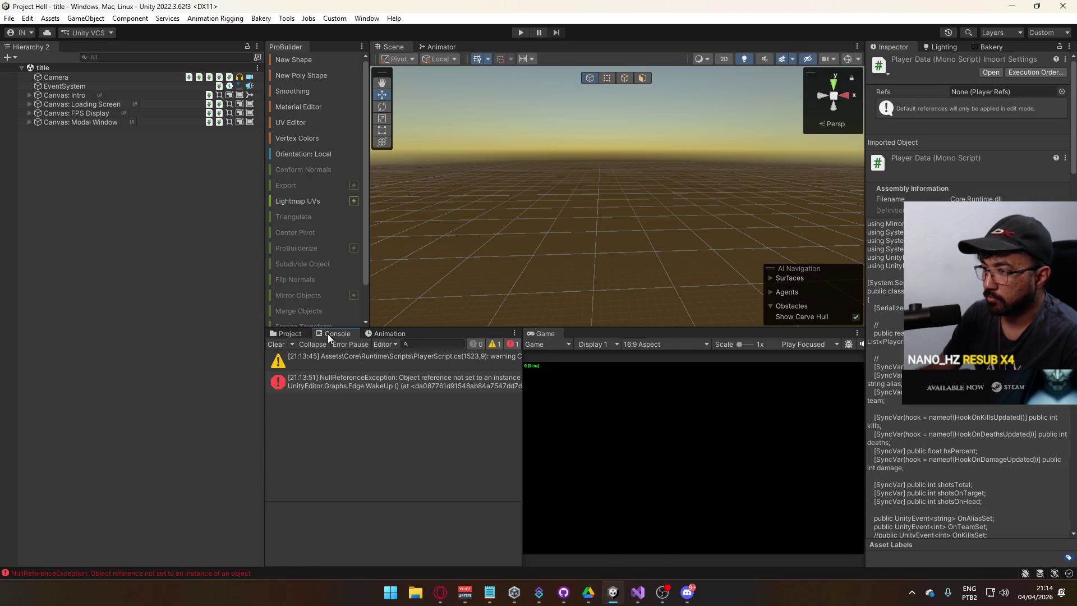
{"action": "left_click", "coordinate": [275, 345]}
Step: Open ScoreboardManager.cs from the Scripts folder in Visual Studio
{"action": "left_click", "coordinate": [287, 334]}
{"action": "scroll", "coordinate": [450, 445], "scroll_direction": "up", "scroll_amount": 3}
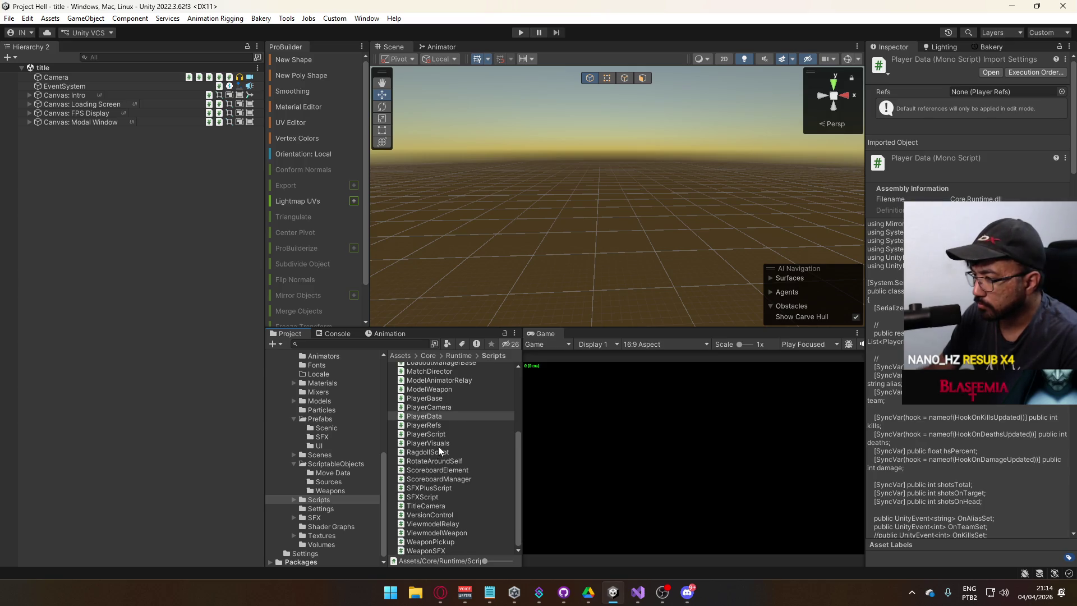
{"action": "scroll", "coordinate": [443, 449], "scroll_direction": "up", "scroll_amount": 3}
{"action": "double_click", "coordinate": [455, 507]}
Step: Edit the kills sort on line 79 and save the script
{"action": "scroll", "coordinate": [463, 419], "scroll_direction": "down", "scroll_amount": 13}
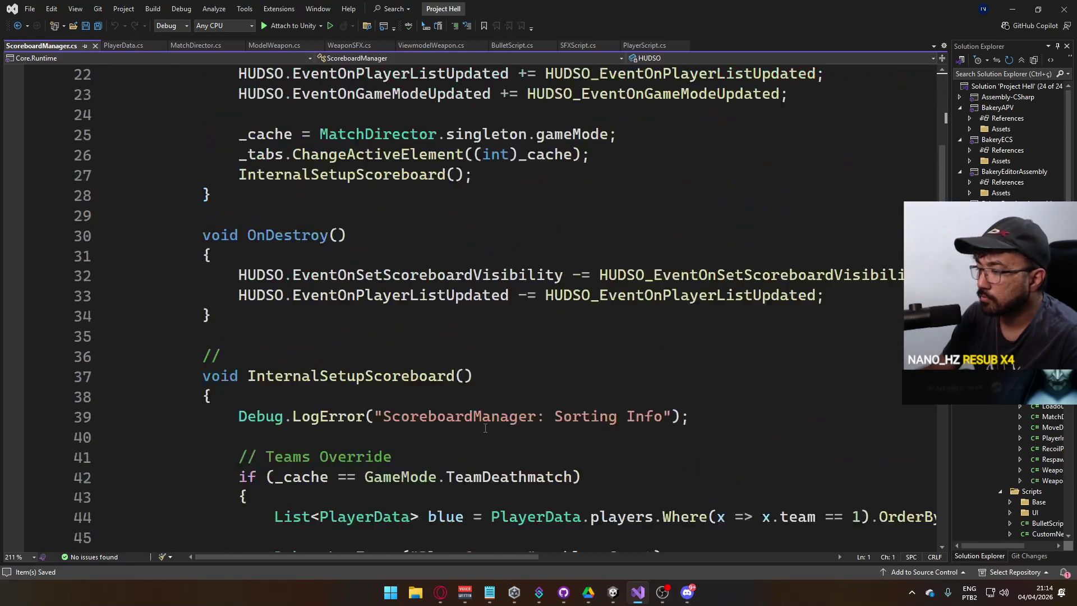
{"action": "scroll", "coordinate": [484, 429], "scroll_direction": "down", "scroll_amount": 6}
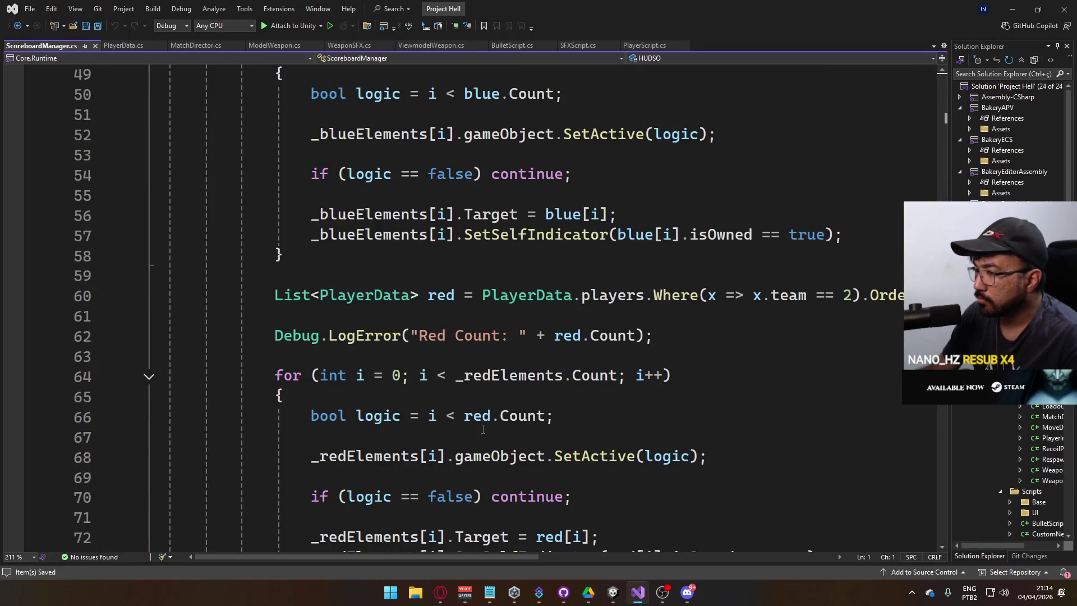
{"action": "scroll", "coordinate": [483, 429], "scroll_direction": "down", "scroll_amount": 3}
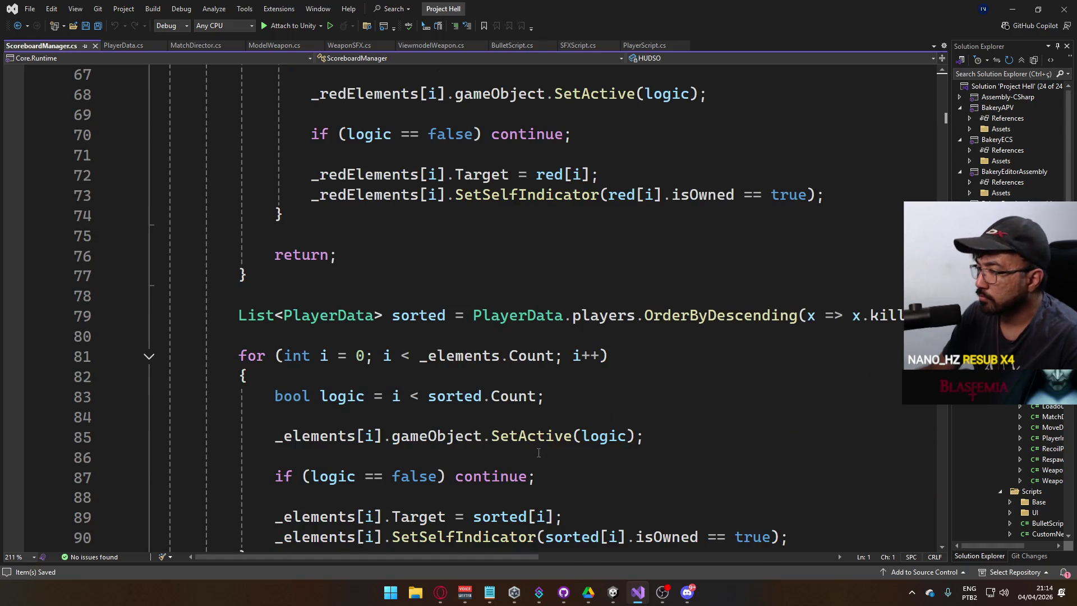
{"action": "mouse_move", "coordinate": [481, 557]}
{"action": "left_mouse_down"}
{"action": "mouse_move", "coordinate": [615, 556]}
{"action": "mouse_move", "coordinate": [578, 537]}
{"action": "left_mouse_up"}
{"action": "left_click_drag", "start_coordinate": [474, 315], "coordinate": [564, 315]}
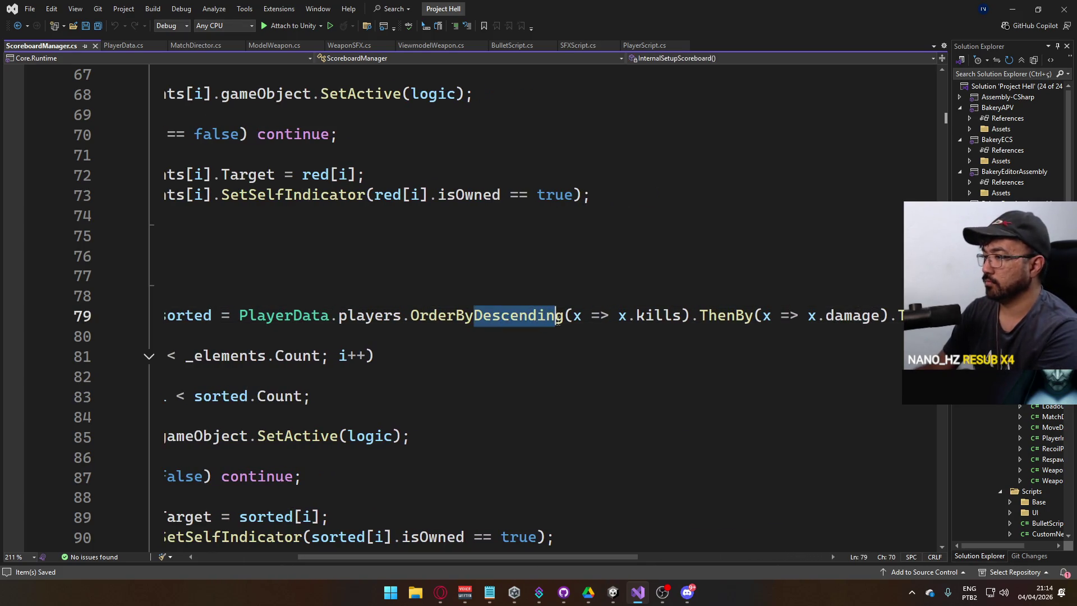
{"action": "key", "text": "BackSpace"}
{"action": "mouse_move", "coordinate": [519, 556]}
{"action": "left_mouse_down"}
{"action": "mouse_move", "coordinate": [417, 556]}
{"action": "mouse_move", "coordinate": [481, 532]}
{"action": "left_mouse_up"}
{"action": "key", "text": "ctrl+s"}
Step: Restore 'Descending' on line 79's kills sort
{"action": "scroll", "coordinate": [505, 306], "scroll_direction": "down", "scroll_amount": 6}
{"action": "scroll", "coordinate": [505, 306], "scroll_direction": "up", "scroll_amount": 10}
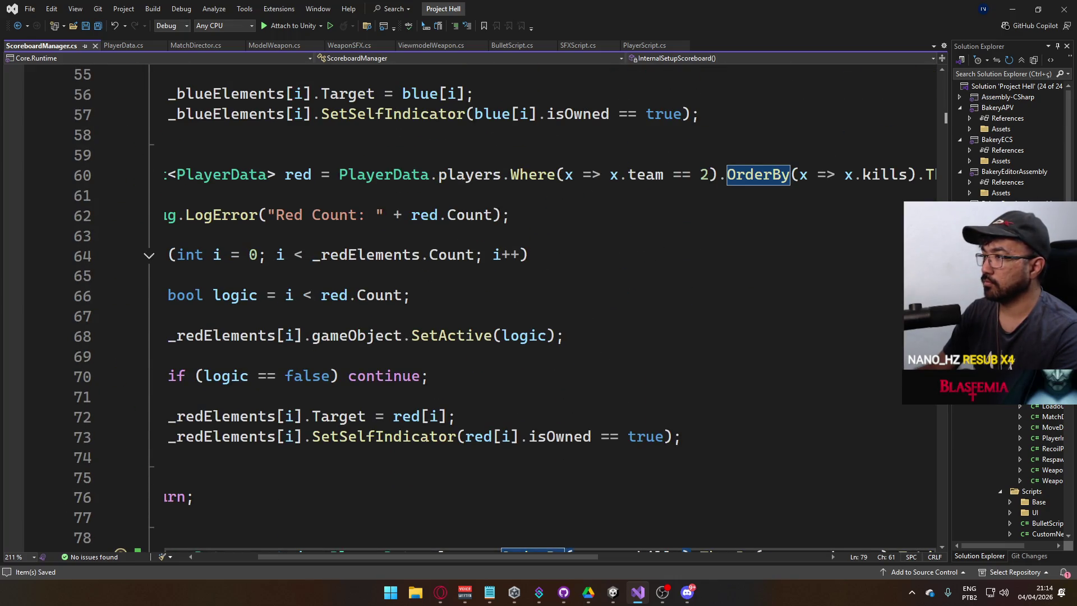
{"action": "scroll", "coordinate": [539, 305], "scroll_direction": "down", "scroll_amount": 3}
{"action": "type", "text": "Descending"}
{"action": "mouse_move", "coordinate": [578, 358]}
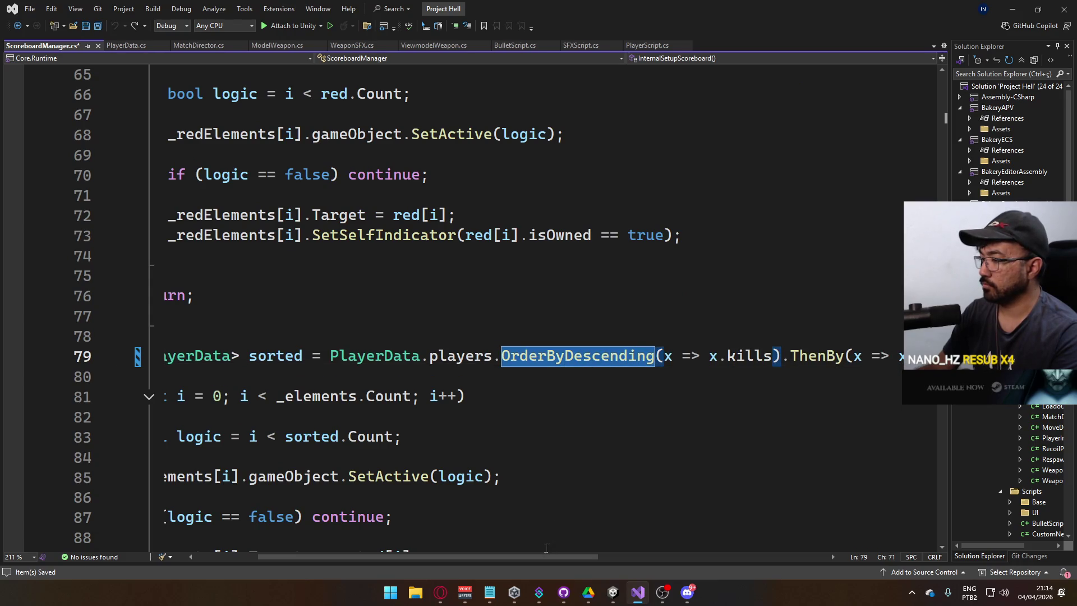
{"action": "scroll", "coordinate": [757, 275], "scroll_direction": "up", "scroll_amount": 5}
Step: Make the red (line 60) and blue (line 44) lists sort kills with OrderByDescending
{"action": "left_click", "coordinate": [755, 275]}
{"action": "key", "text": "ctrl+y"}
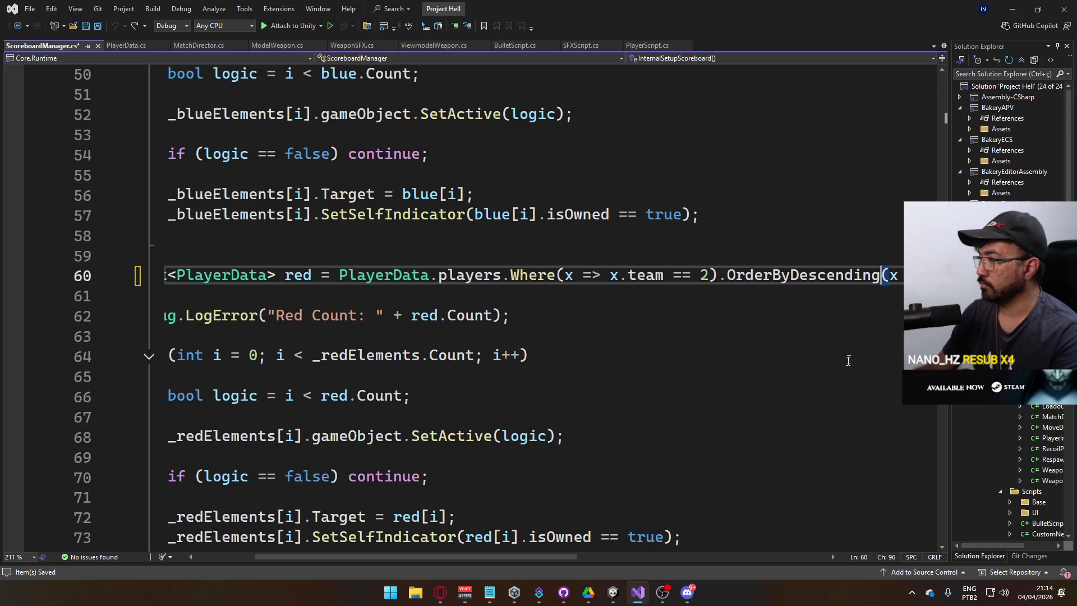
{"action": "scroll", "coordinate": [747, 229], "scroll_direction": "up", "scroll_amount": 4}
{"action": "left_click", "coordinate": [766, 195]}
{"action": "key", "text": "ctrl+y"}
{"action": "left_click_drag", "start_coordinate": [558, 555], "coordinate": [721, 545]}
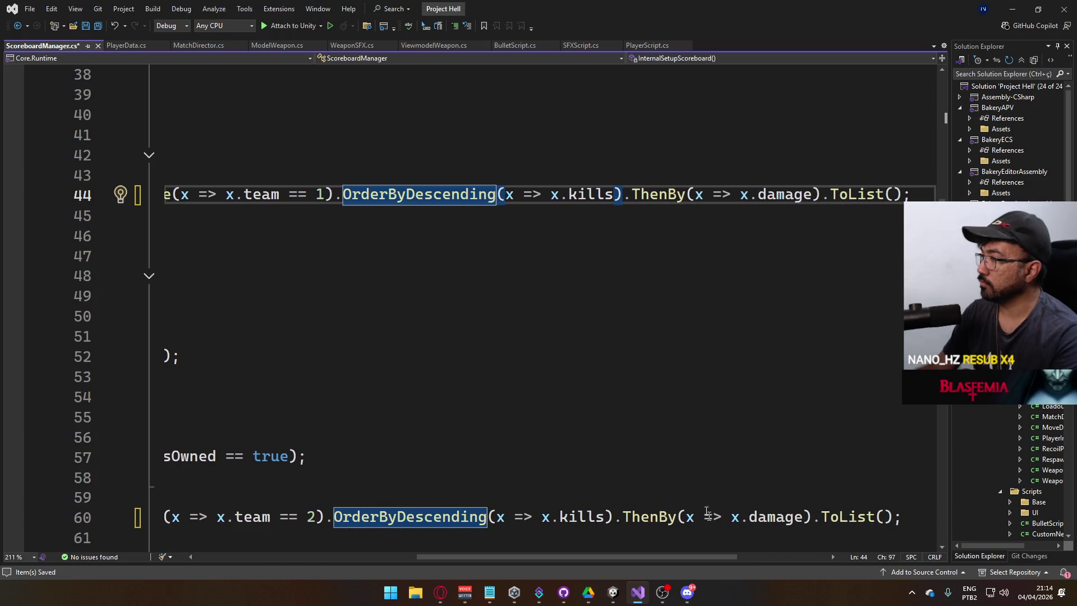
{"action": "mouse_move", "coordinate": [663, 194]}
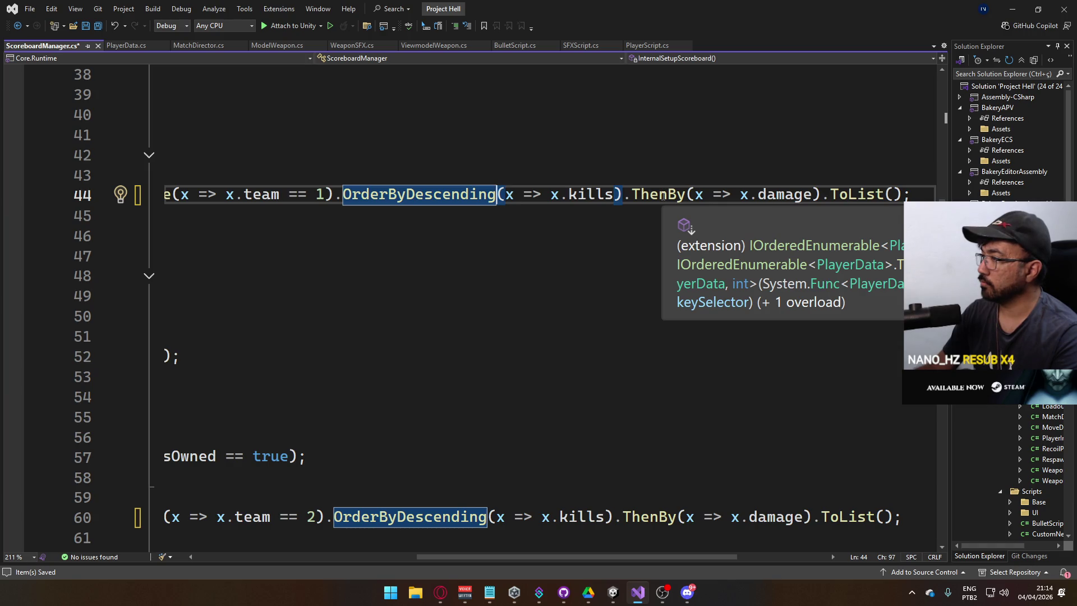
Step: Change line 44's ThenBy to ThenByDescending
{"action": "double_click", "coordinate": [651, 195]}
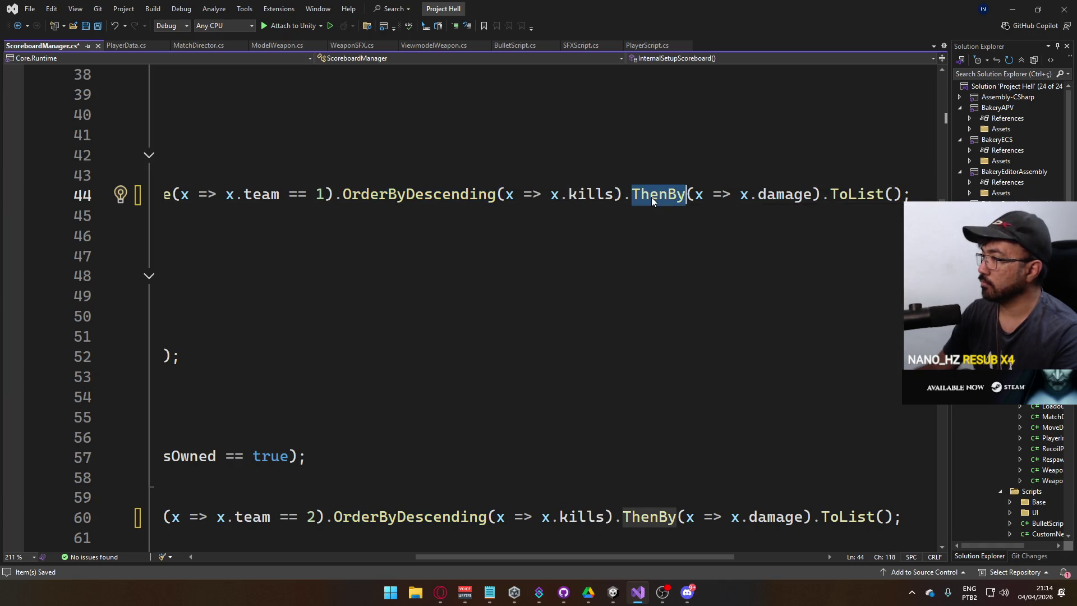
{"action": "type", "text": "Then"}
{"action": "key", "text": "Down"}
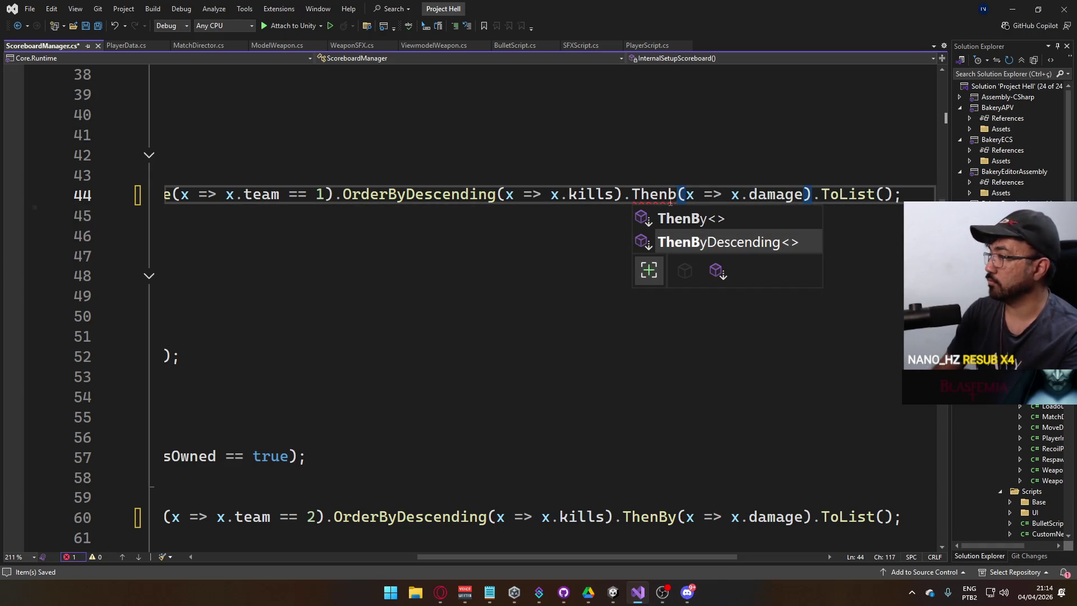
{"action": "key", "text": "Tab"}
{"action": "double_click", "coordinate": [704, 194]}
{"action": "key", "text": "ctrl+c"}
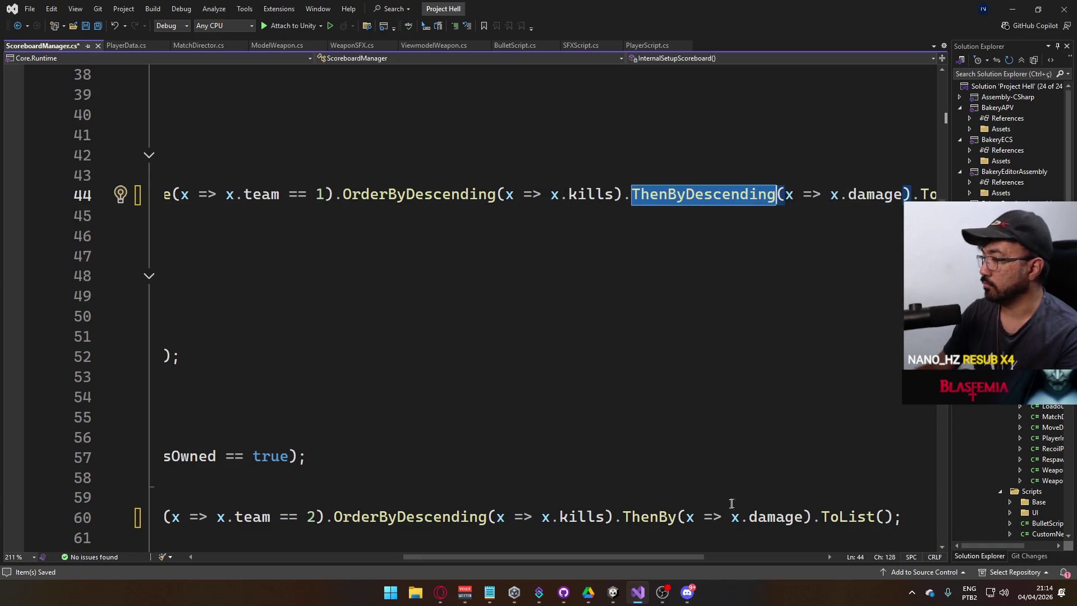
Step: Replace ThenBy with ThenByDescending on lines 60 and 79
{"action": "left_click", "coordinate": [649, 517]}
{"action": "key", "text": "ctrl+v"}
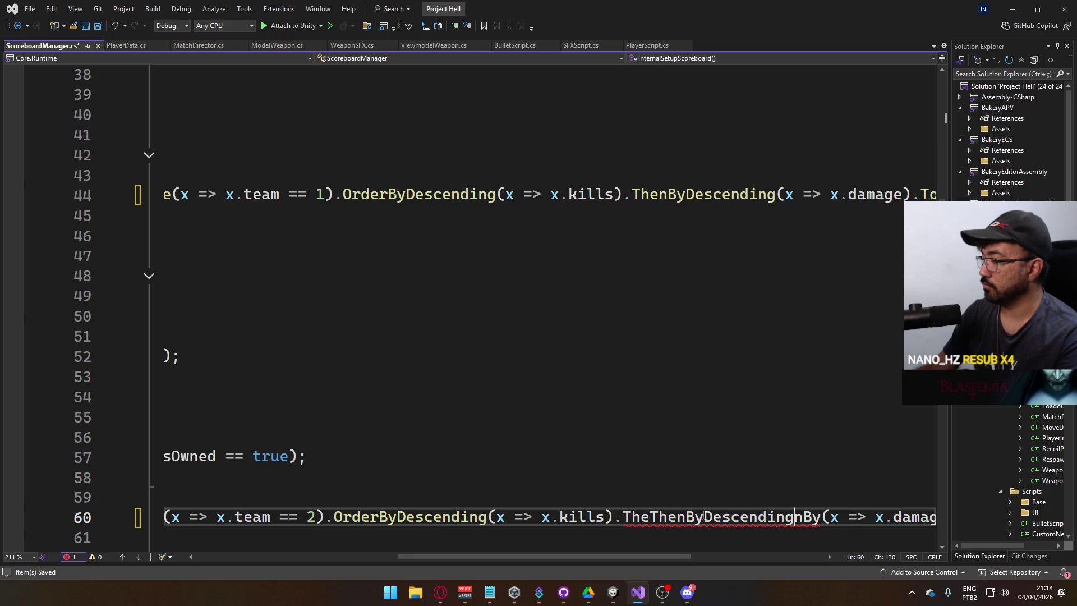
{"action": "key", "text": "ctrl+z"}
{"action": "double_click", "coordinate": [649, 516]}
{"action": "key", "text": "ctrl+v"}
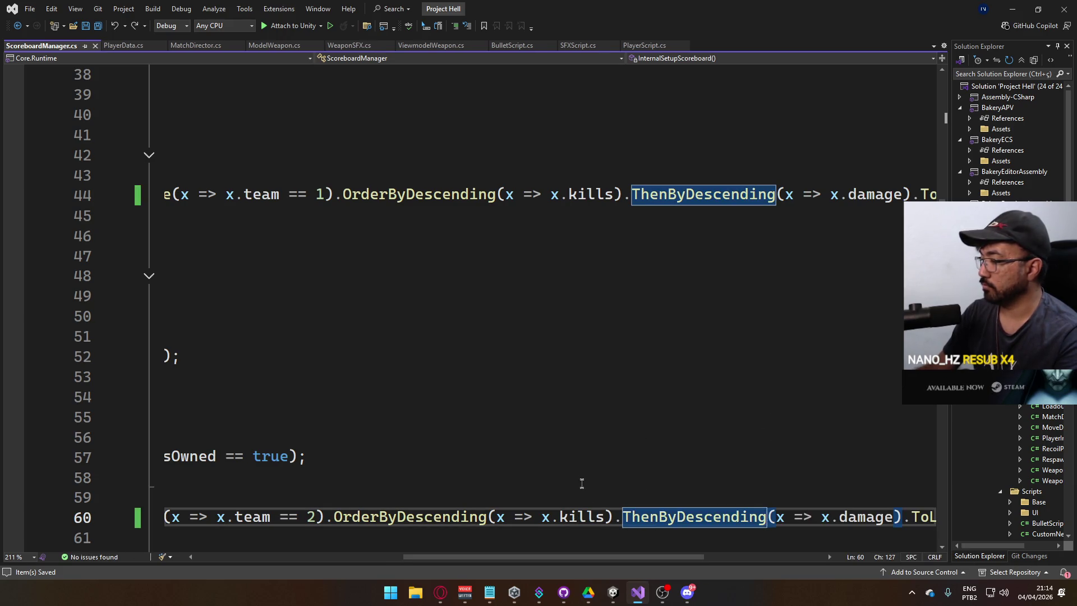
{"action": "scroll", "coordinate": [582, 488], "scroll_direction": "down", "scroll_amount": 8}
{"action": "double_click", "coordinate": [418, 416]}
{"action": "key", "text": "ctrl+v"}
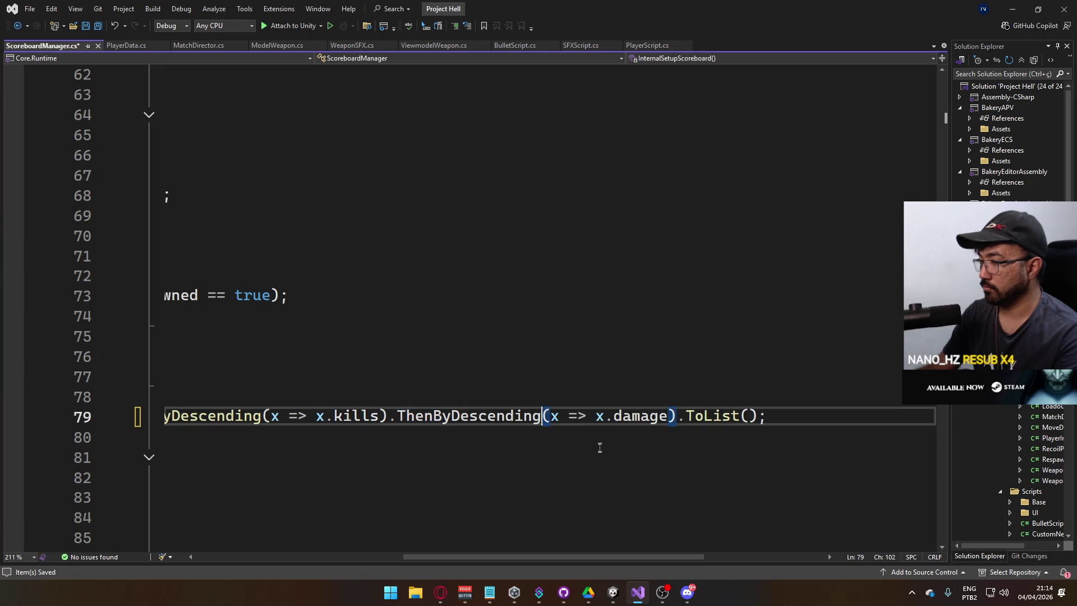
Step: Save the scoreboard sorting changes and return to the Unity editor
{"action": "left_click_drag", "start_coordinate": [591, 555], "coordinate": [491, 555]}
{"action": "left_click", "coordinate": [488, 536]}
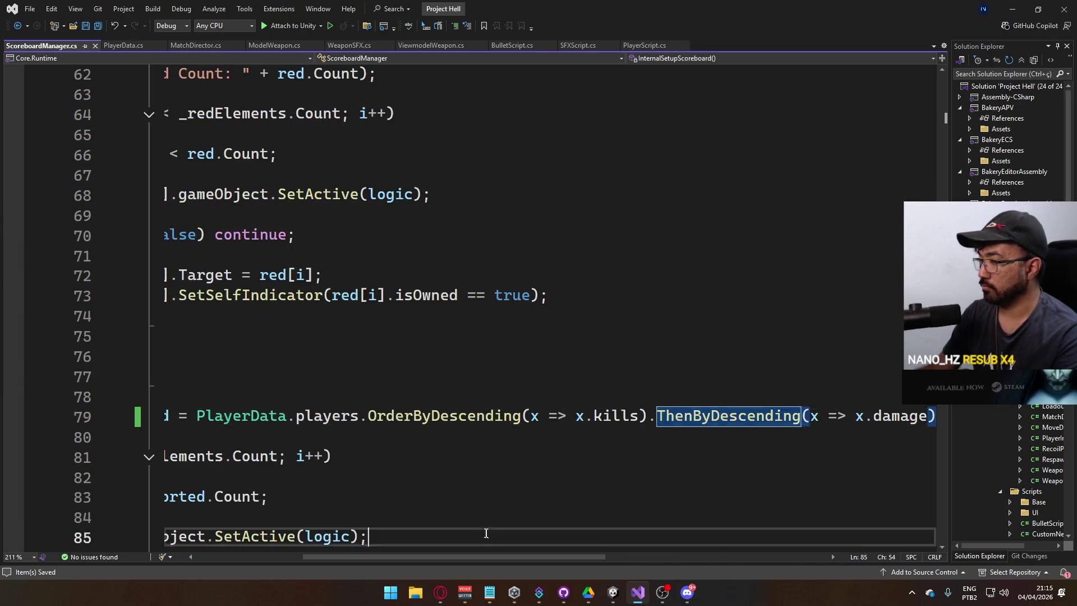
{"action": "key", "text": "shift+Home"}
{"action": "left_click", "coordinate": [539, 357]}
{"action": "scroll", "coordinate": [547, 367], "scroll_direction": "up", "scroll_amount": 5}
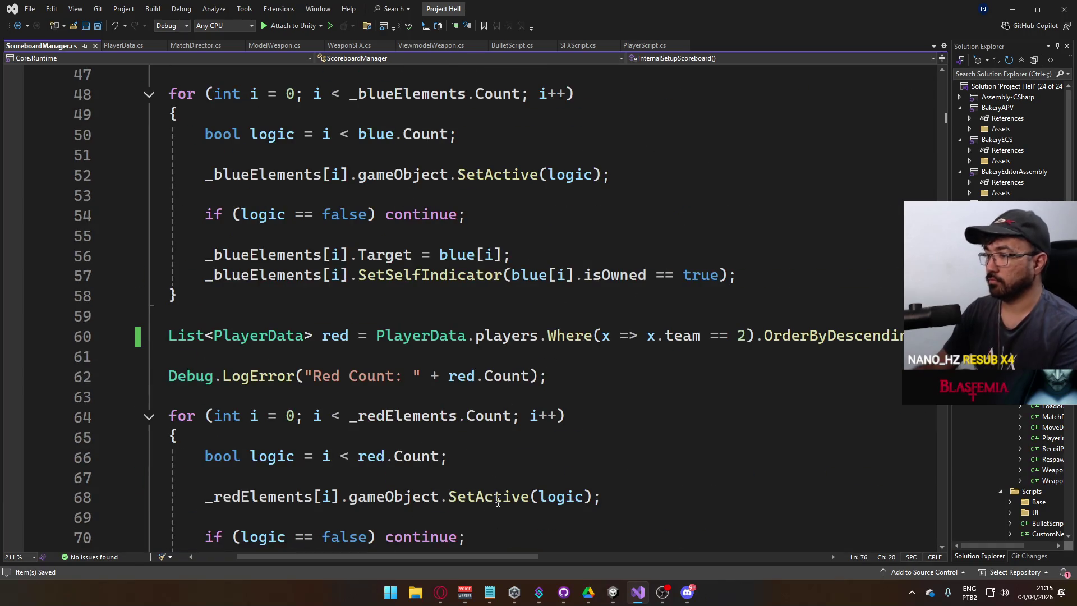
{"action": "mouse_move", "coordinate": [614, 599]}
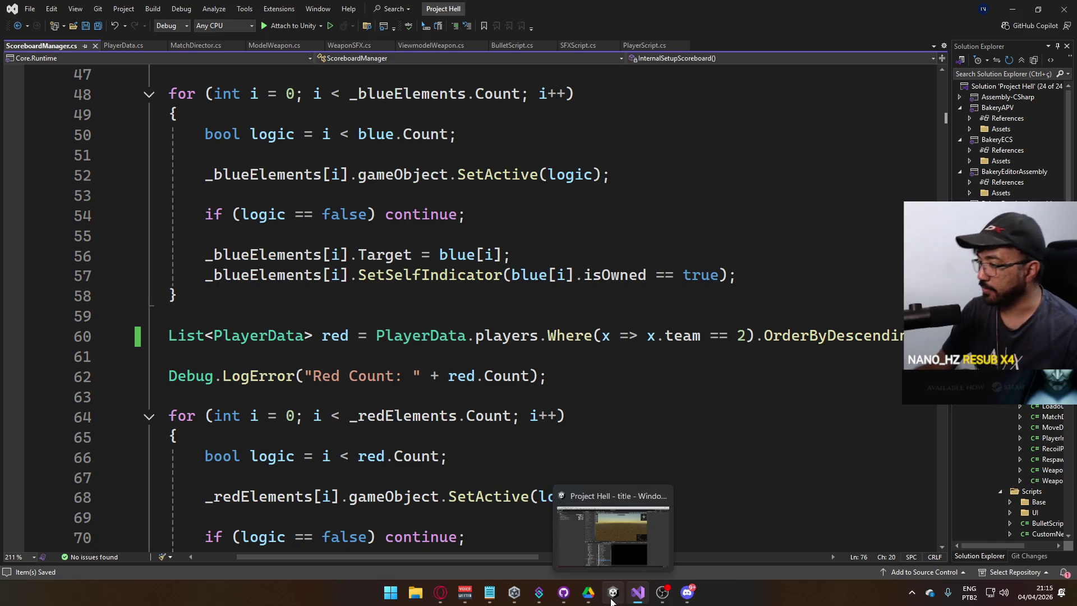
{"action": "left_click", "coordinate": [614, 600]}
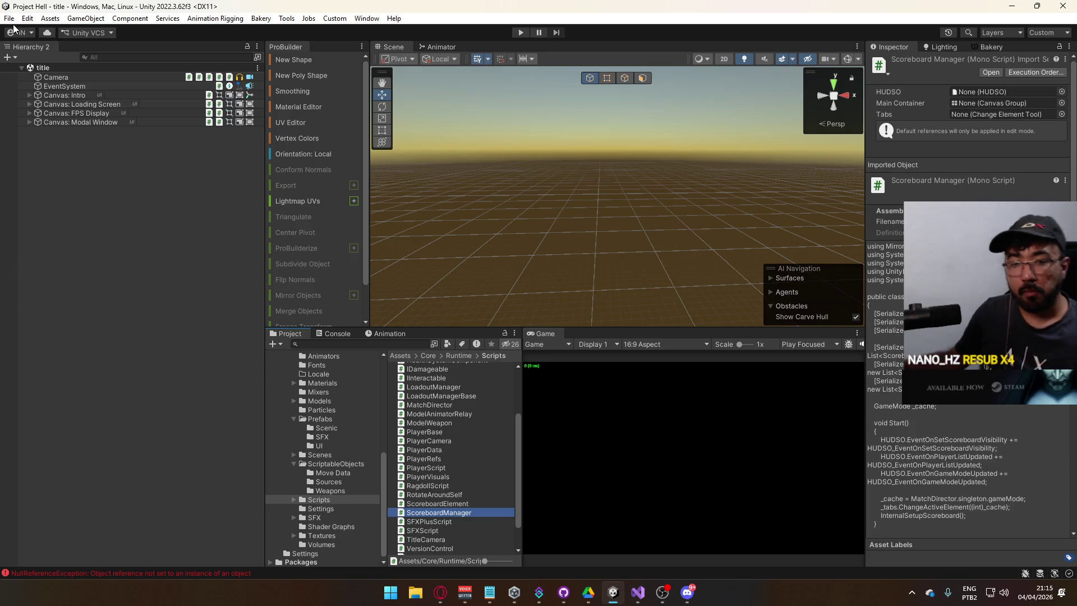
Step: Clear the console and run File > Build And Run, which succeeds in 14 seconds
{"action": "left_click", "coordinate": [342, 334]}
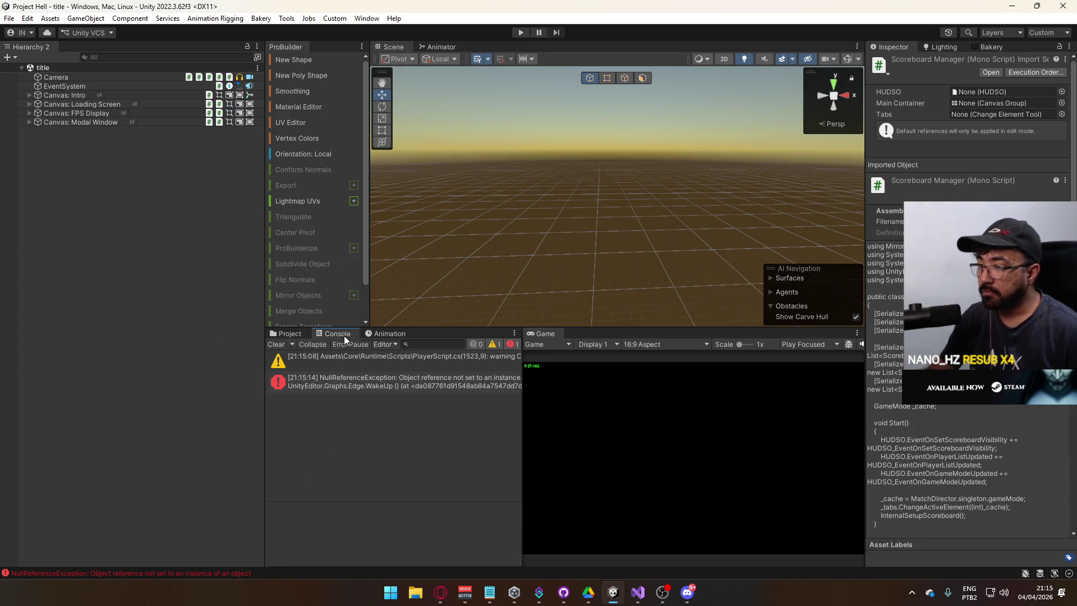
{"action": "left_click", "coordinate": [277, 345]}
{"action": "left_click", "coordinate": [15, 22]}
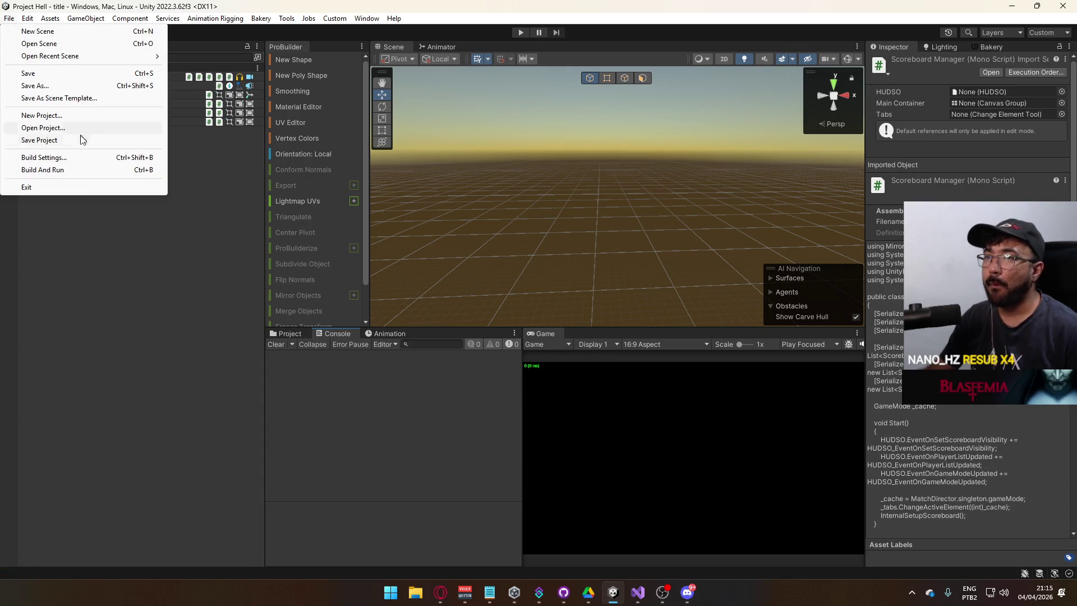
{"action": "left_click", "coordinate": [82, 170]}
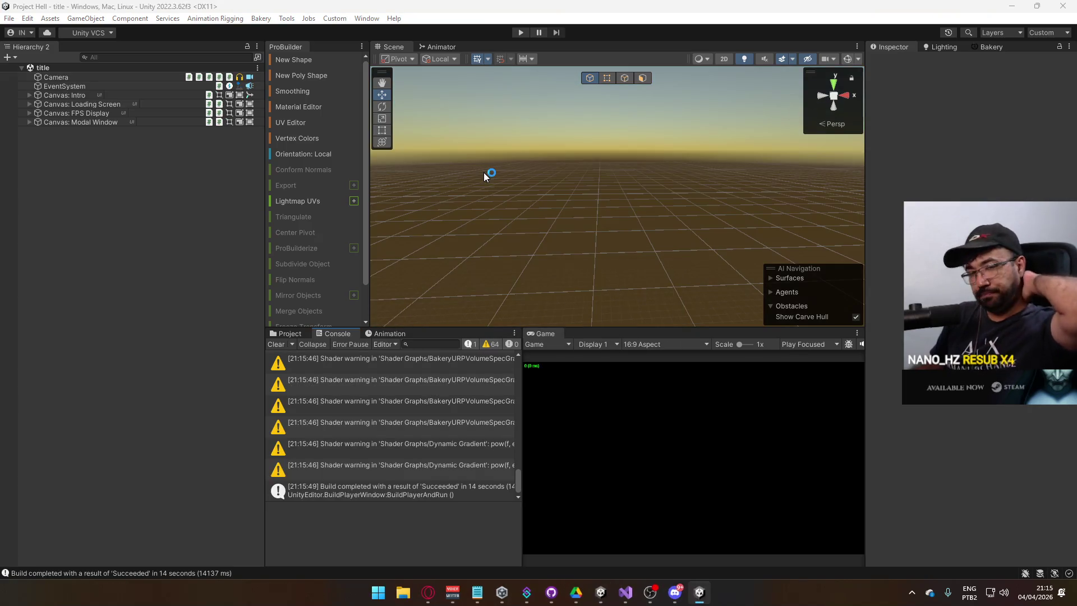
{"action": "key", "text": "super+e"}
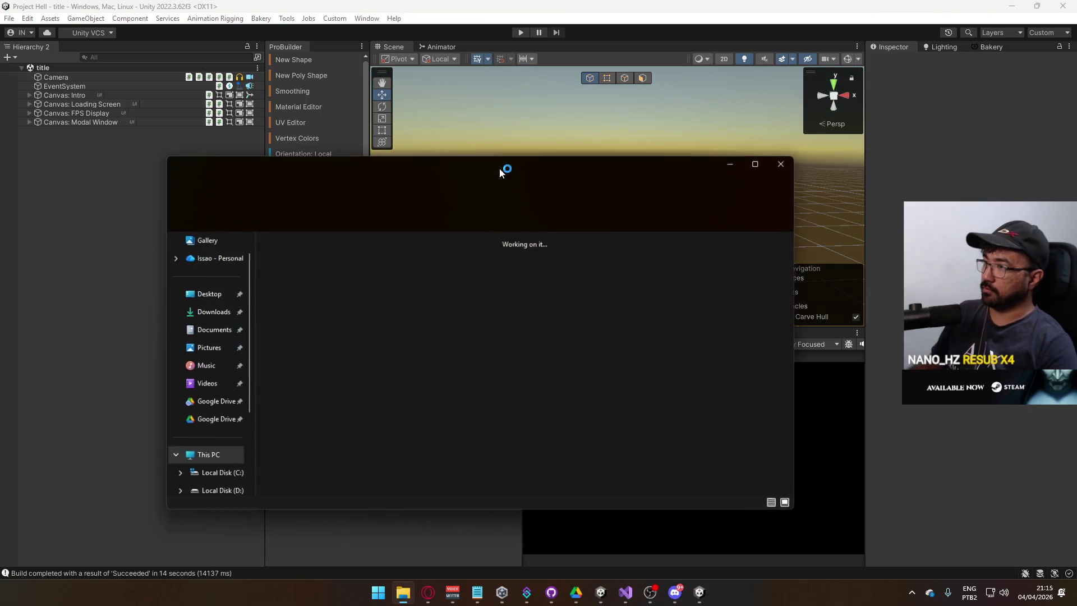
Step: Search D:\Builds for the Project Hell build
{"action": "double_click", "coordinate": [451, 271]}
{"action": "double_click", "coordinate": [333, 287]}
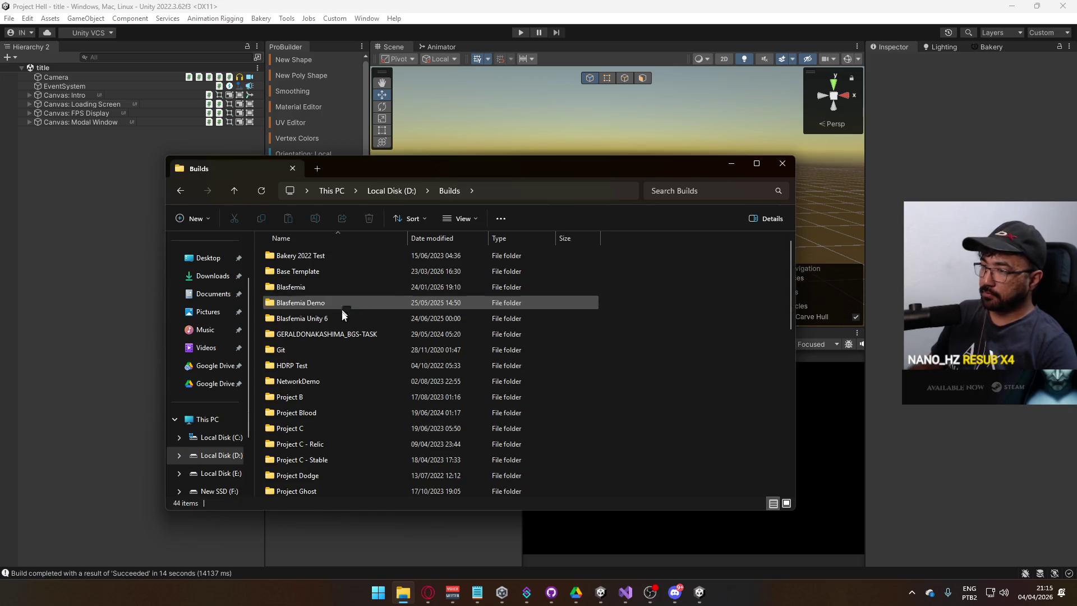
{"action": "type", "text": "project c"}
{"action": "scroll", "coordinate": [339, 425], "scroll_direction": "down", "scroll_amount": 2}
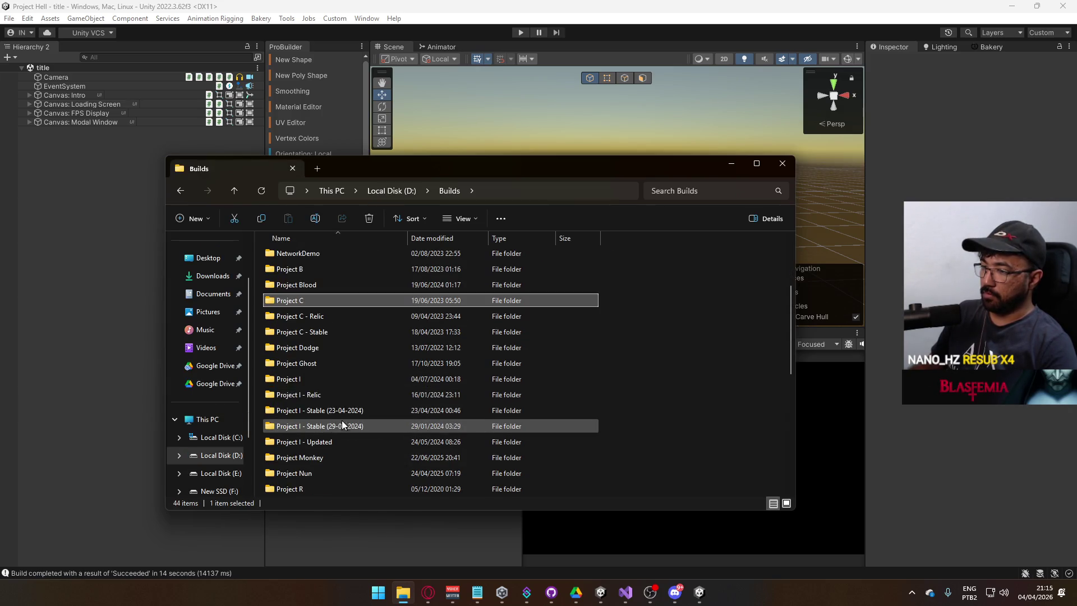
{"action": "left_click", "coordinate": [331, 190]}
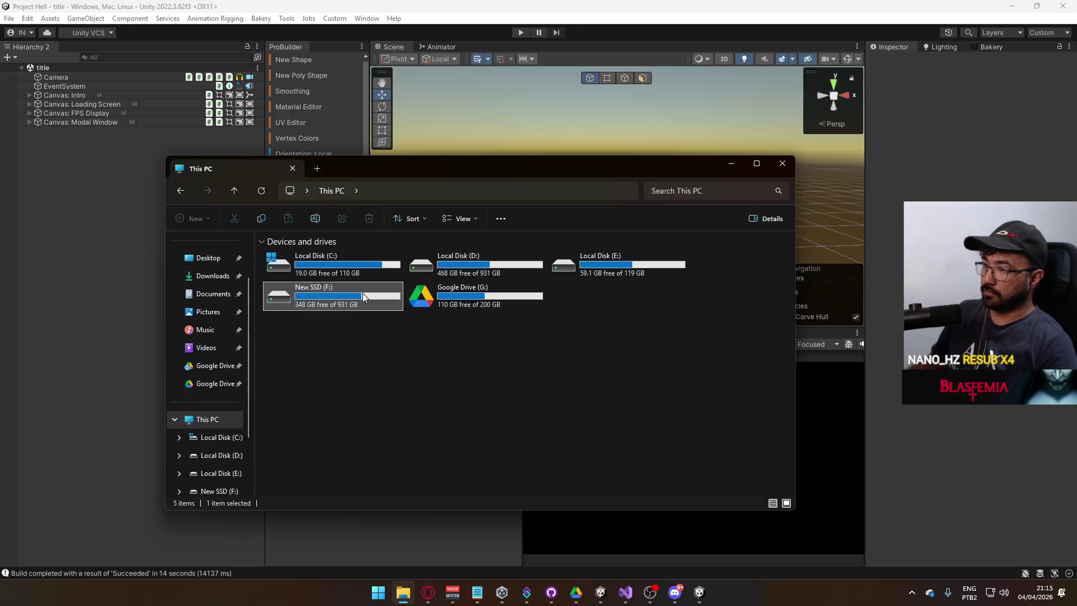
Step: Launch Project Hell.exe from F:\Builds\Project Hell and start Play mode in the editor
{"action": "double_click", "coordinate": [362, 293]}
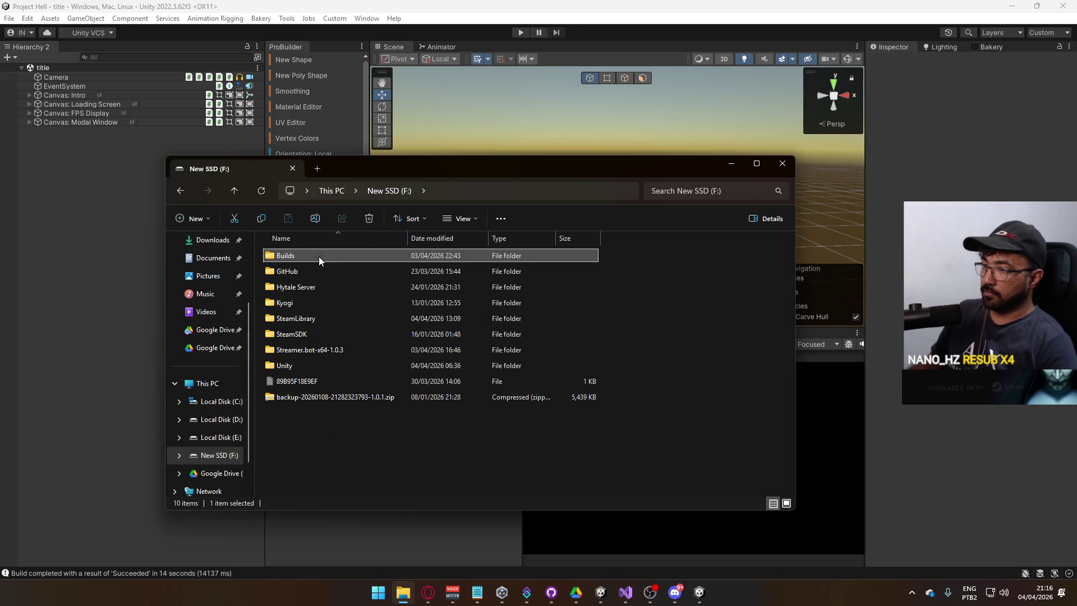
{"action": "double_click", "coordinate": [319, 257]}
{"action": "double_click", "coordinate": [318, 271]}
{"action": "double_click", "coordinate": [322, 300]}
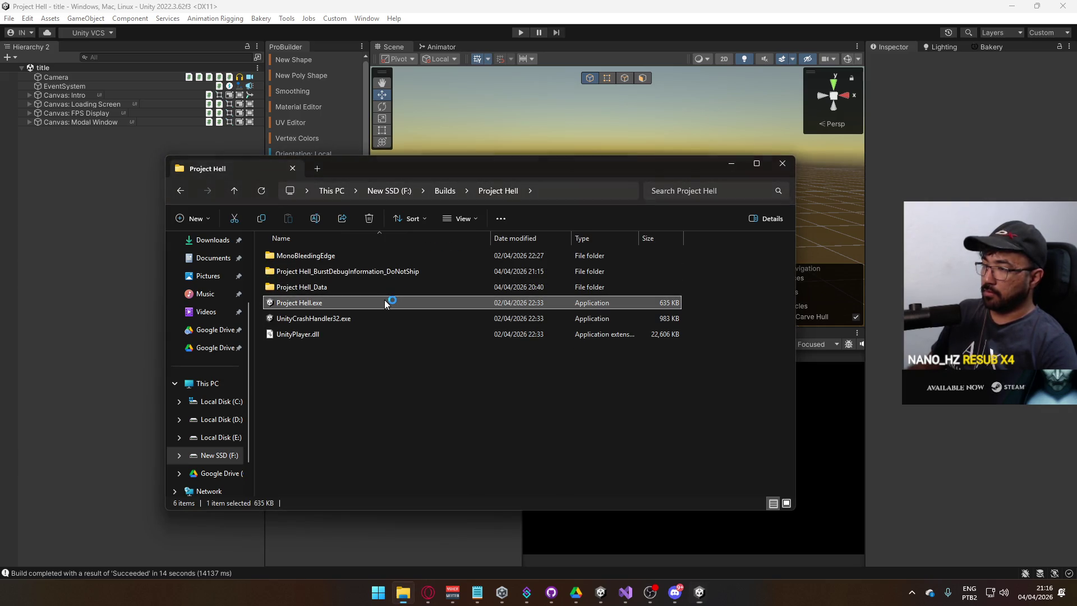
{"action": "left_click", "coordinate": [561, 35]}
{"action": "left_click", "coordinate": [521, 33]}
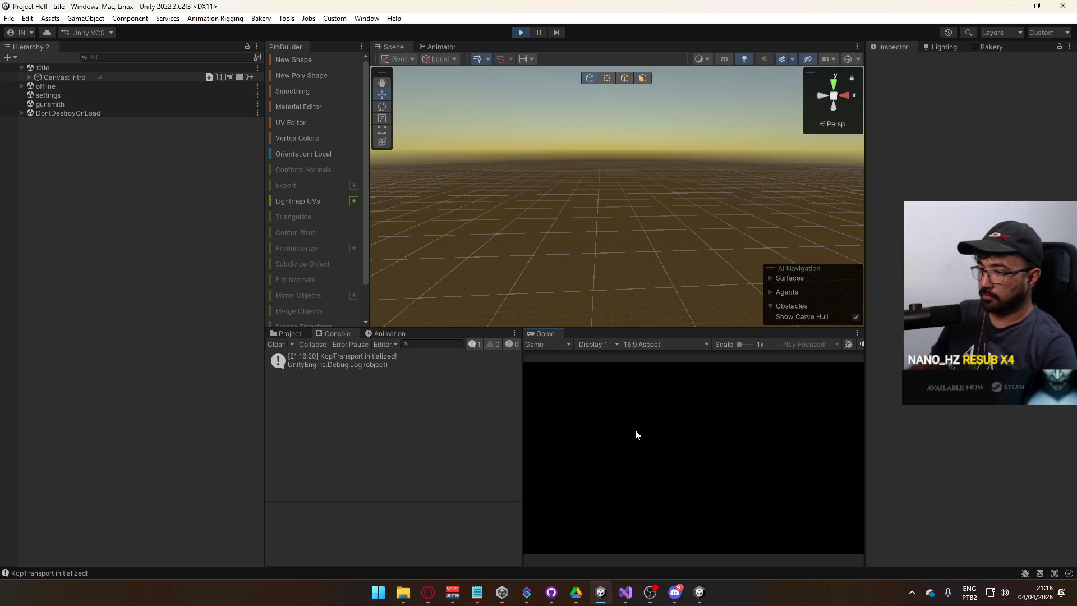
Step: Join the shipment match and check the team counts in the editor's Console
{"action": "left_click", "coordinate": [553, 509]}
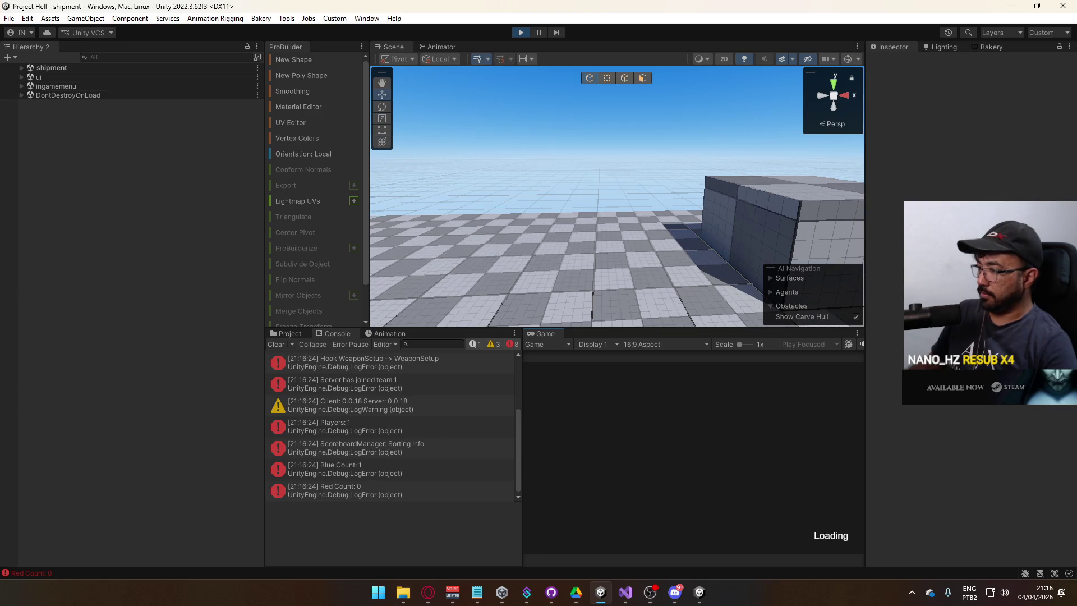
{"action": "key", "text": "super"}
{"action": "key", "text": "super"}
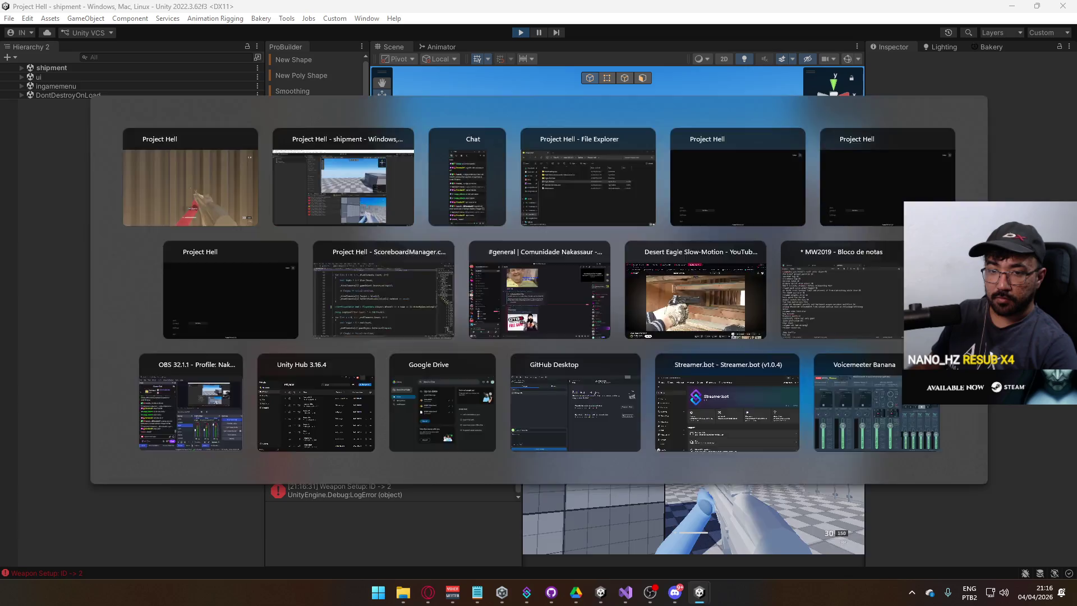
{"action": "key", "text": "super"}
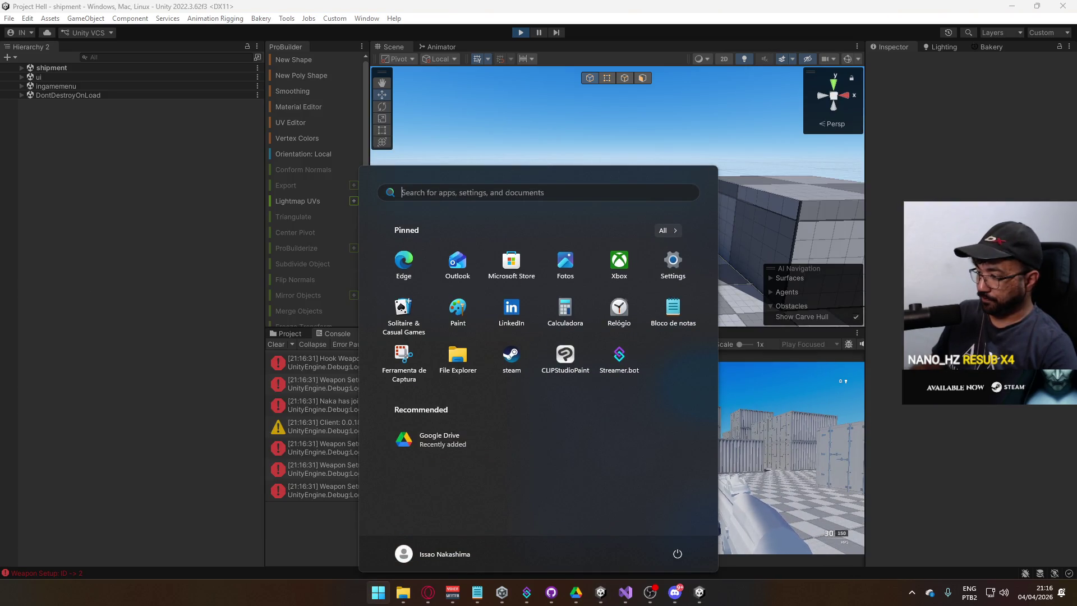
{"action": "mouse_move", "coordinate": [601, 592]}
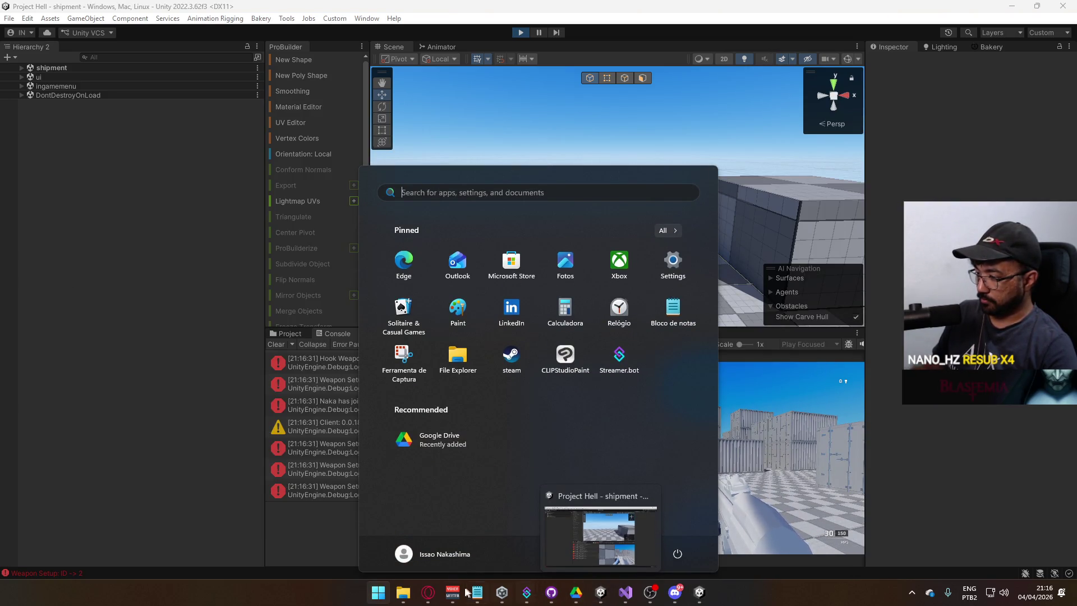
{"action": "left_click", "coordinate": [699, 592]}
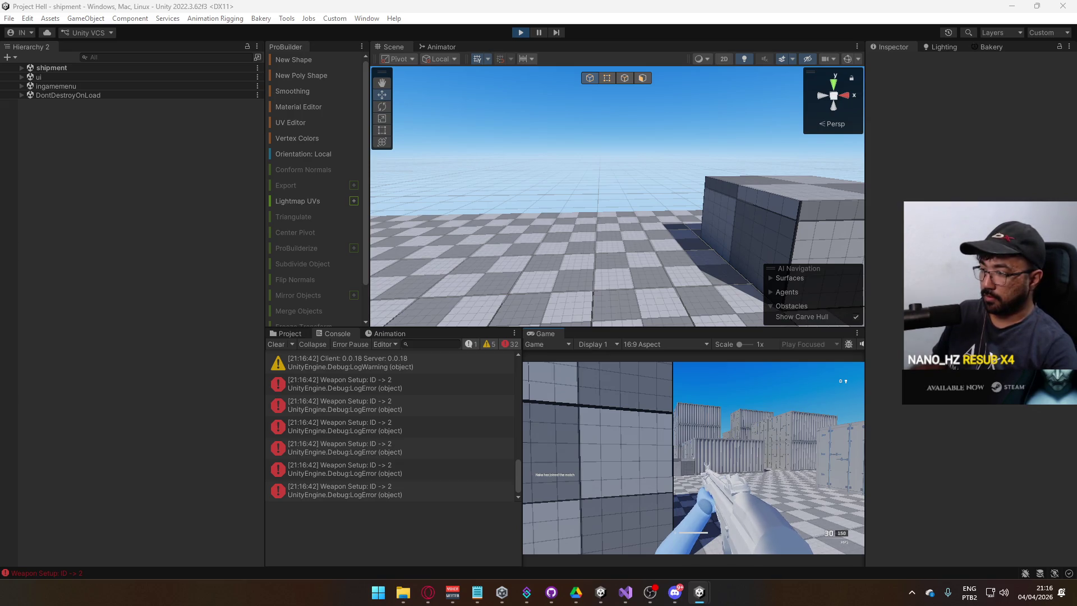
{"action": "key", "text": "super"}
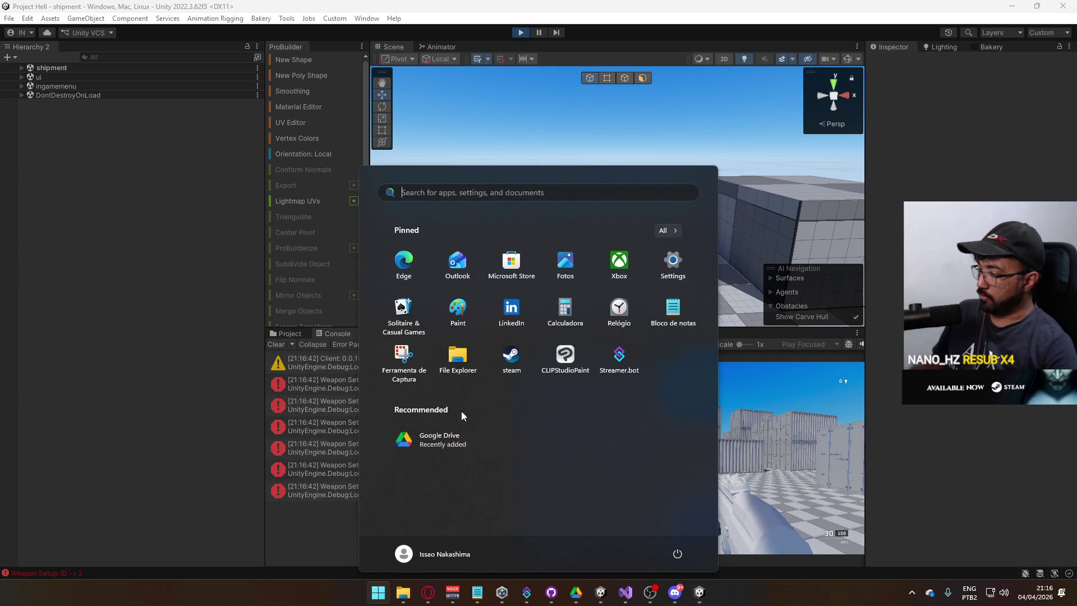
{"action": "left_click", "coordinate": [698, 592]}
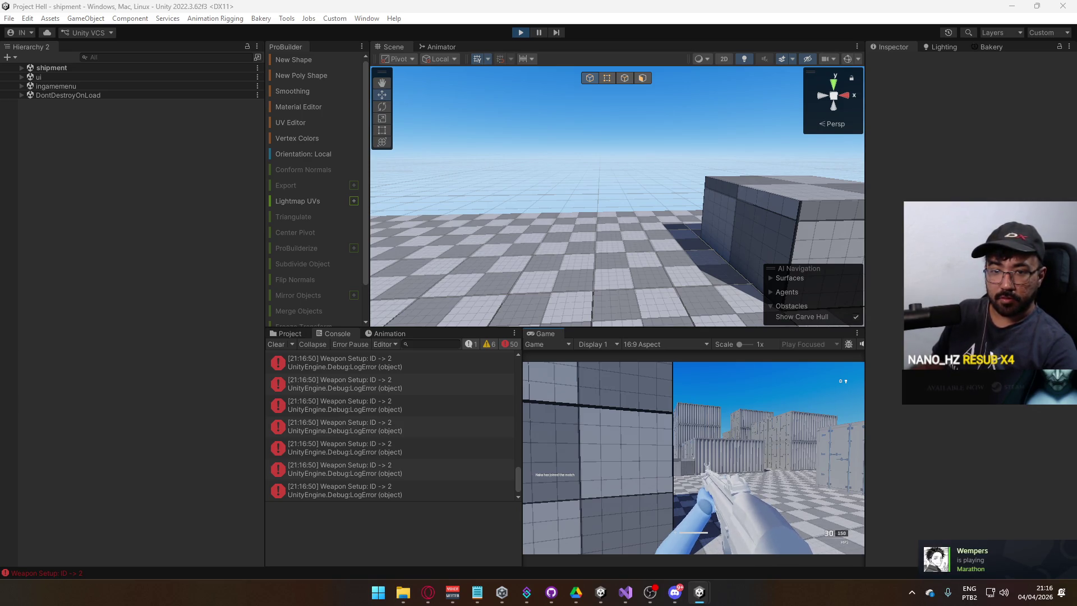
Step: Switch between game instances to confirm 4 players split 2–2, then close the editor
{"action": "key", "text": "super"}
{"action": "left_click", "coordinate": [403, 592]}
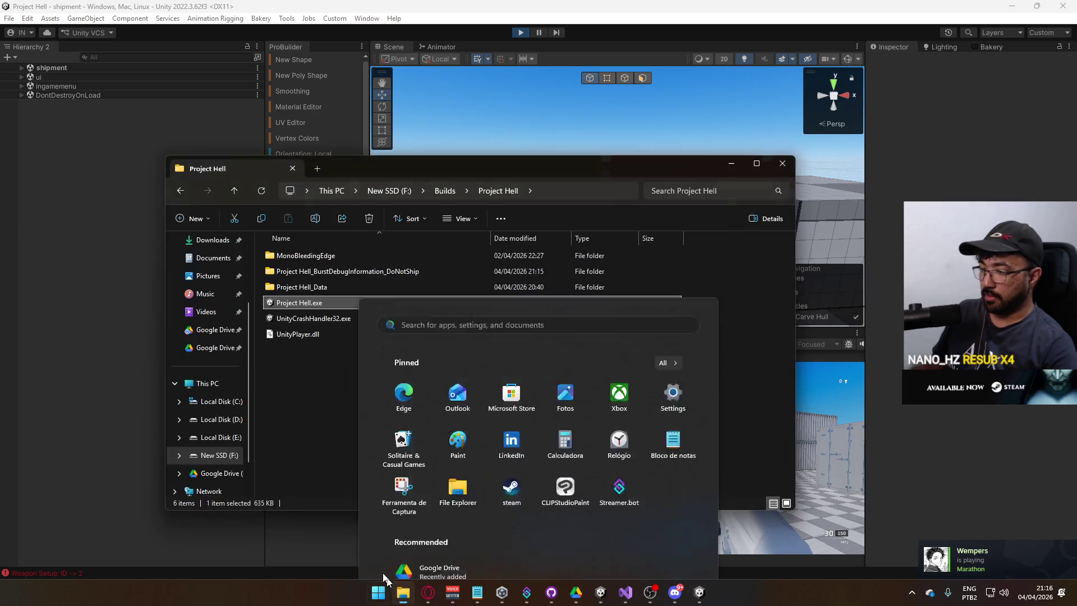
{"action": "left_click", "coordinate": [699, 591]}
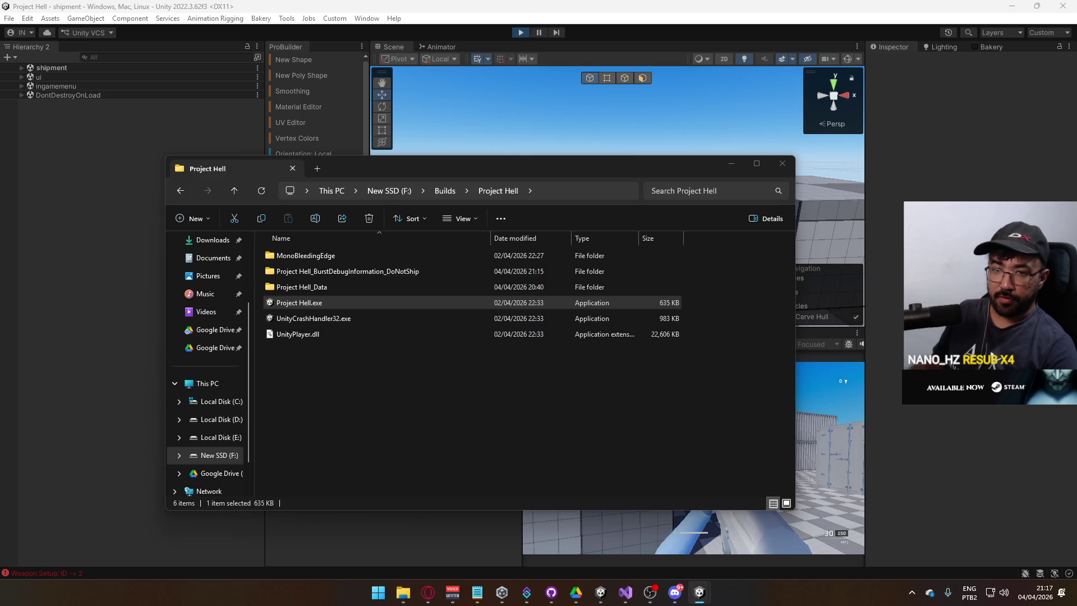
{"action": "key", "text": "super"}
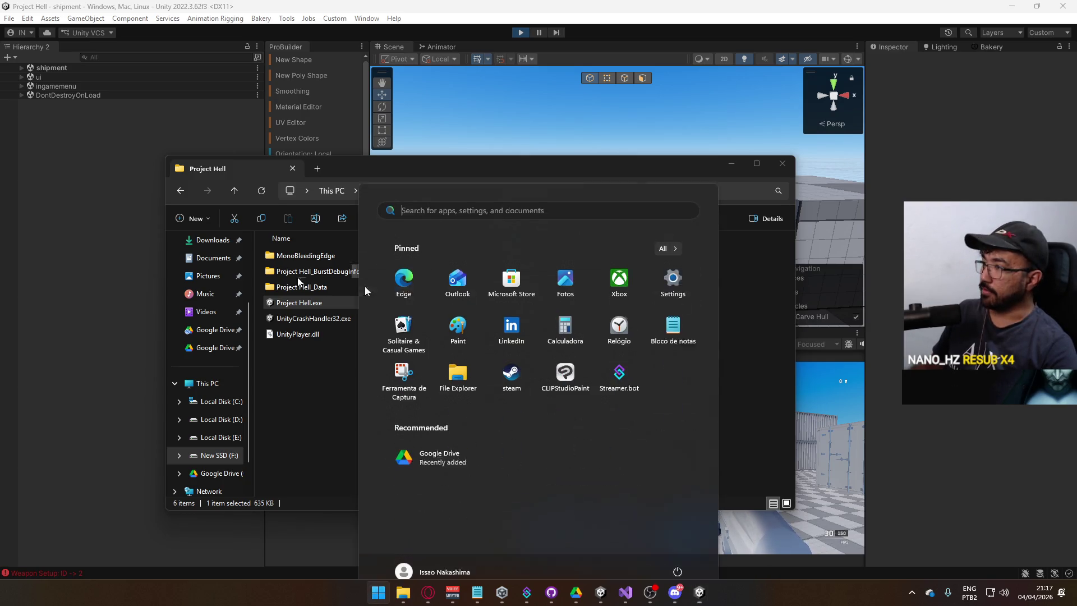
{"action": "left_click", "coordinate": [601, 592]}
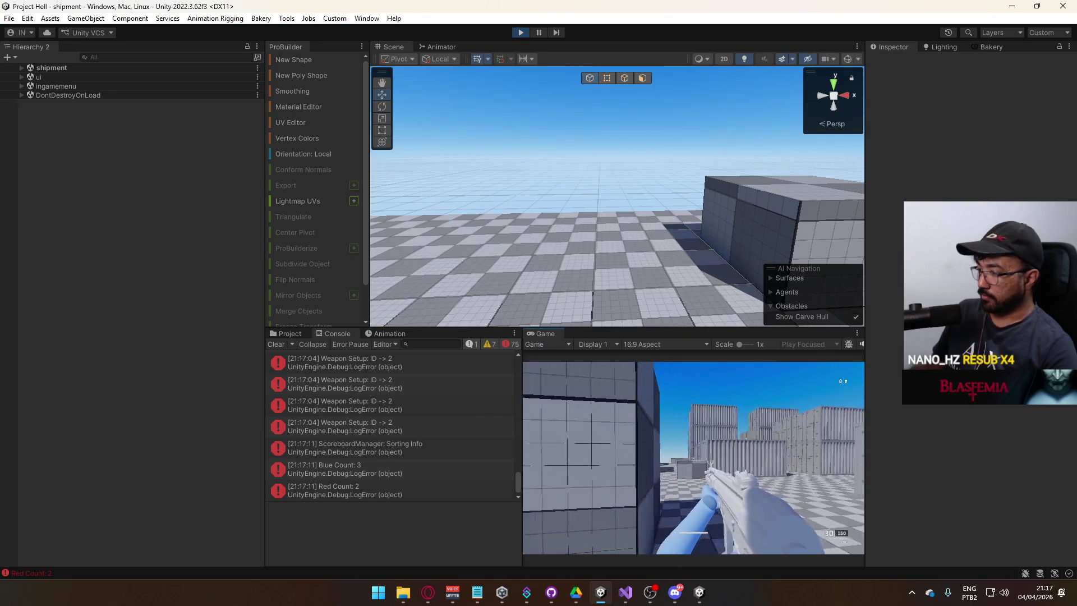
{"action": "key", "text": "alt+Tab"}
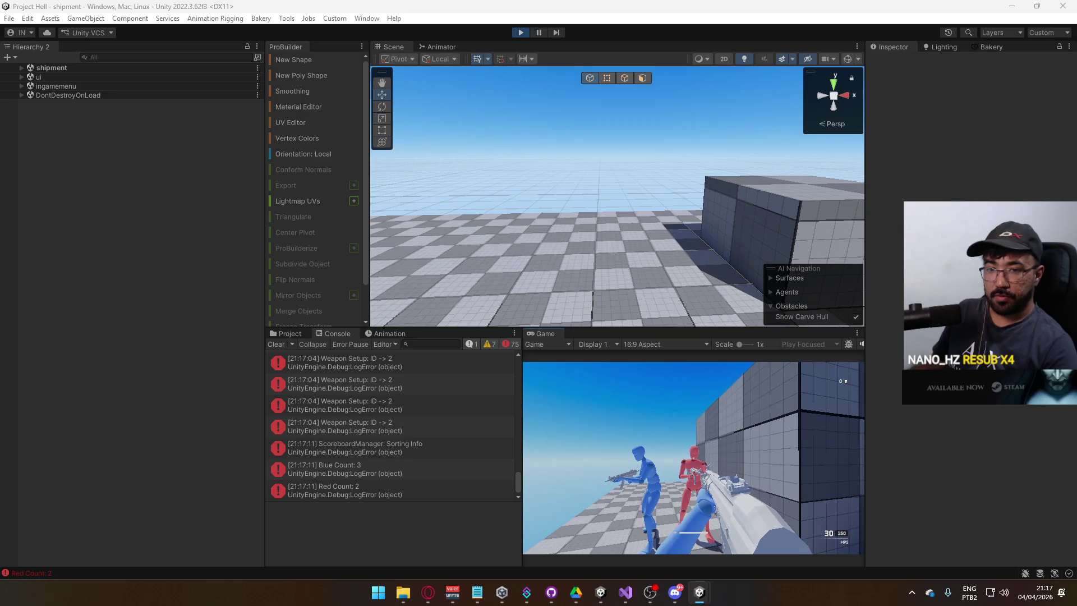
{"action": "key", "text": "alt+Tab"}
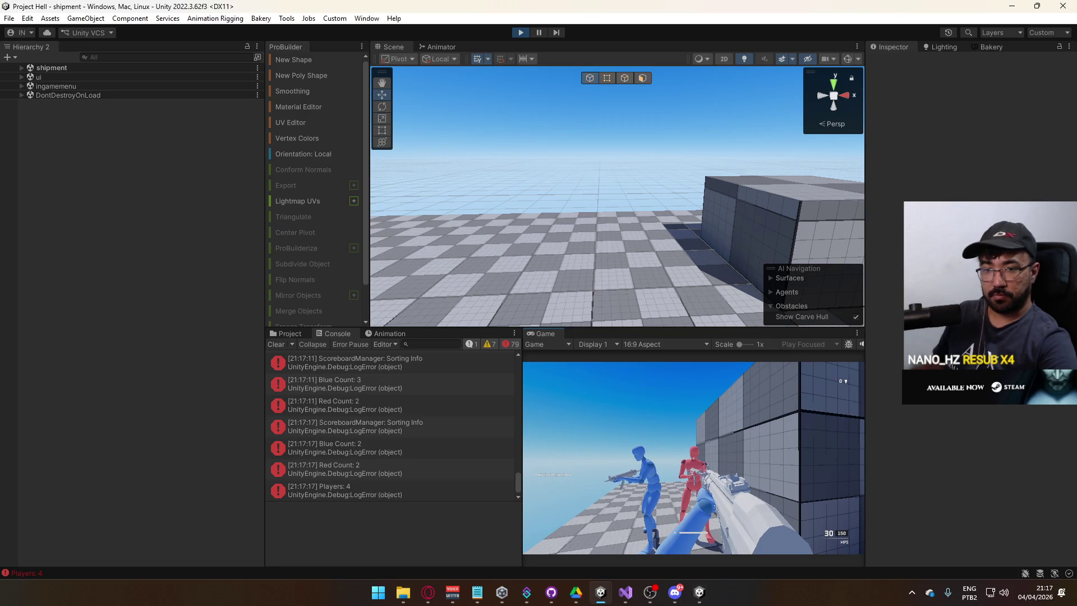
{"action": "key", "text": "super"}
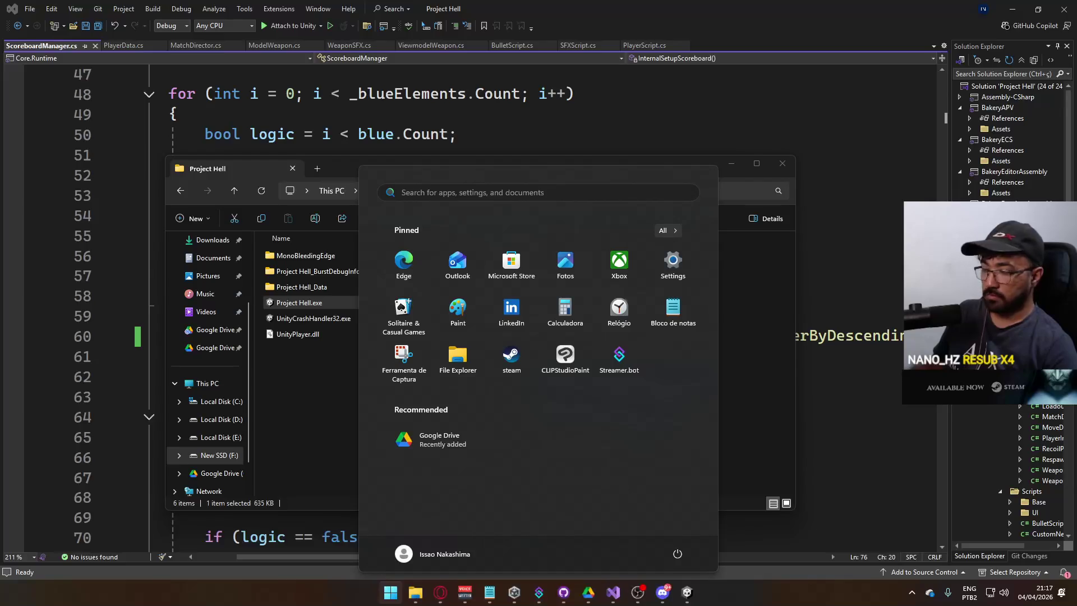
Step: Close both leftover Project Hell game windows
{"action": "mouse_move", "coordinate": [688, 594]}
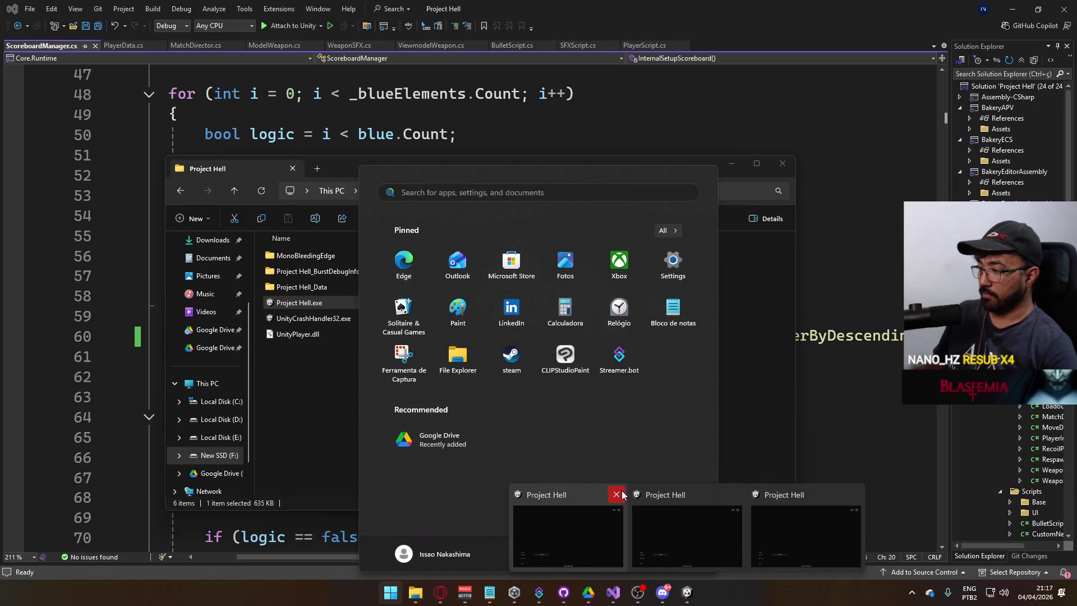
{"action": "left_click", "coordinate": [677, 494]}
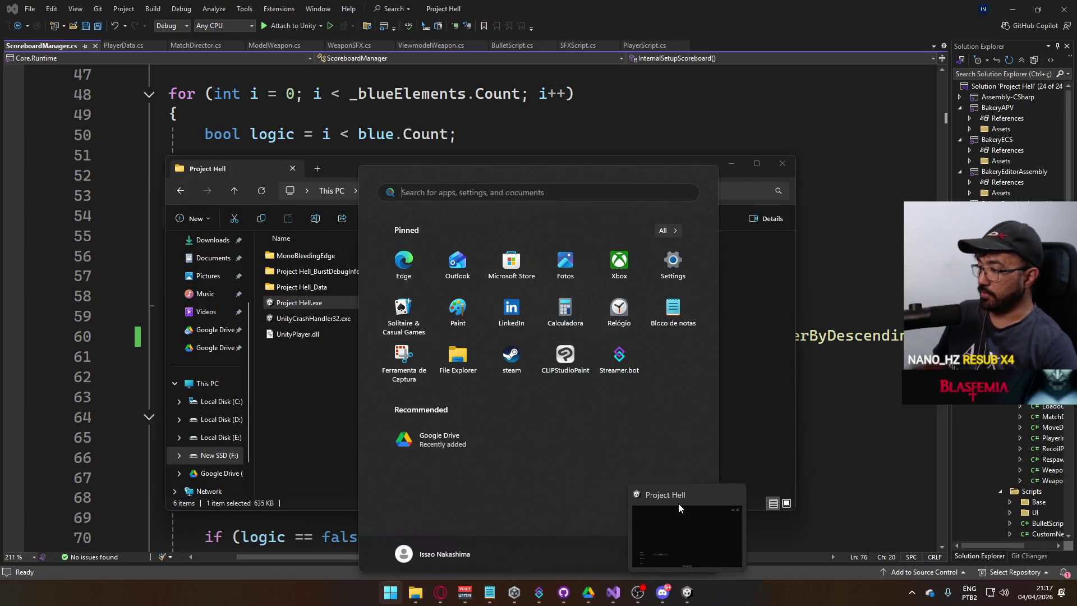
{"action": "left_click", "coordinate": [735, 495]}
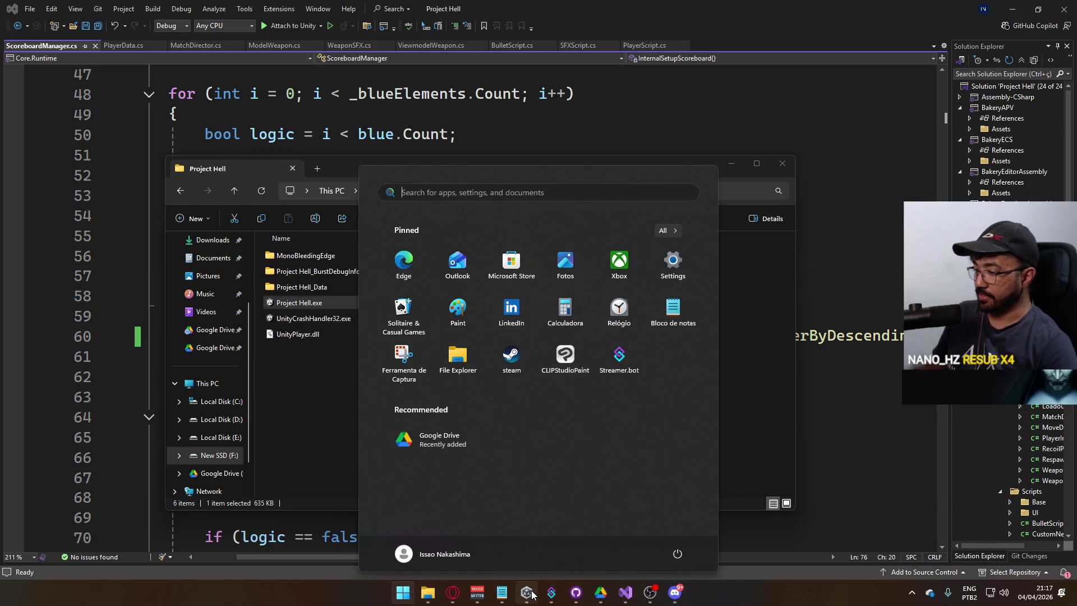
Step: Reopen the Project Hell project from Unity Hub
{"action": "left_click", "coordinate": [526, 592]}
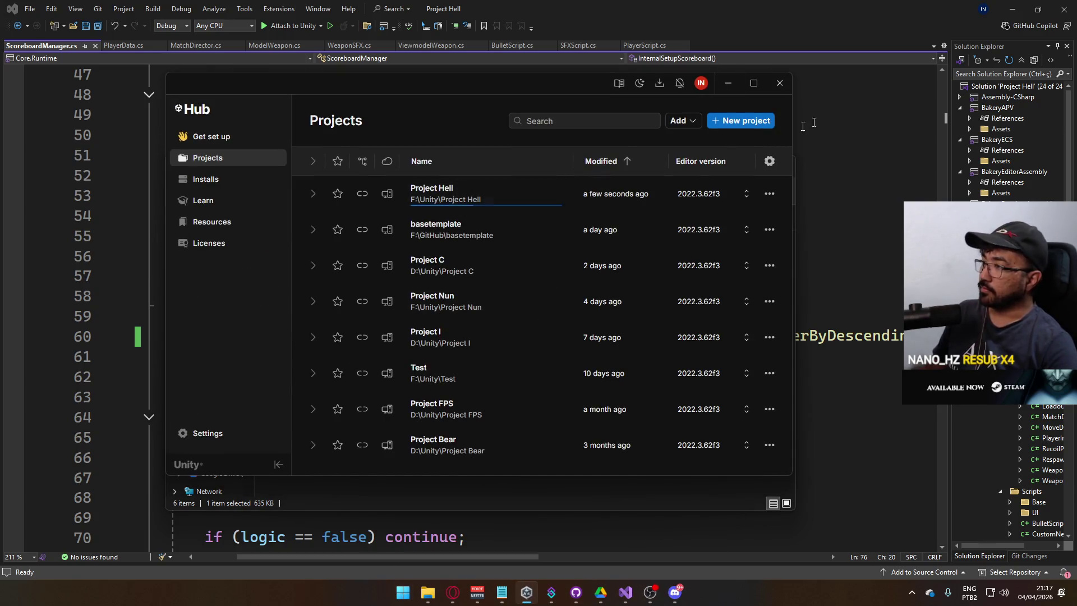
{"action": "left_click", "coordinate": [728, 83]}
{"action": "key", "text": "Return"}
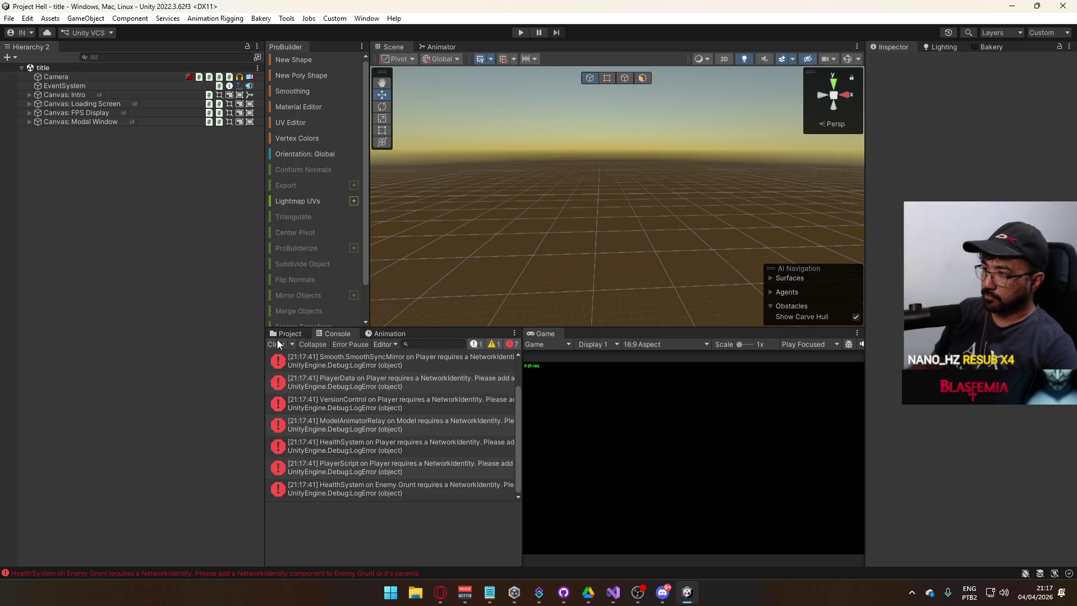
Step: Collapse the Prefabs, ScriptableObjects and Runtime folders in the Project tab
{"action": "left_click", "coordinate": [289, 333]}
{"action": "left_click", "coordinate": [294, 461]}
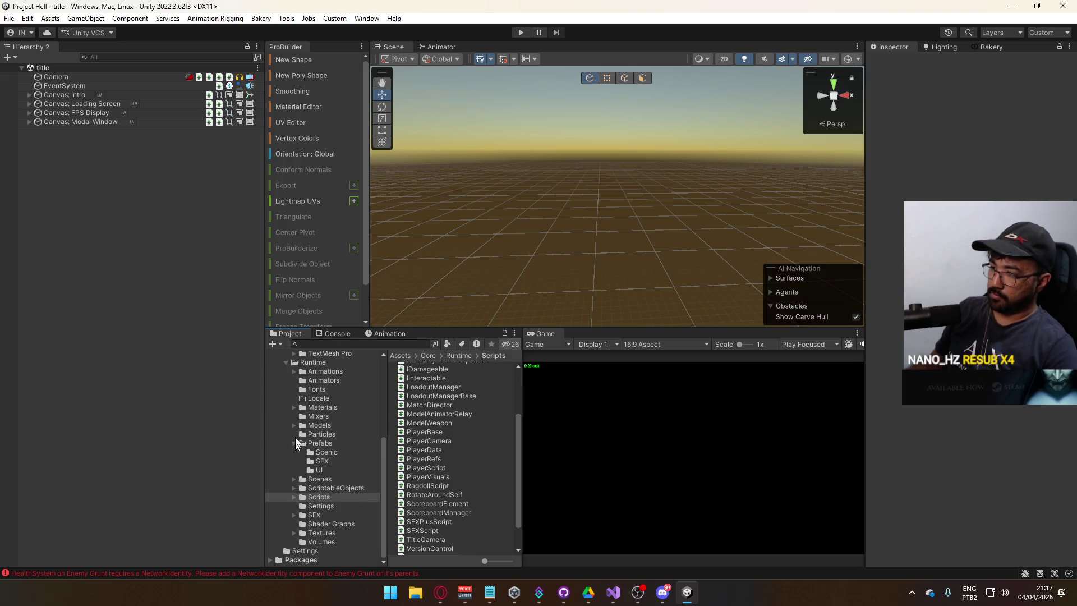
{"action": "left_click", "coordinate": [294, 440]}
{"action": "scroll", "coordinate": [329, 428], "scroll_direction": "up", "scroll_amount": 3}
{"action": "scroll", "coordinate": [331, 432], "scroll_direction": "up", "scroll_amount": 3}
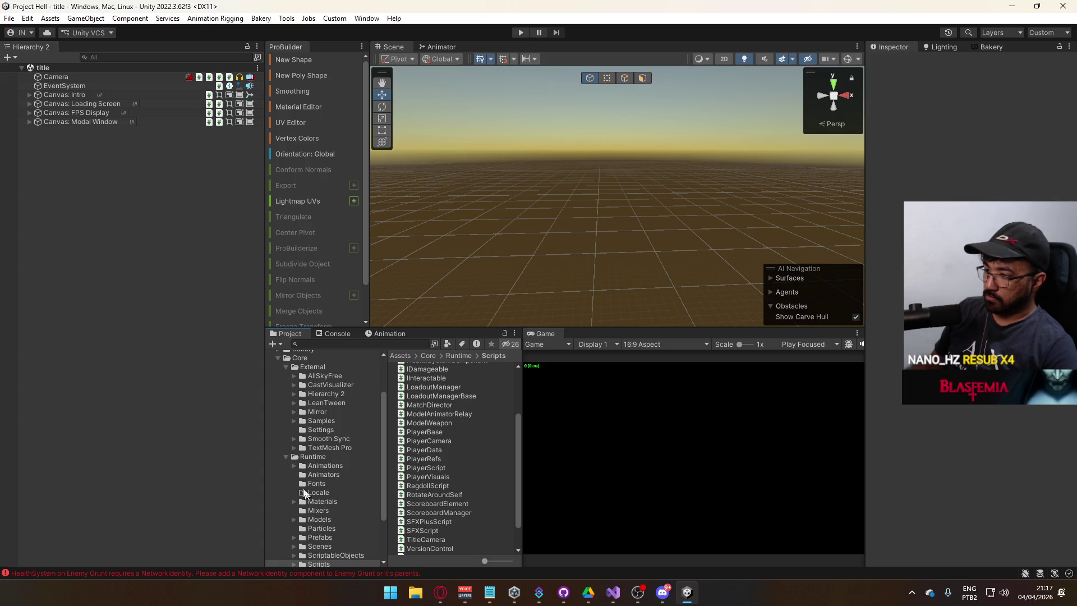
{"action": "left_click", "coordinate": [286, 456]}
{"action": "mouse_move", "coordinate": [314, 470]}
{"action": "left_mouse_down"}
{"action": "mouse_move", "coordinate": [312, 425]}
{"action": "mouse_move", "coordinate": [381, 450]}
{"action": "left_mouse_up"}
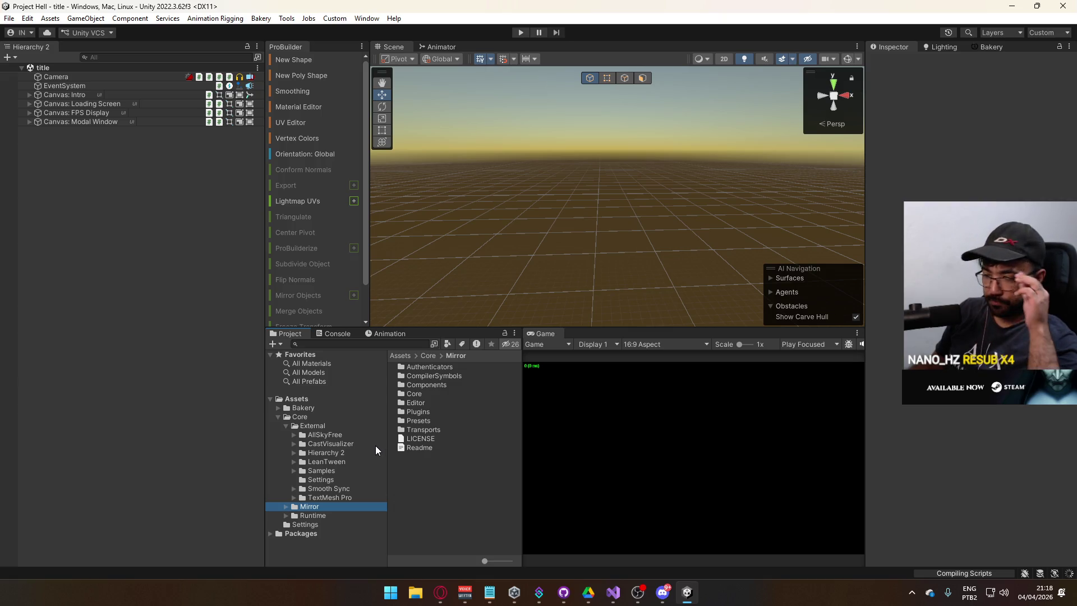
Step: Close Discord and clear the NetworkIdentity errors from the Unity console
{"action": "left_click", "coordinate": [667, 592]}
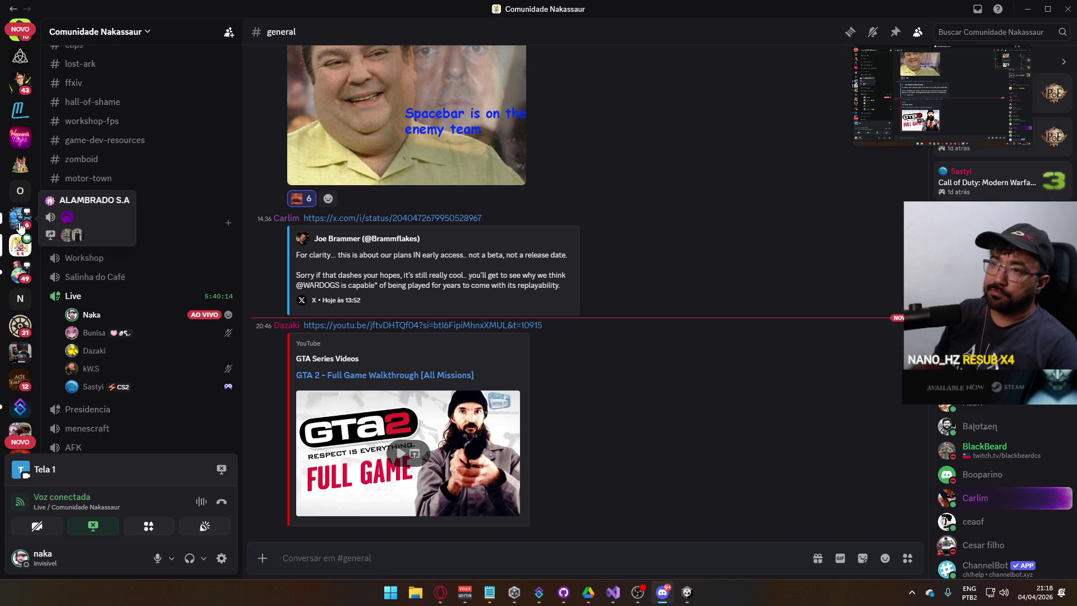
{"action": "key", "text": "alt+F4"}
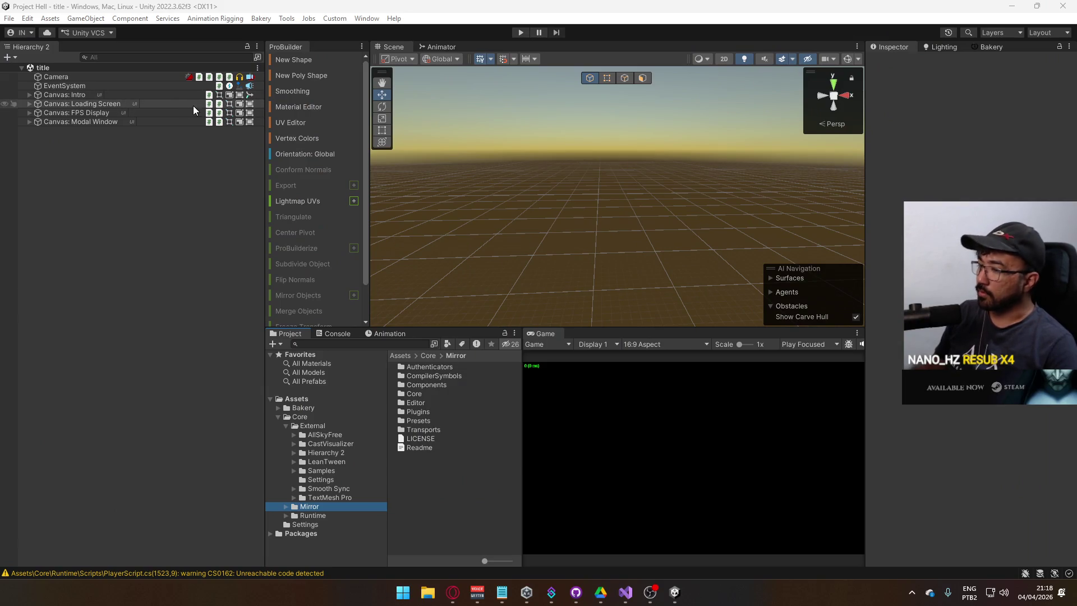
{"action": "left_click", "coordinate": [332, 333]}
{"action": "left_click", "coordinate": [276, 344]}
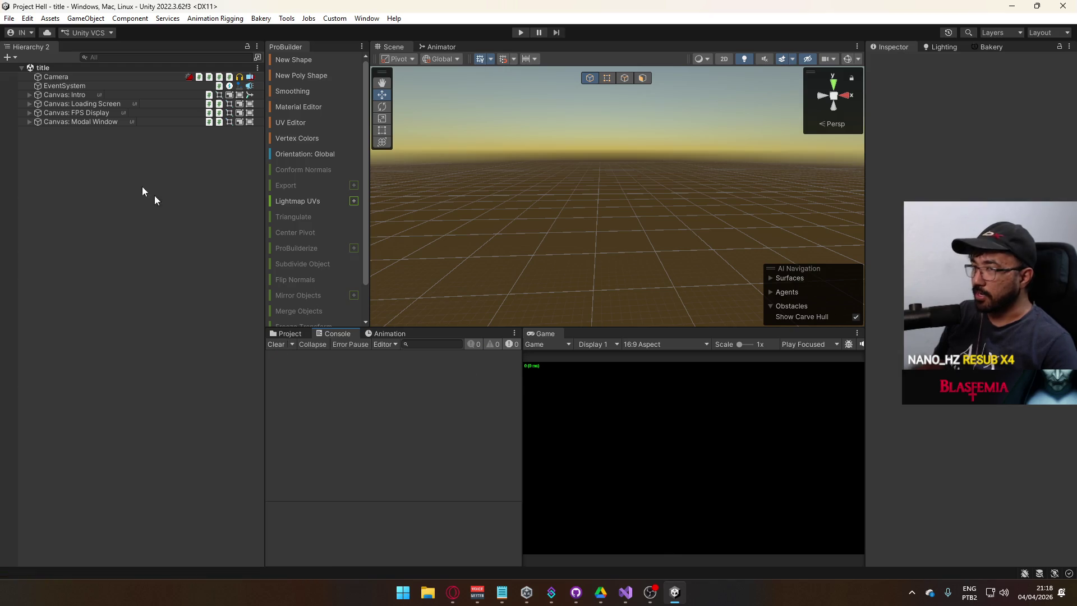
{"action": "left_click", "coordinate": [10, 20]}
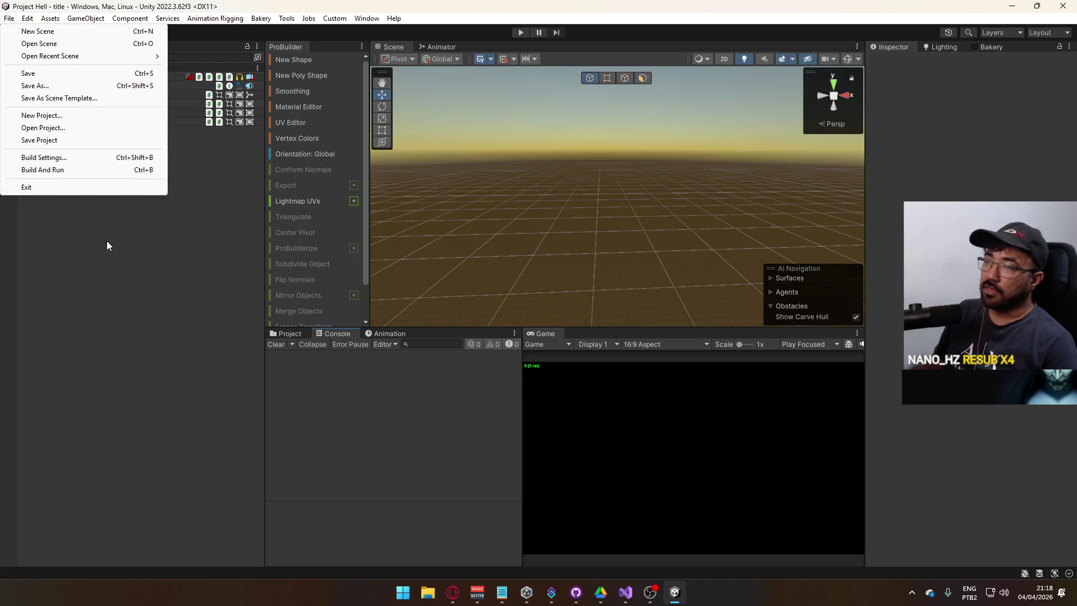
Step: Start Build And Run for a fresh standalone Project Hell build
{"action": "left_click", "coordinate": [96, 168]}
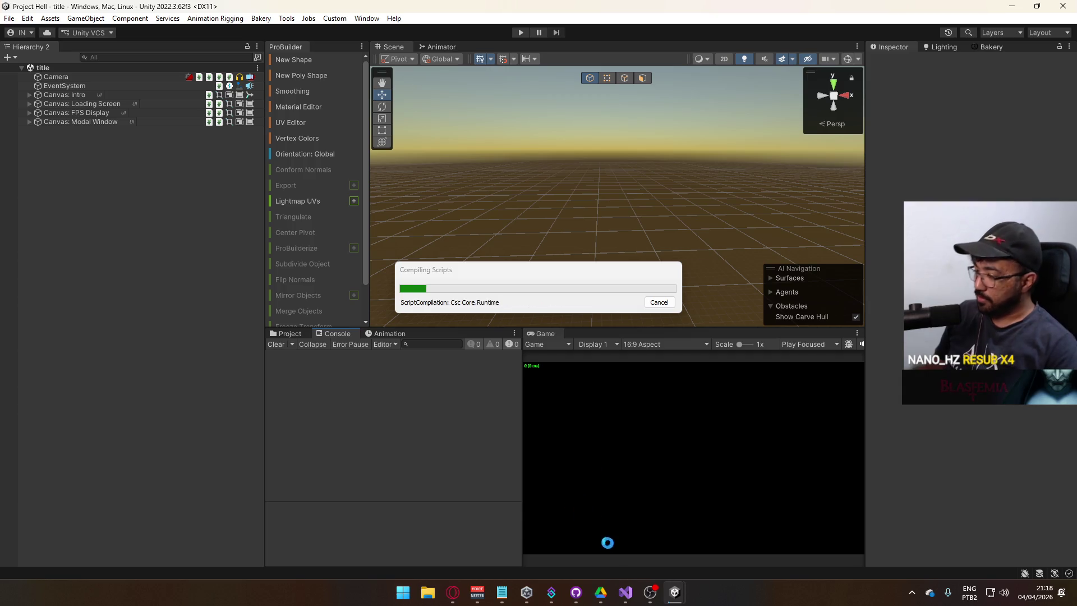
{"action": "left_click", "coordinate": [911, 593]}
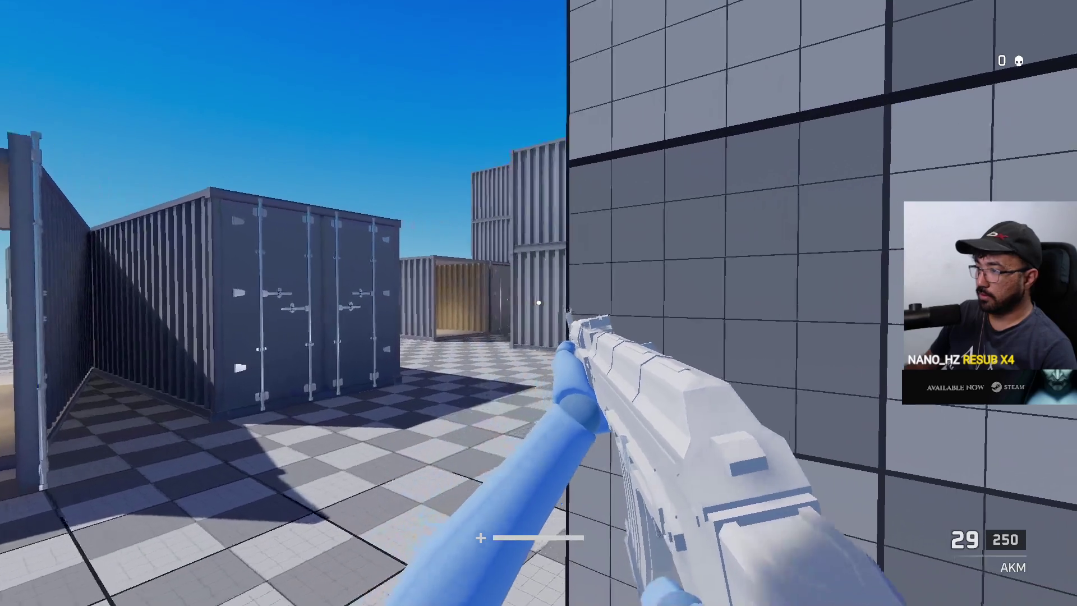
Step: Adjust the game's volume in the Windows volume mixer
{"action": "key", "text": "super"}
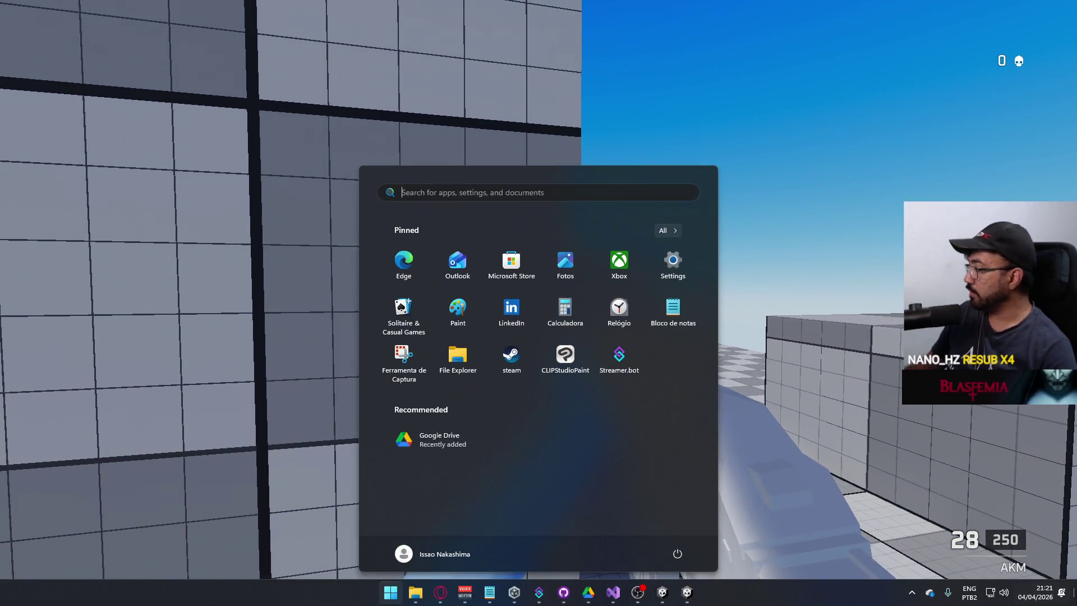
{"action": "right_click", "coordinate": [1004, 592]}
{"action": "left_click", "coordinate": [988, 542]}
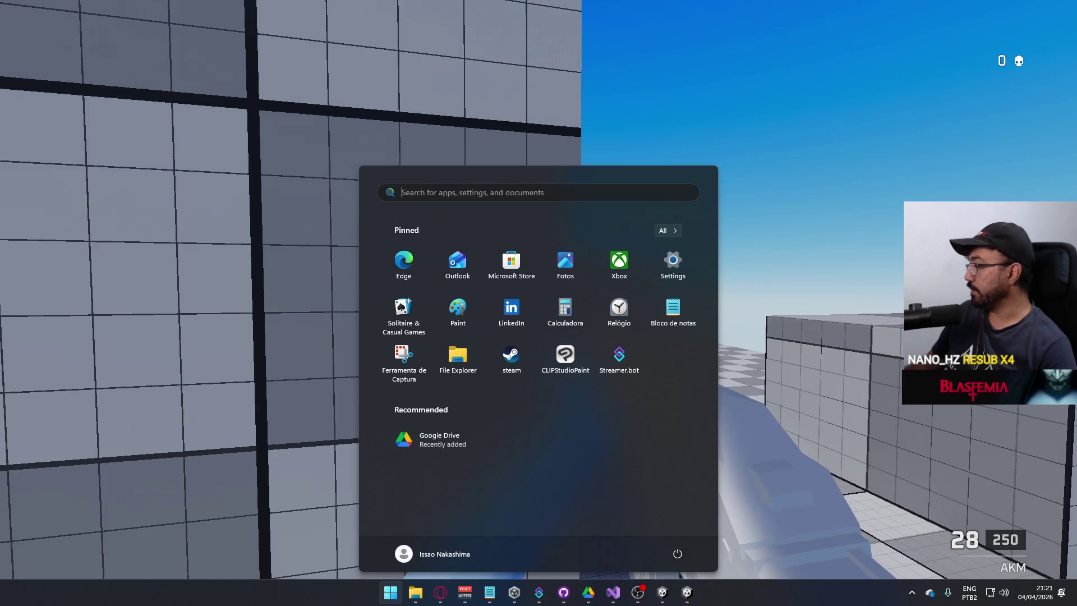
{"action": "scroll", "coordinate": [525, 281], "scroll_direction": "down", "scroll_amount": 4}
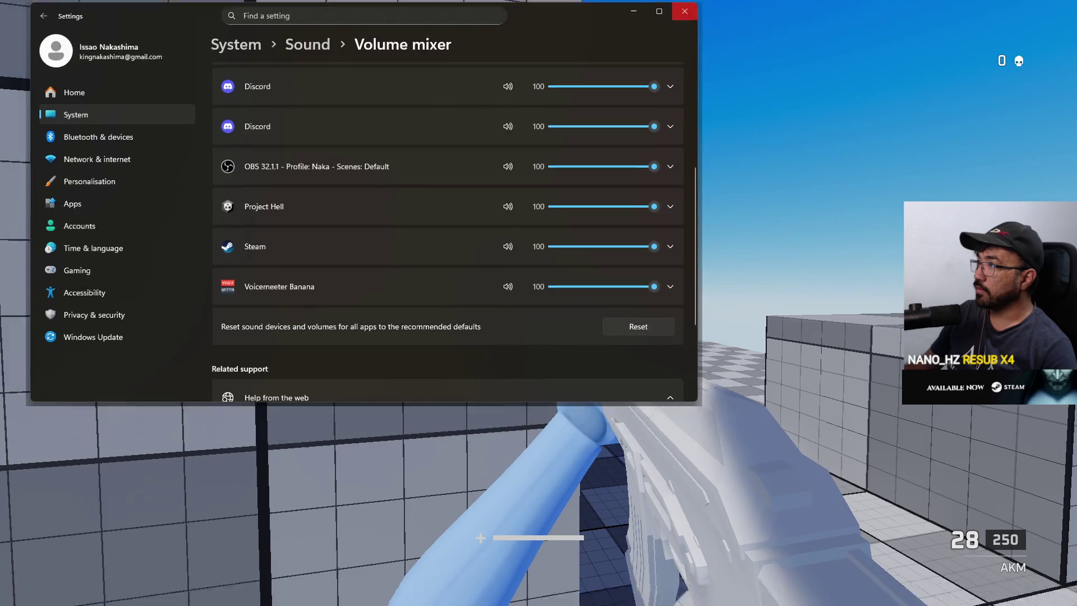
{"action": "left_click", "coordinate": [688, 9]}
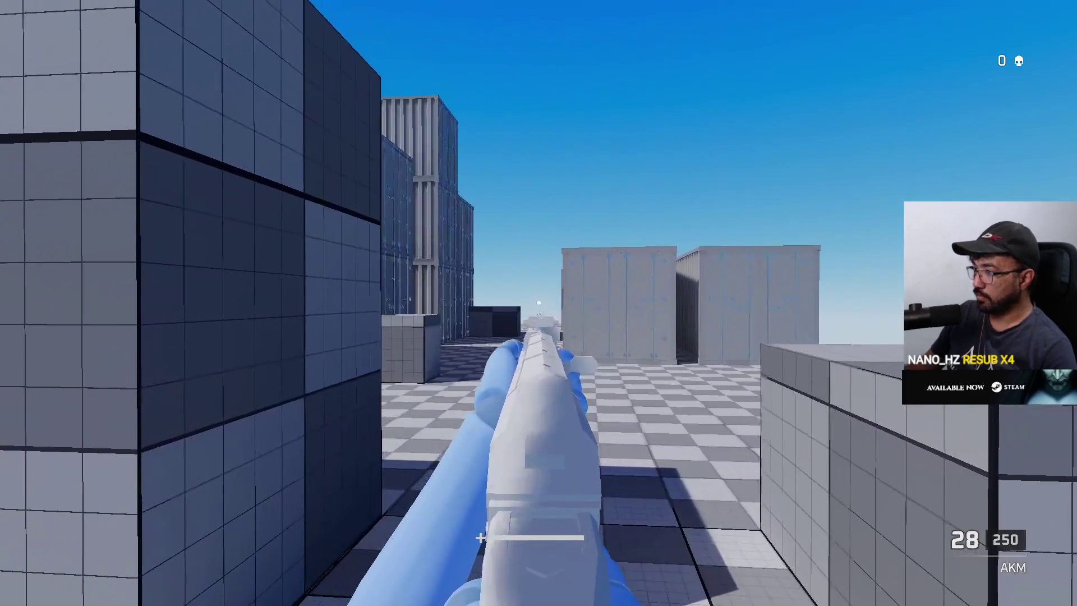
Step: Fire the AKM, then switch to the Eagle pistol and shoot and reload among the containers
{"action": "left_click", "coordinate": [539, 303]}
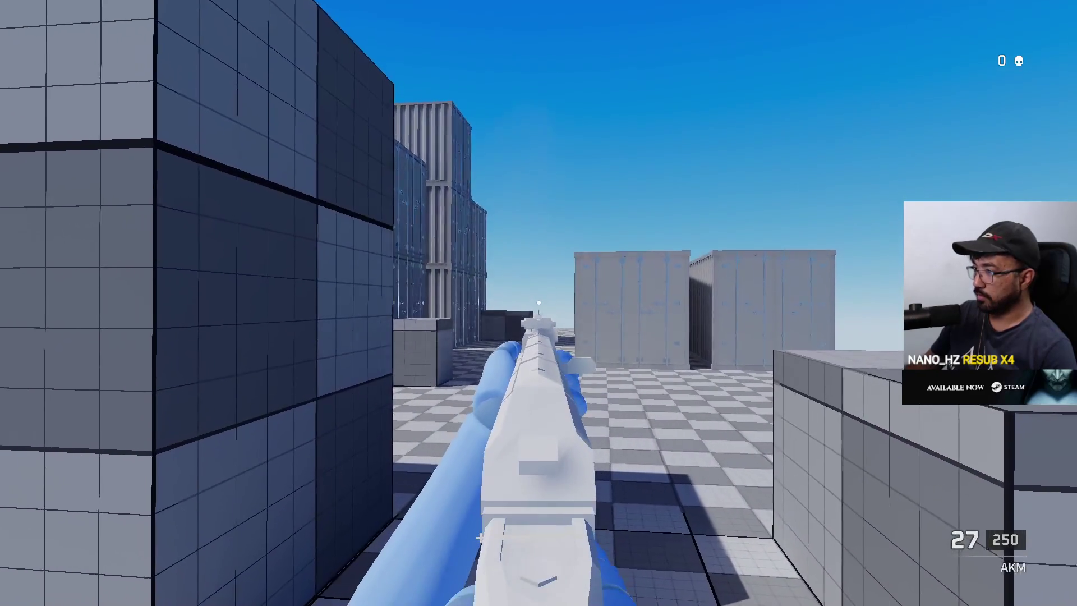
{"action": "left_click", "coordinate": [538, 303]}
{"action": "key", "text": "2"}
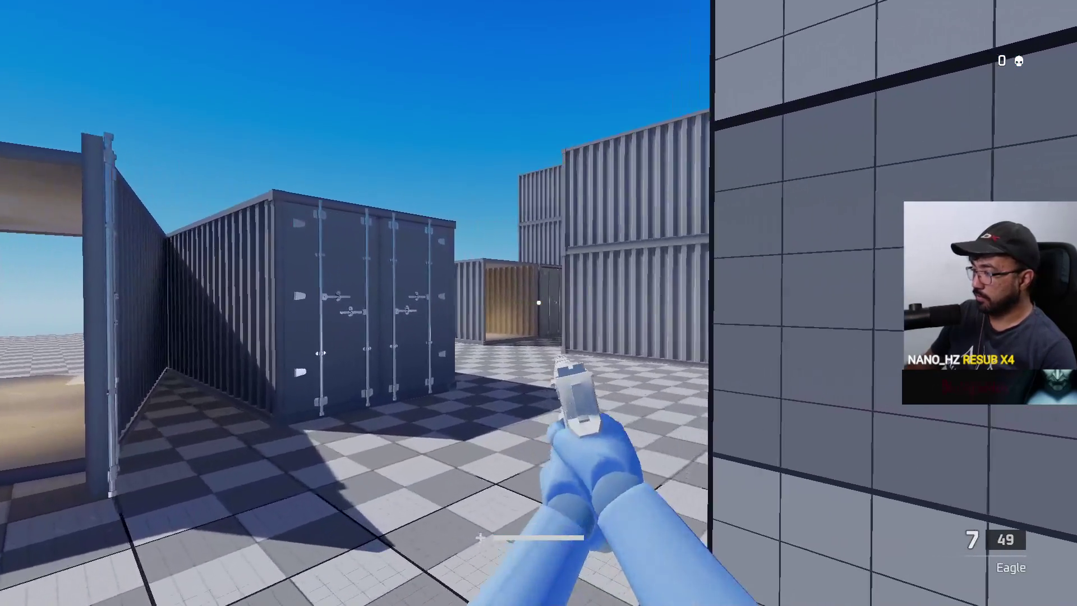
{"action": "left_click", "coordinate": [538, 303]}
{"action": "key", "text": "w"}
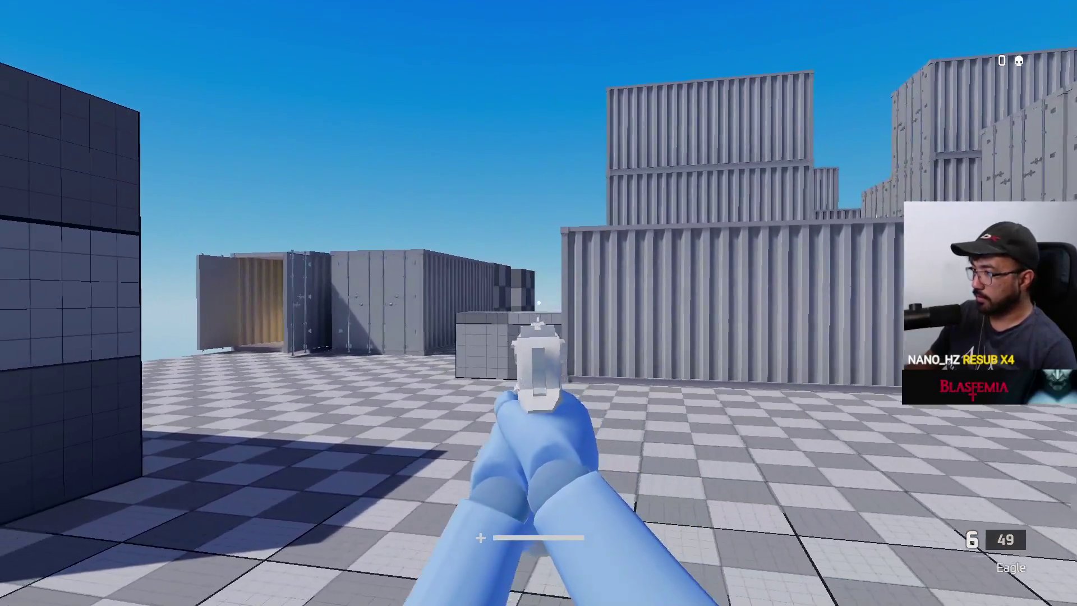
{"action": "left_click", "coordinate": [539, 303]}
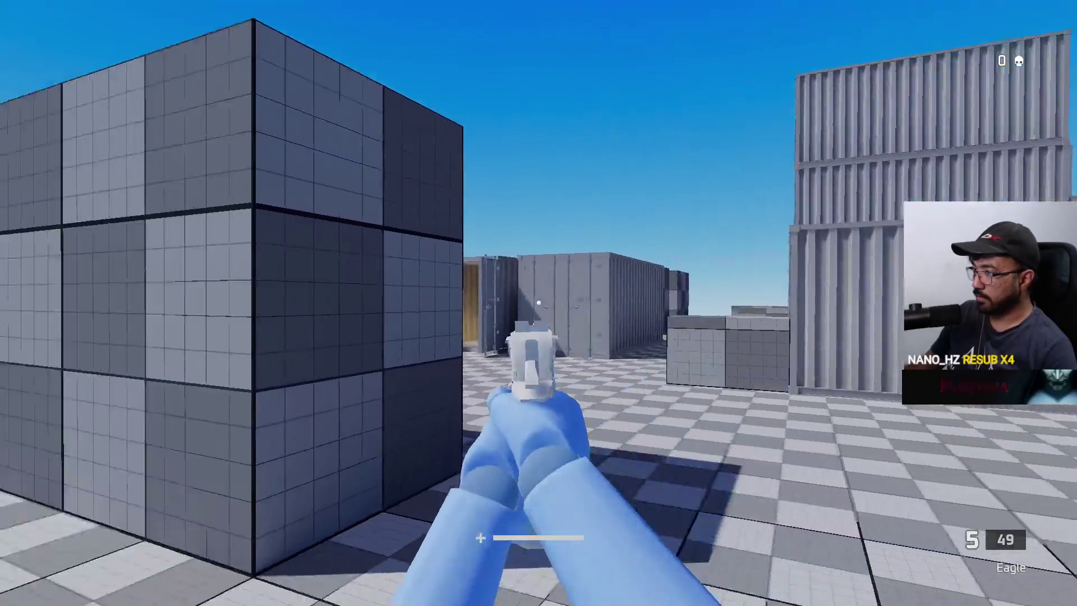
{"action": "key", "text": "w"}
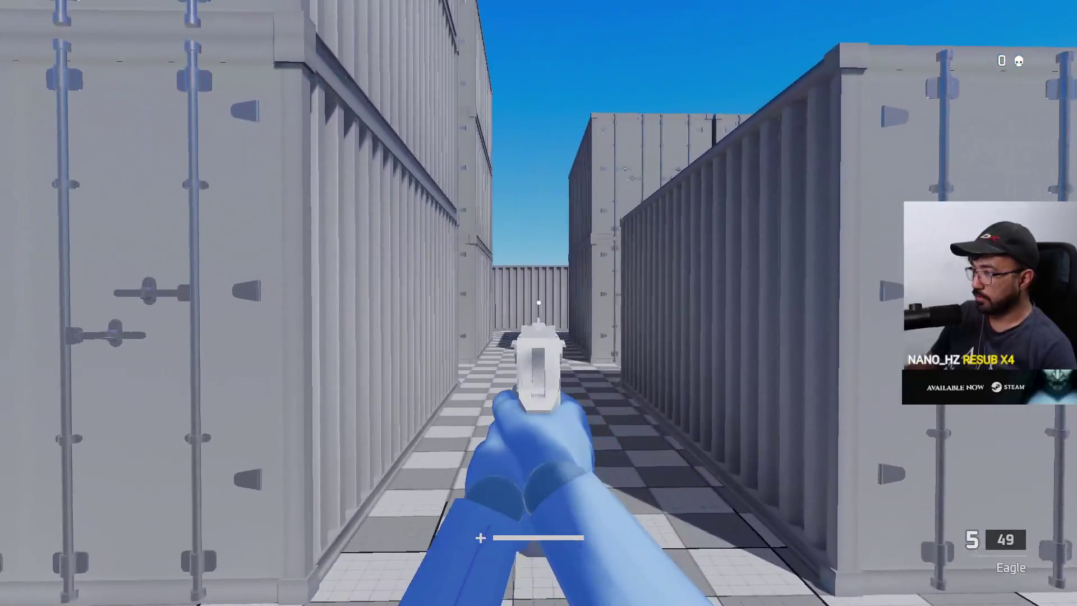
{"action": "left_click", "coordinate": [539, 303]}
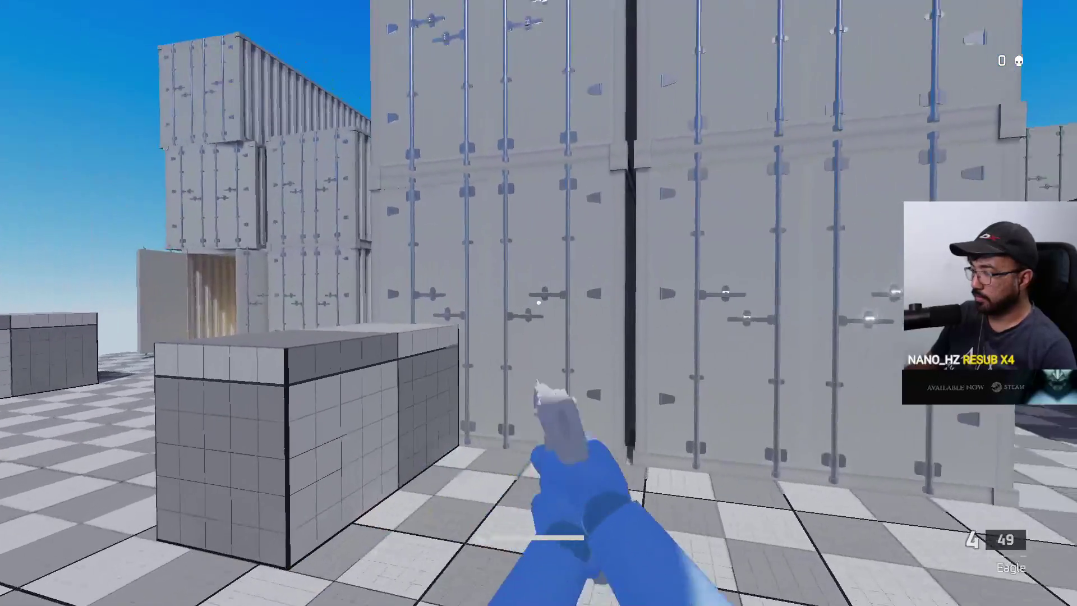
{"action": "left_click", "coordinate": [538, 303]}
{"action": "key", "text": "r"}
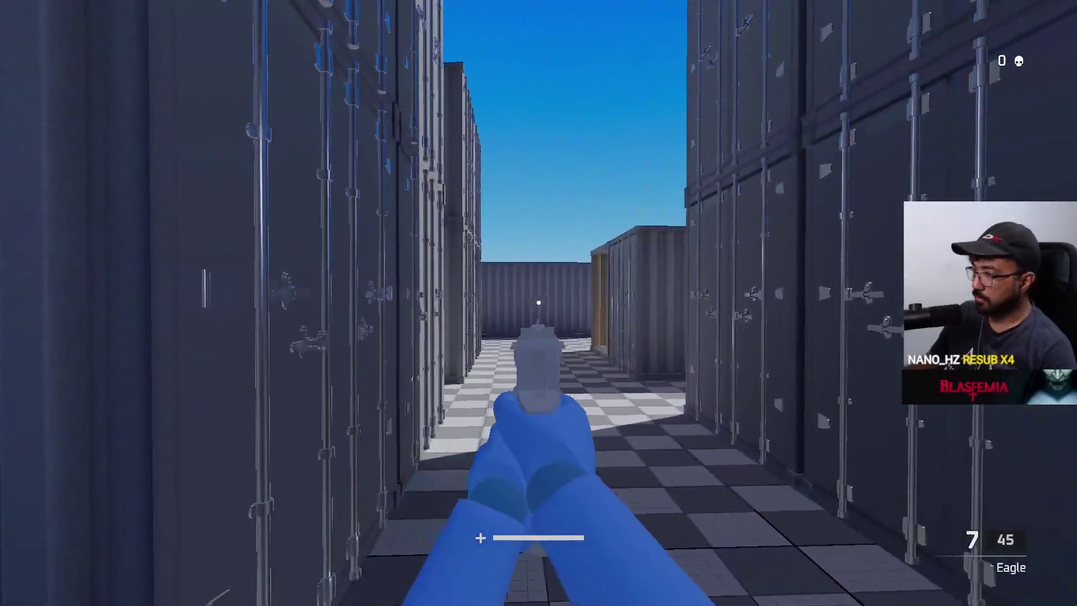
{"action": "left_click", "coordinate": [539, 303]}
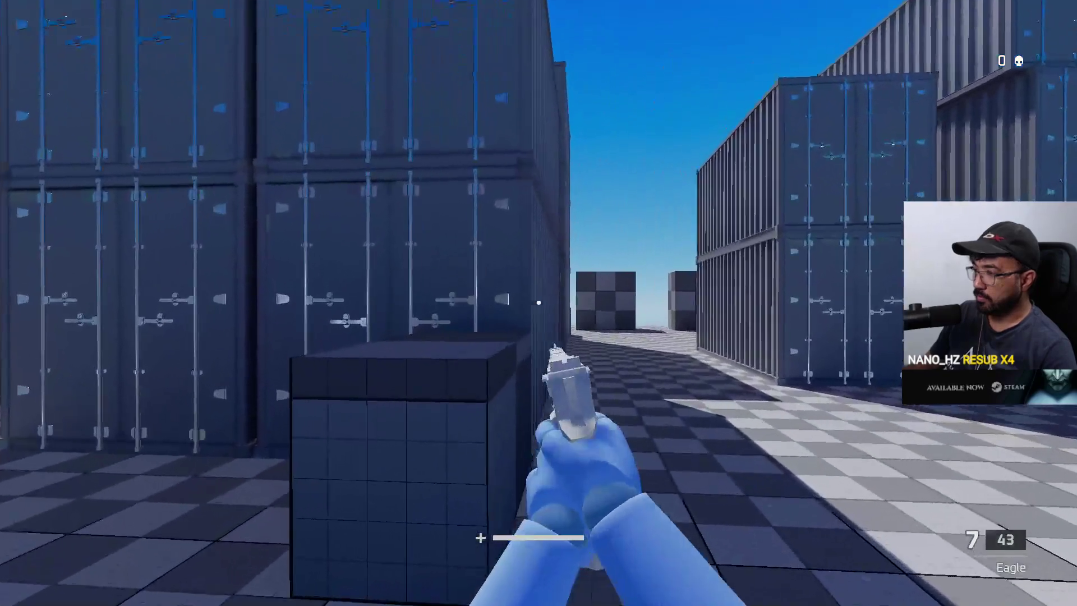
{"action": "left_click", "coordinate": [538, 303]}
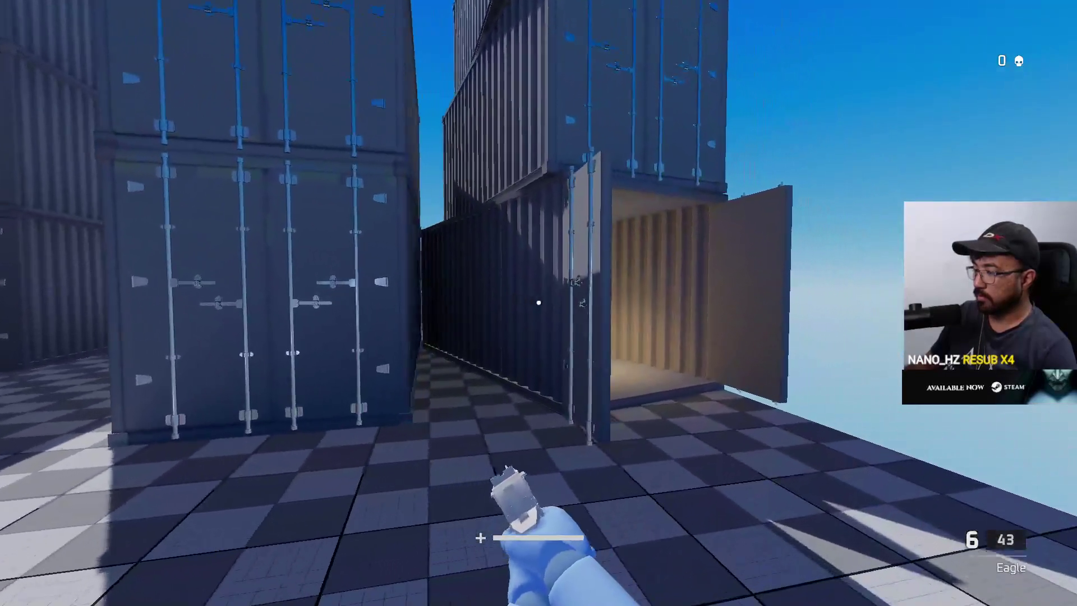
{"action": "left_click", "coordinate": [539, 303]}
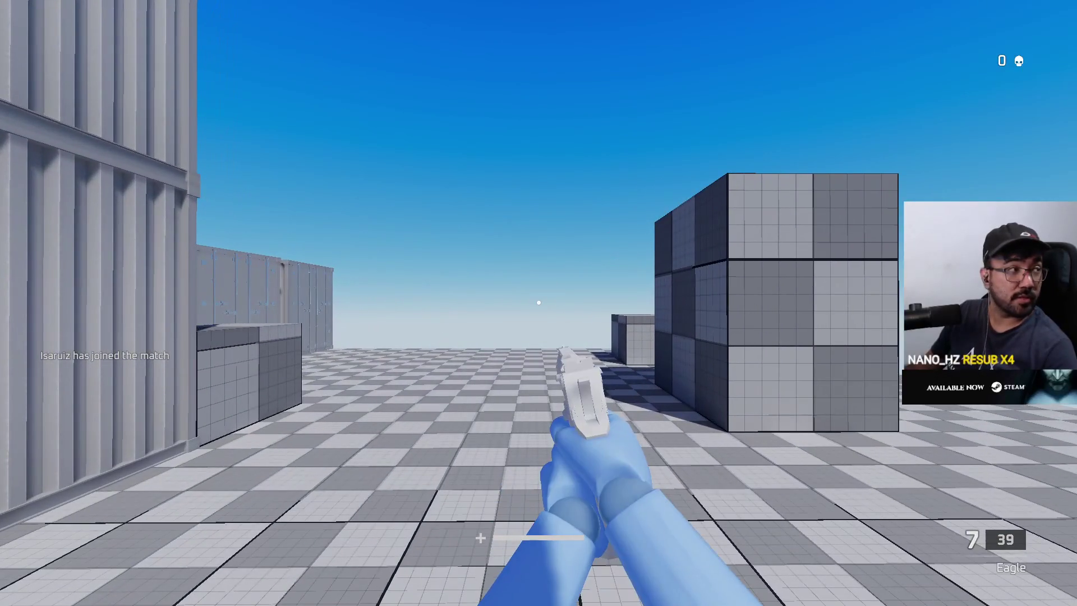
Step: Check the scoreboard and fight the attacking enemy with the aimed rifle
{"action": "key", "text": "Tab"}
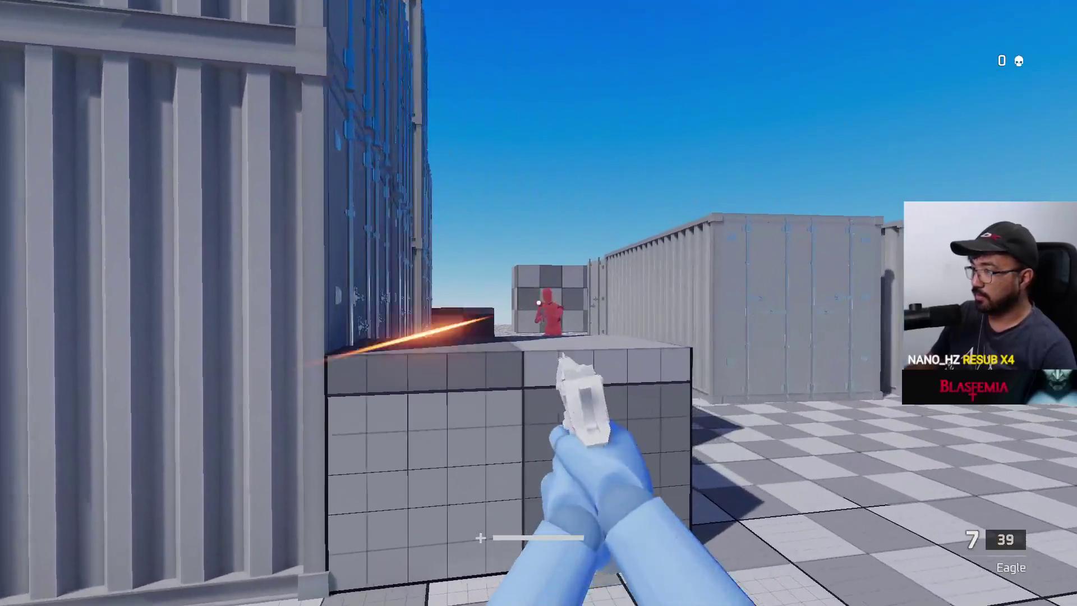
{"action": "left_click", "coordinate": [539, 303]}
{"action": "left_click", "coordinate": [539, 303]}
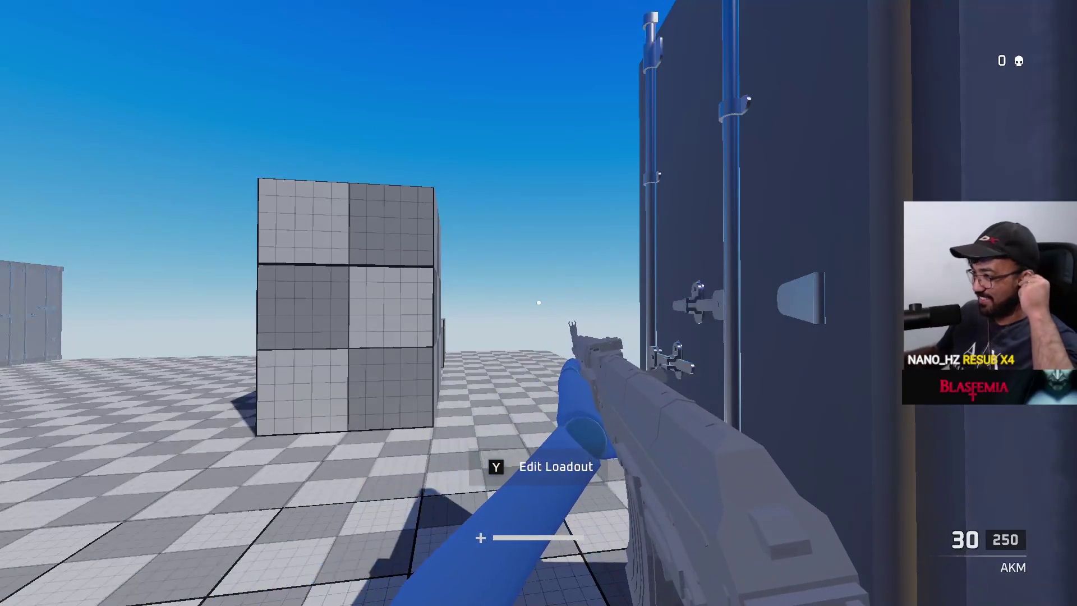
{"action": "key", "text": "a"}
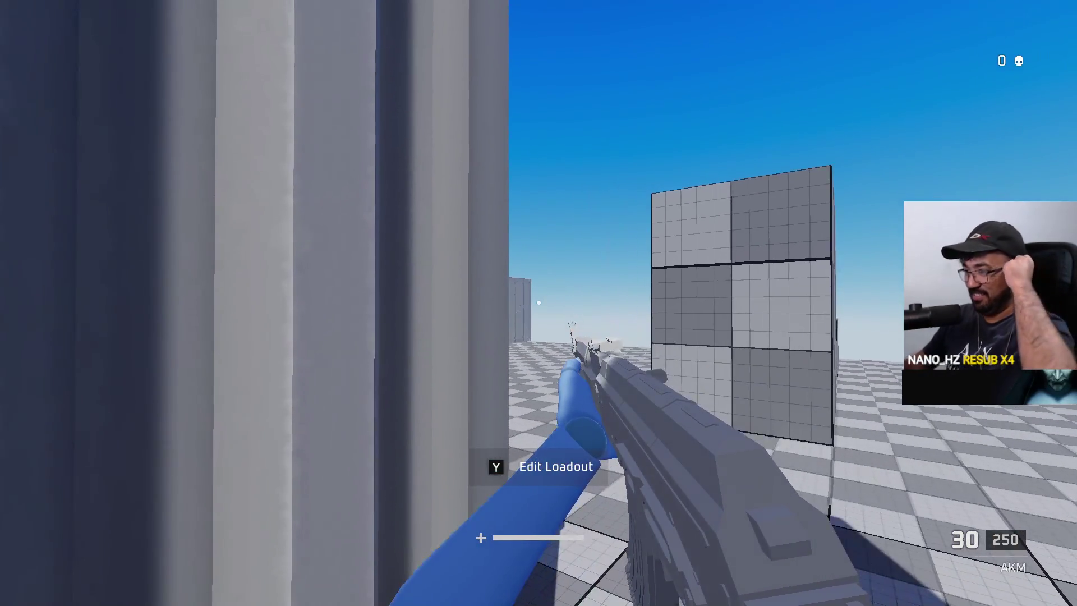
{"action": "key", "text": "w"}
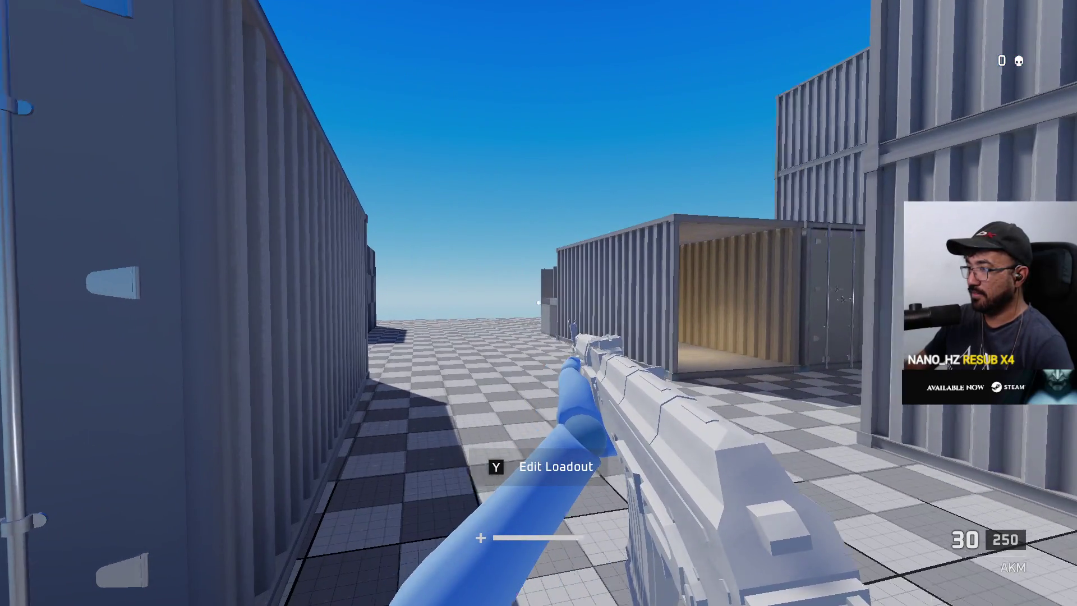
{"action": "right_click", "coordinate": [539, 303]}
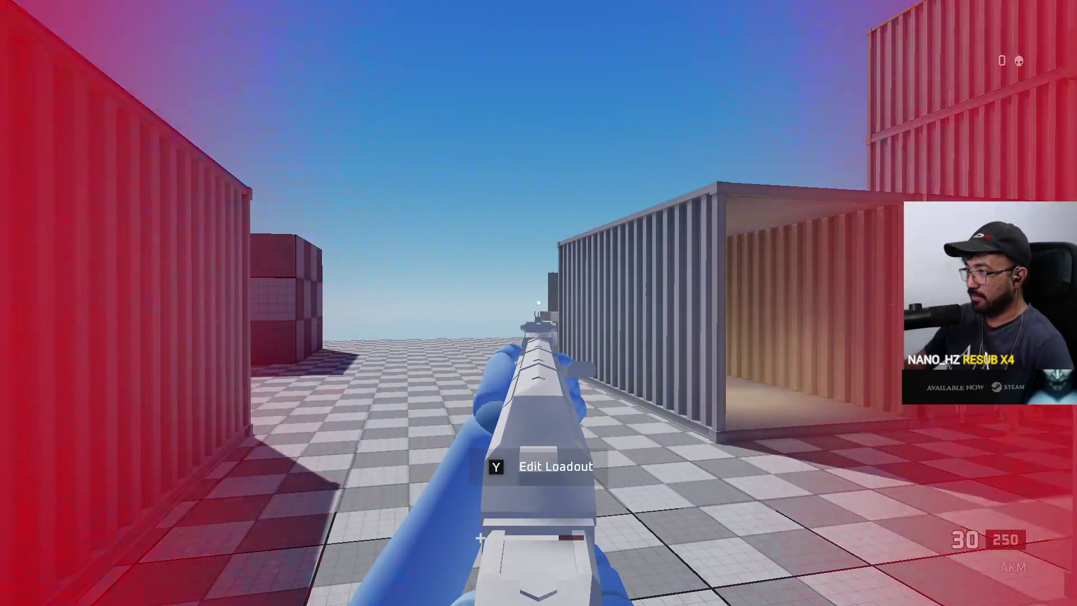
{"action": "left_click", "coordinate": [538, 303]}
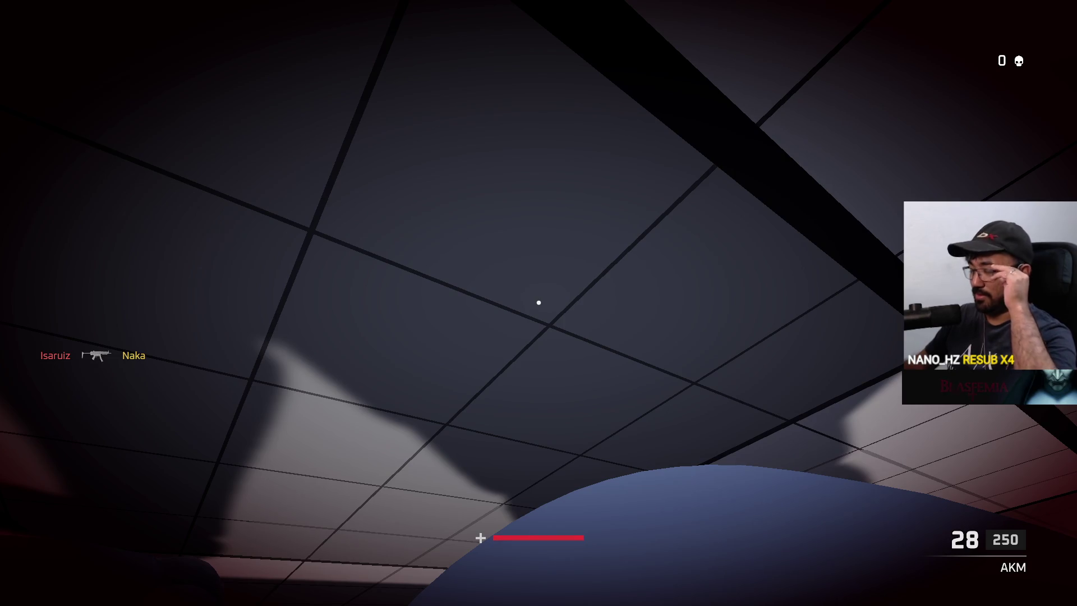
Step: View the scoreboard after dying, fight the red enemy, and respawn
{"action": "key", "text": "Tab"}
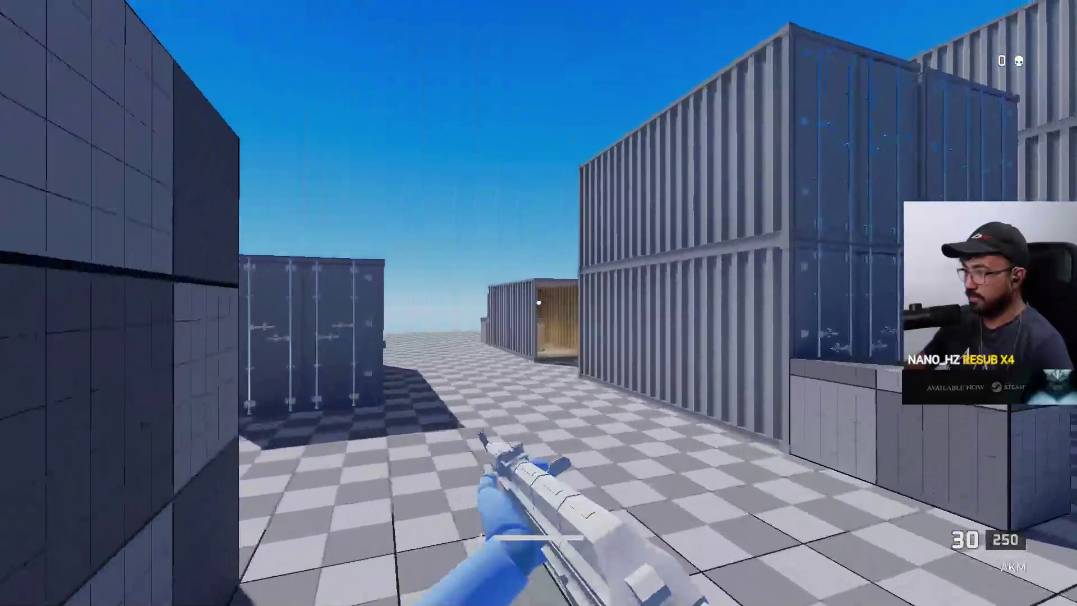
{"action": "left_click", "coordinate": [539, 303]}
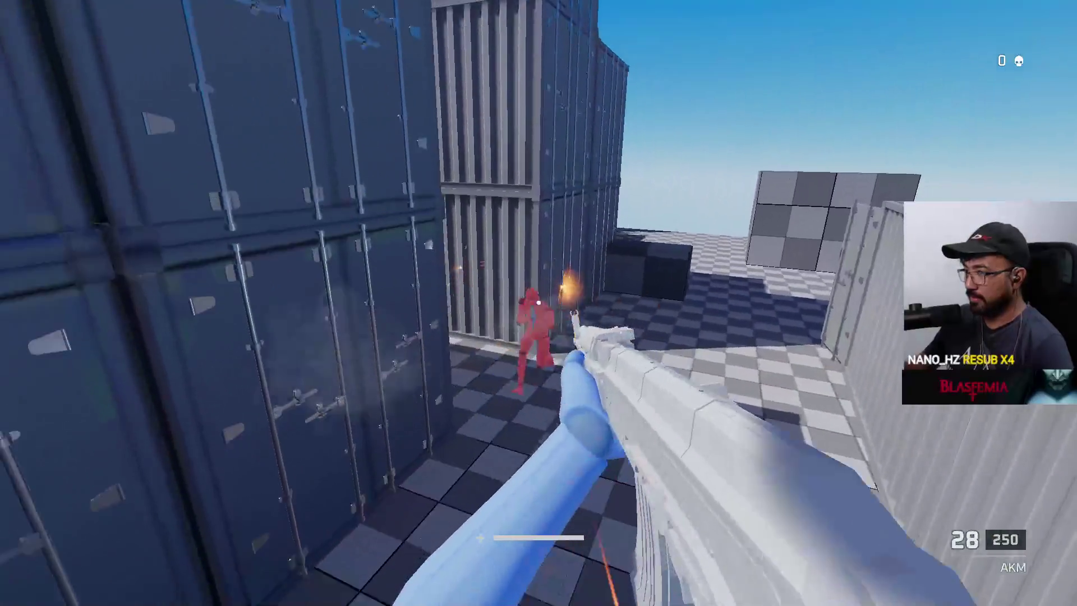
{"action": "left_click_drag", "start_coordinate": [539, 303], "coordinate": [539, 303]}
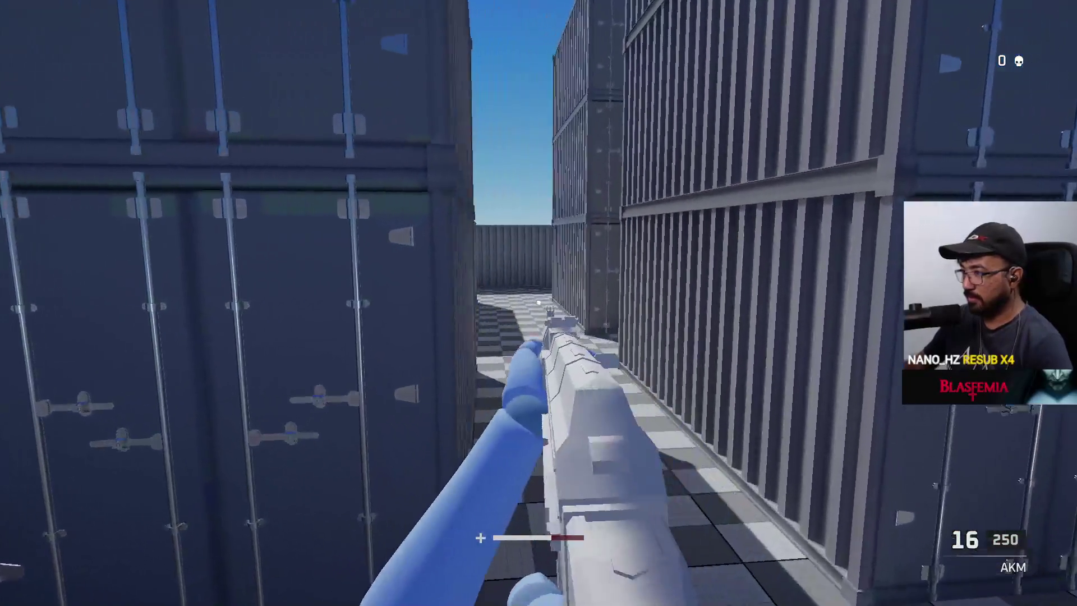
{"action": "left_click", "coordinate": [538, 303]}
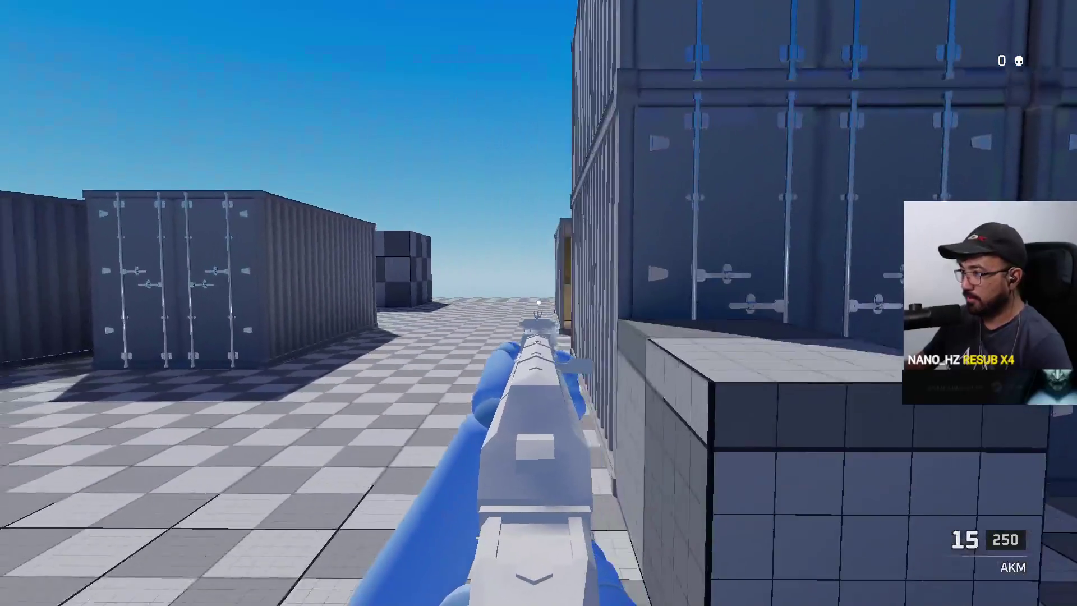
{"action": "key", "text": "w"}
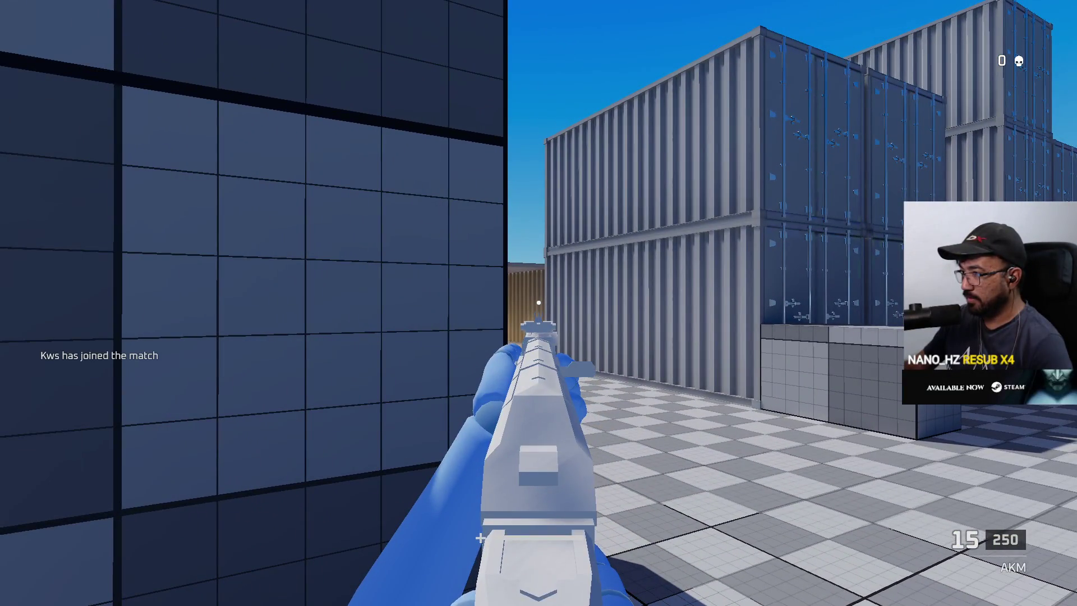
{"action": "left_click_drag", "start_coordinate": [538, 303], "coordinate": [538, 303]}
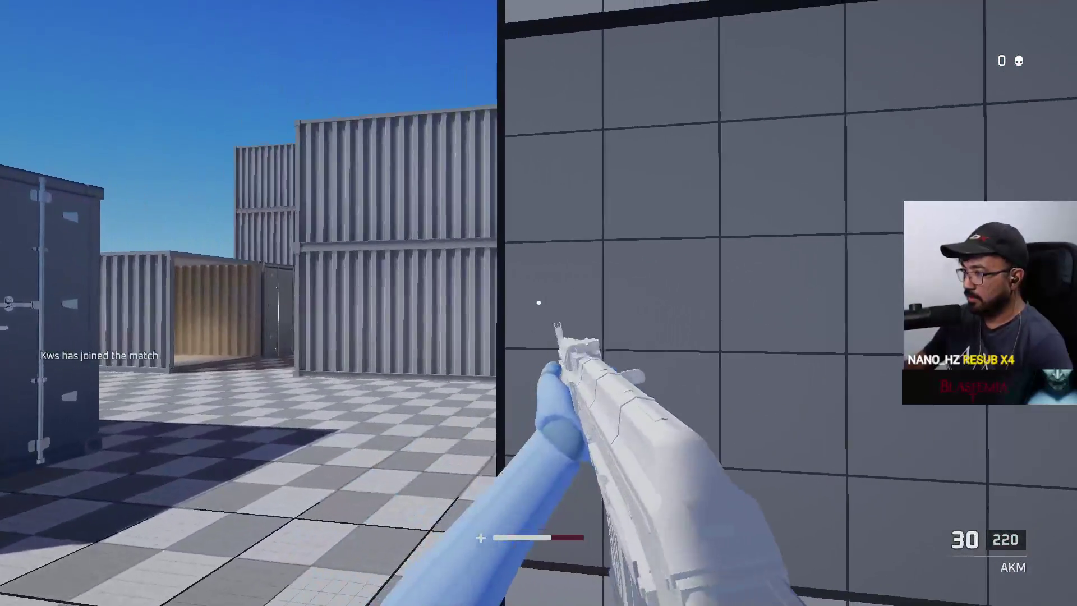
{"action": "left_click", "coordinate": [539, 303]}
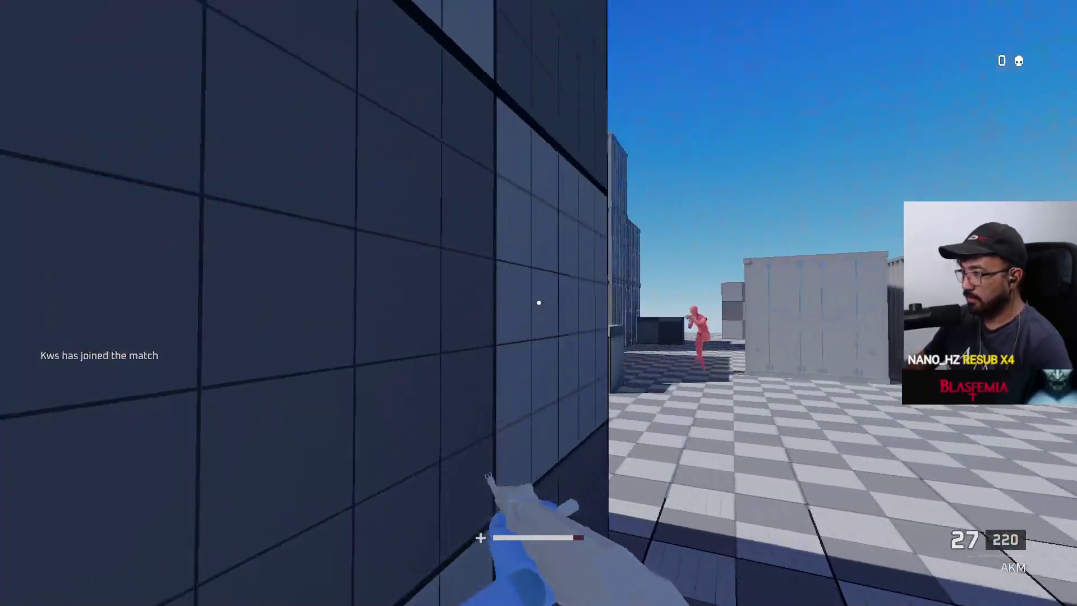
{"action": "left_click", "coordinate": [538, 303]}
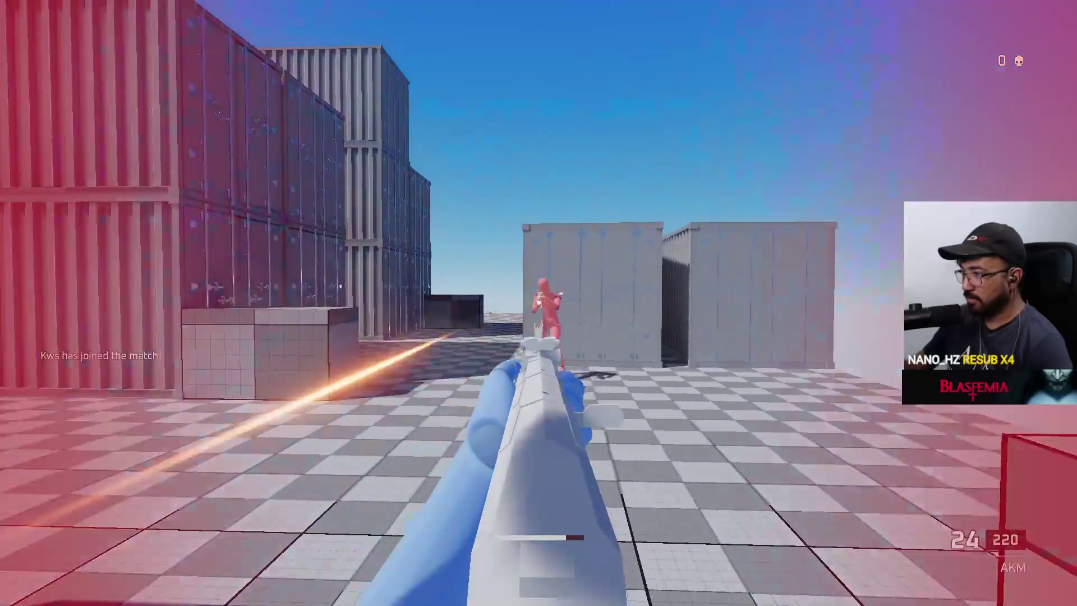
{"action": "left_click", "coordinate": [539, 303]}
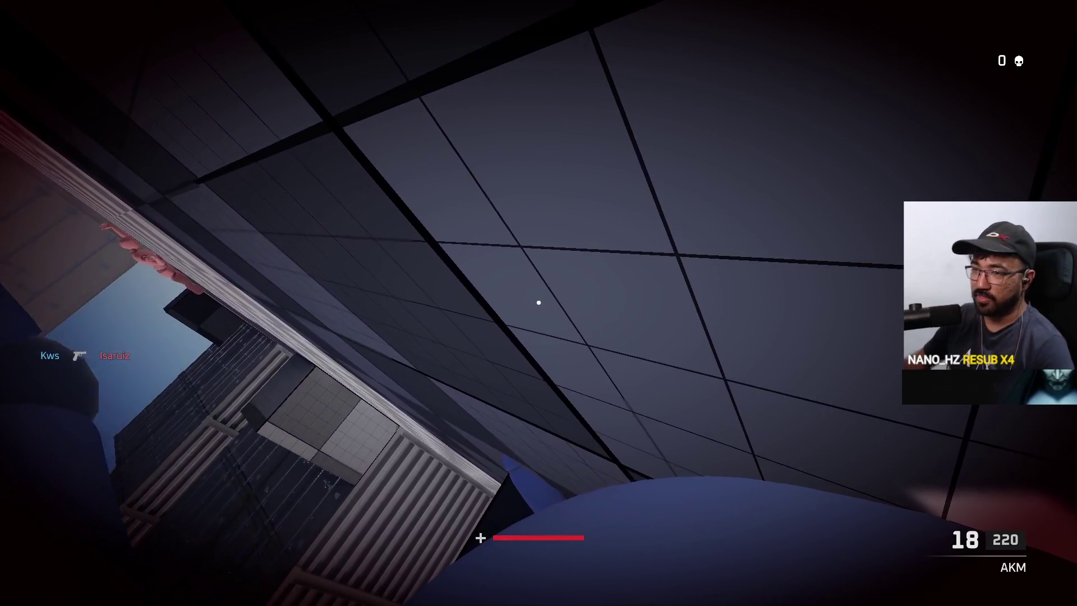
{"action": "key", "text": "w"}
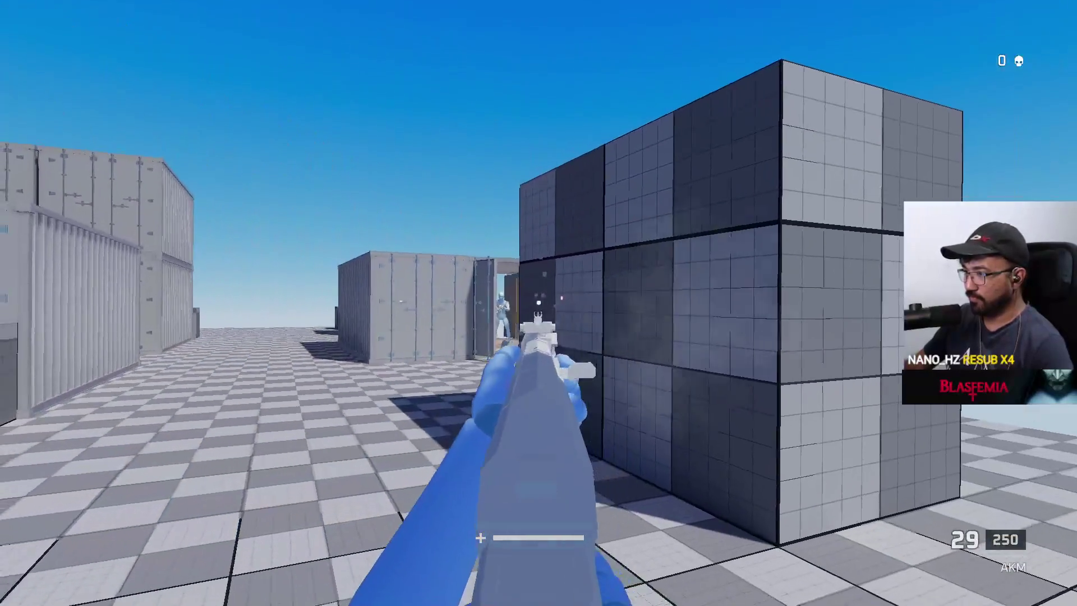
Step: Fire toward the containers, kill the red enemy, and check the kill on the scoreboard
{"action": "left_click", "coordinate": [539, 303]}
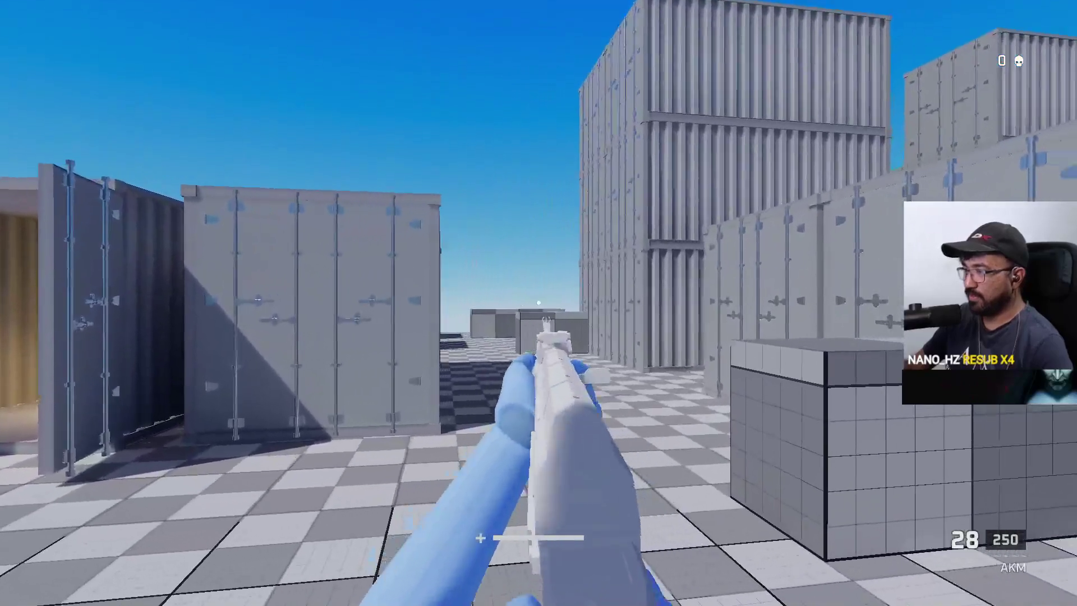
{"action": "left_click", "coordinate": [538, 303]}
{"action": "left_click", "coordinate": [539, 303]}
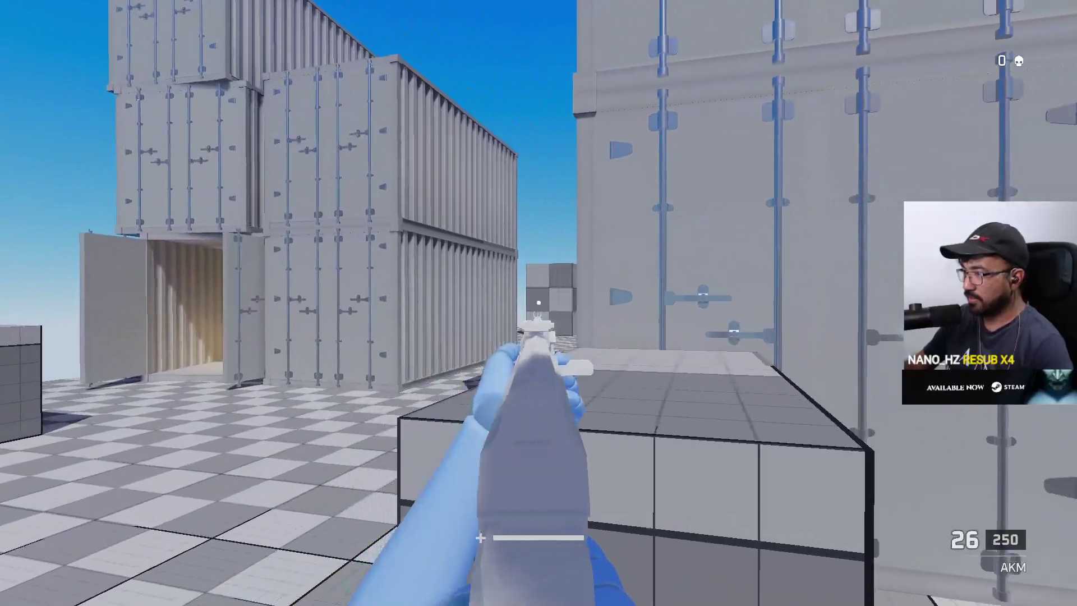
{"action": "left_click", "coordinate": [539, 303]}
{"action": "left_click", "coordinate": [539, 303]}
{"action": "left_click", "coordinate": [538, 303]}
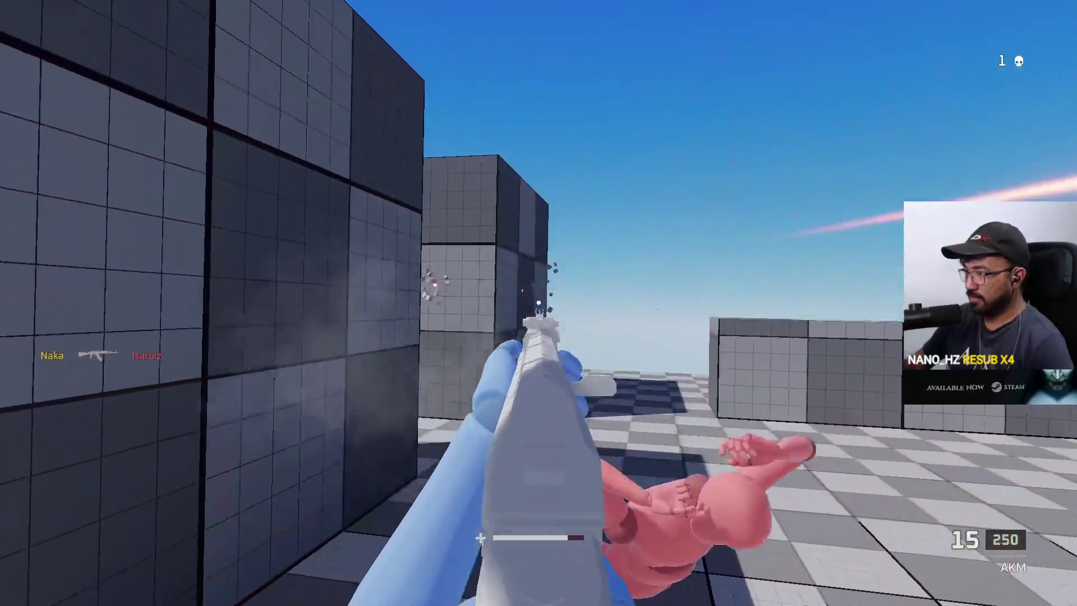
{"action": "key", "text": "Tab"}
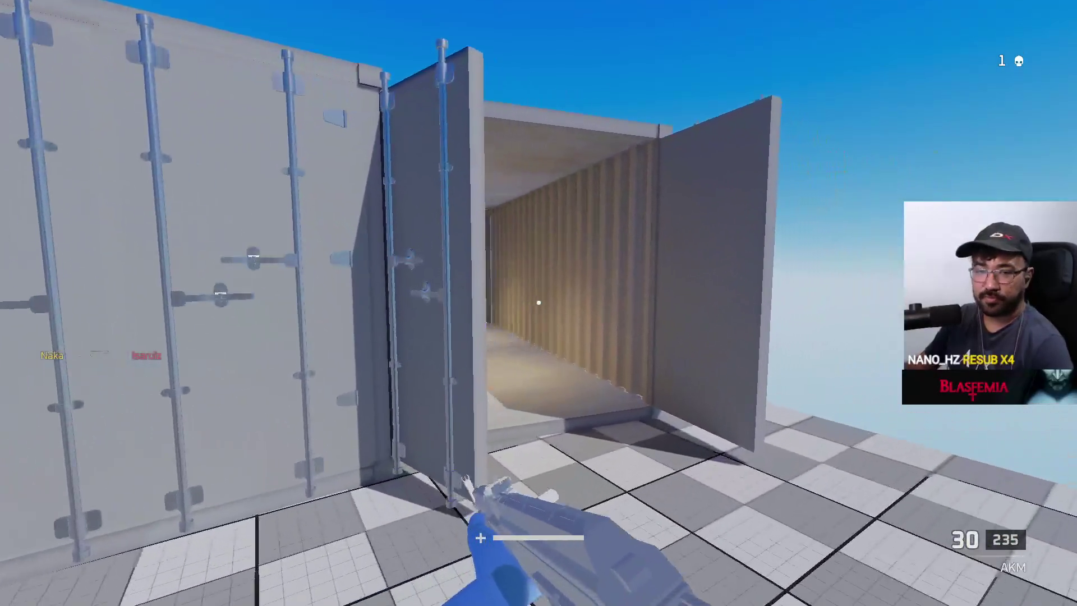
Step: Move beside the grid block, reload mid-fight, shoot down the red enemy, and glance at the scoreboard
{"action": "key", "text": "w"}
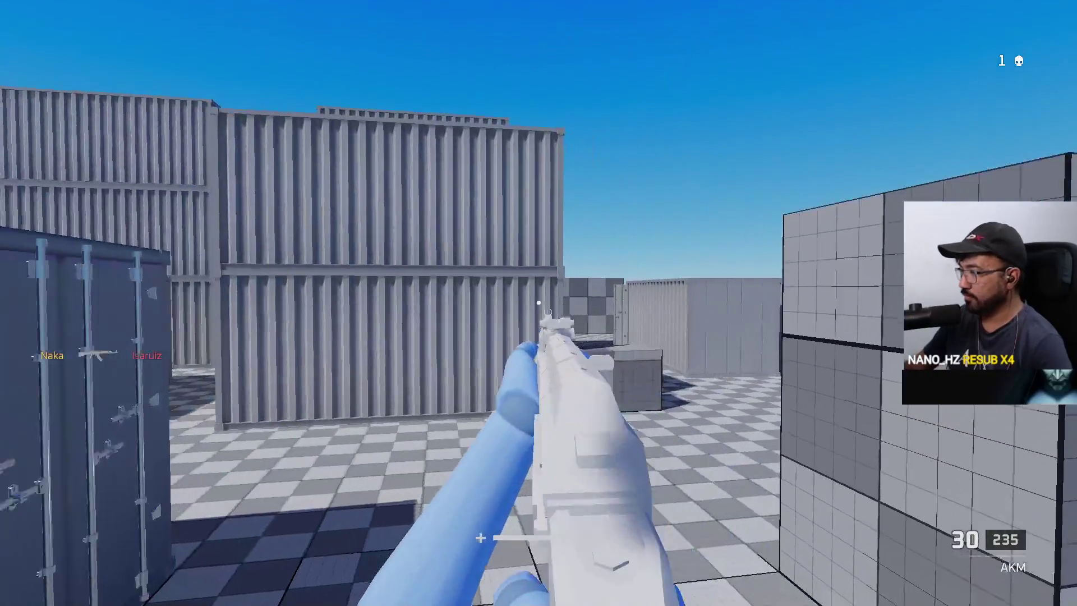
{"action": "key", "text": "w"}
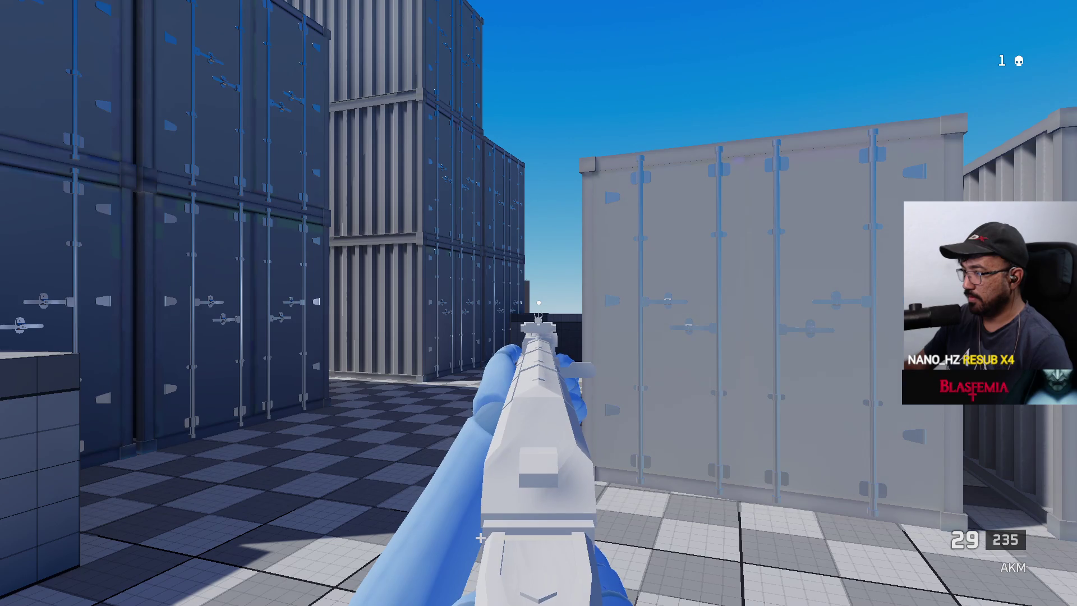
{"action": "left_click", "coordinate": [539, 303]}
{"action": "left_click", "coordinate": [539, 303]}
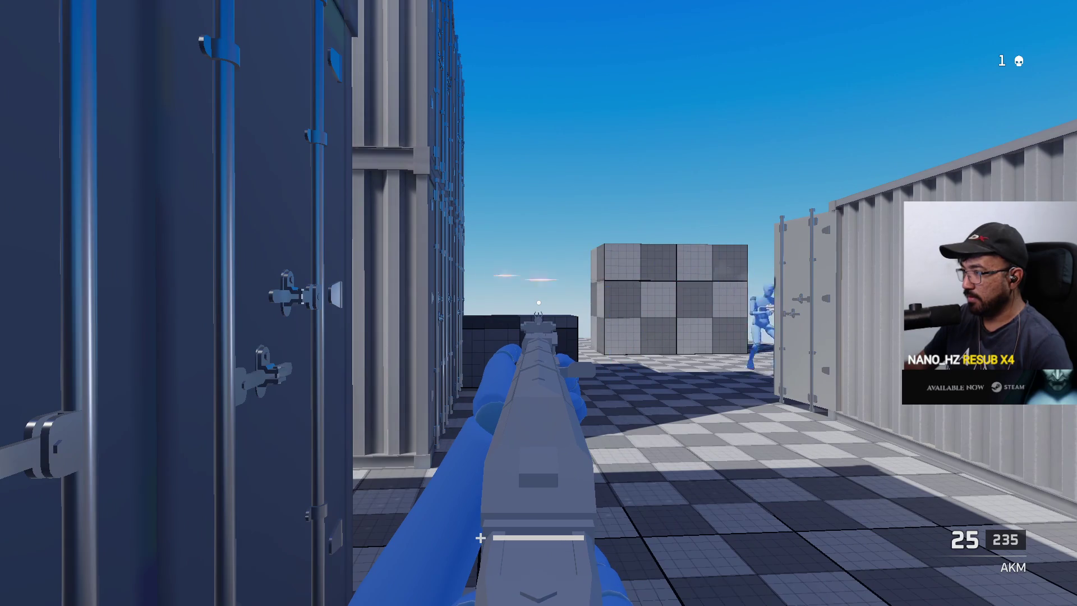
{"action": "key", "text": "r"}
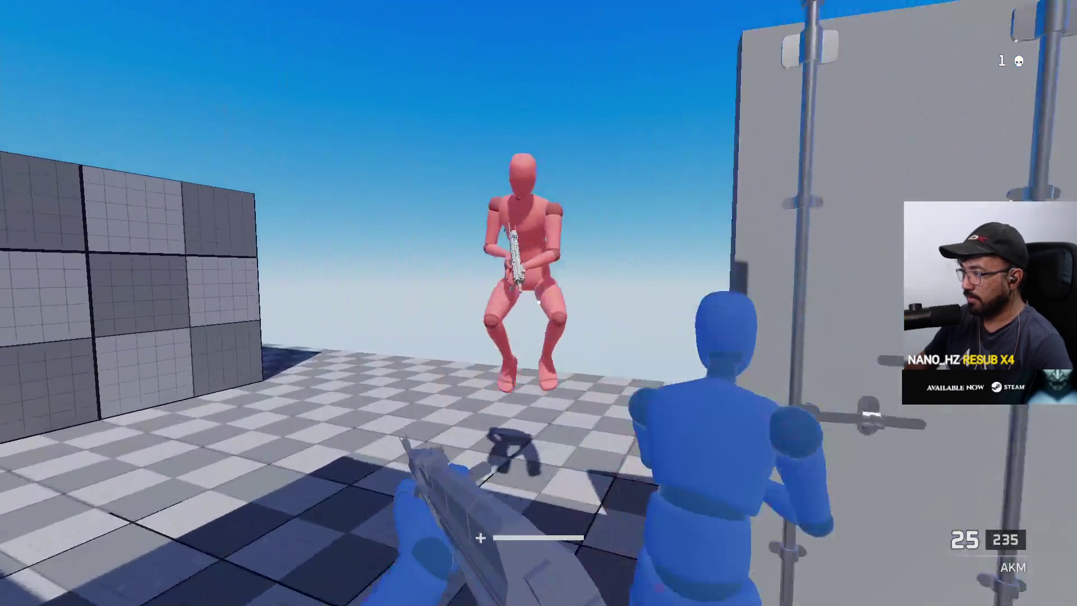
{"action": "left_click", "coordinate": [539, 303]}
{"action": "left_click", "coordinate": [539, 303]}
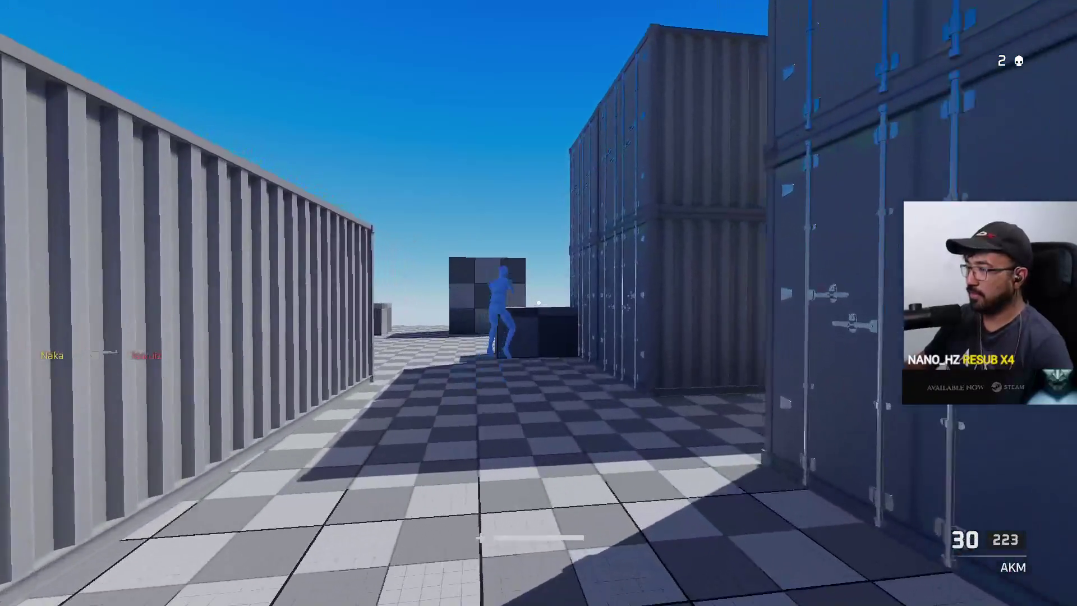
{"action": "key", "text": "Tab"}
Step: Push down the container alley shooting enemies, reload the AKM to 30/203, and peek at the scoreboard
{"action": "key", "text": "w"}
{"action": "key", "text": "w"}
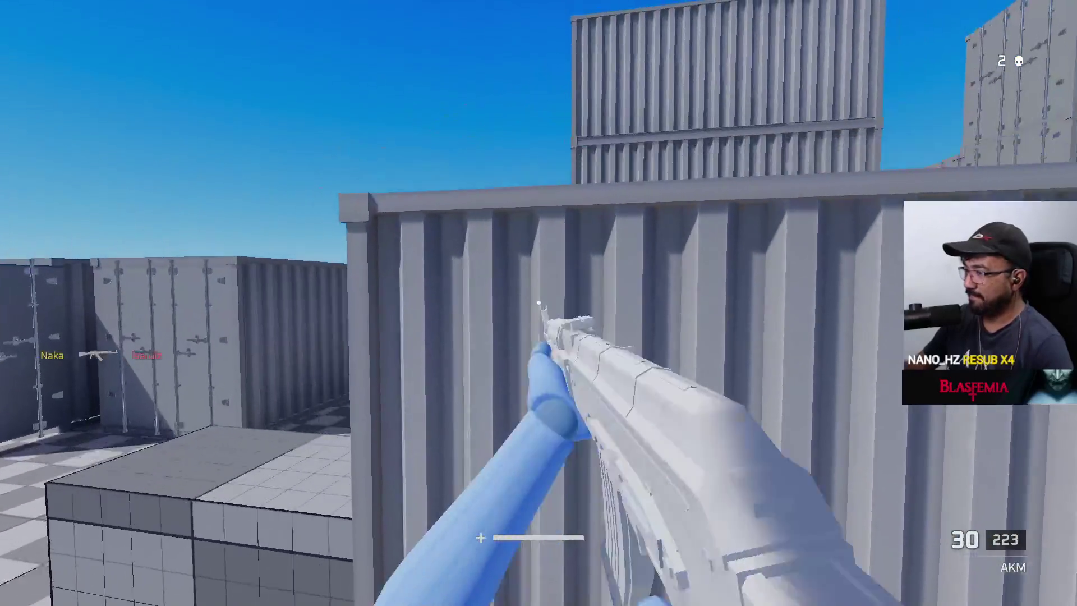
{"action": "key", "text": "w"}
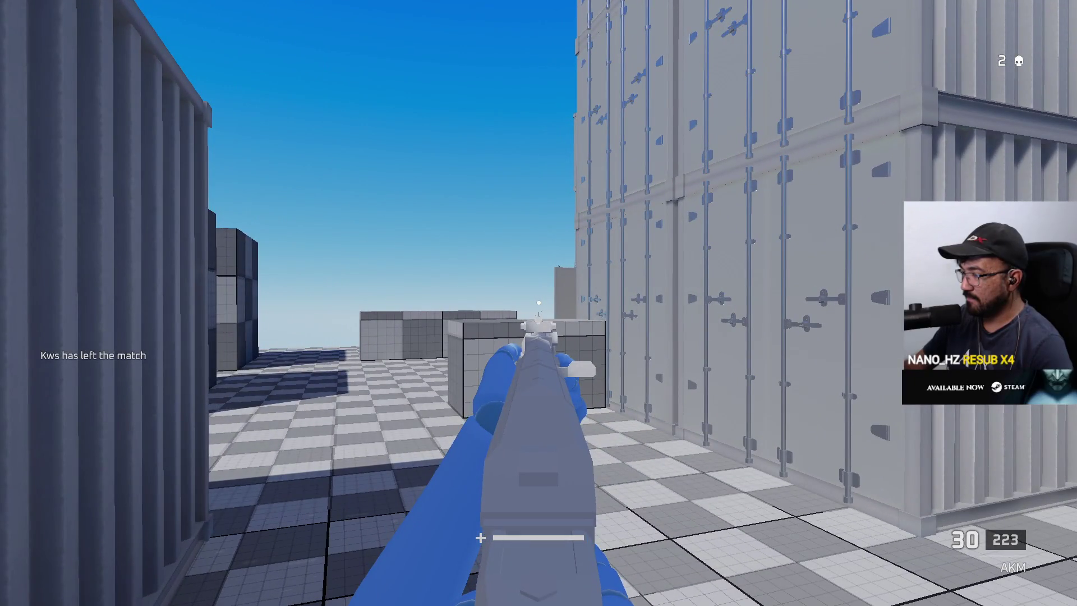
{"action": "left_click", "coordinate": [539, 303]}
{"action": "key", "text": "w"}
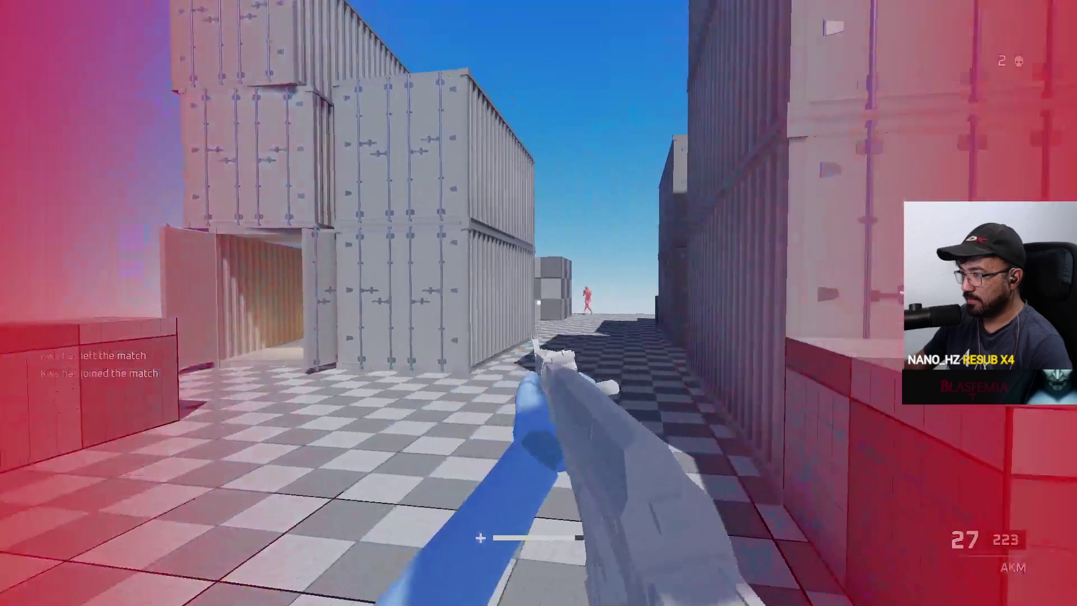
{"action": "left_click", "coordinate": [539, 303]}
{"action": "key", "text": "w"}
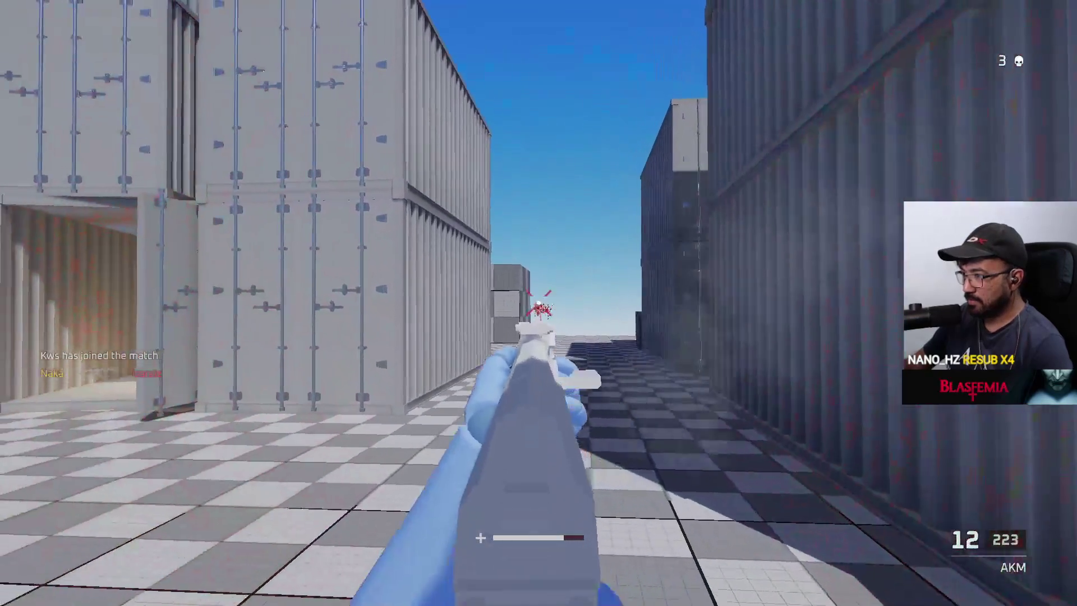
{"action": "left_click", "coordinate": [539, 303]}
{"action": "key", "text": "r"}
{"action": "key", "text": "Tab"}
Step: Advance along the containers and fire at the next enemy
{"action": "key", "text": "w"}
{"action": "key", "text": "w"}
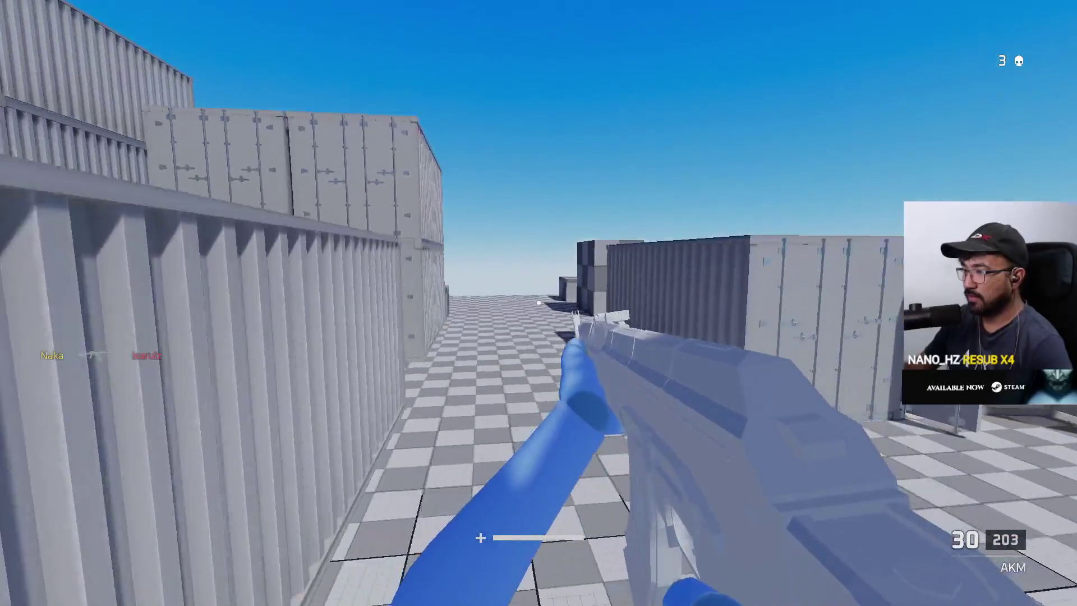
{"action": "key", "text": "w"}
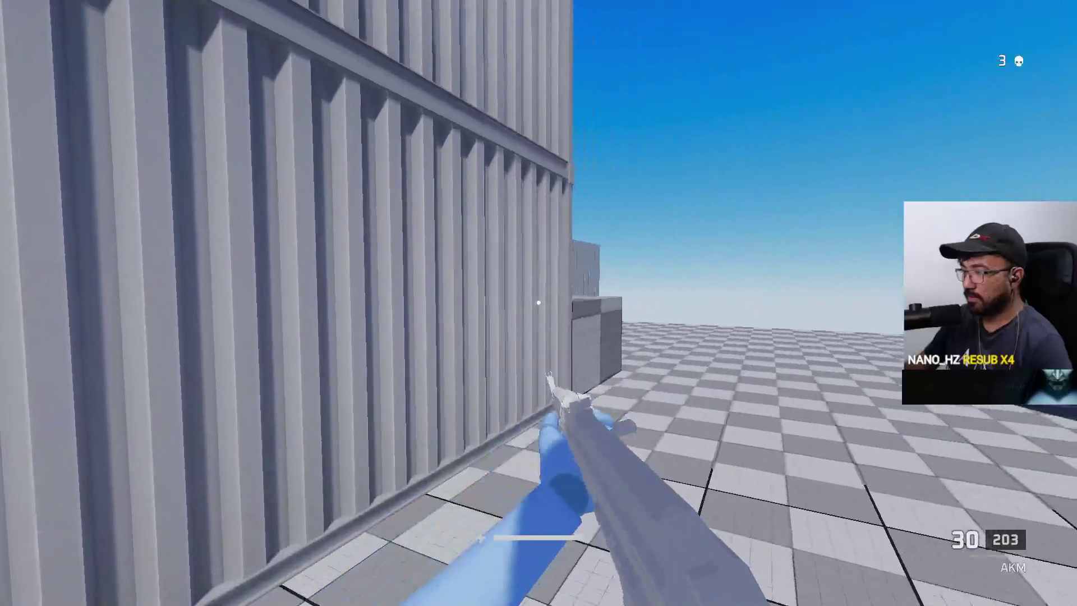
{"action": "key", "text": "w"}
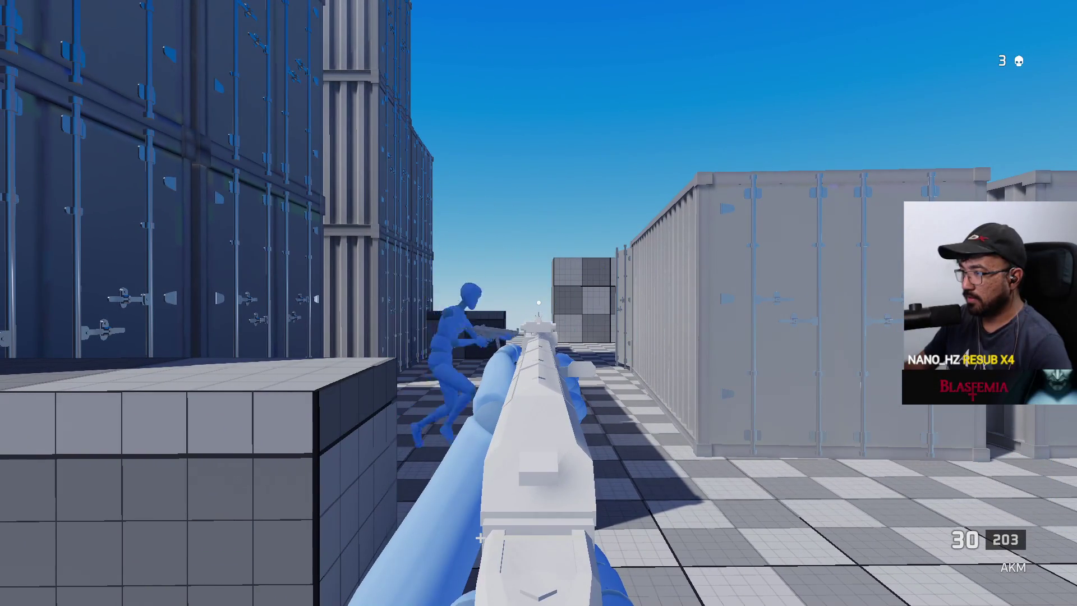
{"action": "left_click", "coordinate": [538, 303]}
Step: Advance between the containers and spray fire at the enemy down the corridor
{"action": "key", "text": "w"}
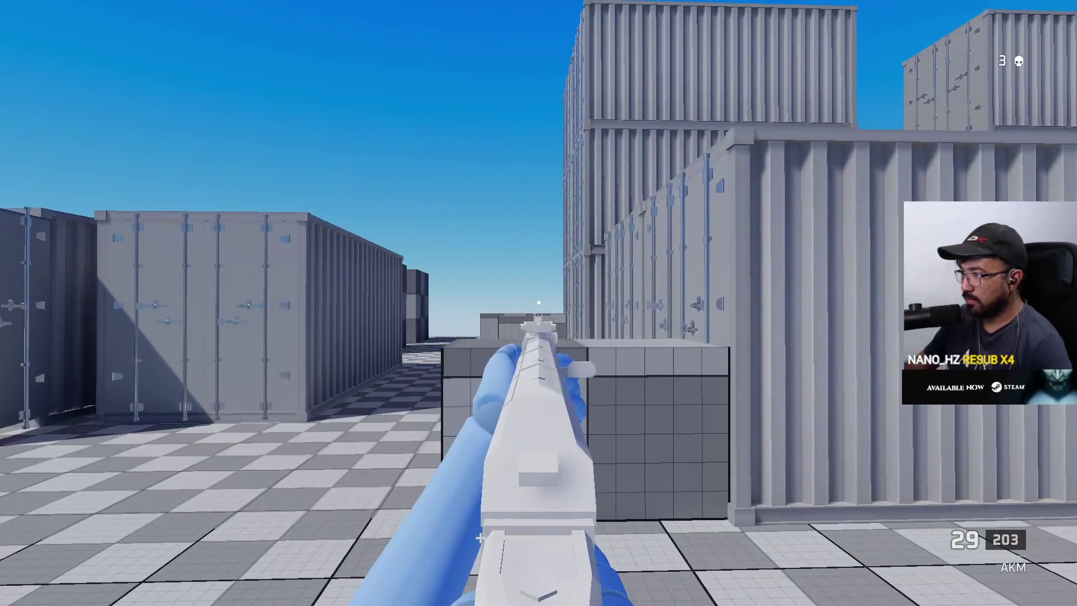
{"action": "left_click", "coordinate": [538, 303]}
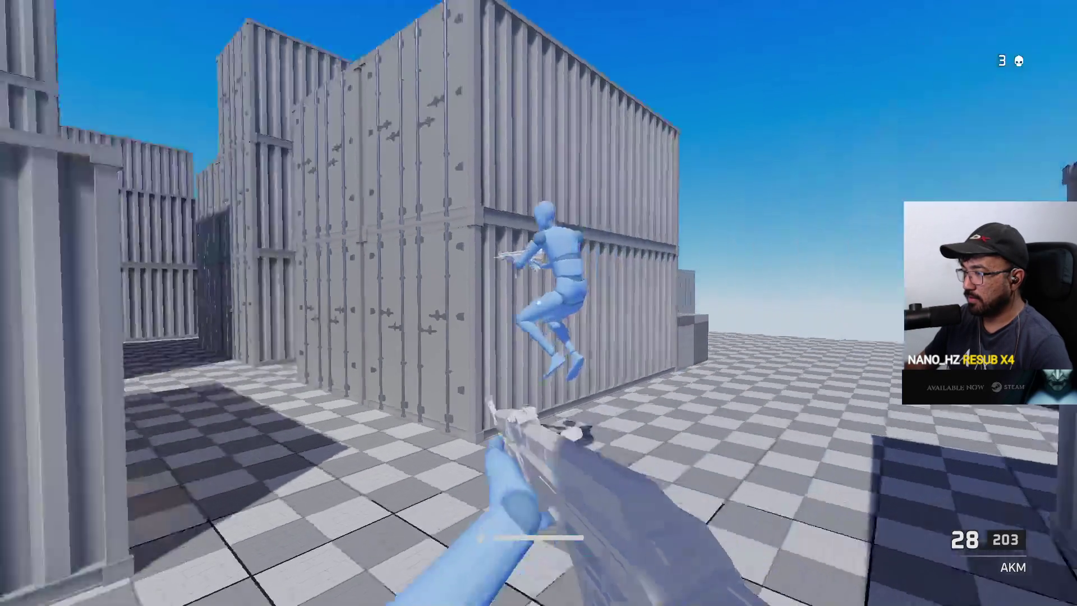
{"action": "left_click", "coordinate": [539, 303]}
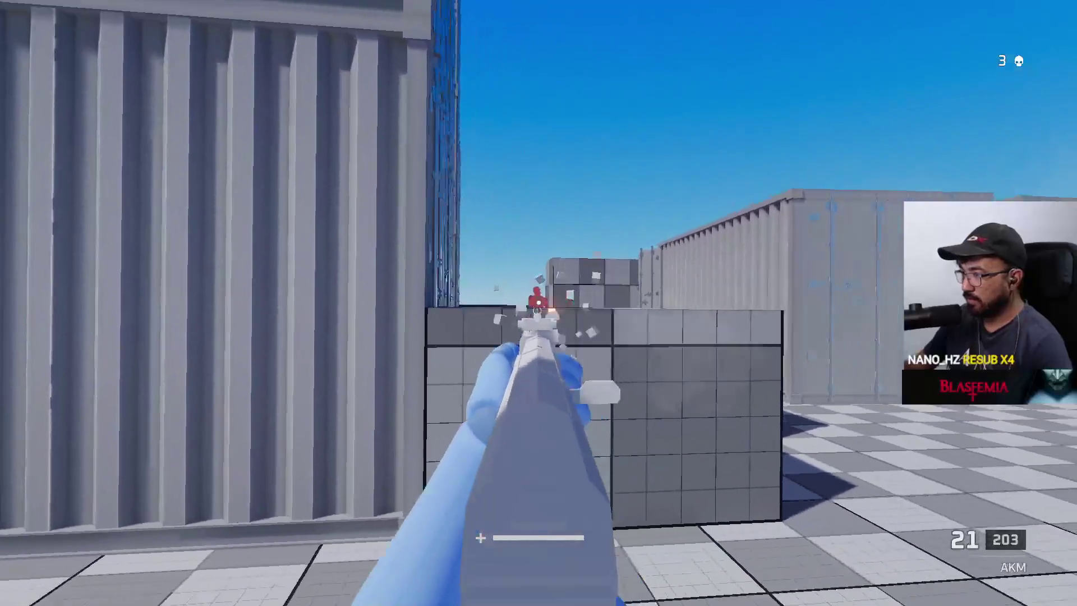
{"action": "left_click_drag", "start_coordinate": [539, 303], "coordinate": [539, 303]}
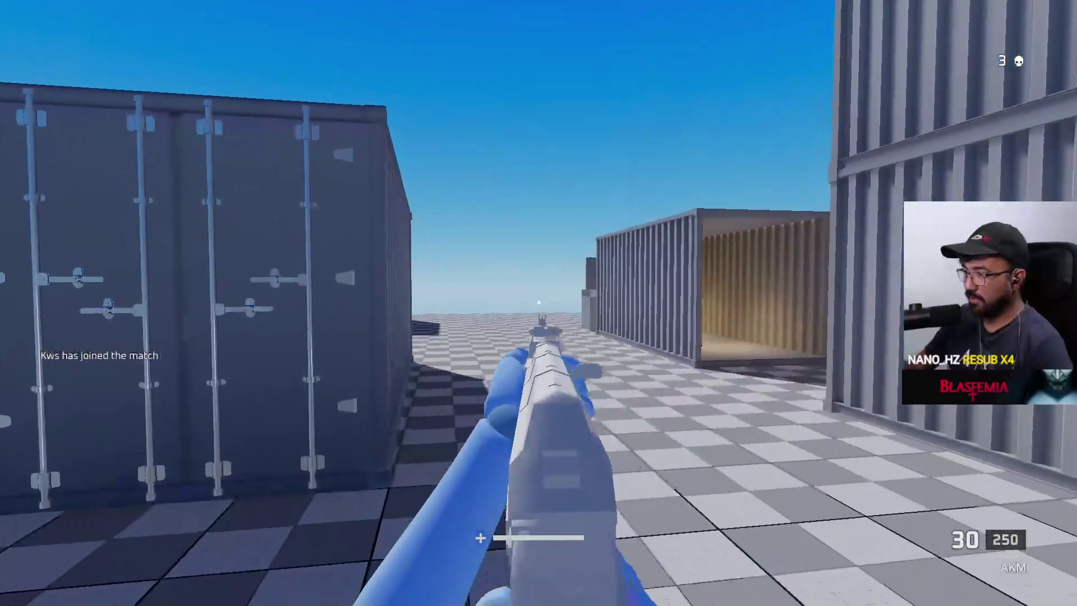
Step: After respawning, fire bursts at the enemy near the containers until it dies
{"action": "left_click", "coordinate": [538, 303]}
{"action": "left_click", "coordinate": [538, 303]}
{"action": "left_click", "coordinate": [538, 303]}
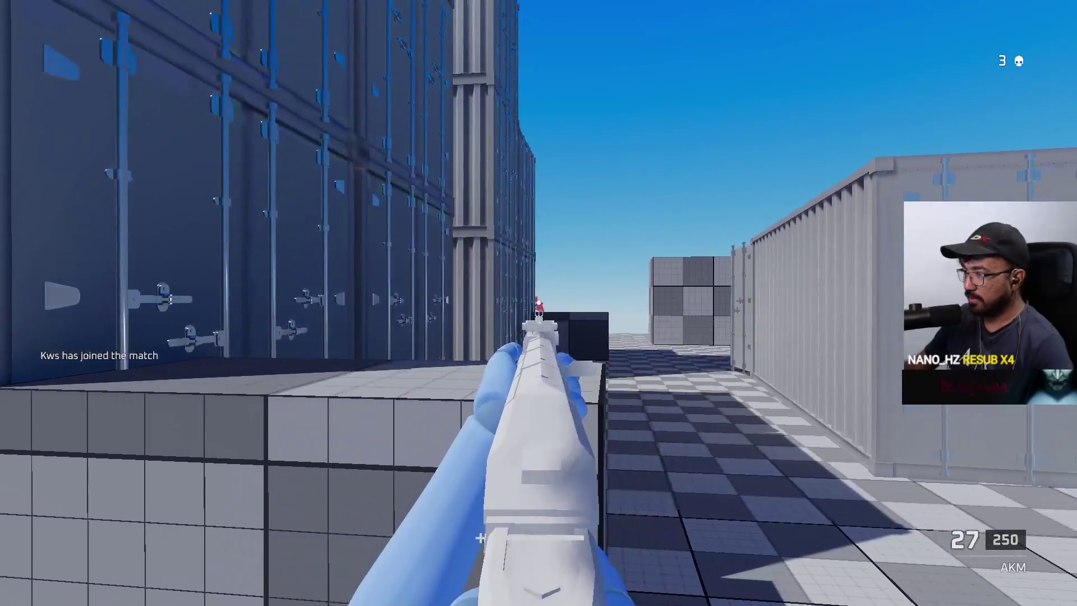
{"action": "left_click", "coordinate": [538, 303]}
{"action": "left_click", "coordinate": [539, 303]}
{"action": "left_click", "coordinate": [539, 303]}
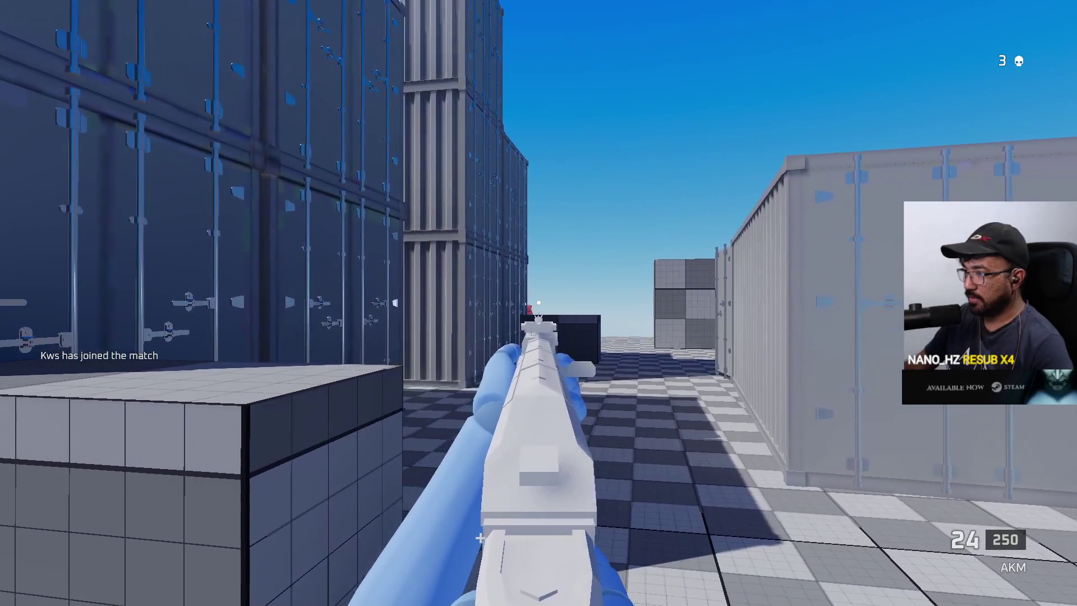
{"action": "left_click", "coordinate": [539, 303]}
{"action": "left_click", "coordinate": [539, 303]}
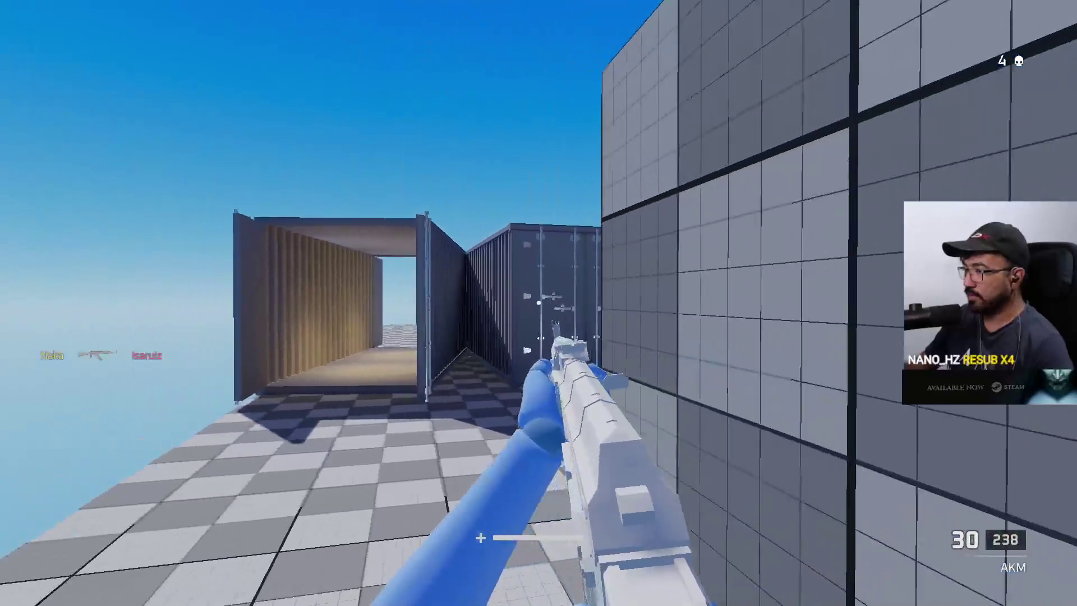
Step: Move toward the open container, kill the enemy with sustained bursts, and reload
{"action": "key", "text": "w"}
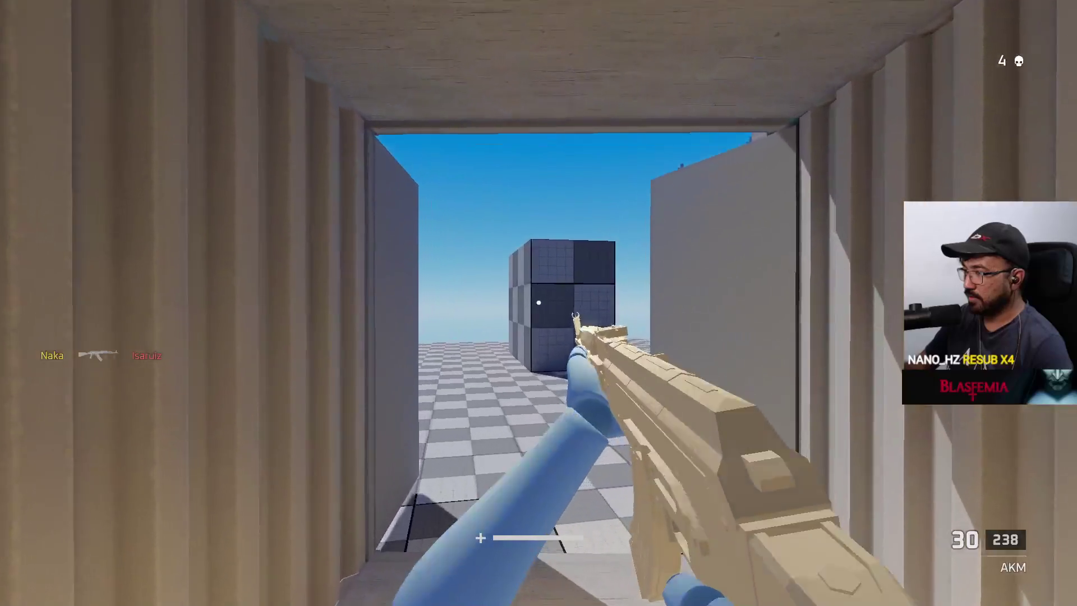
{"action": "key", "text": "w"}
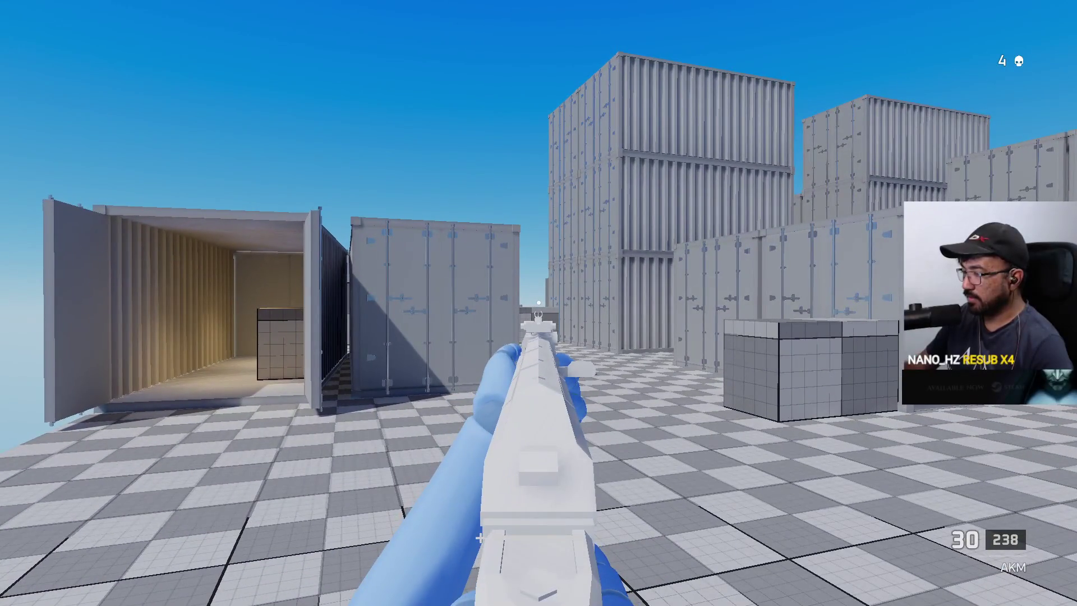
{"action": "key", "text": "w"}
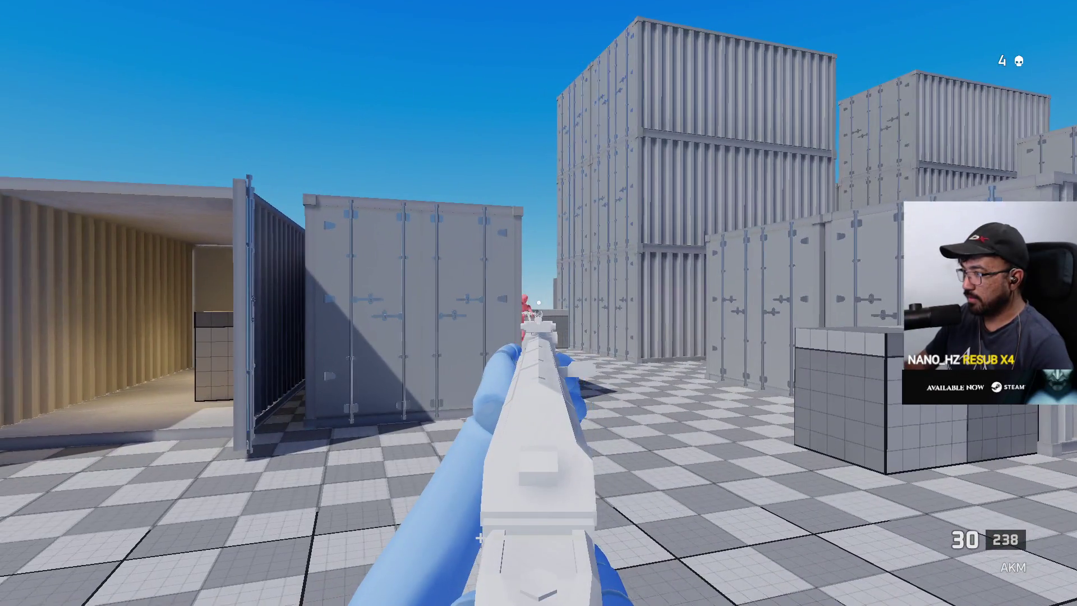
{"action": "left_click_drag", "start_coordinate": [539, 303], "coordinate": [539, 303]}
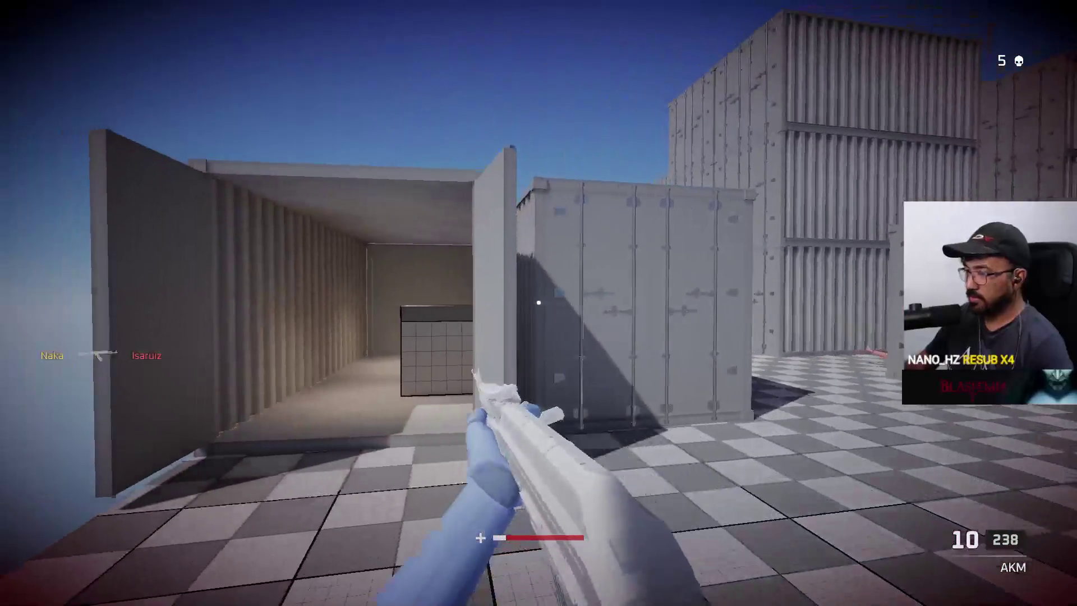
{"action": "key", "text": "r"}
Step: Run through the narrow corridor into the checkered courtyard and shoot at an enemy there
{"action": "key", "text": "w"}
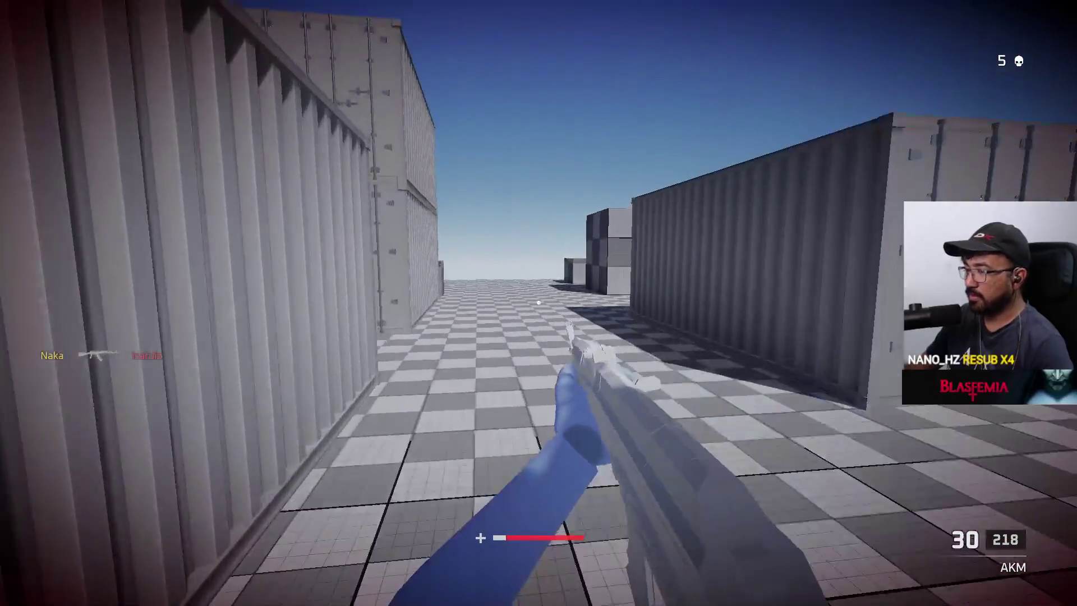
{"action": "key", "text": "w"}
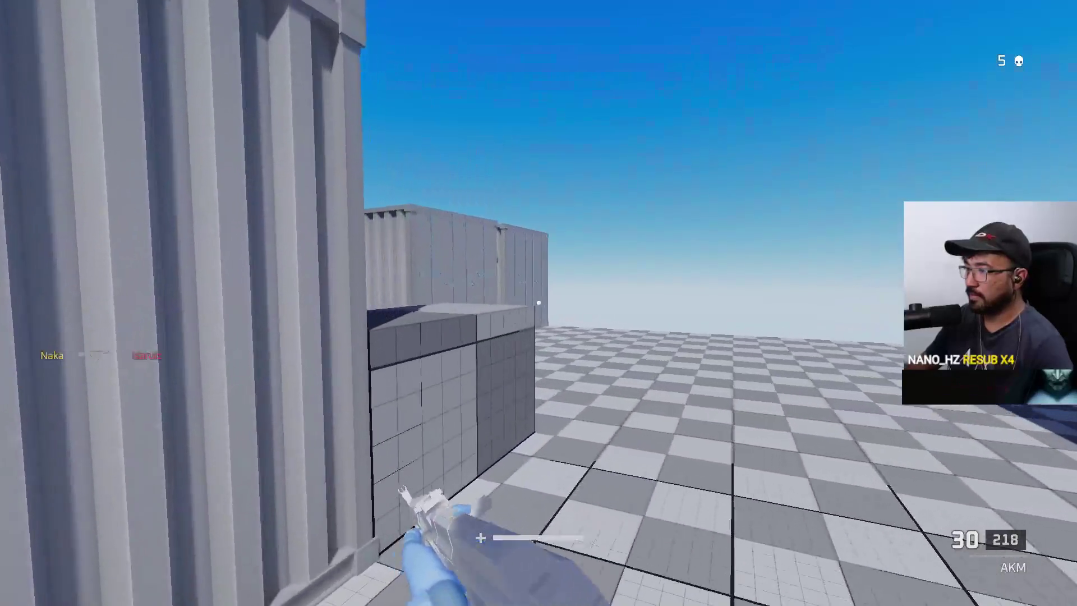
{"action": "key", "text": "w"}
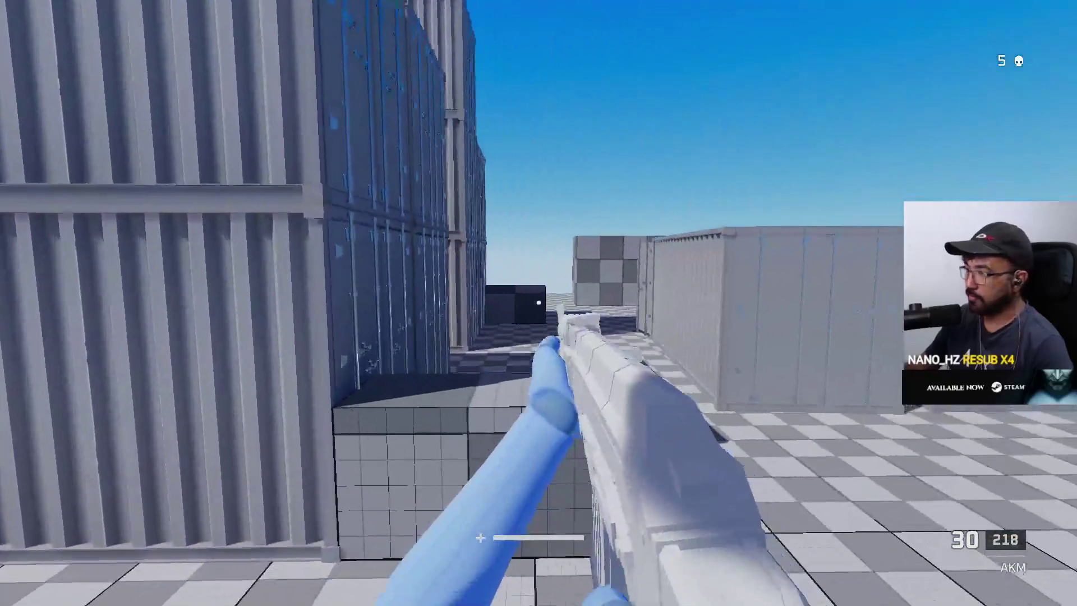
{"action": "left_click", "coordinate": [539, 303]}
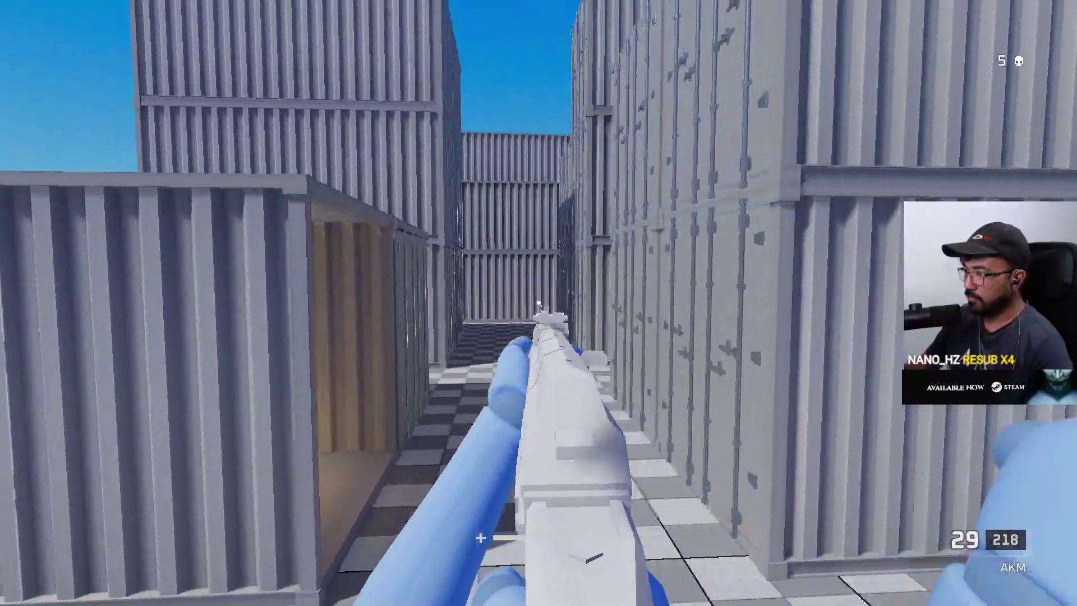
{"action": "left_click", "coordinate": [539, 303]}
Step: Lower the master volume slightly in the pause menu's audio settings and resume
{"action": "key", "text": "Escape"}
{"action": "left_click", "coordinate": [312, 427]}
{"action": "key", "text": "Escape"}
{"action": "key", "text": "Escape"}
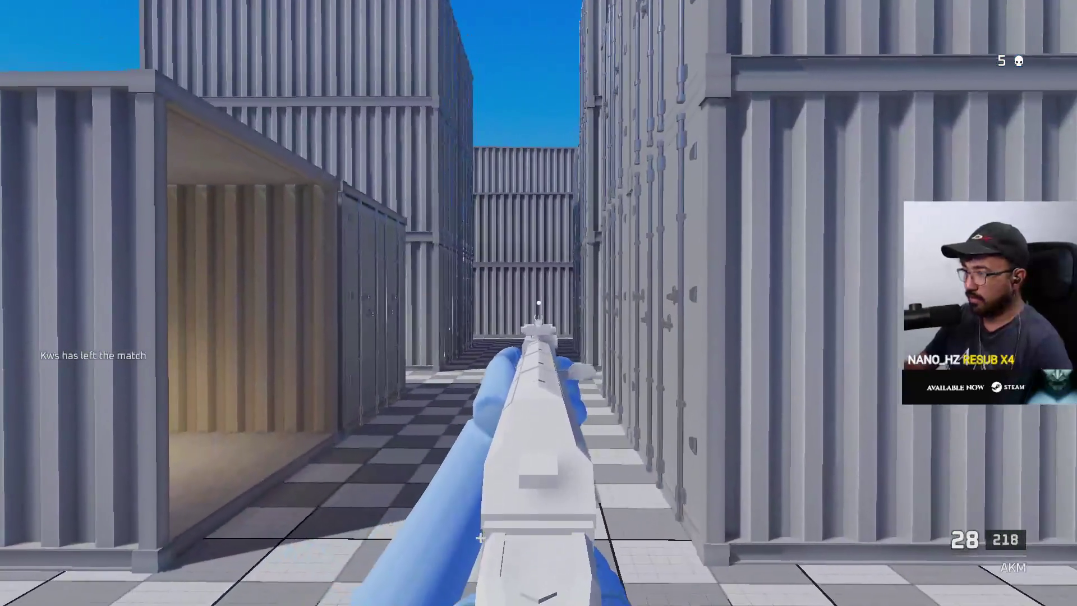
Step: Shoot the approaching red enemy for a kill, bringing the counter to 6
{"action": "left_click", "coordinate": [539, 303]}
{"action": "left_click", "coordinate": [539, 303]}
{"action": "left_click", "coordinate": [539, 303]}
{"action": "left_click", "coordinate": [538, 303]}
{"action": "left_click", "coordinate": [539, 303]}
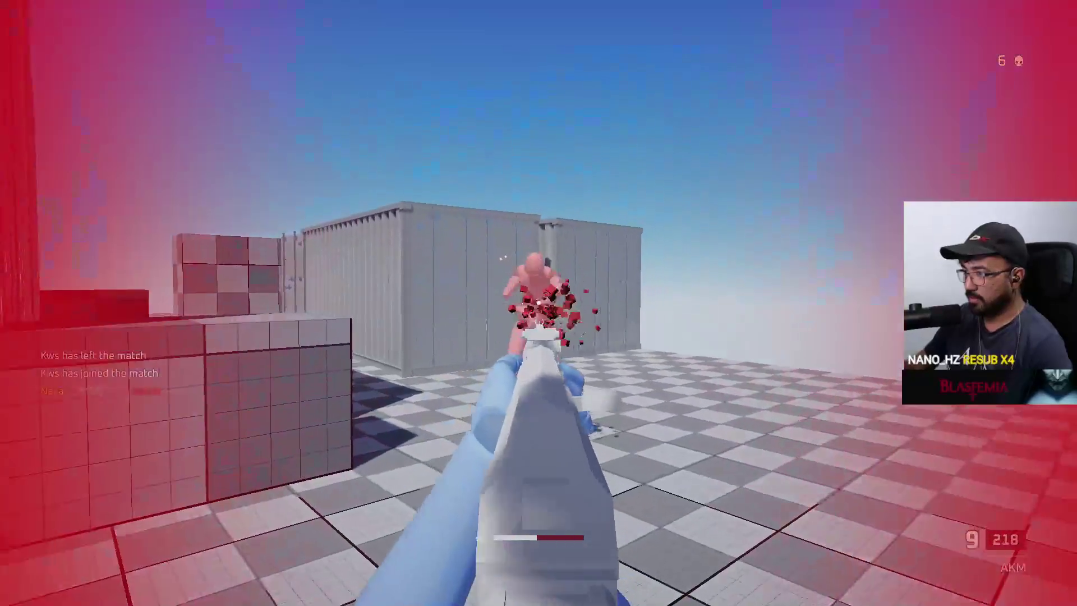
{"action": "left_click", "coordinate": [538, 303]}
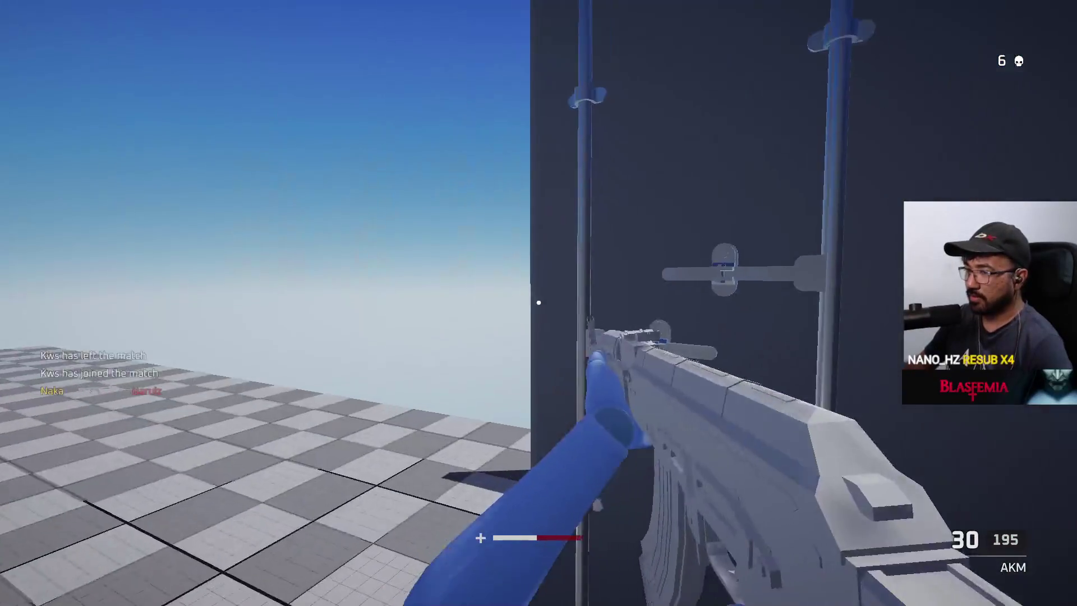
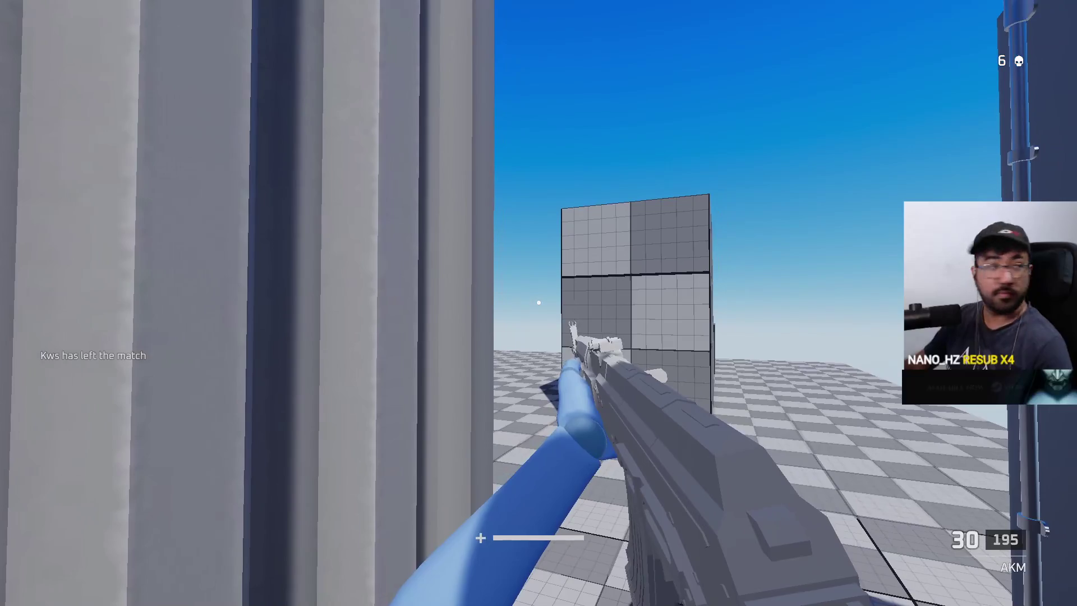
Step: Check the audio volume settings from the pause menu, then resume the match
{"action": "key", "text": "Escape"}
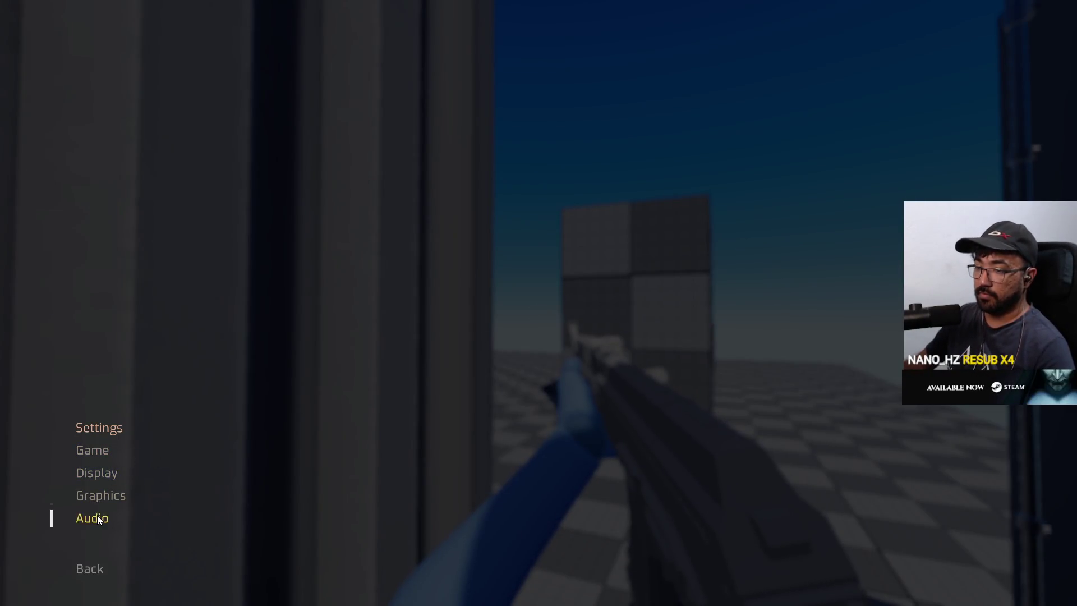
{"action": "left_click", "coordinate": [98, 520]}
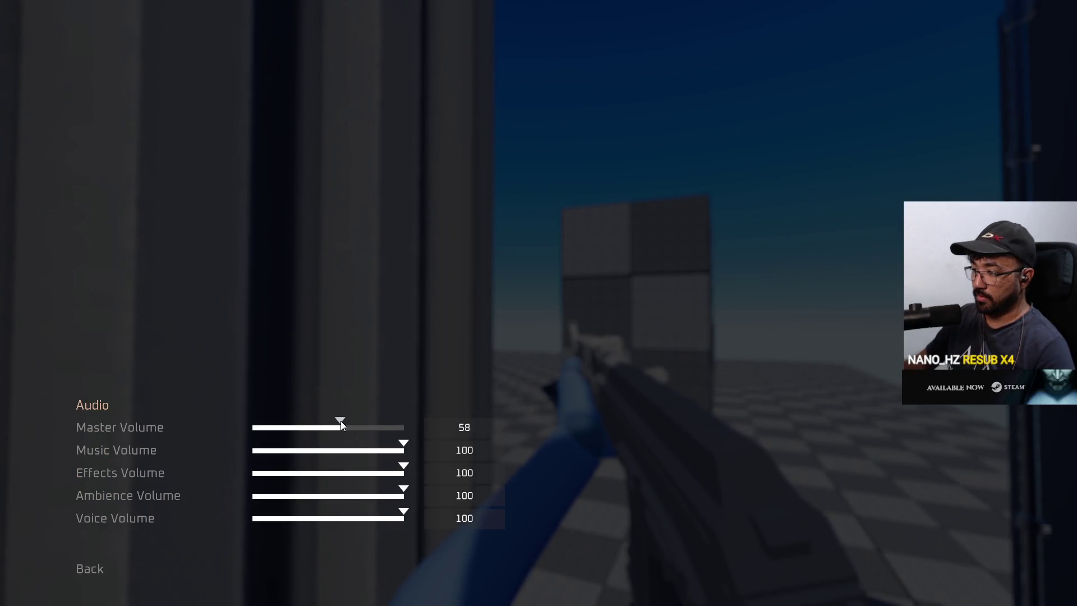
{"action": "key", "text": "Escape"}
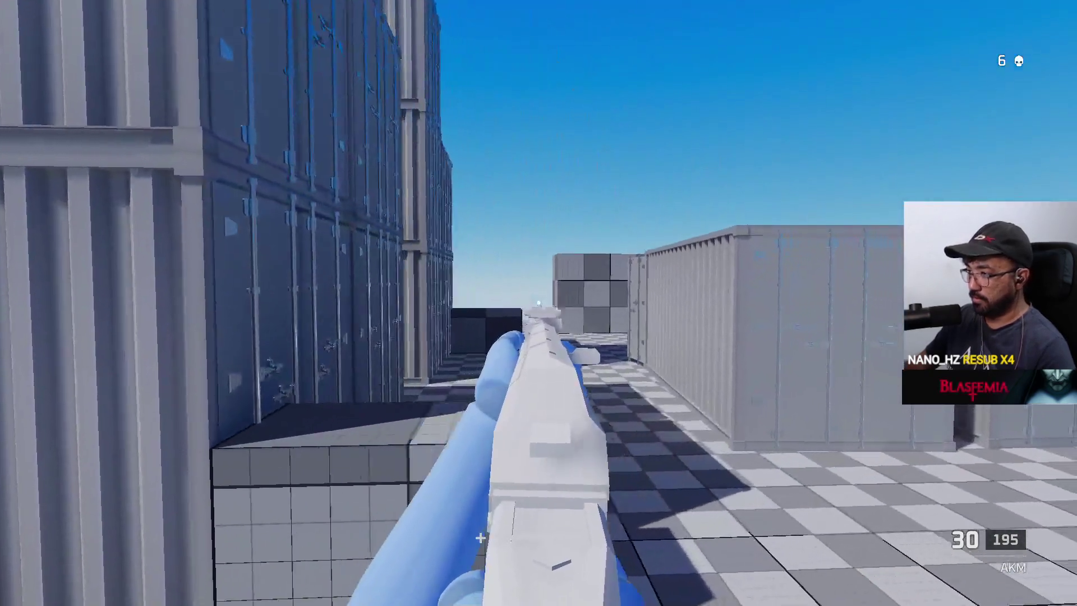
Step: Shoot the enemy on the container with the AKM, then reload
{"action": "left_click", "coordinate": [539, 303]}
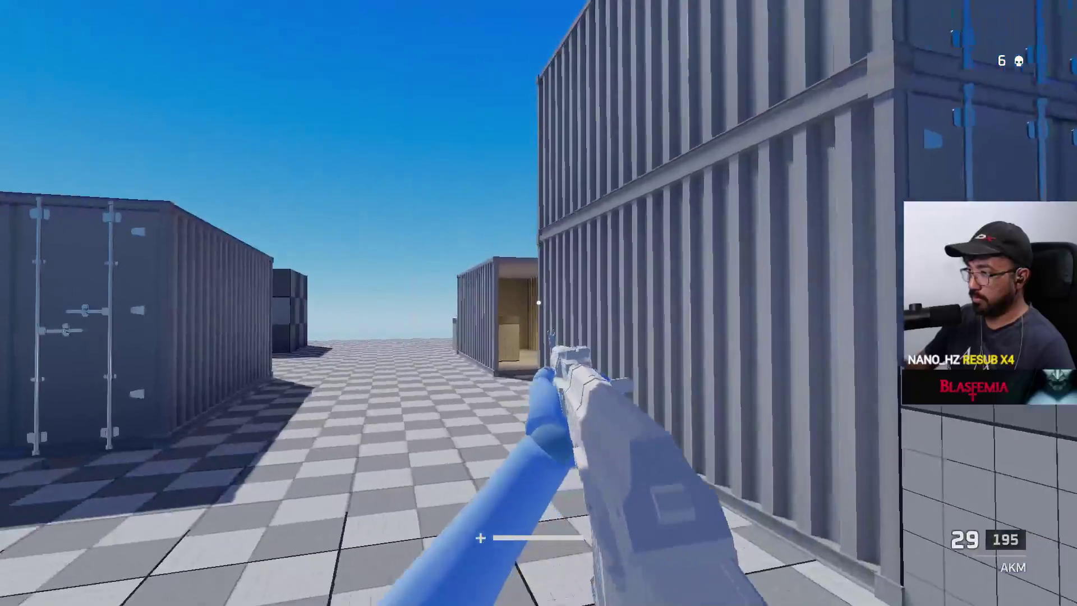
{"action": "left_click_drag", "start_coordinate": [539, 303], "coordinate": [539, 303]}
{"action": "key", "text": "r"}
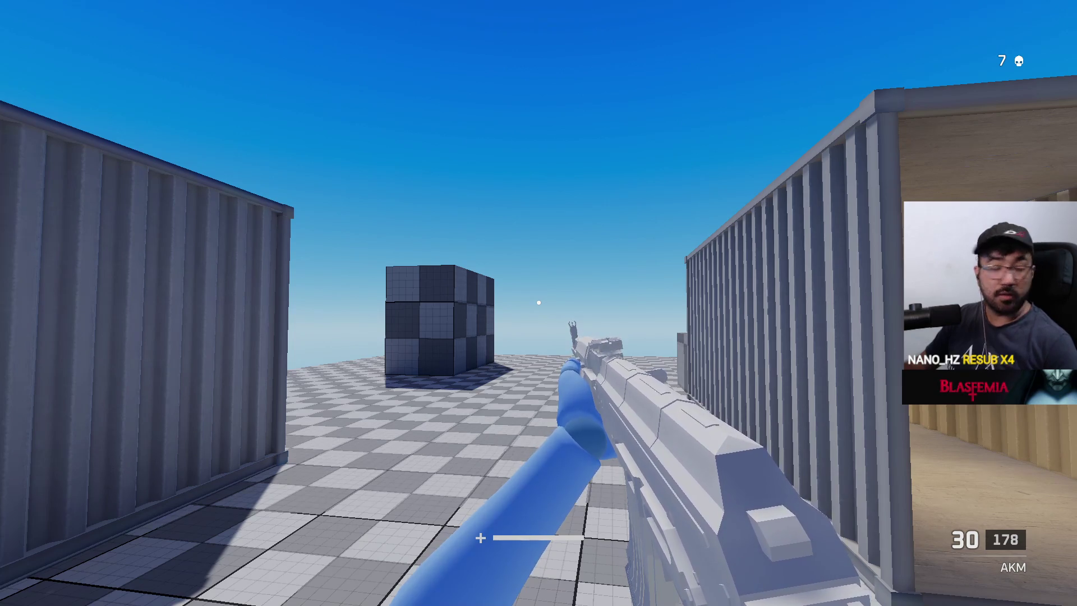
Step: Advance through the container corridor and fire repeatedly at the enemy ahead
{"action": "key", "text": "w"}
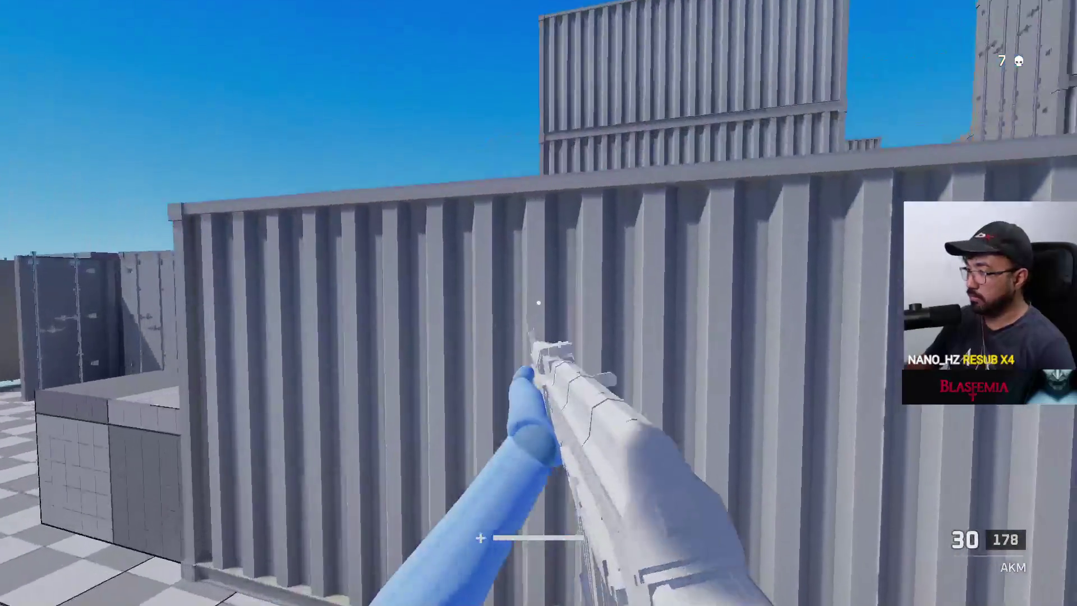
{"action": "key", "text": "w"}
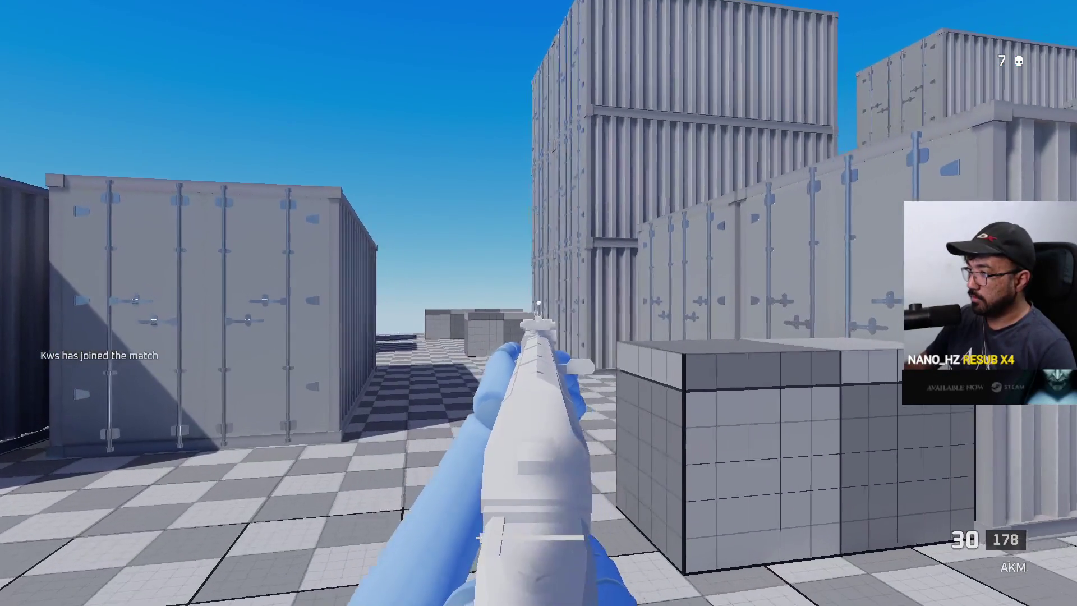
{"action": "key", "text": "w"}
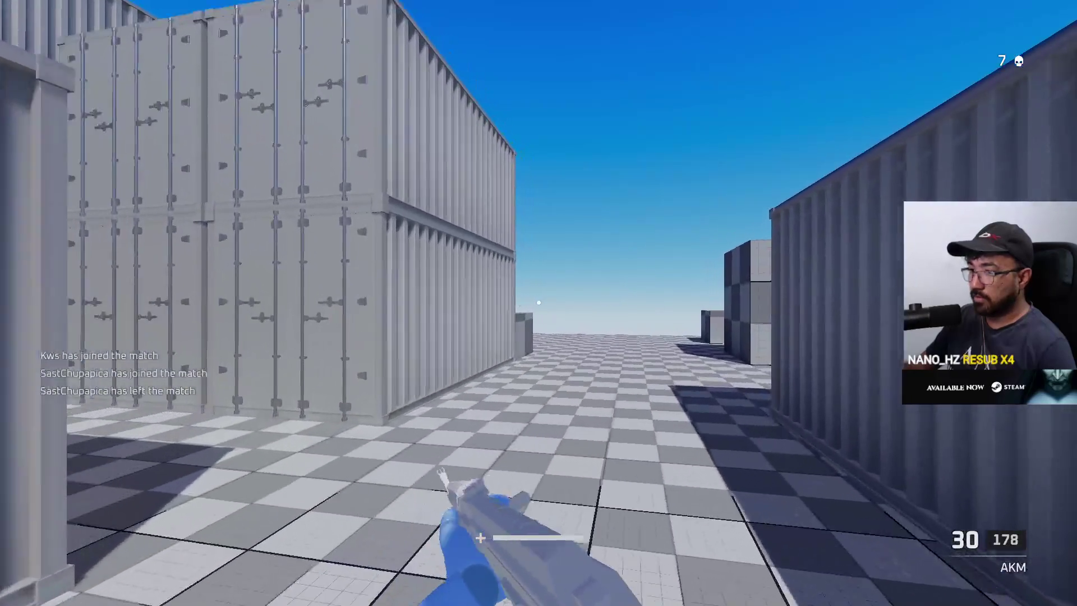
{"action": "key", "text": "w"}
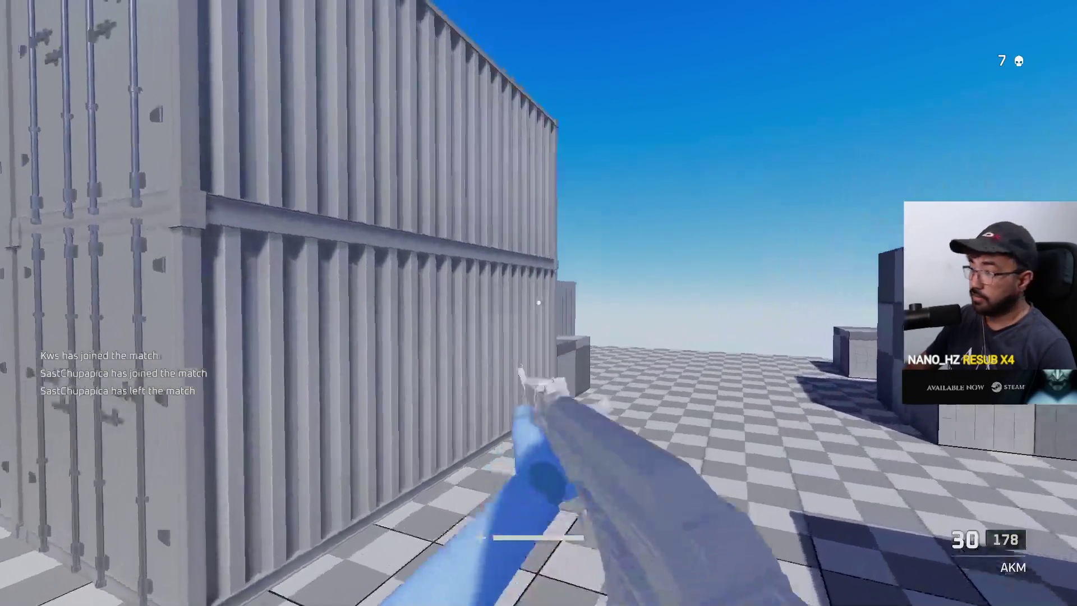
{"action": "key", "text": "w"}
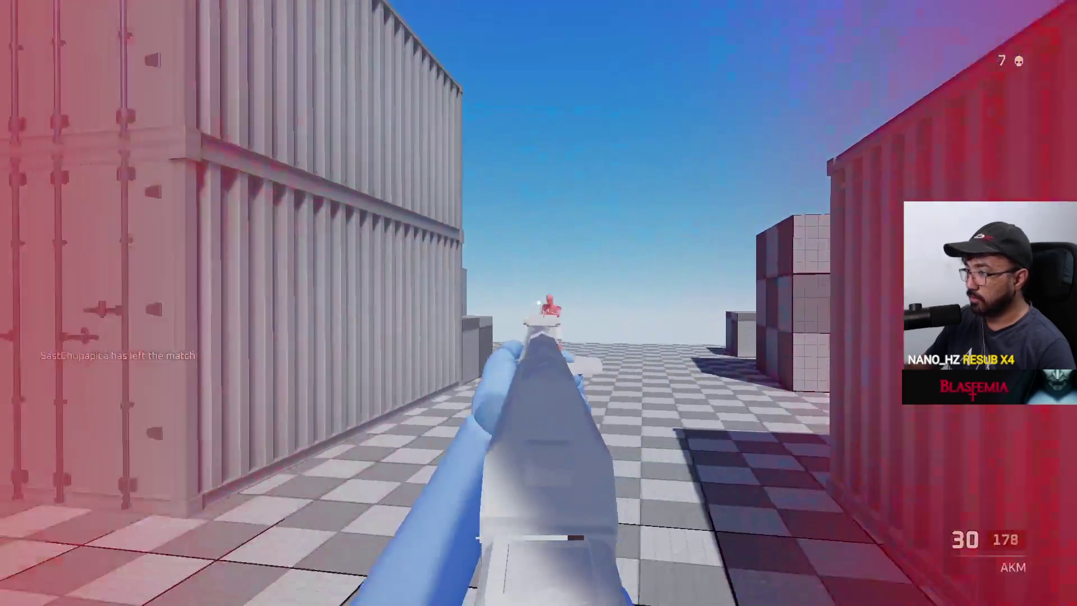
{"action": "left_click", "coordinate": [539, 303]}
{"action": "left_click", "coordinate": [539, 304]}
{"action": "left_click", "coordinate": [540, 303]}
{"action": "left_click", "coordinate": [538, 303]}
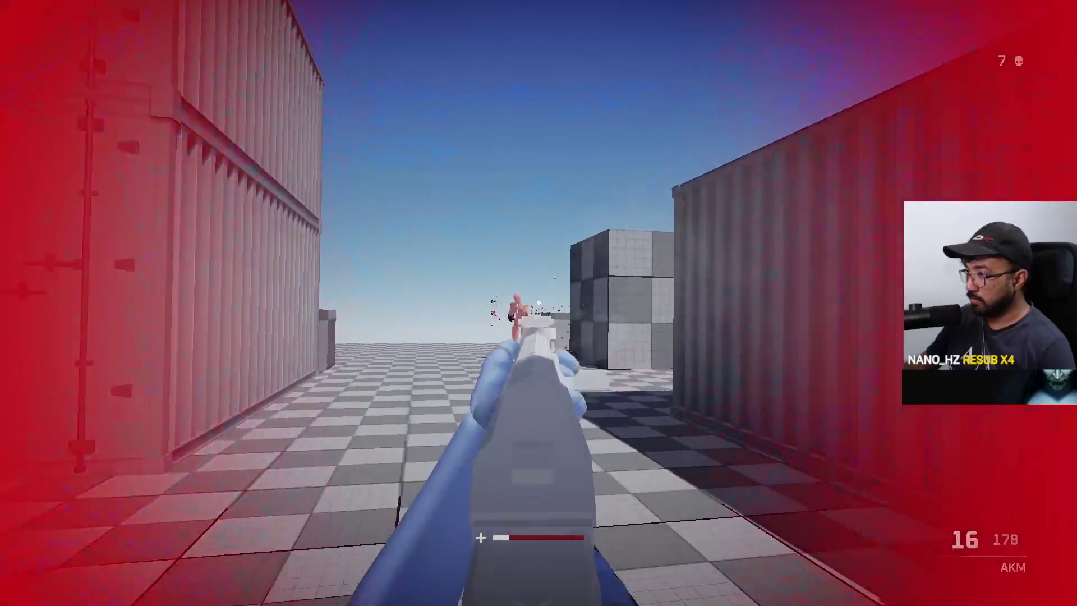
{"action": "left_click", "coordinate": [539, 303]}
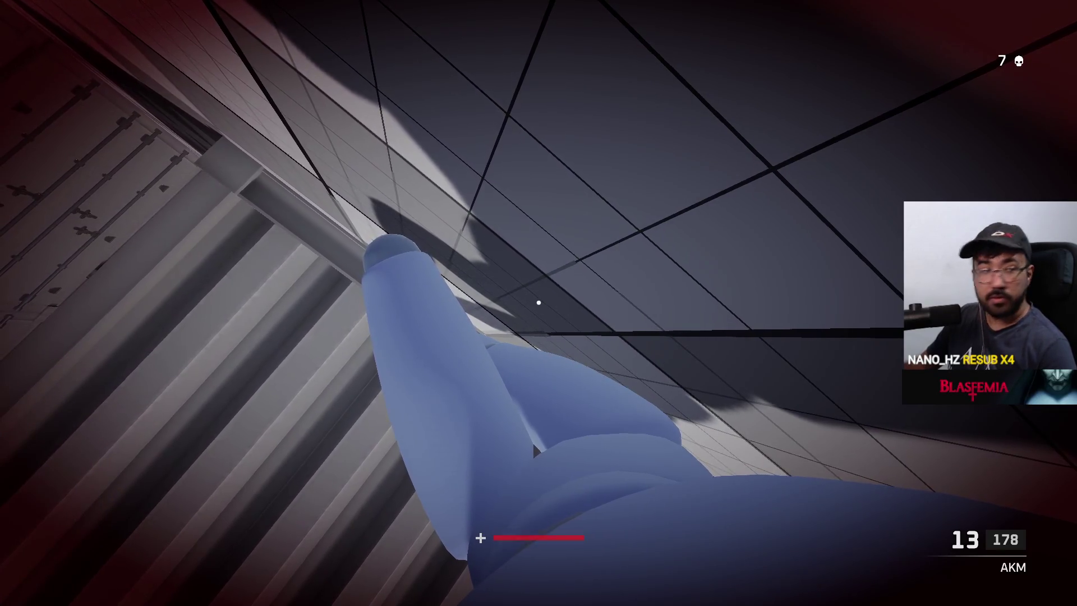
Step: Leave spawn, spray the red enemy down the lane for a kill, and reload
{"action": "key", "text": "w"}
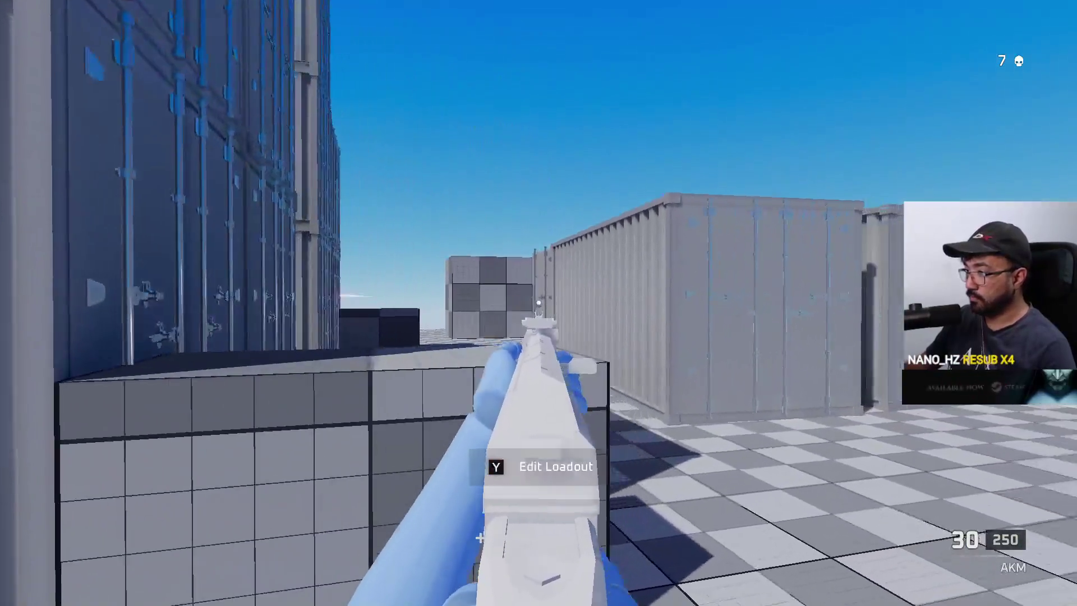
{"action": "left_click", "coordinate": [539, 303]}
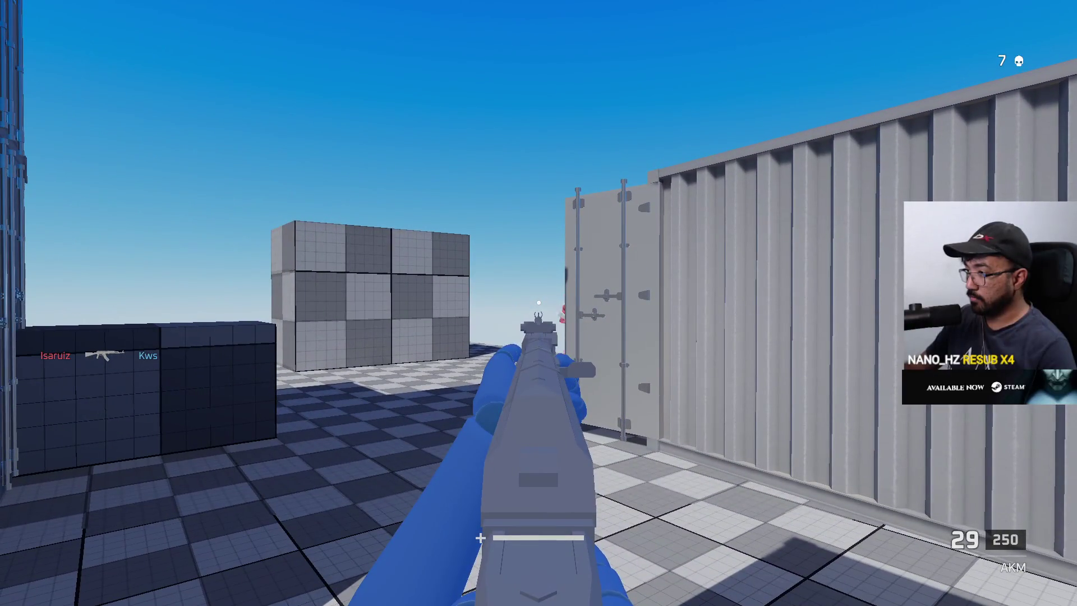
{"action": "left_click", "coordinate": [538, 303]}
{"action": "left_click", "coordinate": [540, 304]}
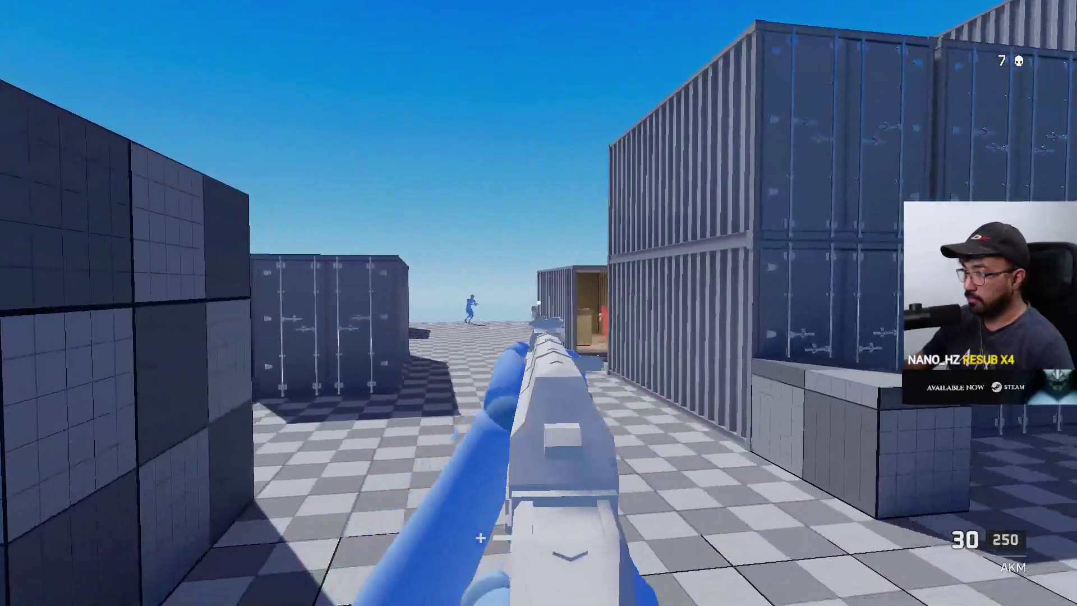
{"action": "left_click", "coordinate": [538, 303]}
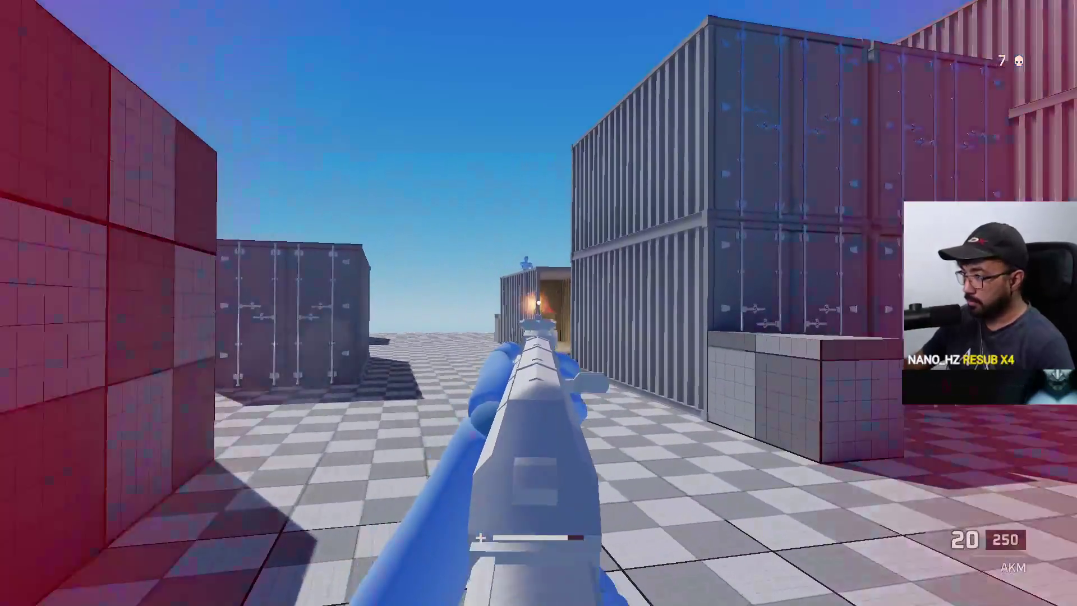
{"action": "left_click_drag", "start_coordinate": [539, 303], "coordinate": [539, 303]}
{"action": "key", "text": "r"}
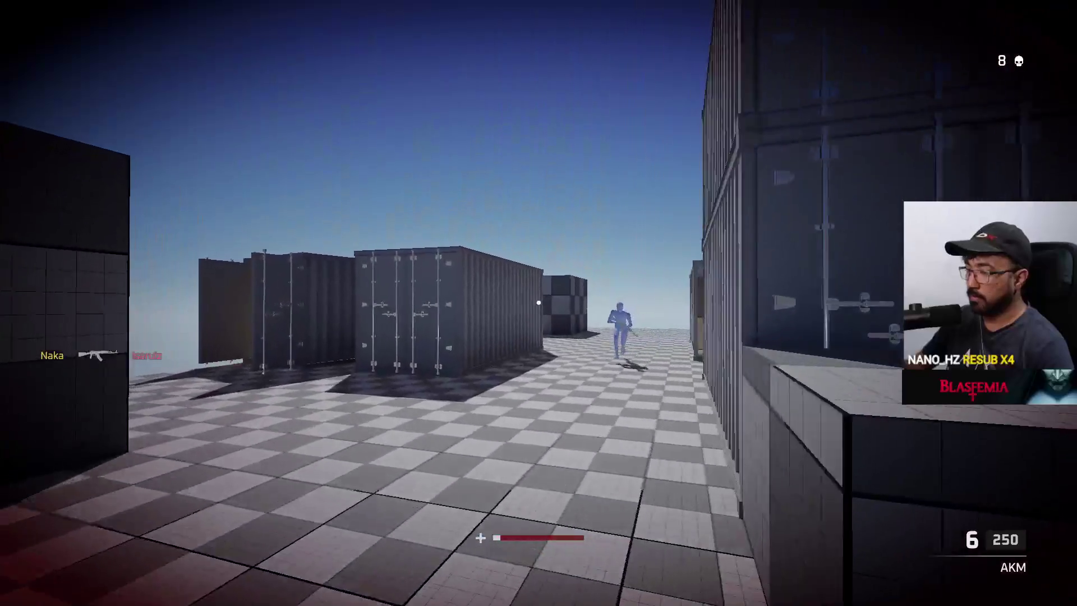
Step: Circle the containers, gun down the enemy jumping overhead, and reload
{"action": "key", "text": "w"}
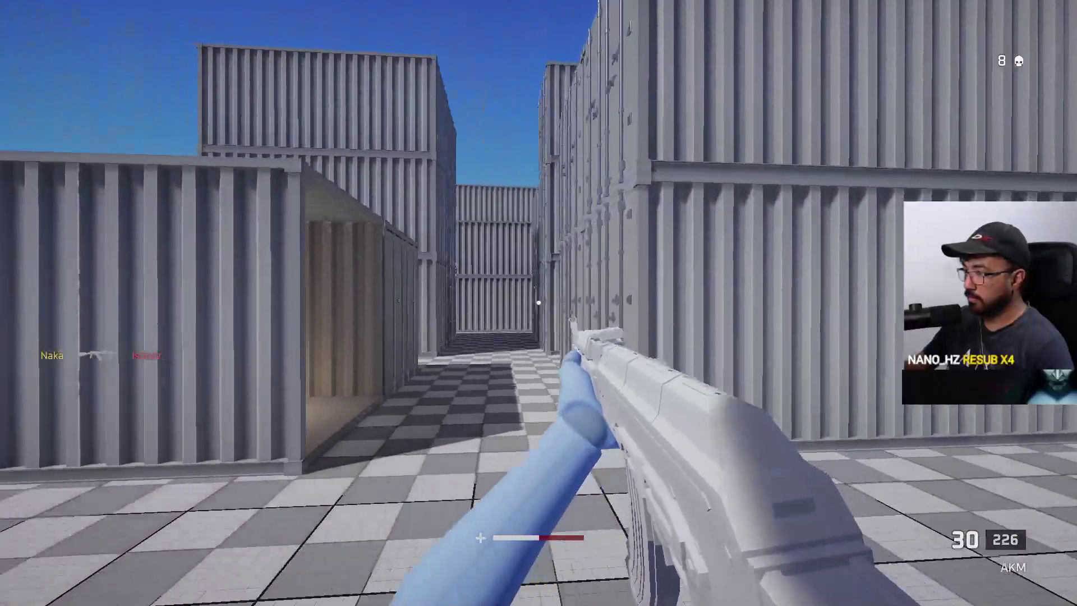
{"action": "key", "text": "w"}
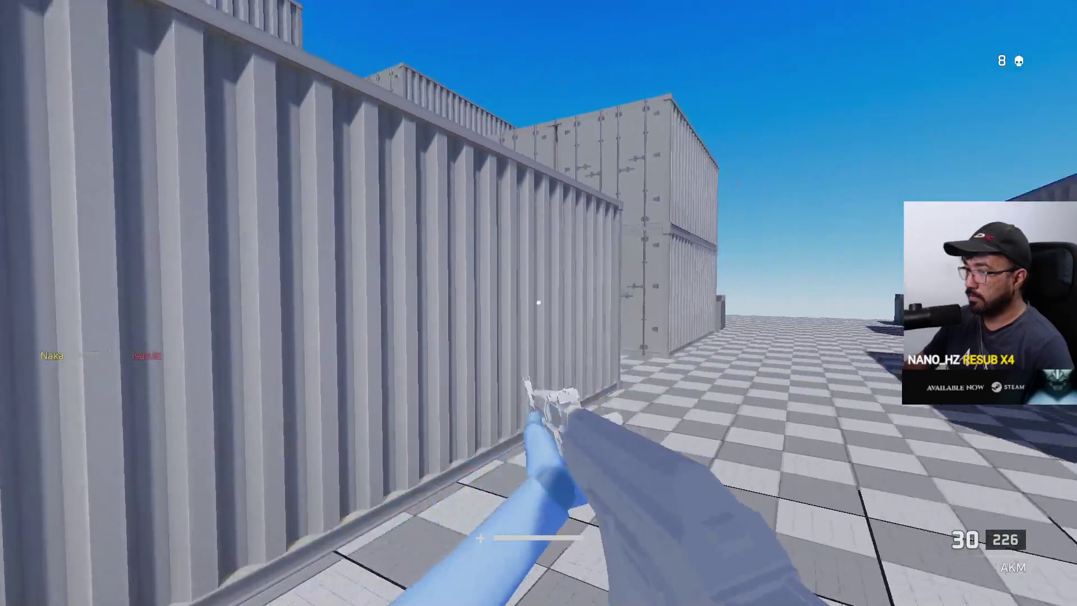
{"action": "key", "text": "w"}
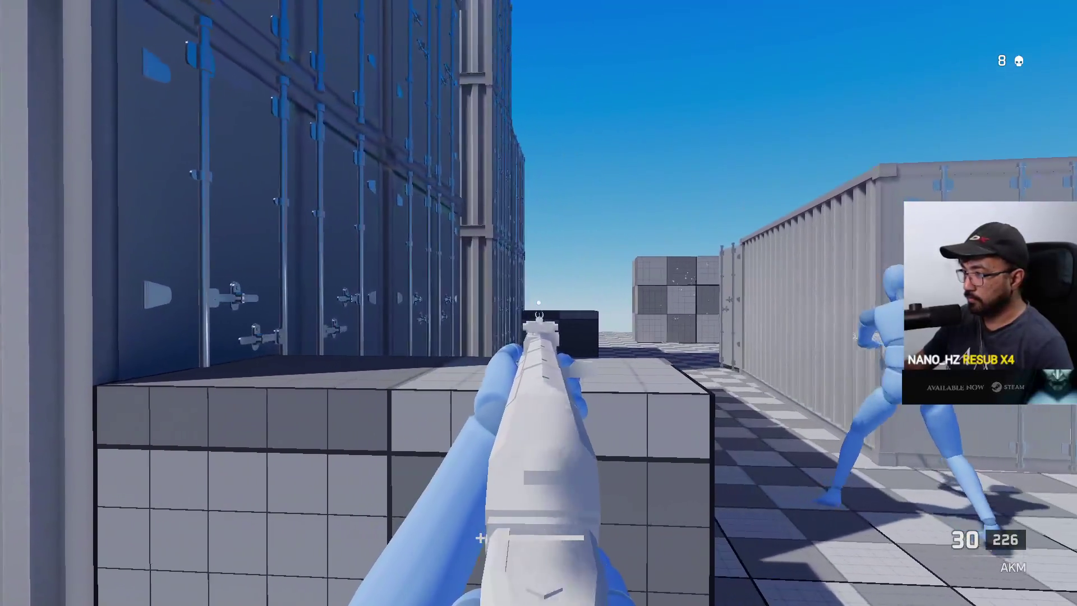
{"action": "key", "text": "w"}
{"action": "left_click", "coordinate": [538, 303]}
{"action": "left_click", "coordinate": [538, 303]}
{"action": "left_click", "coordinate": [539, 304]}
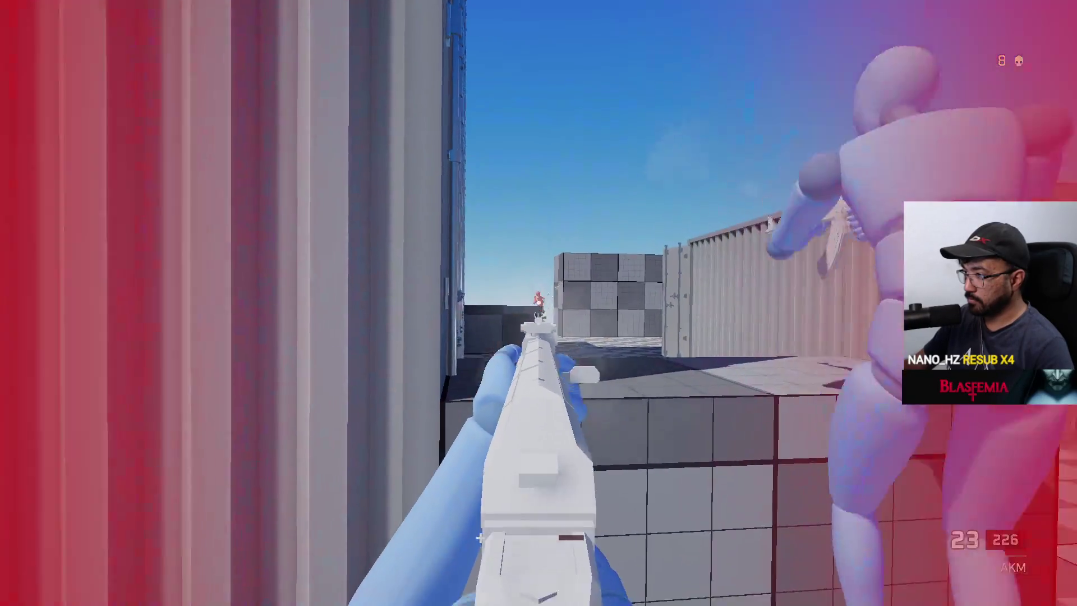
{"action": "left_click", "coordinate": [540, 304]}
{"action": "left_click", "coordinate": [539, 303]}
{"action": "left_click", "coordinate": [539, 303]}
{"action": "key", "text": "r"}
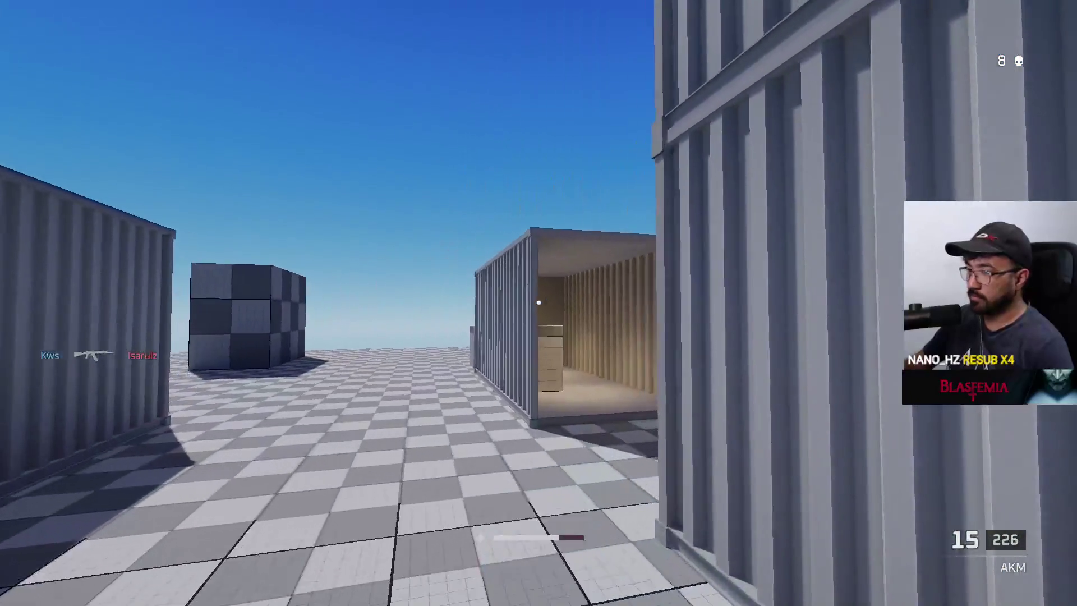
Step: Push past the blue mannequin bot and shoot the enemy in the alley
{"action": "key", "text": "w"}
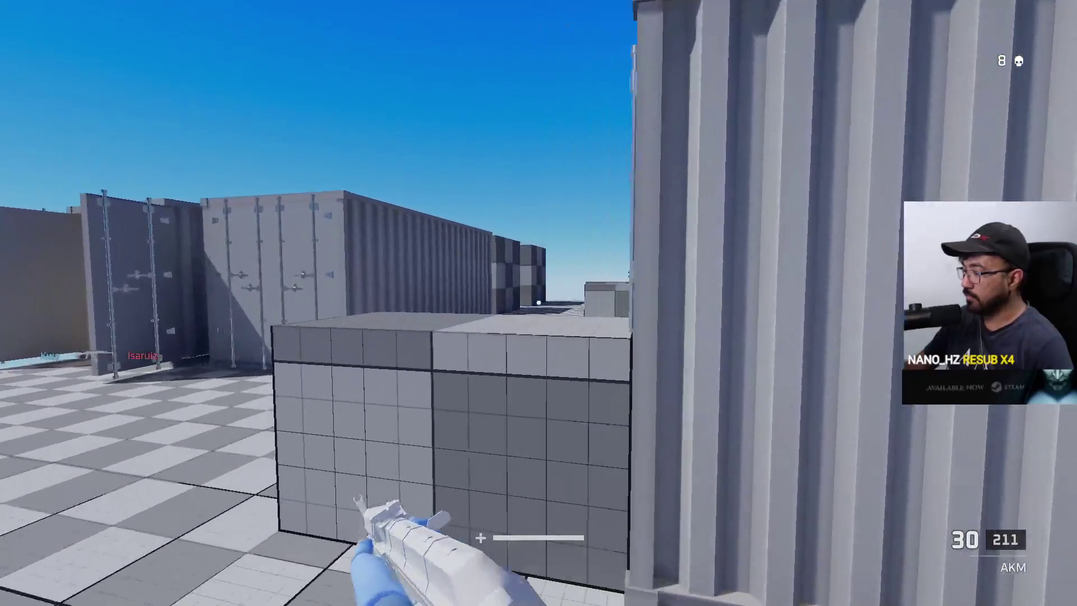
{"action": "key", "text": "w"}
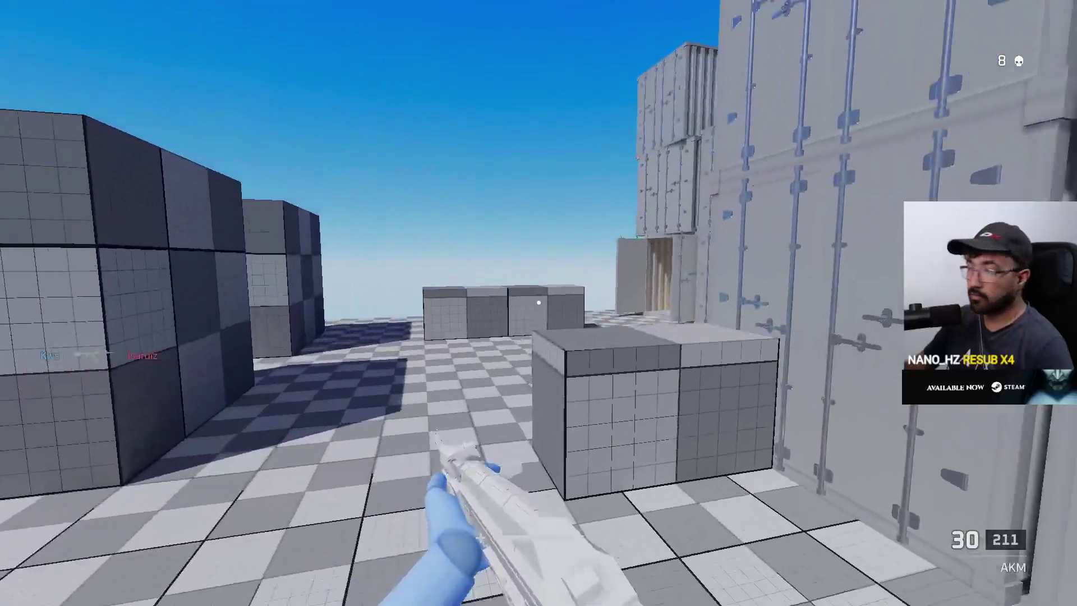
{"action": "key", "text": "w"}
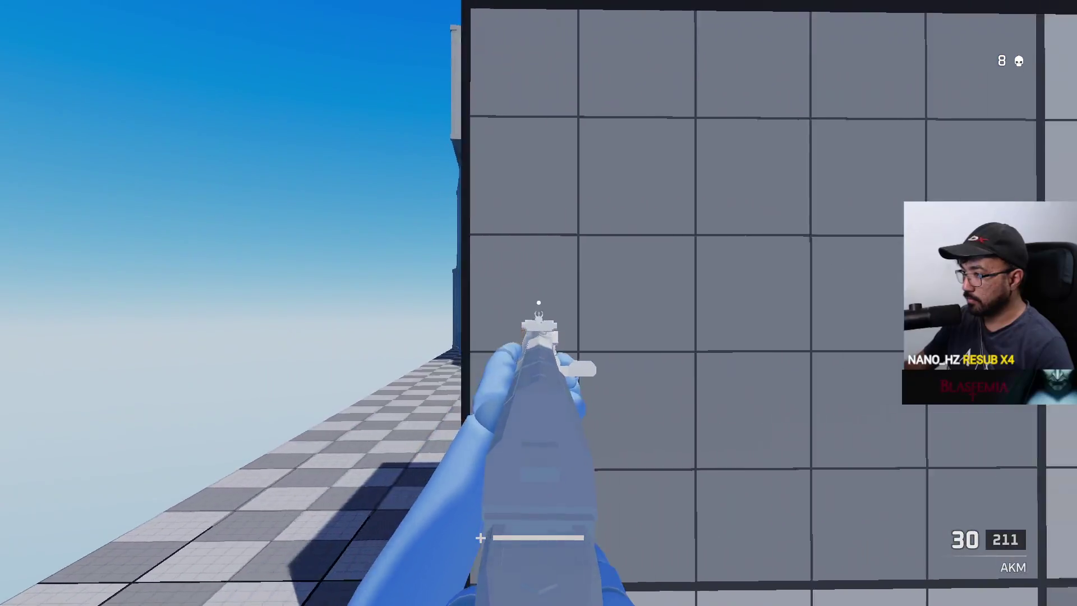
{"action": "left_click", "coordinate": [540, 303]}
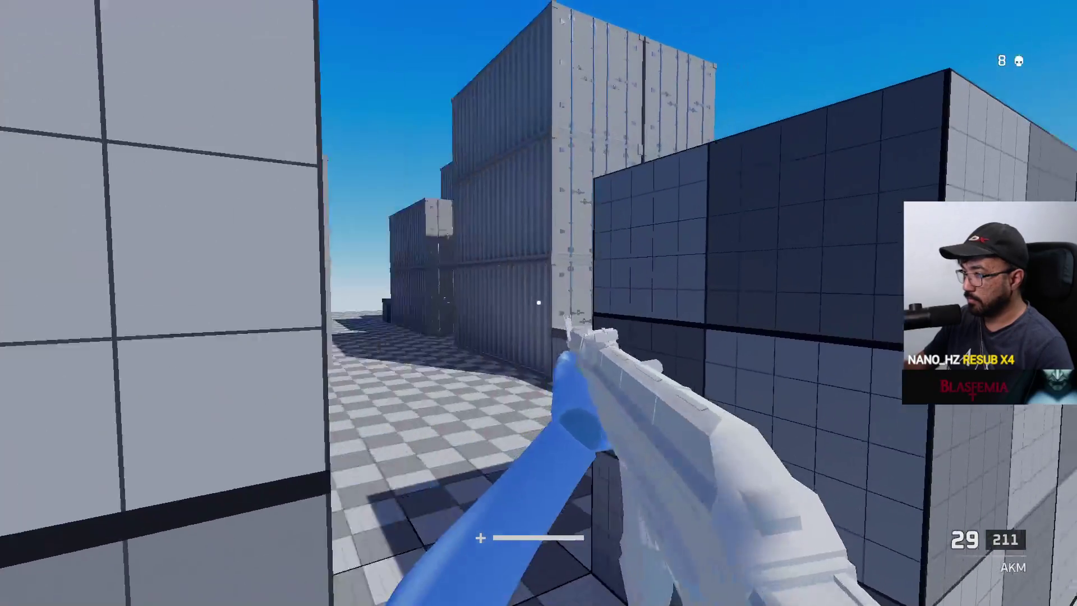
{"action": "key", "text": "w"}
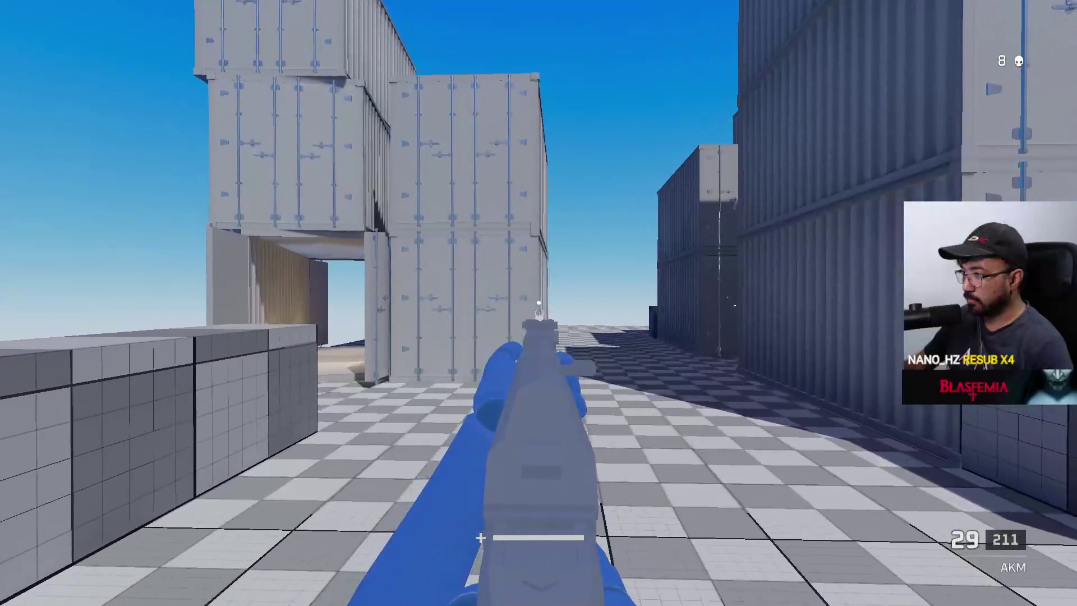
{"action": "key", "text": "w"}
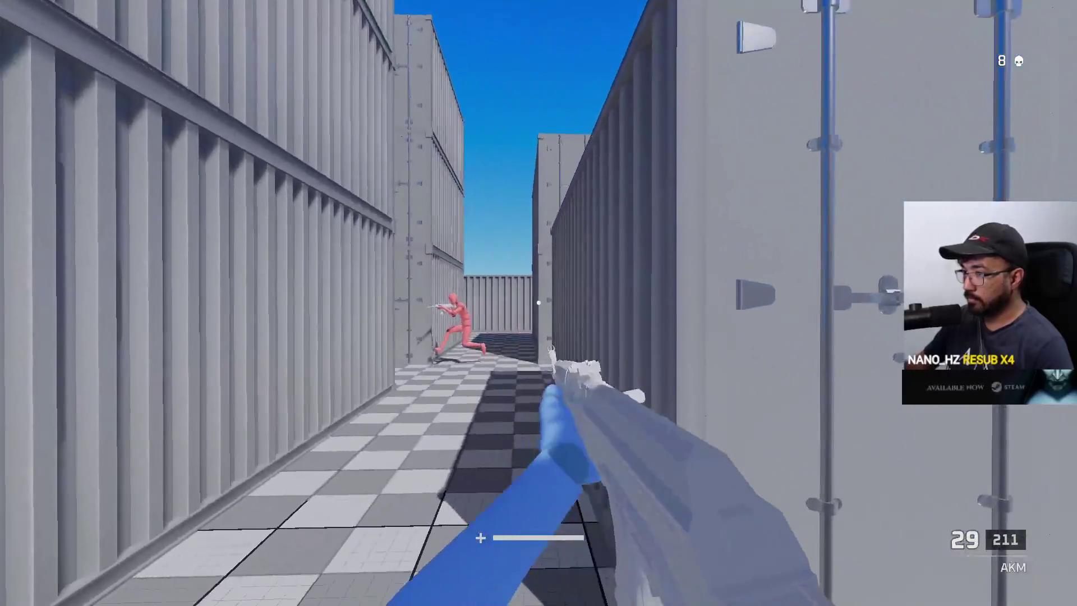
{"action": "left_click", "coordinate": [538, 303]}
{"action": "left_click", "coordinate": [539, 303]}
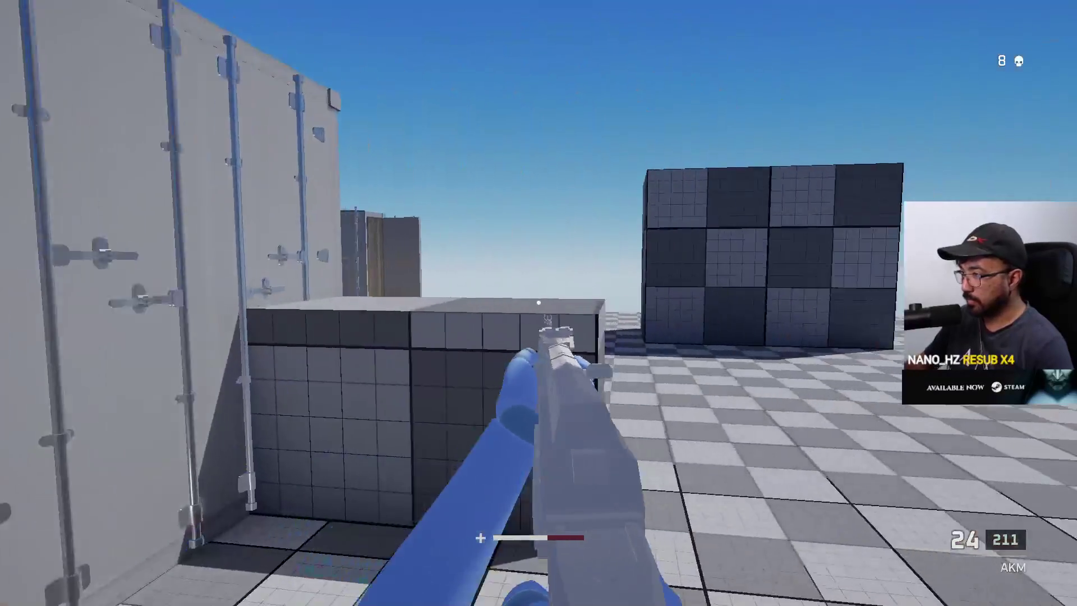
Step: Cross the checkered platform past the grid cube and sweep fire across an enemy
{"action": "key", "text": "w"}
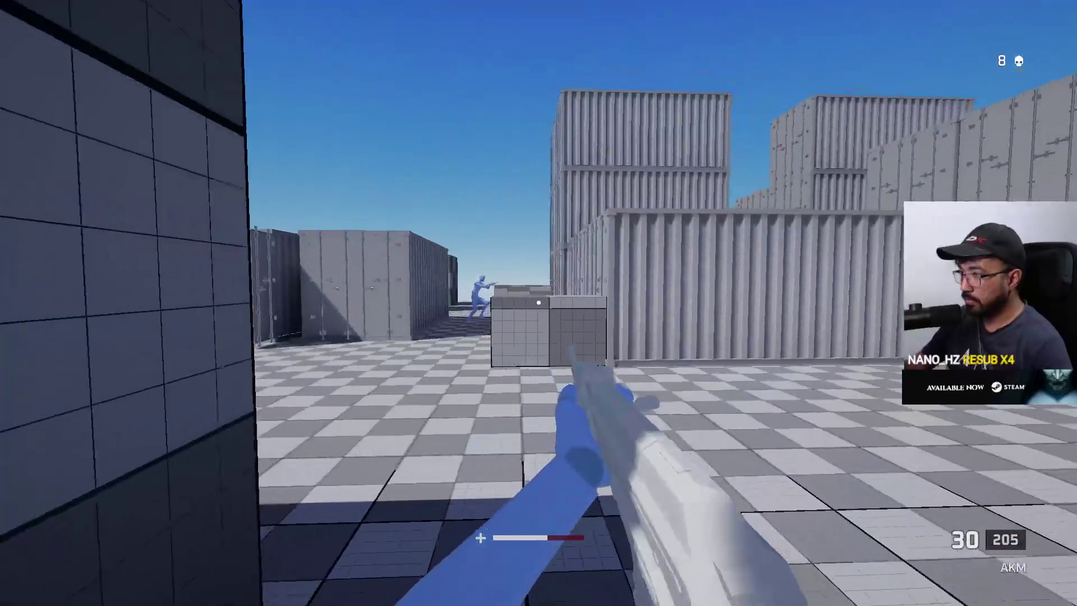
{"action": "key", "text": "w"}
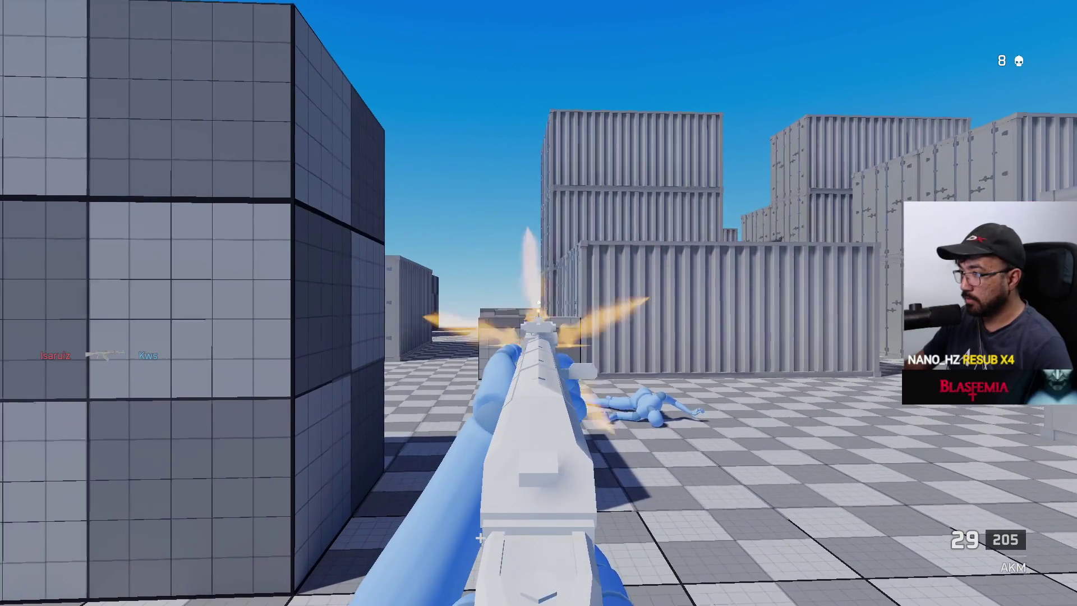
{"action": "key", "text": "w"}
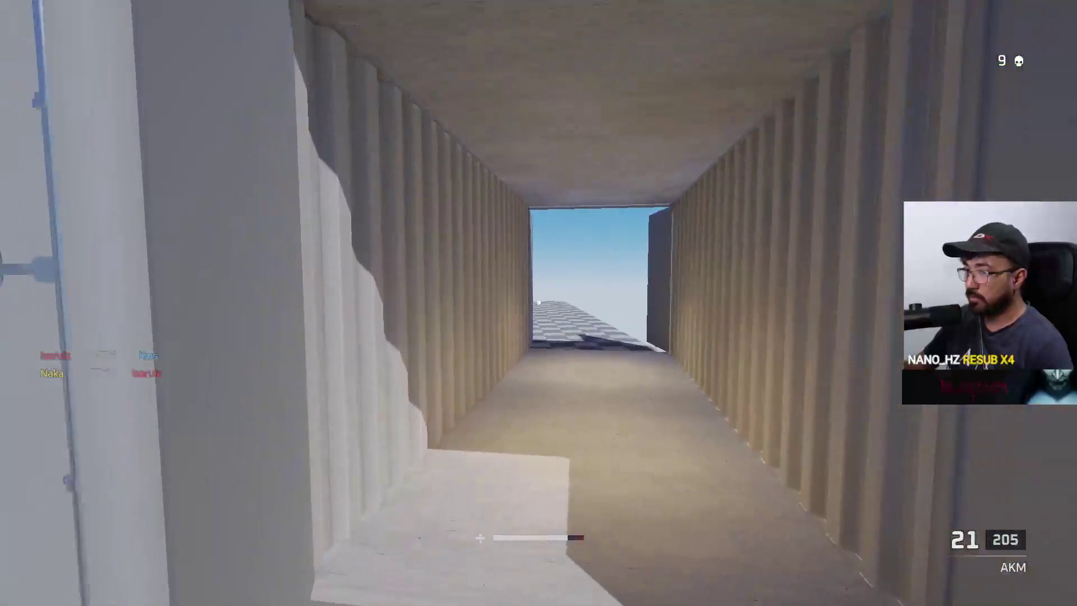
{"action": "key", "text": "w"}
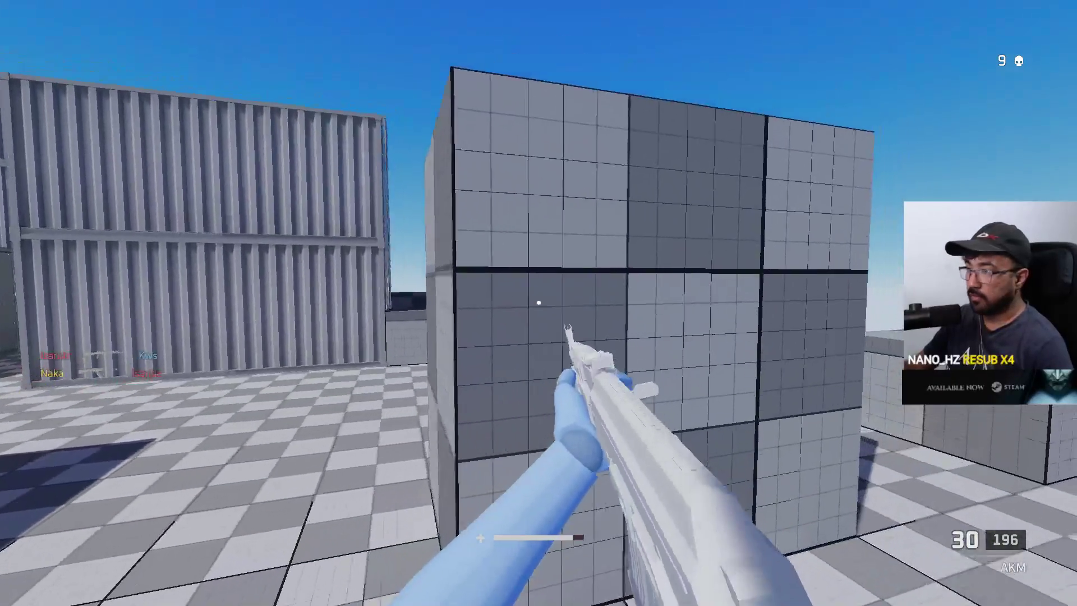
{"action": "key", "text": "w"}
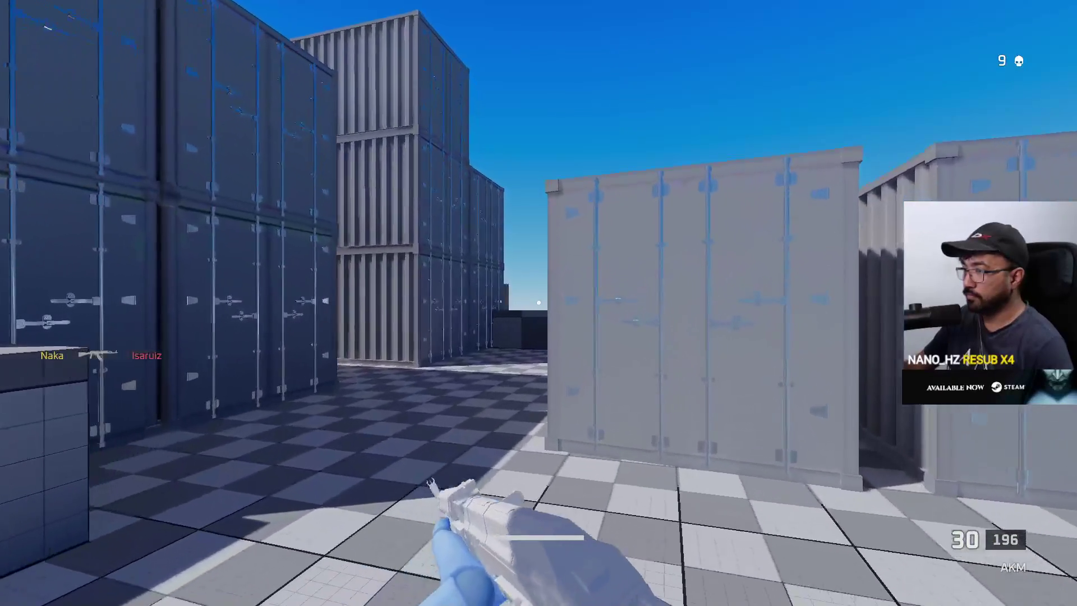
{"action": "key", "text": "w"}
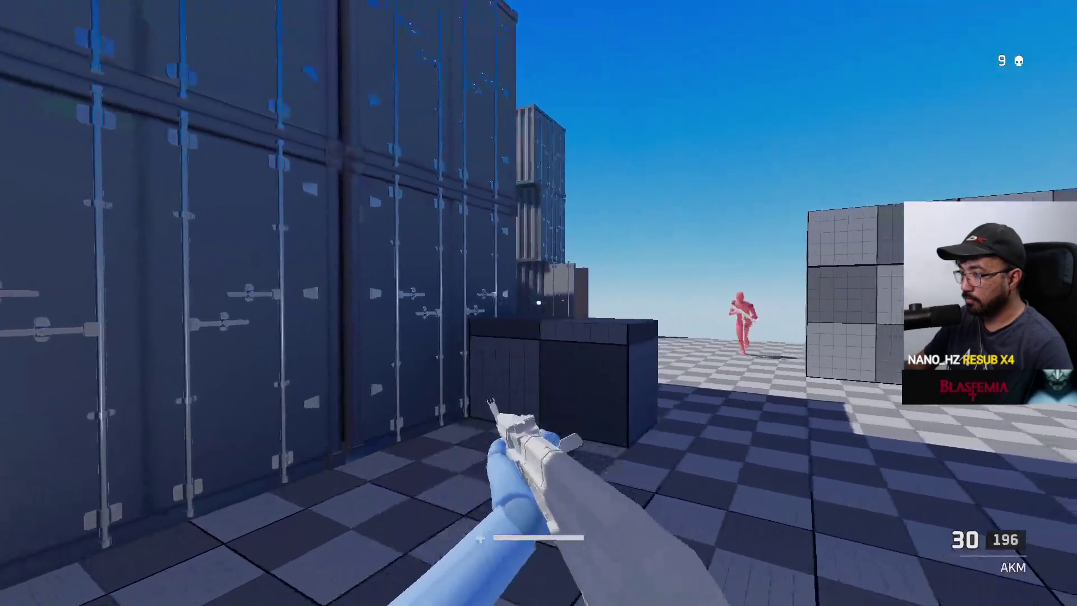
{"action": "left_click_drag", "start_coordinate": [539, 303], "coordinate": [538, 303]}
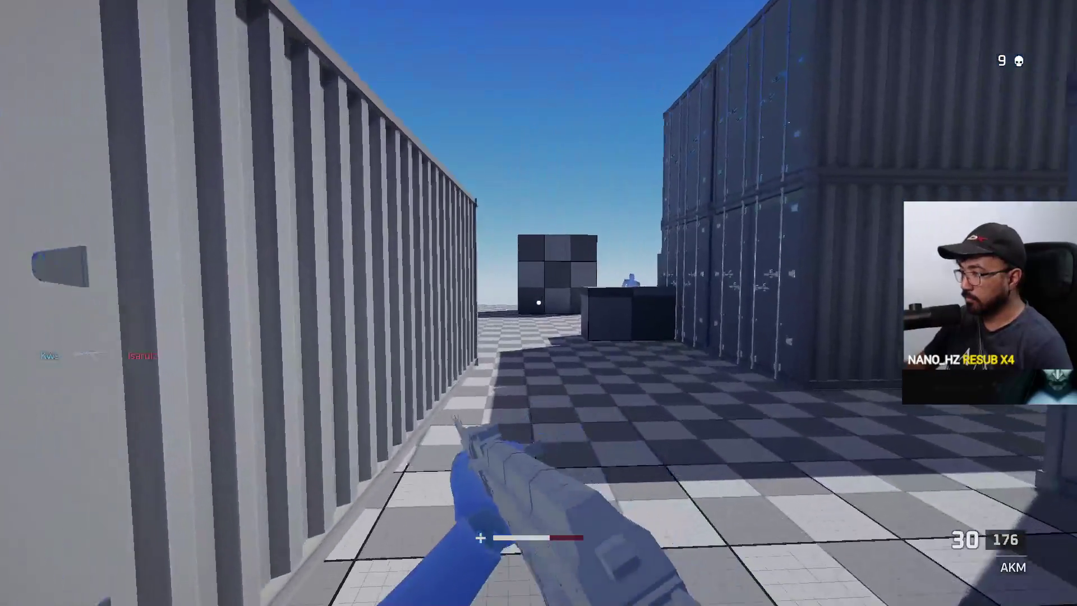
Step: Reach the tall container stack, shoot the red enemy, reload and check the scoreboard
{"action": "key", "text": "w"}
{"action": "key", "text": "w"}
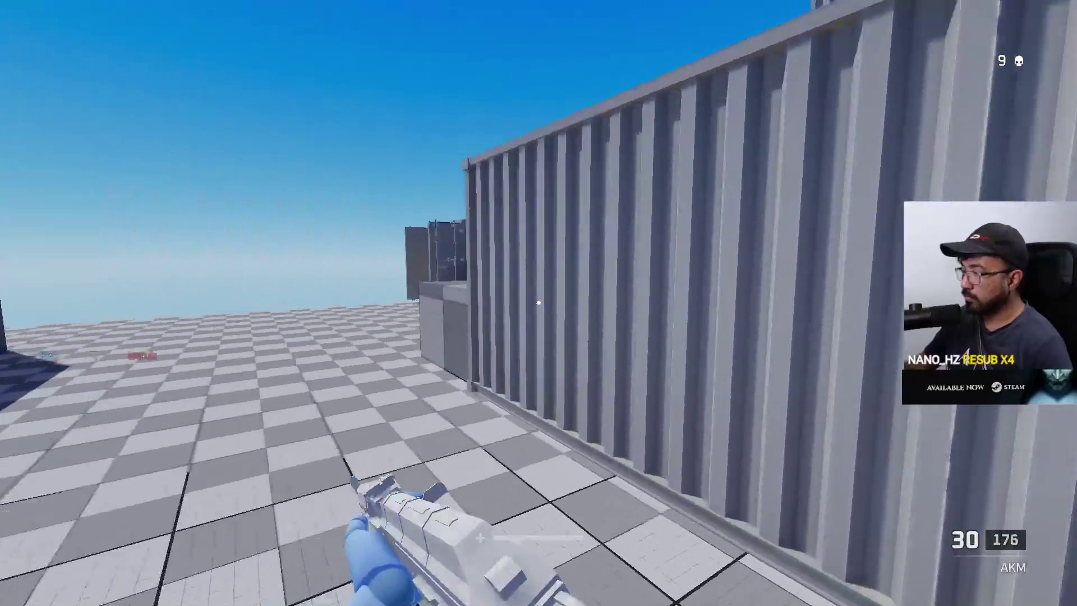
{"action": "key", "text": "w"}
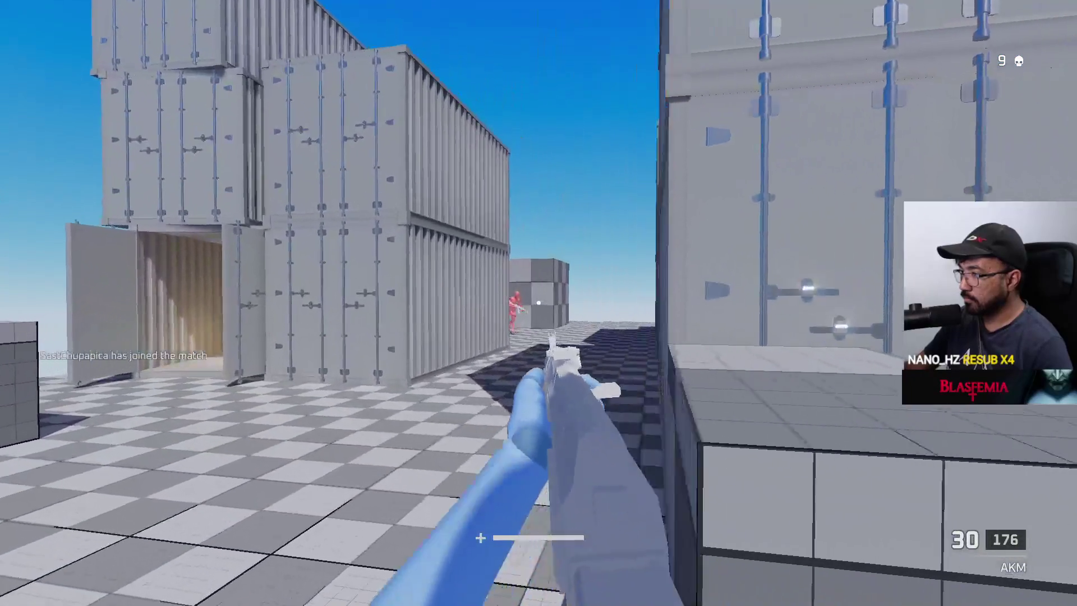
{"action": "left_click", "coordinate": [539, 303]}
{"action": "left_click", "coordinate": [538, 303]}
{"action": "left_click", "coordinate": [539, 303]}
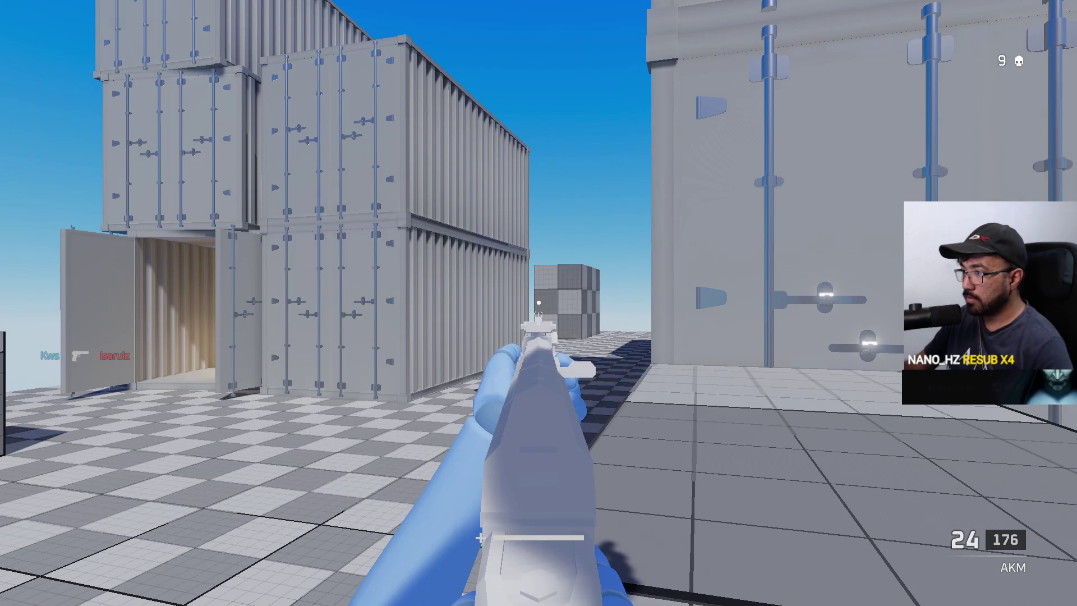
{"action": "key", "text": "r"}
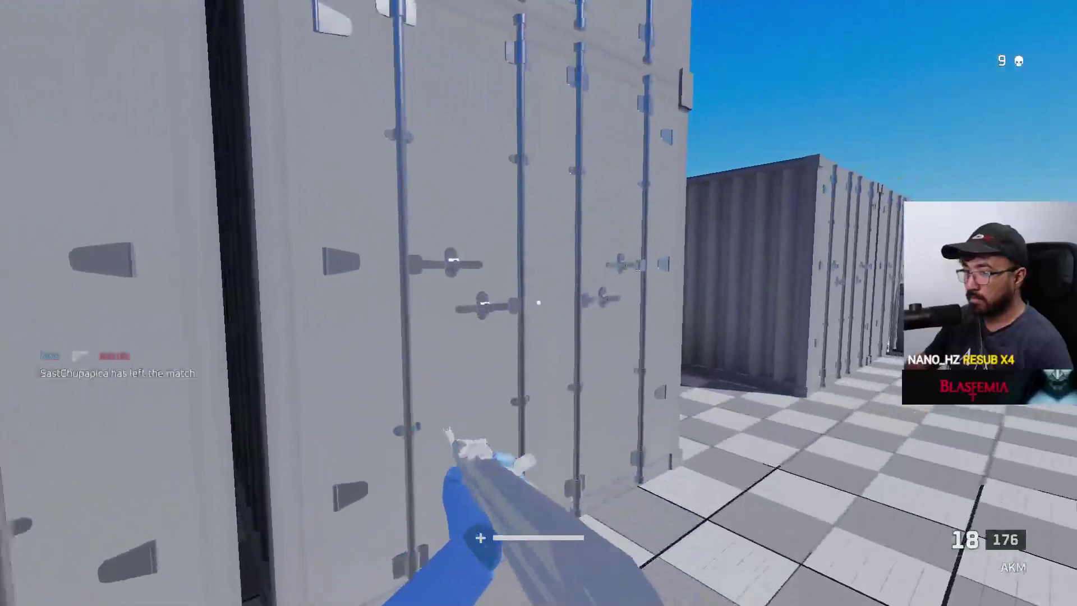
{"action": "key", "text": "Tab"}
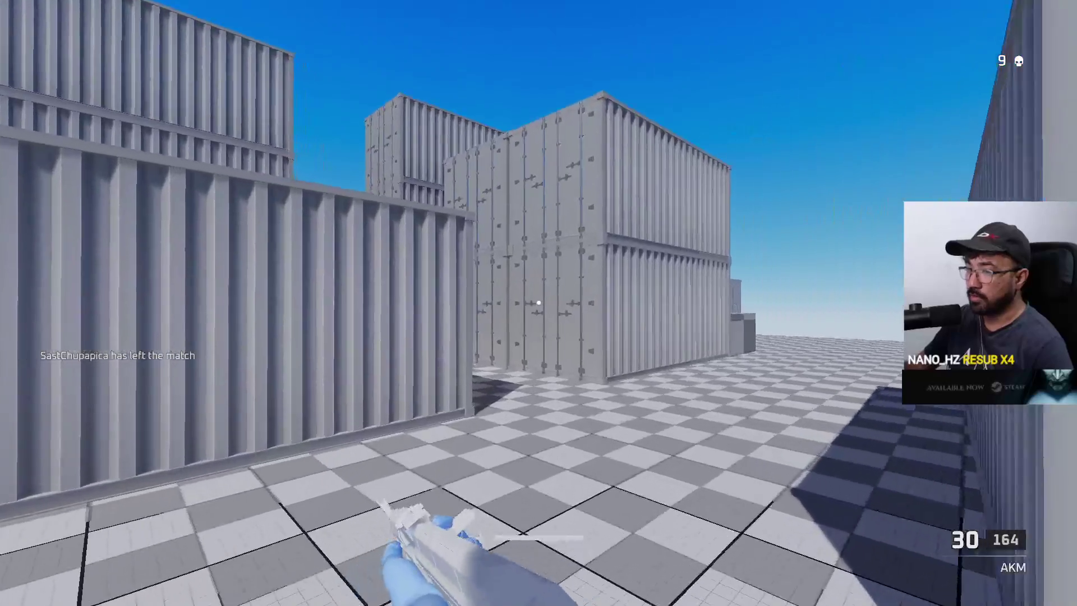
Step: Shoot the enemy around the container corner, reload, and aim down sights in the open
{"action": "key", "text": "w"}
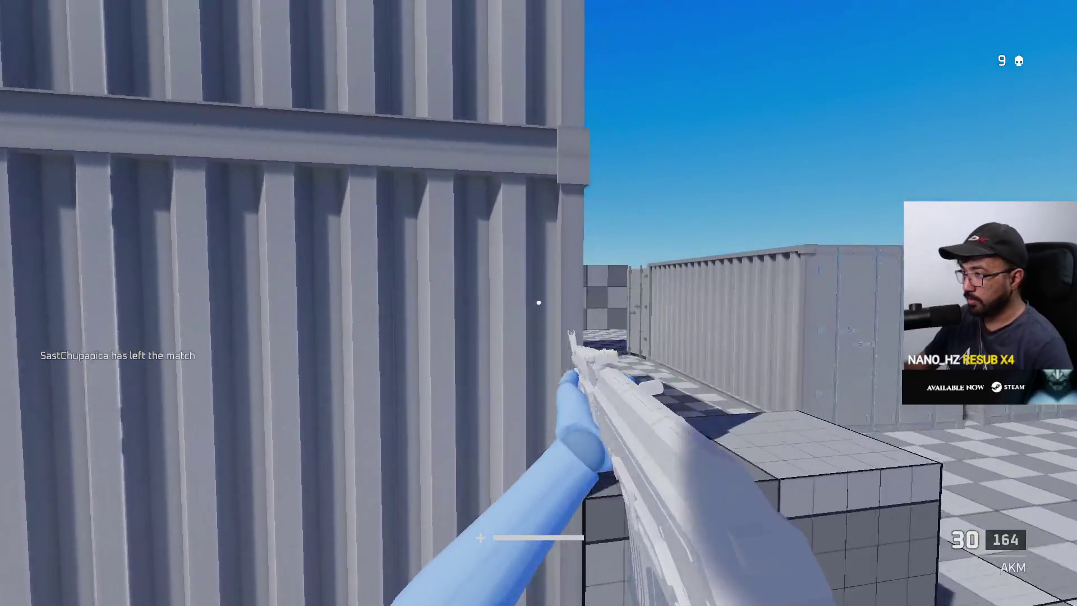
{"action": "left_click", "coordinate": [538, 303]}
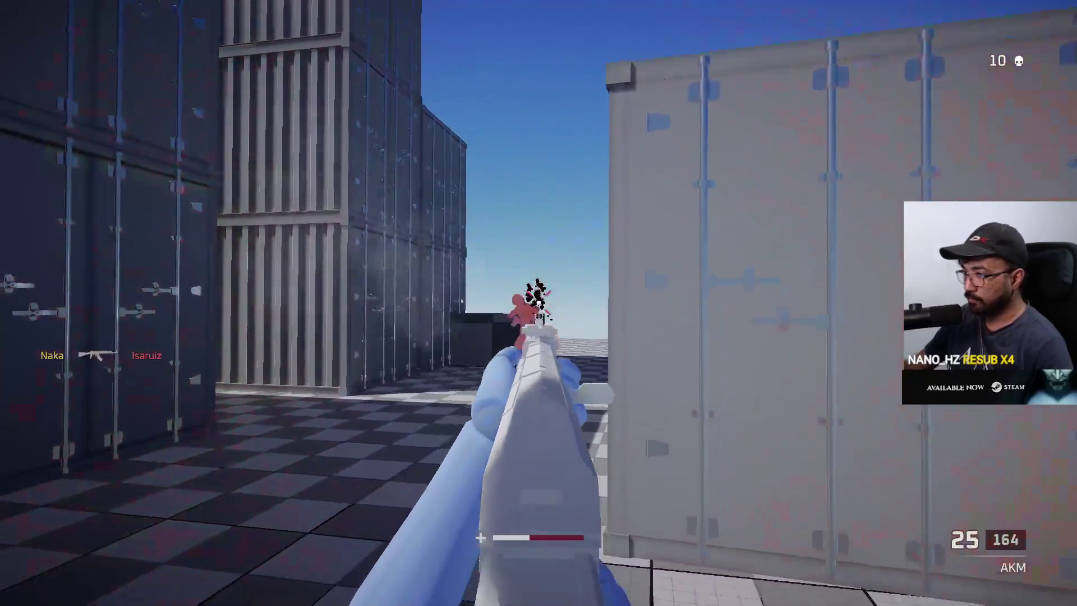
{"action": "left_click", "coordinate": [538, 303]}
{"action": "key", "text": "r"}
{"action": "key", "text": "w"}
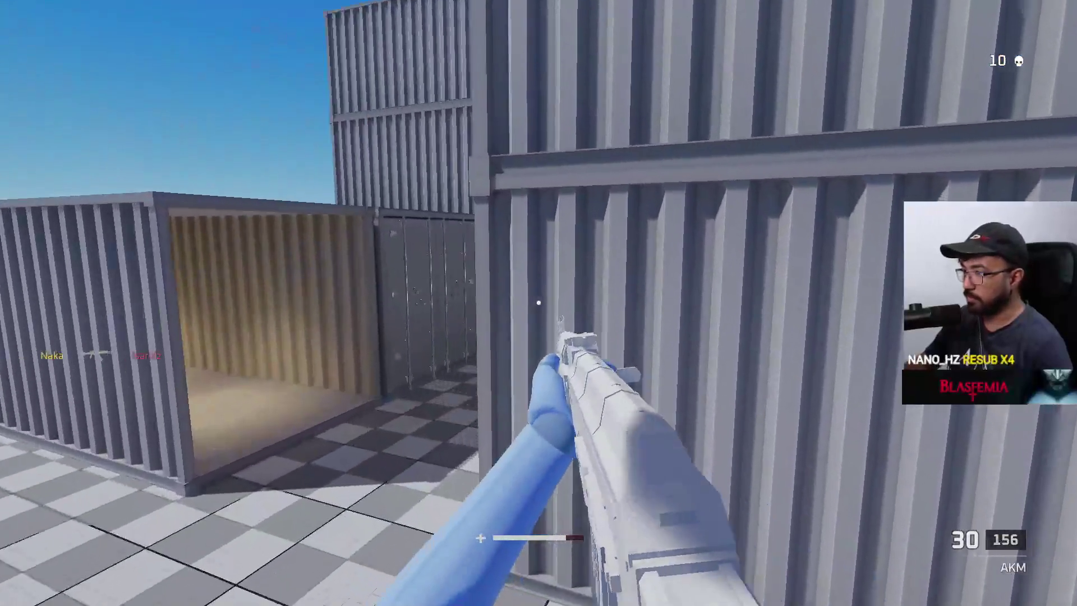
{"action": "right_click", "coordinate": [538, 303]}
{"action": "key", "text": "w"}
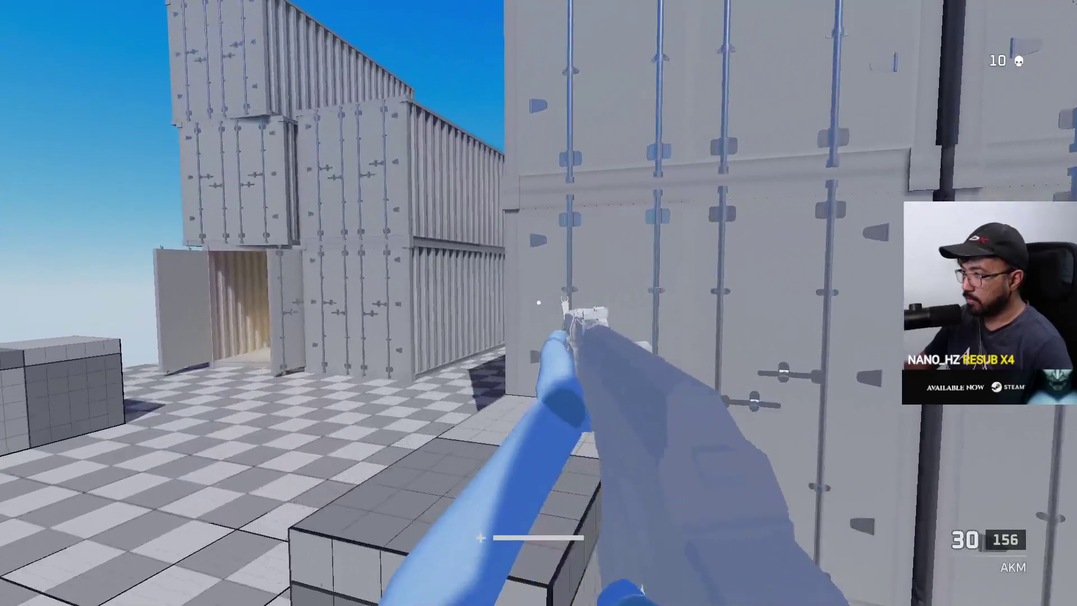
{"action": "key", "text": "w"}
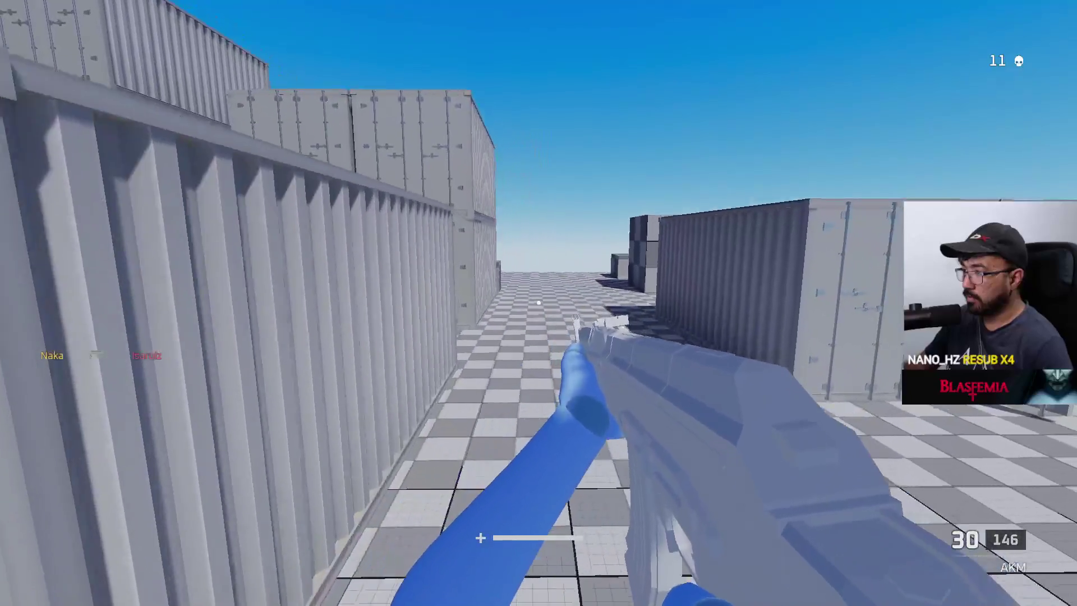
Step: Advance toward the container opening while firing at enemies in the yard
{"action": "key", "text": "w"}
{"action": "key", "text": "w"}
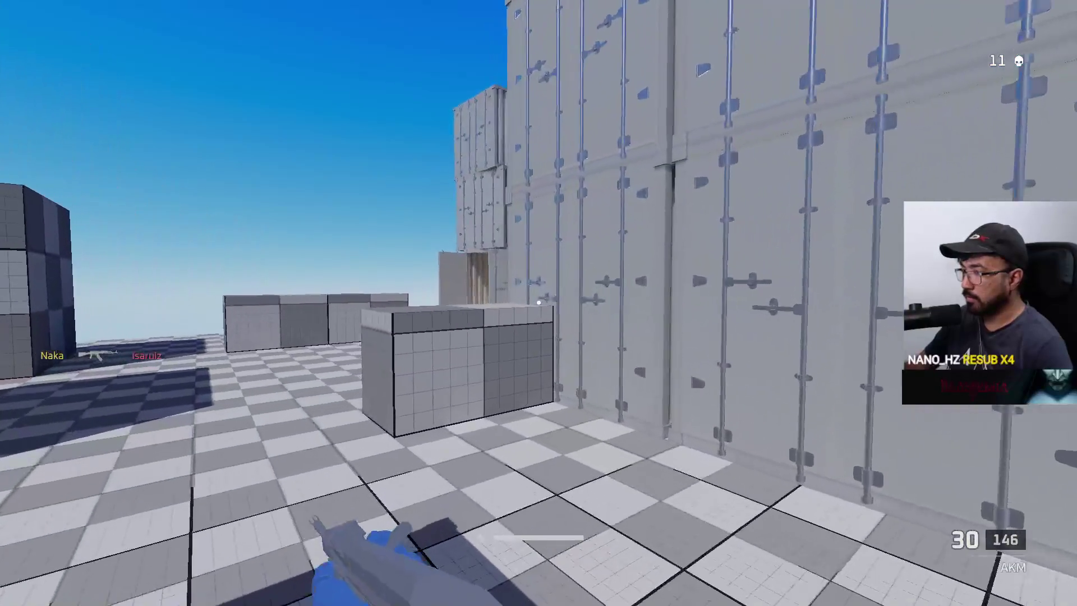
{"action": "key", "text": "w"}
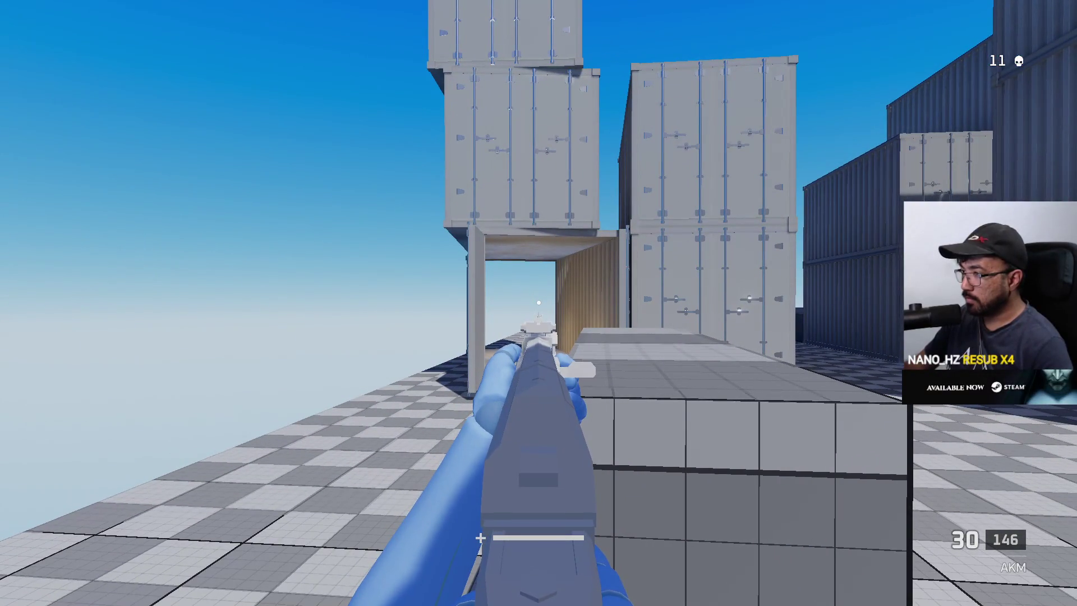
{"action": "key", "text": "w"}
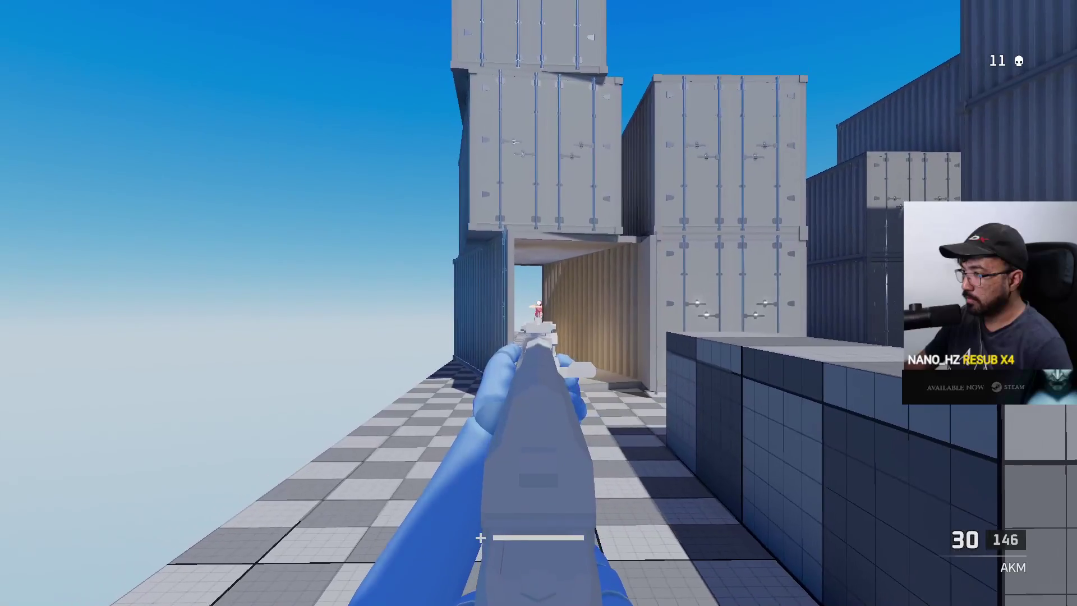
{"action": "left_click", "coordinate": [539, 303]}
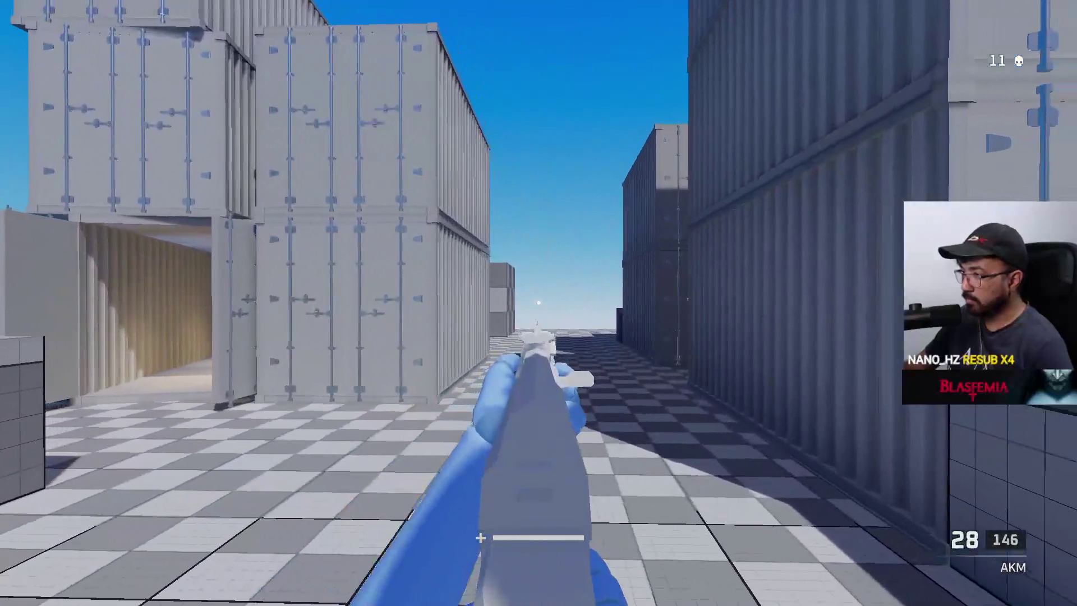
{"action": "left_click", "coordinate": [538, 303]}
{"action": "left_click", "coordinate": [539, 303]}
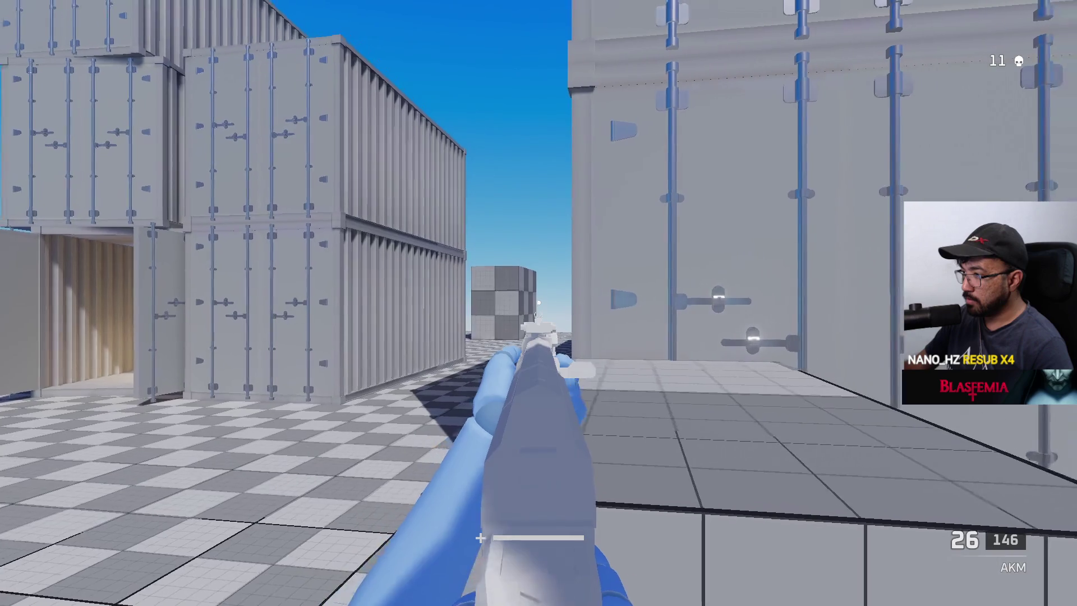
{"action": "left_click", "coordinate": [539, 303]}
{"action": "left_click", "coordinate": [539, 303]}
Step: Empty the AKM magazine at the red enemy down the alley, then reload
{"action": "left_click", "coordinate": [539, 303]}
{"action": "left_click", "coordinate": [539, 303]}
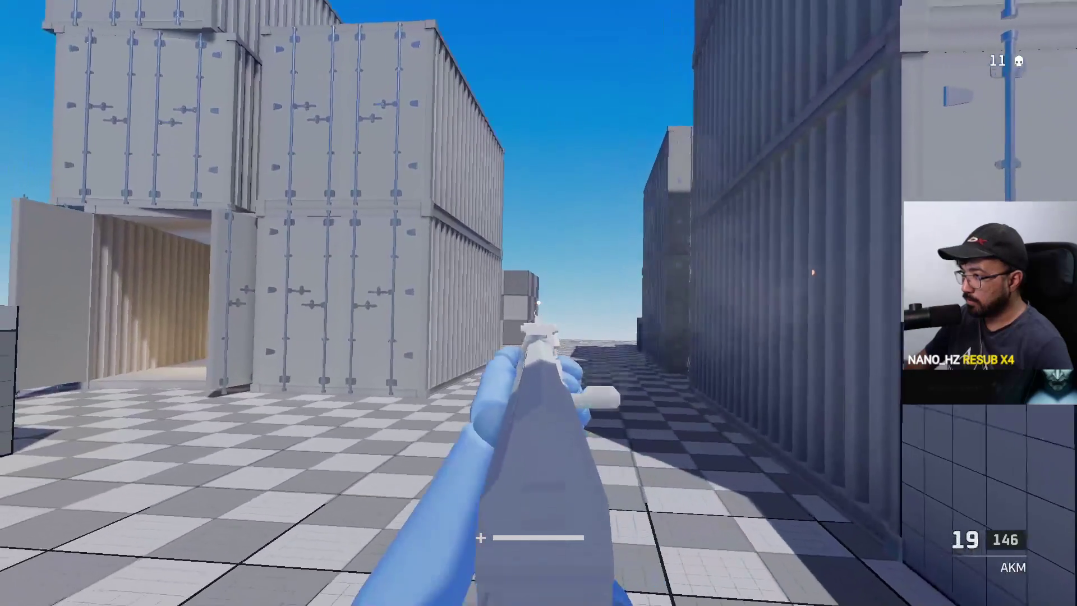
{"action": "left_click", "coordinate": [539, 303]}
{"action": "left_click", "coordinate": [539, 303]}
{"action": "left_click", "coordinate": [539, 303]}
{"action": "left_click", "coordinate": [539, 303]}
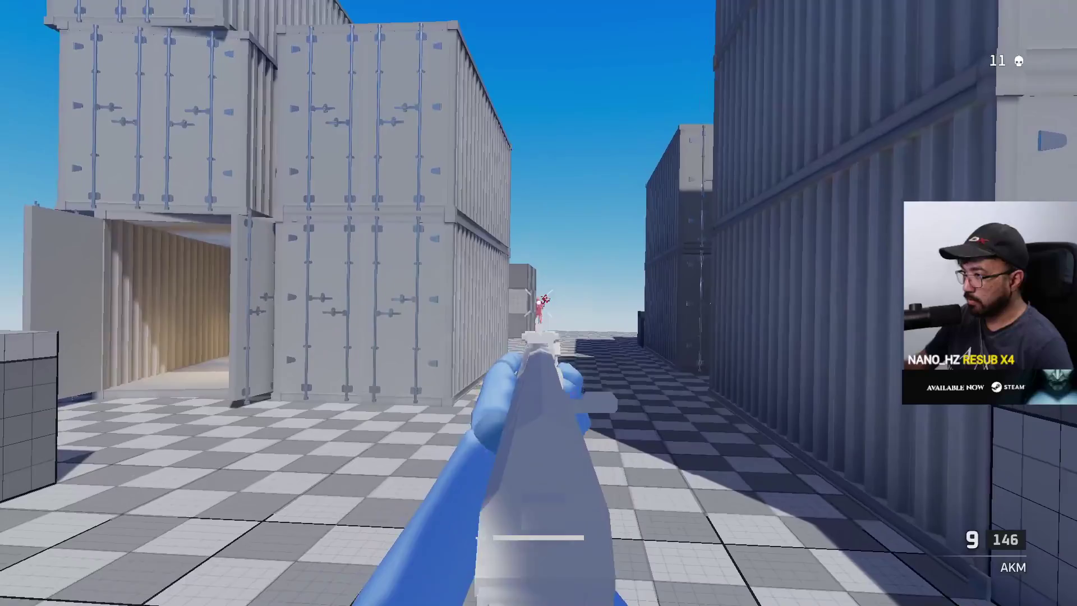
{"action": "left_click", "coordinate": [539, 303]}
{"action": "left_click", "coordinate": [539, 303]}
{"action": "left_click", "coordinate": [538, 303]}
{"action": "left_click", "coordinate": [538, 303]}
{"action": "key", "text": "r"}
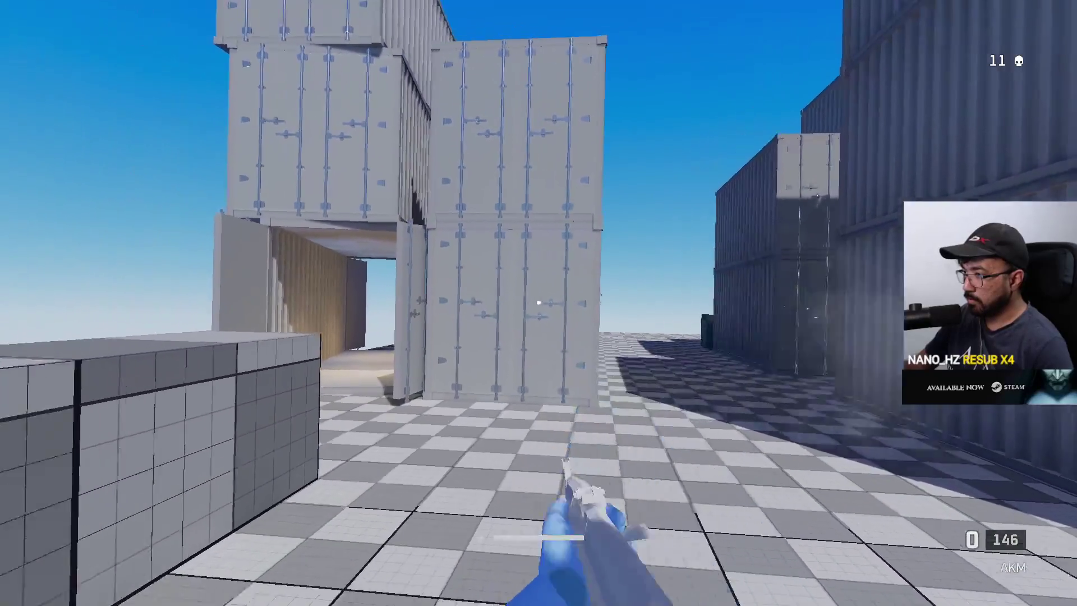
Step: Move along the alley and bring up the Windows Start menu over the game
{"action": "key", "text": "w"}
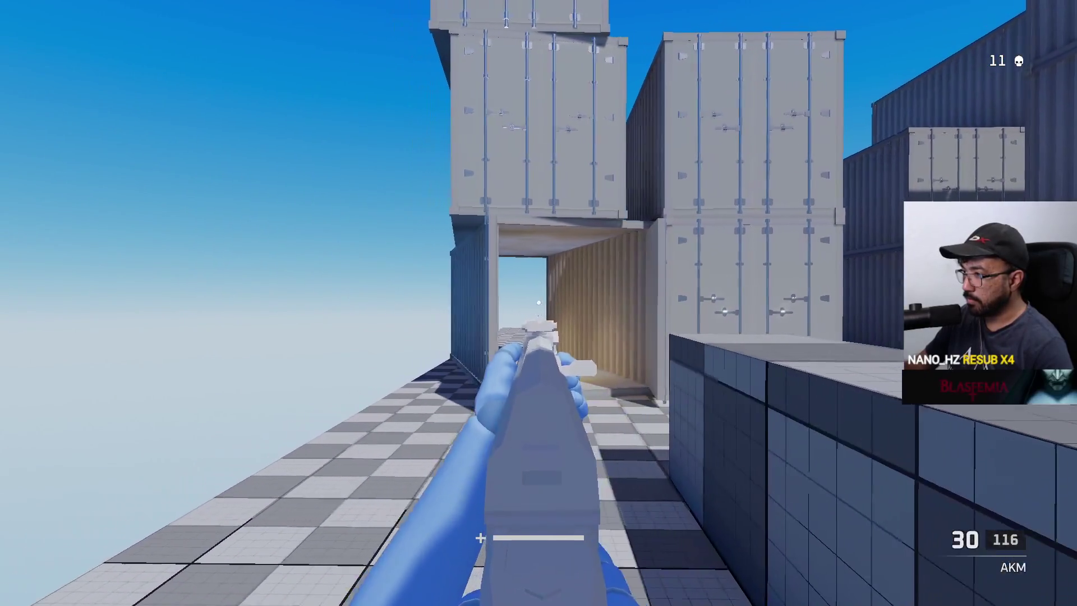
{"action": "key", "text": "w"}
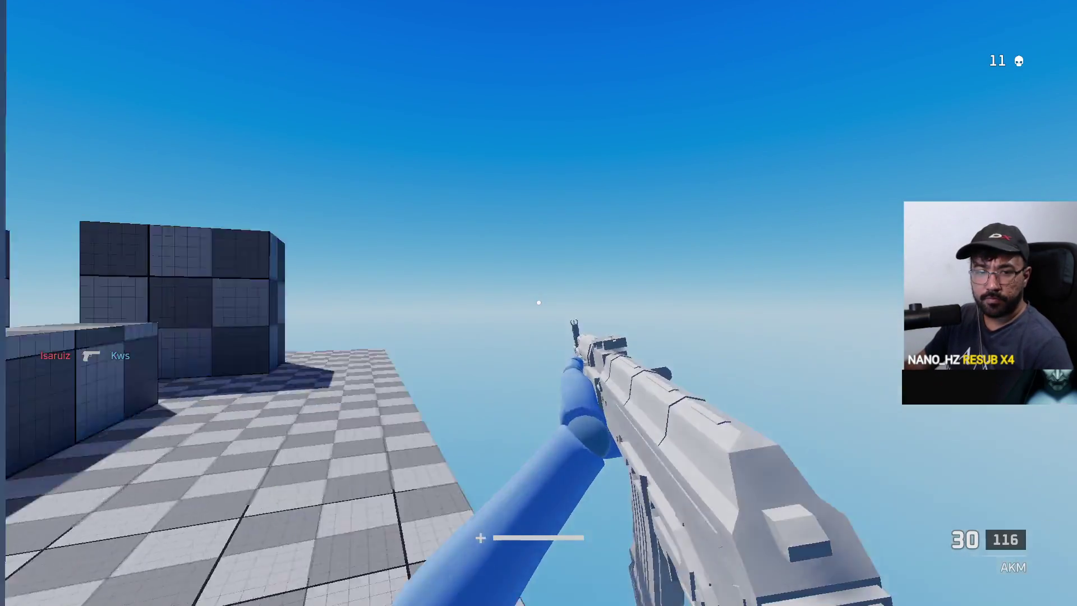
{"action": "key", "text": "super"}
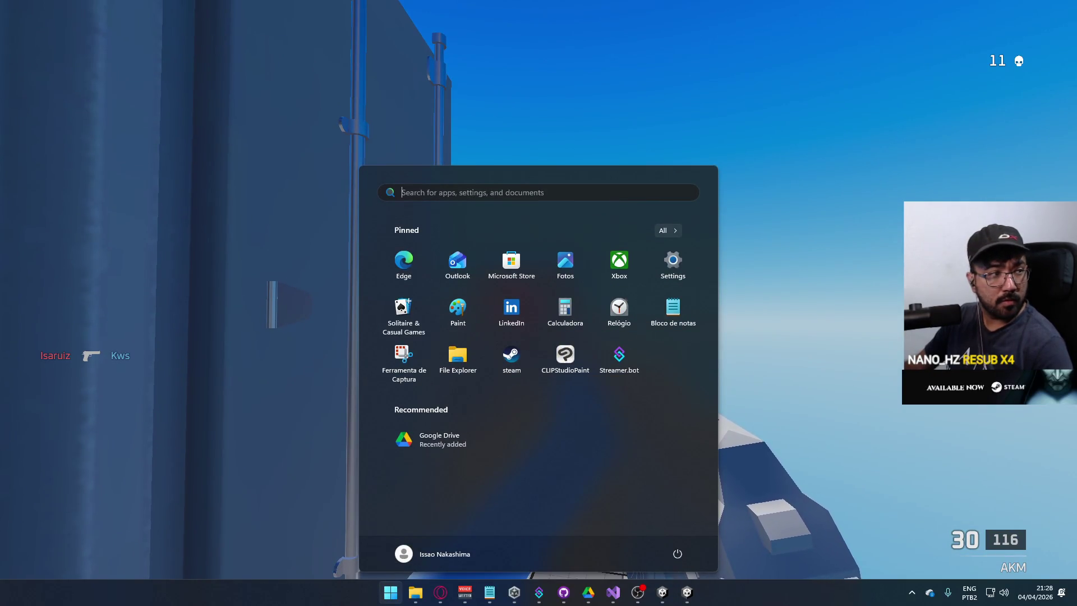
Step: Close and reopen Start, expand the hidden tray icons, and pick Discord
{"action": "key", "text": "Tab"}
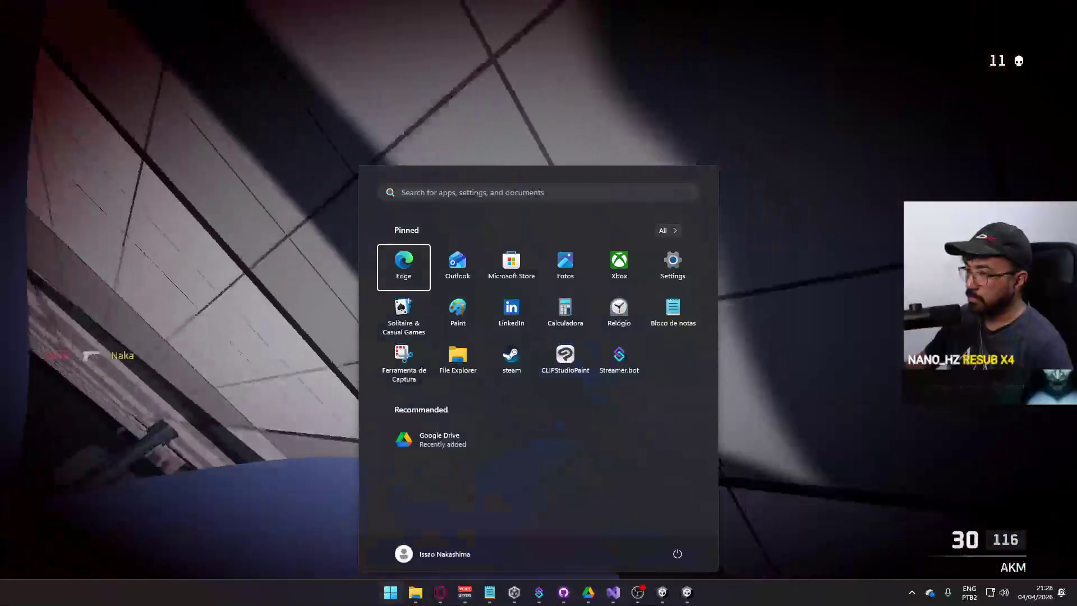
{"action": "key", "text": "Escape"}
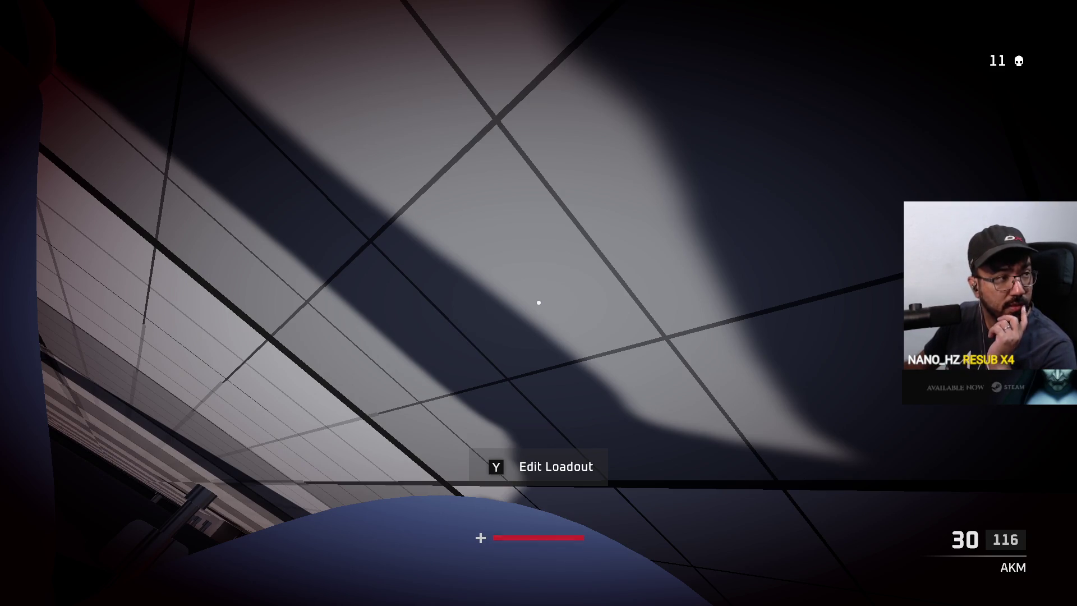
{"action": "key", "text": "super"}
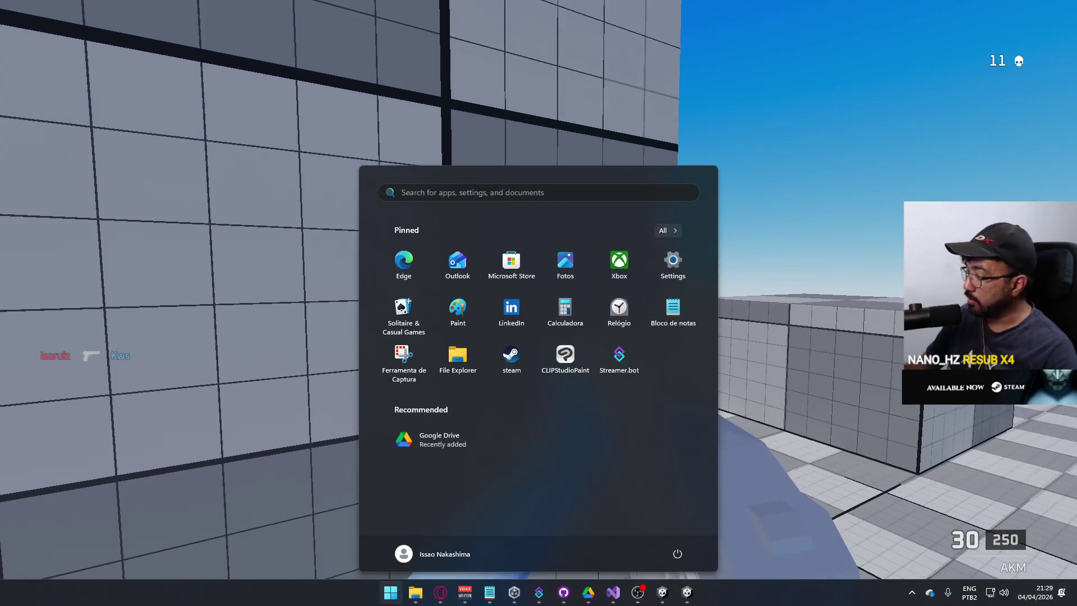
{"action": "left_click", "coordinate": [911, 593]}
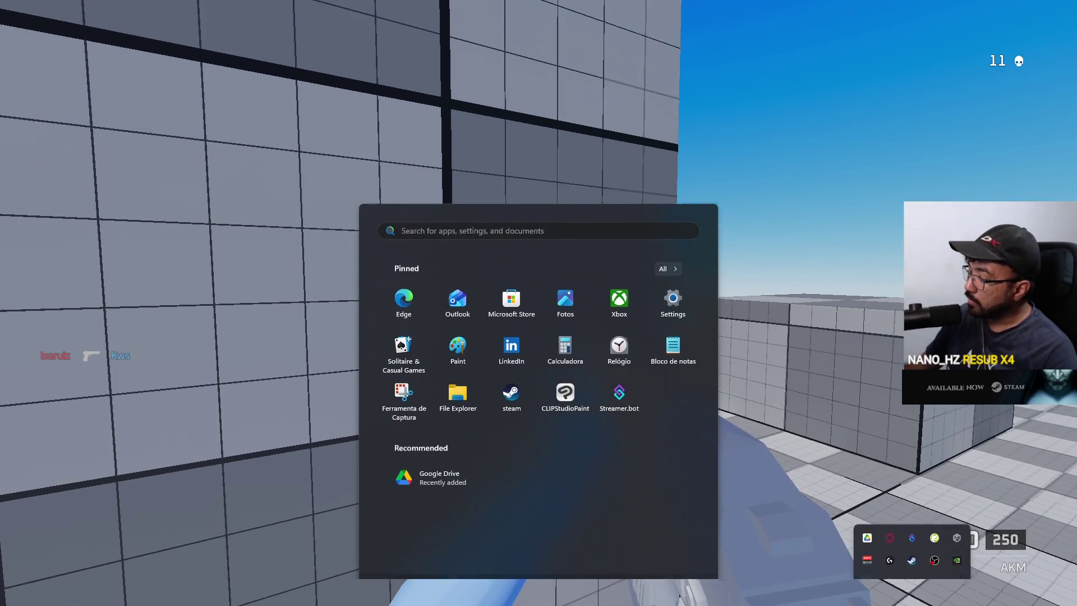
{"action": "left_click", "coordinate": [889, 536]}
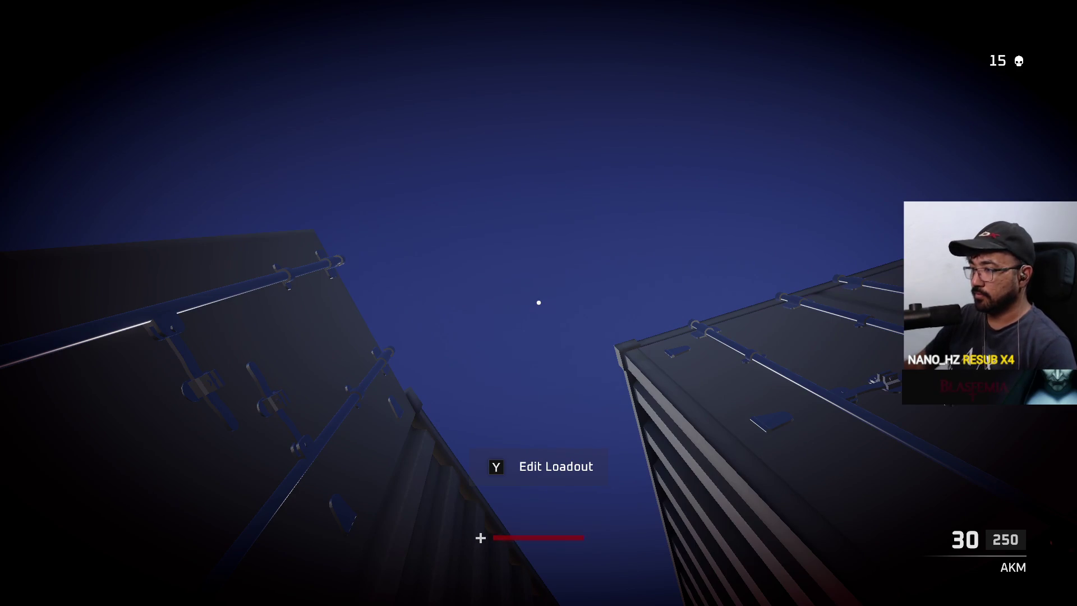
Step: Switch to the Eagle pistol, empty its magazine at the enemy near the containers, and reload
{"action": "key", "text": "2"}
{"action": "key", "text": "w"}
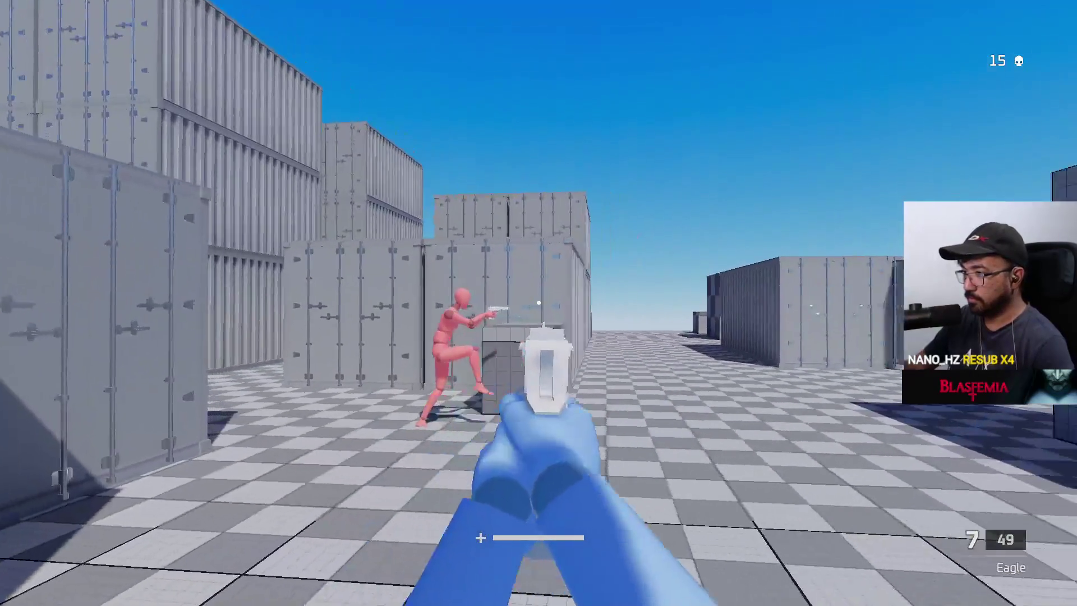
{"action": "left_click", "coordinate": [539, 304]}
{"action": "left_click", "coordinate": [539, 303]}
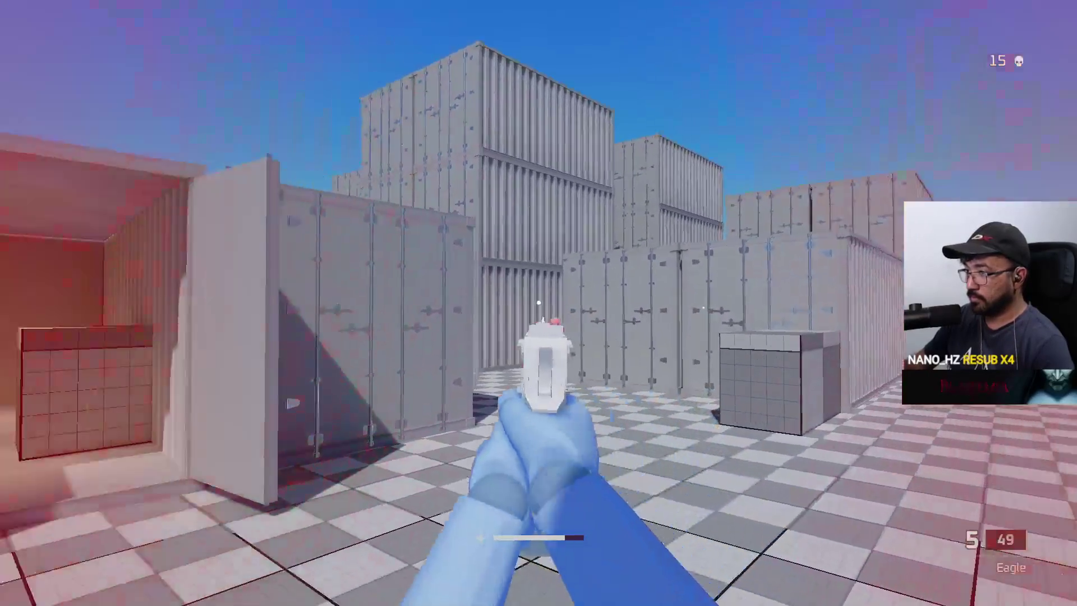
{"action": "left_click", "coordinate": [539, 303]}
{"action": "left_click", "coordinate": [540, 303]}
{"action": "left_click", "coordinate": [538, 303]}
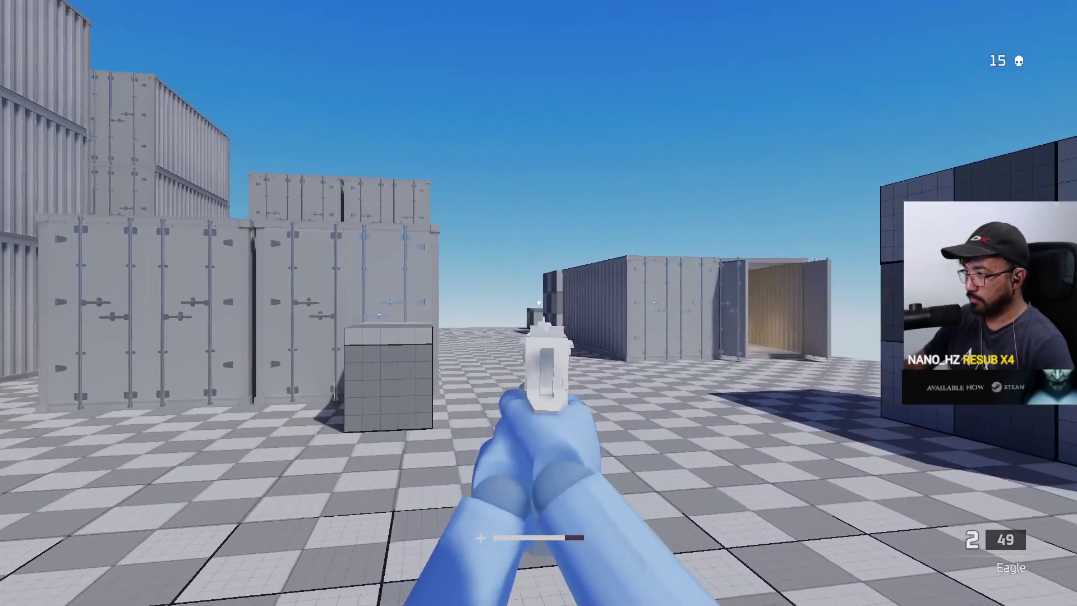
{"action": "left_click", "coordinate": [539, 303]}
{"action": "left_click", "coordinate": [539, 303]}
{"action": "key", "text": "r"}
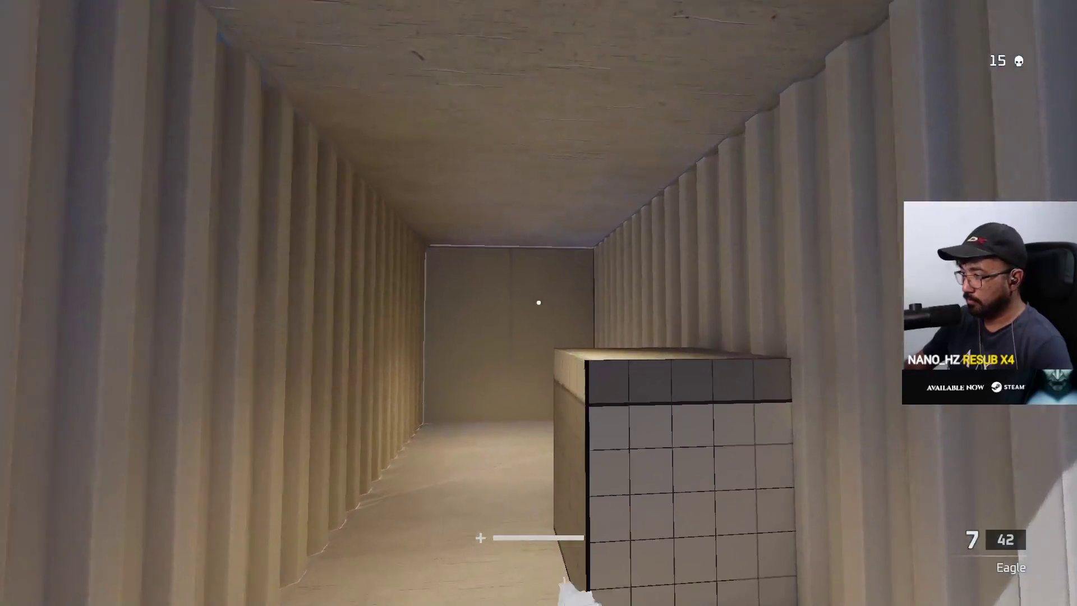
Step: Shoot the pink enemy down the corridor and in the open yard, reloading in between
{"action": "key", "text": "w"}
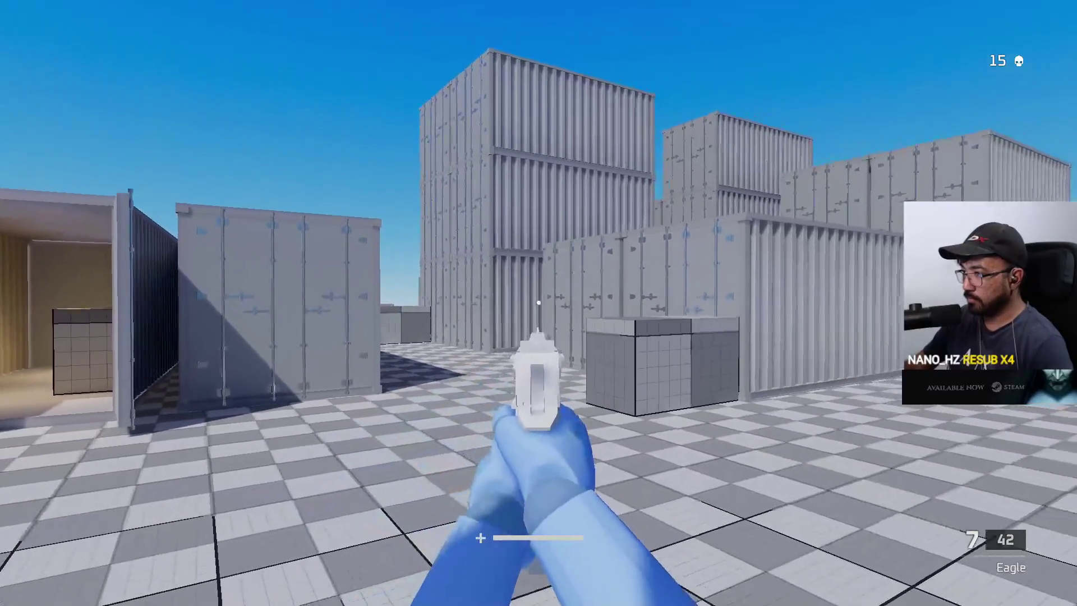
{"action": "left_click", "coordinate": [539, 304]}
{"action": "left_click", "coordinate": [539, 303]}
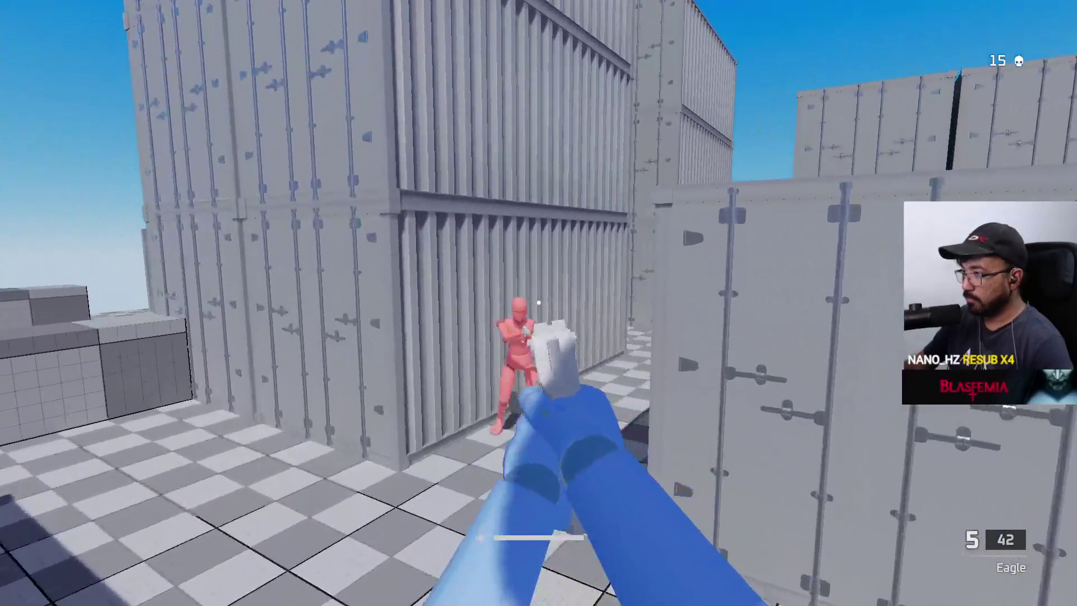
{"action": "left_click", "coordinate": [539, 303]}
{"action": "left_click", "coordinate": [539, 304]}
{"action": "left_click", "coordinate": [538, 303]}
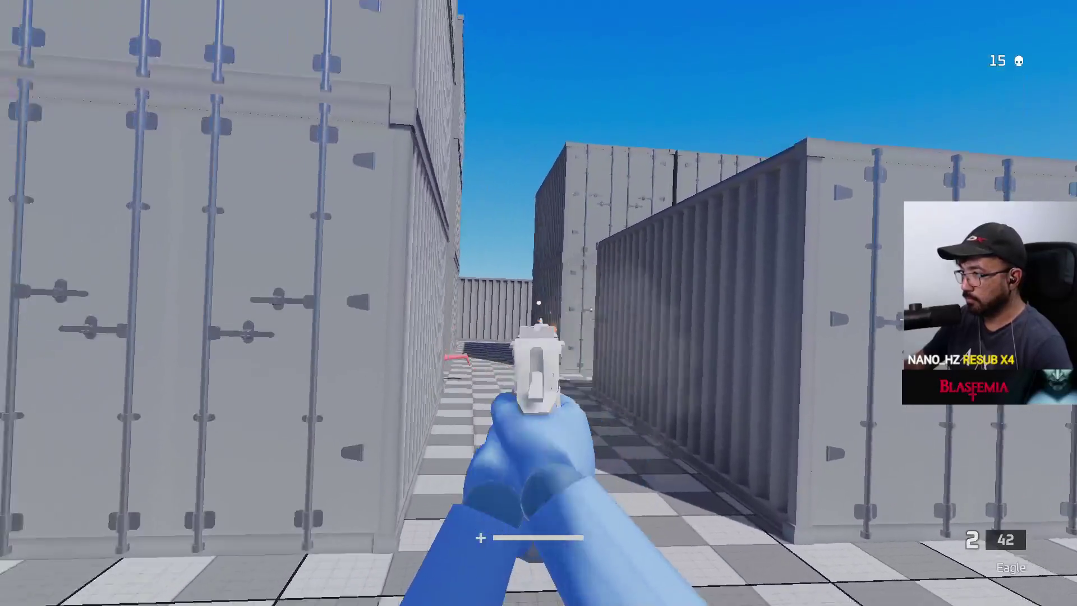
{"action": "key", "text": "r"}
{"action": "left_click", "coordinate": [538, 303]}
{"action": "left_click", "coordinate": [539, 303]}
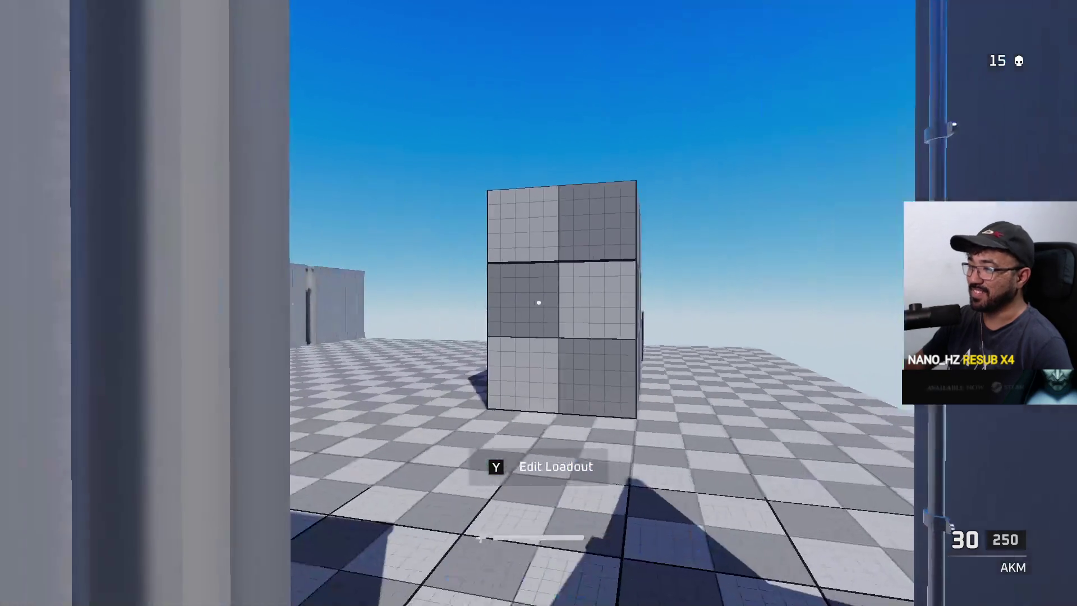
Step: Take the Eagle after respawning, push into the container corridor, and shoot the red enemy
{"action": "key", "text": "2"}
{"action": "key", "text": "w"}
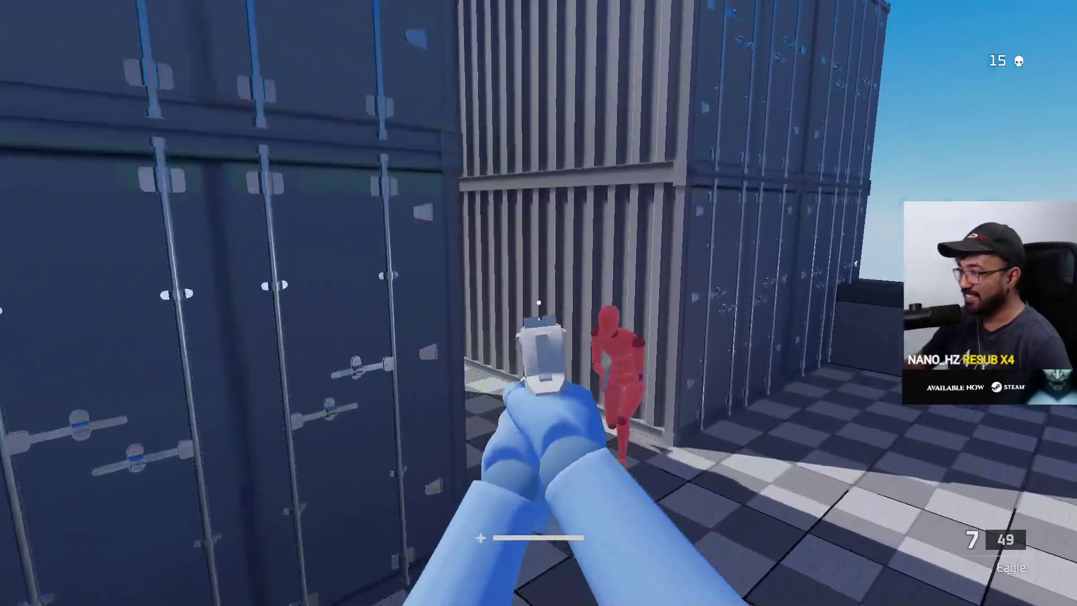
{"action": "left_click", "coordinate": [538, 303]}
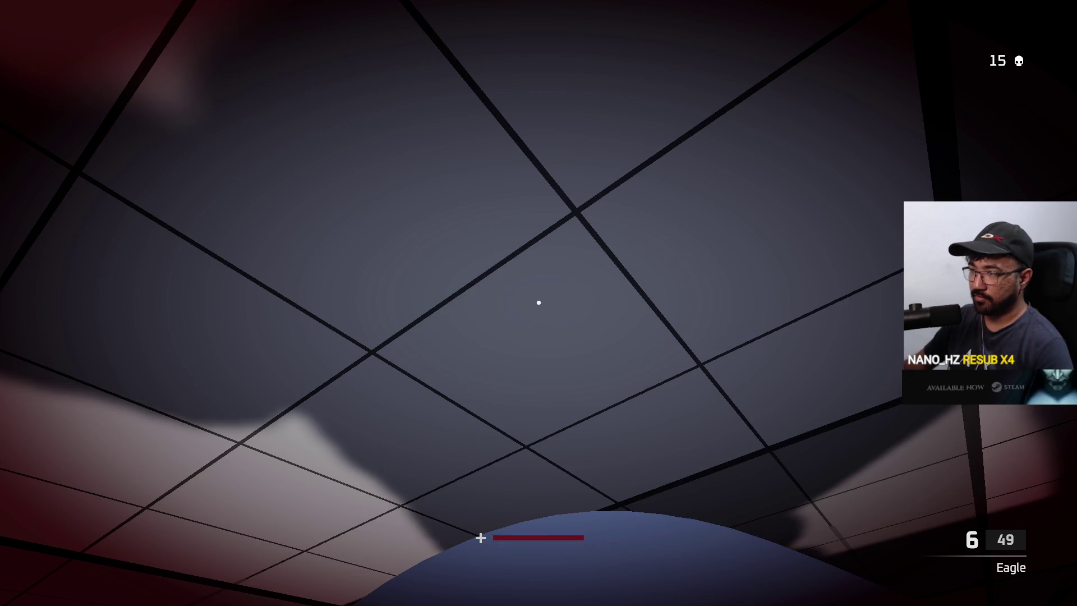
Step: Switch to the Eagle and score kills 16 and 17, reloading between them
{"action": "key", "text": "2"}
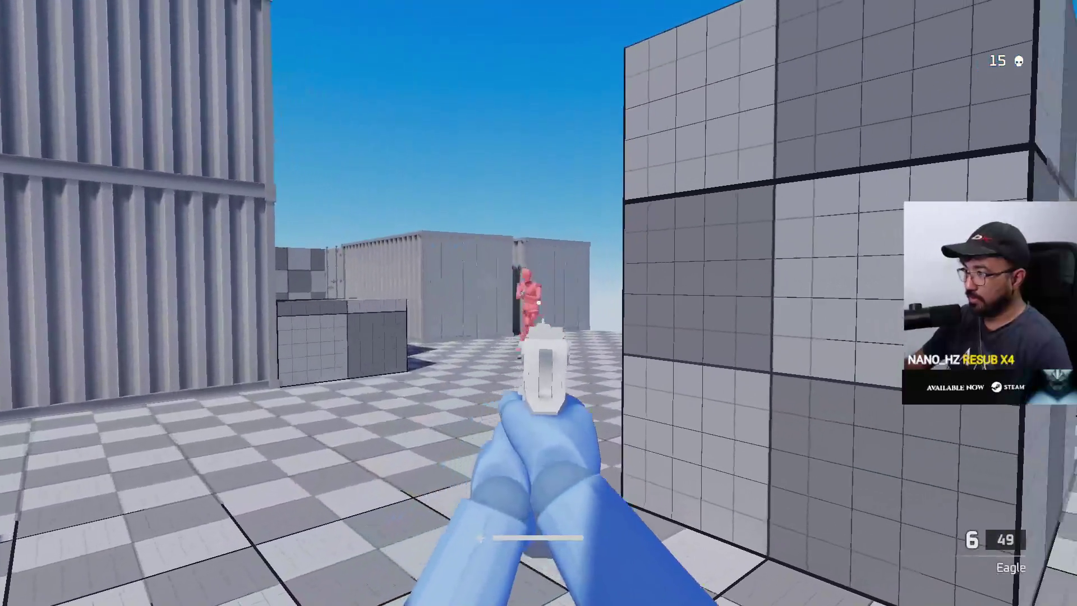
{"action": "left_click", "coordinate": [539, 303]}
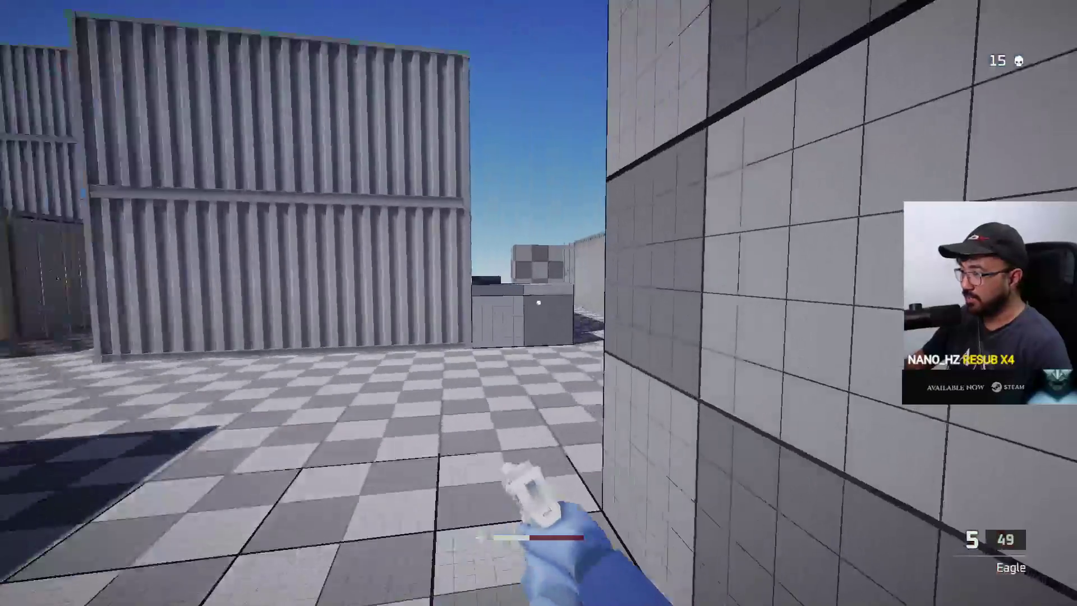
{"action": "left_click", "coordinate": [539, 304]}
{"action": "left_click", "coordinate": [539, 303]}
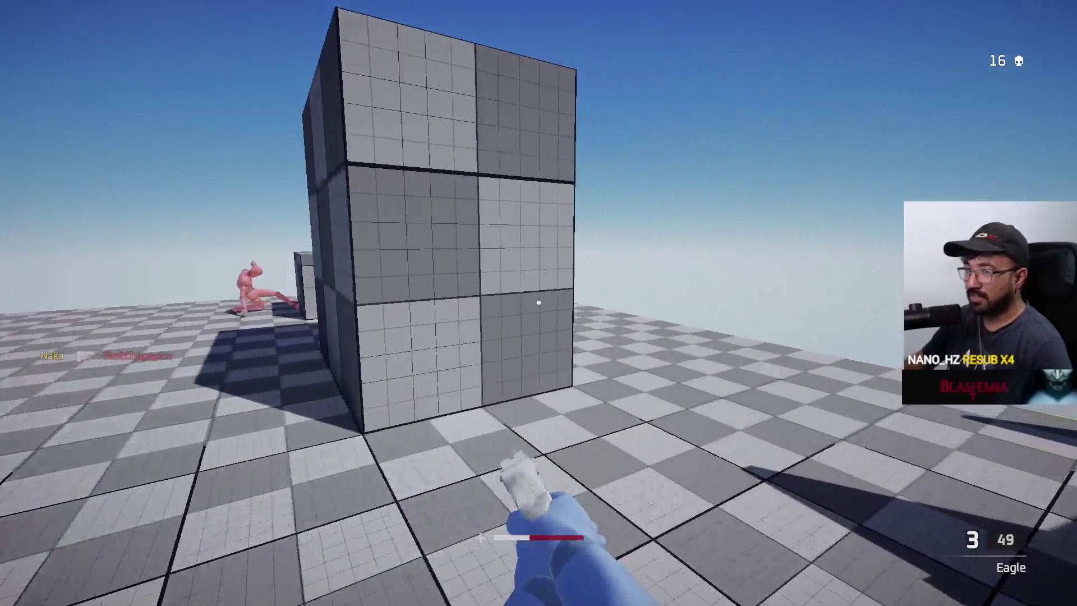
{"action": "key", "text": "r"}
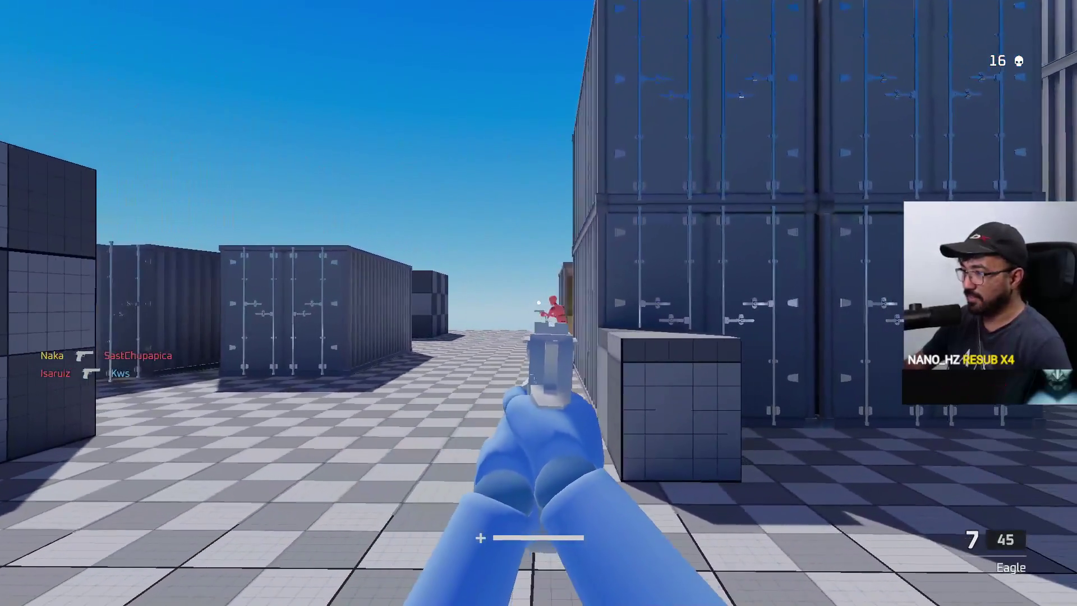
{"action": "left_click", "coordinate": [538, 303]}
{"action": "left_click", "coordinate": [538, 303]}
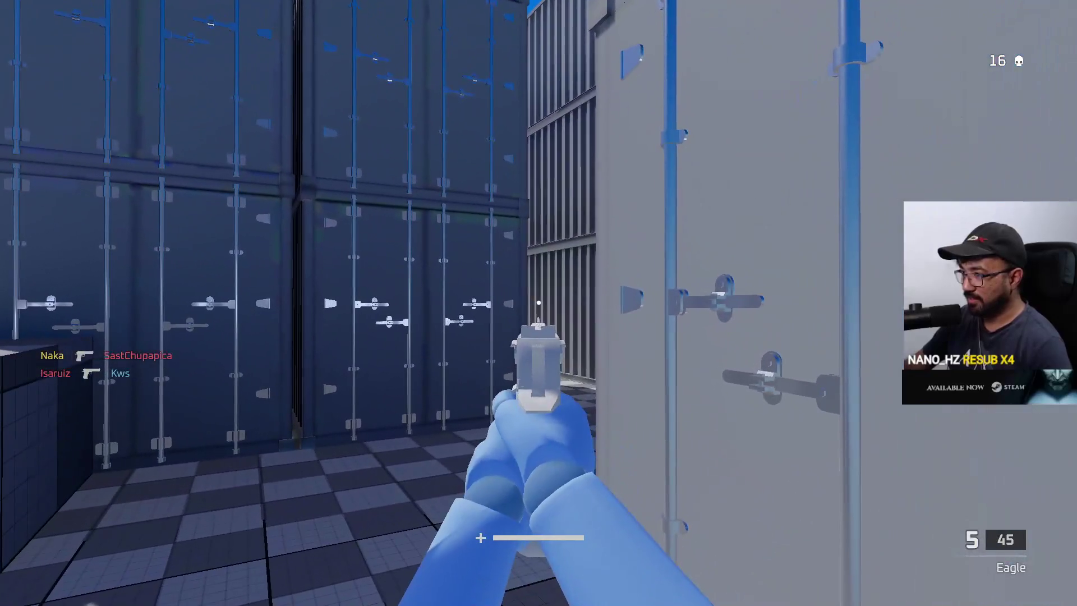
{"action": "left_click", "coordinate": [539, 303]}
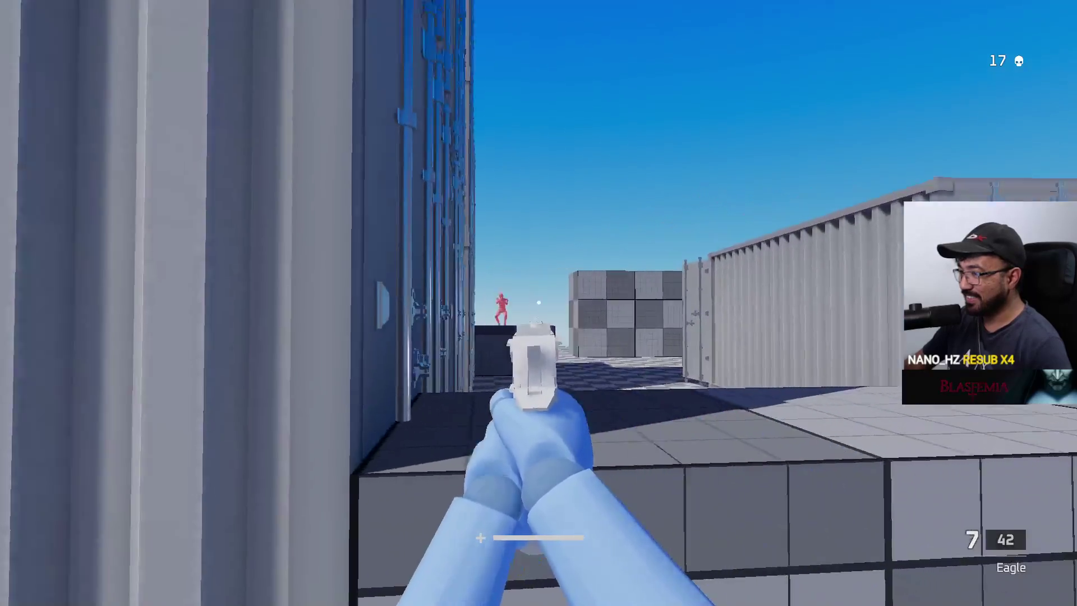
Step: Fire at the enemy beyond the low wall, then reload the Eagle
{"action": "left_click", "coordinate": [539, 303]}
{"action": "left_click", "coordinate": [539, 304]}
{"action": "left_click", "coordinate": [539, 303]}
{"action": "left_click", "coordinate": [539, 303]}
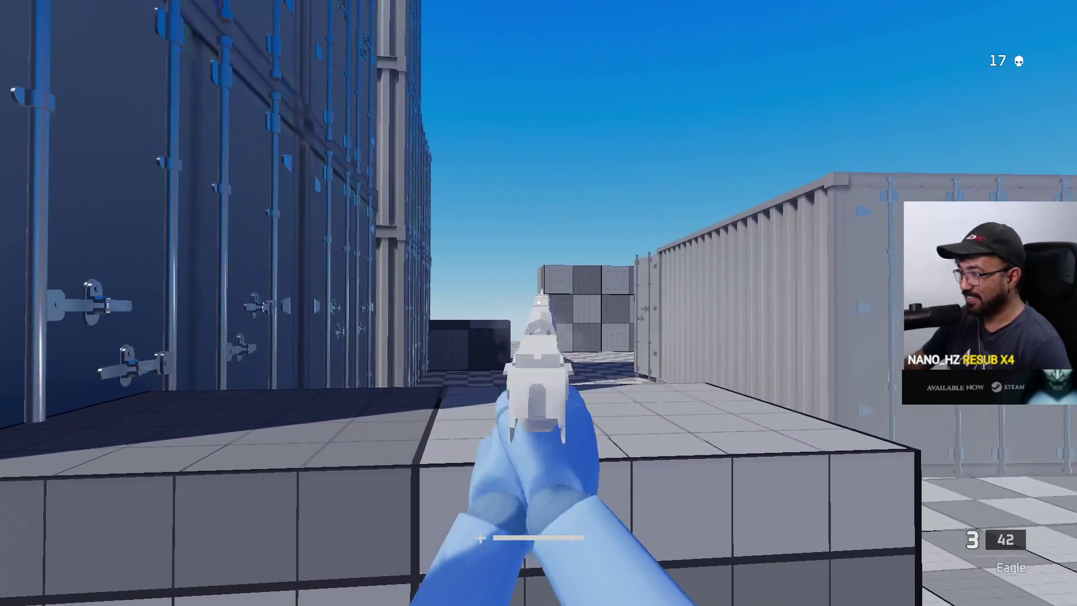
{"action": "left_click", "coordinate": [540, 303]}
{"action": "left_click", "coordinate": [539, 304]}
{"action": "key", "text": "r"}
Step: Walk through the container alley shooting enemies by the open container, reloading twice
{"action": "key", "text": "w"}
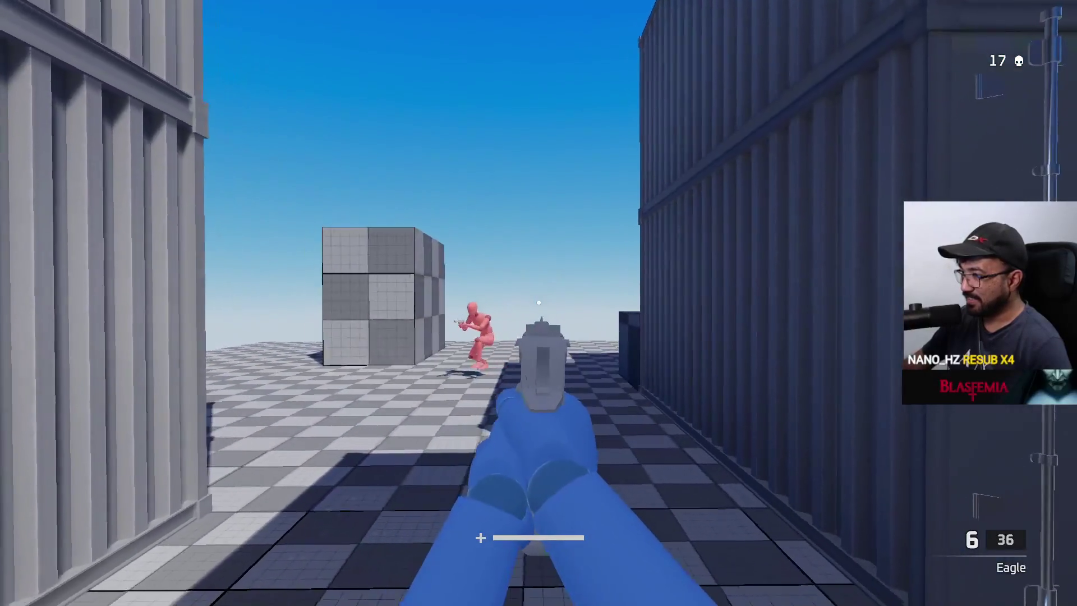
{"action": "left_click", "coordinate": [539, 304]}
{"action": "left_click", "coordinate": [539, 303]}
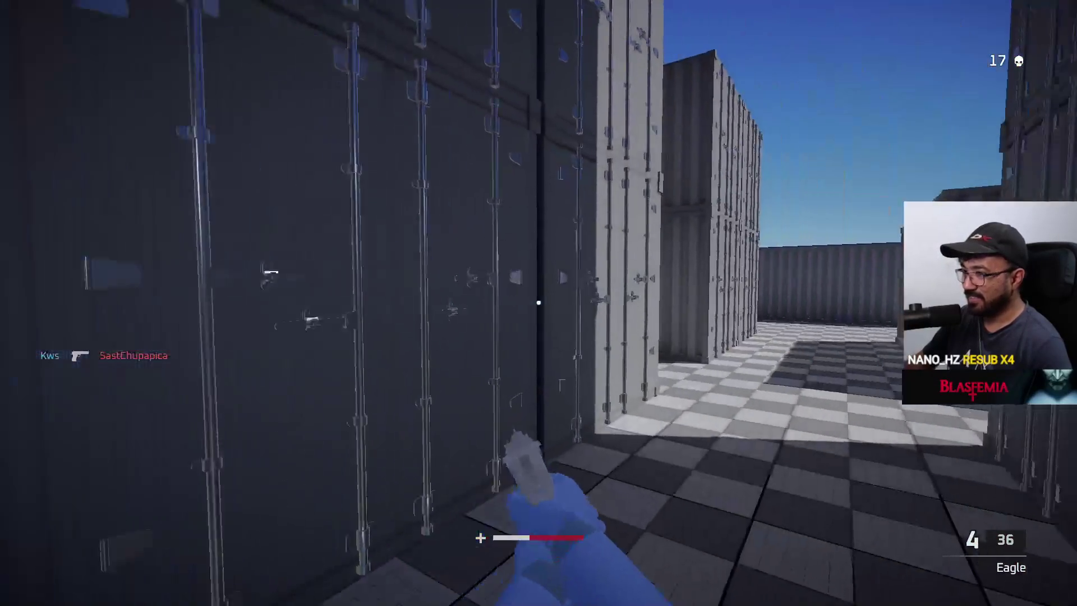
{"action": "key", "text": "r"}
{"action": "left_click", "coordinate": [540, 303]}
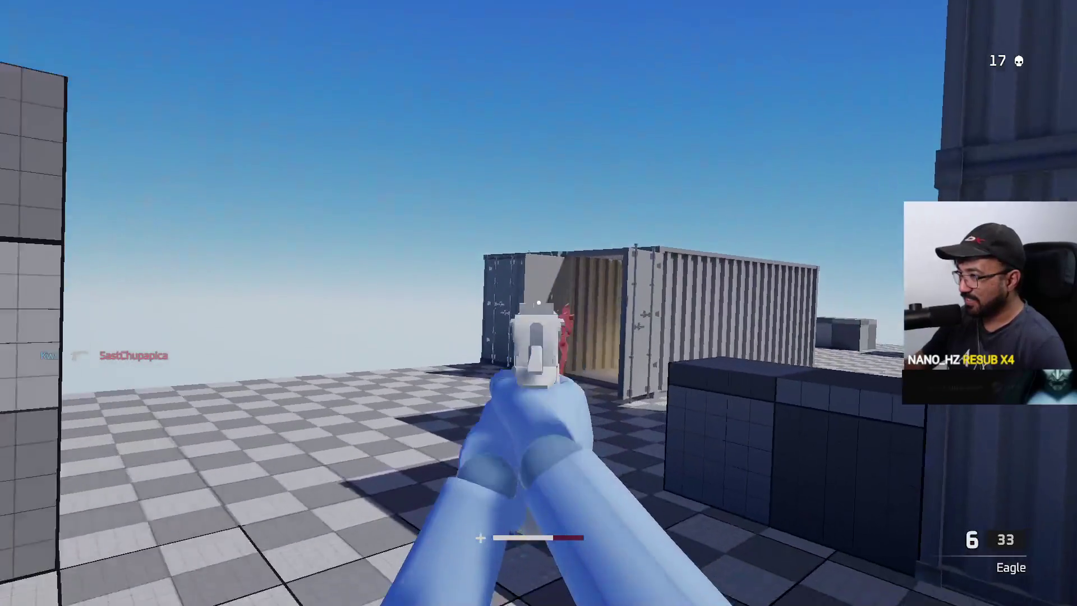
{"action": "left_click", "coordinate": [539, 303]}
{"action": "left_click", "coordinate": [539, 303]}
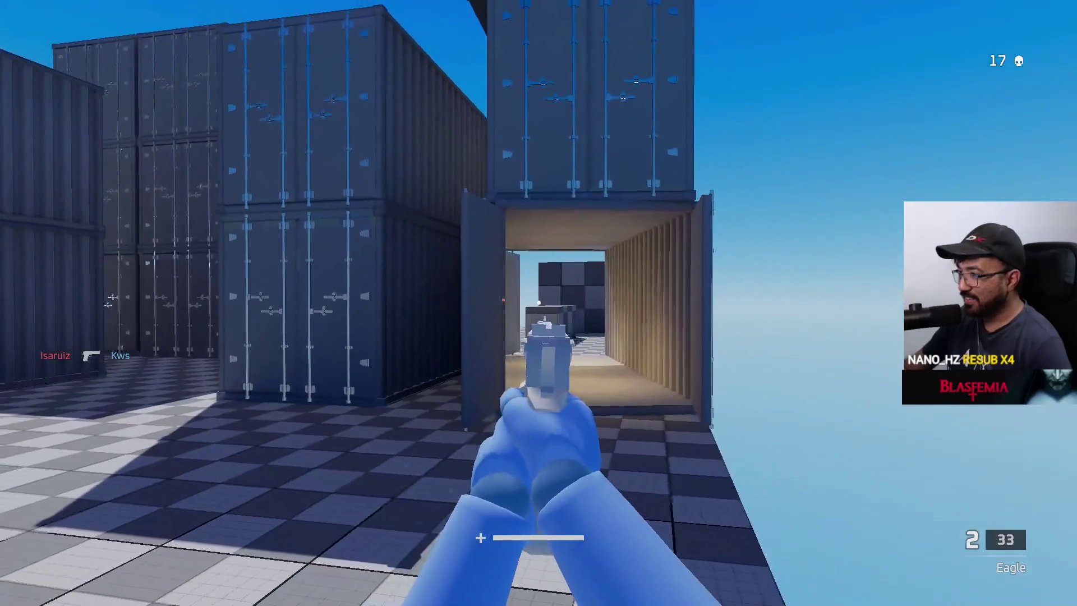
{"action": "key", "text": "r"}
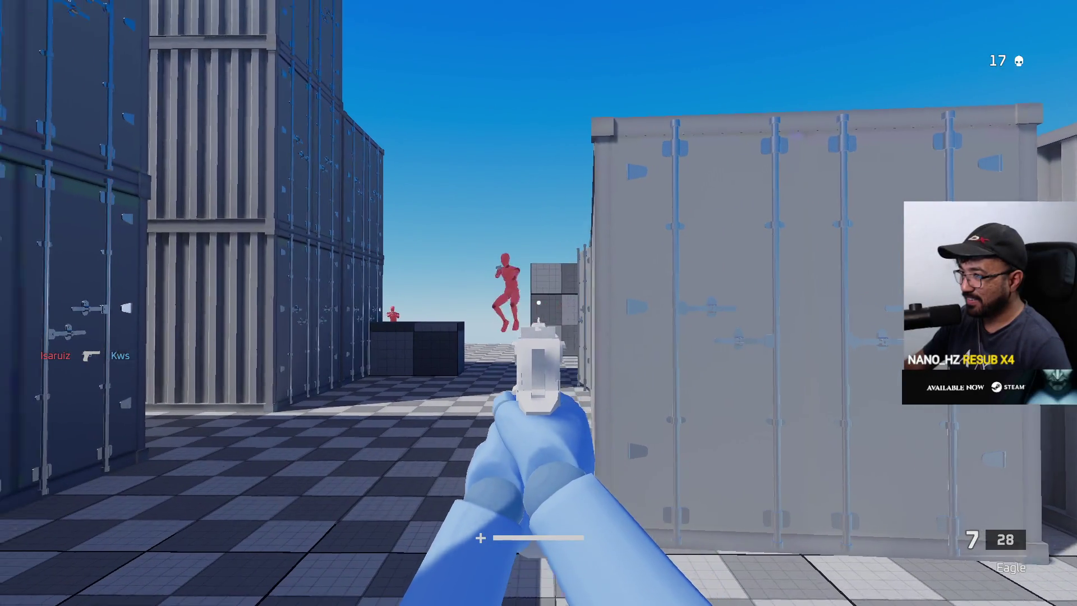
Step: Fire three Eagle shots at the red enemy down the corridor
{"action": "left_click", "coordinate": [539, 303]}
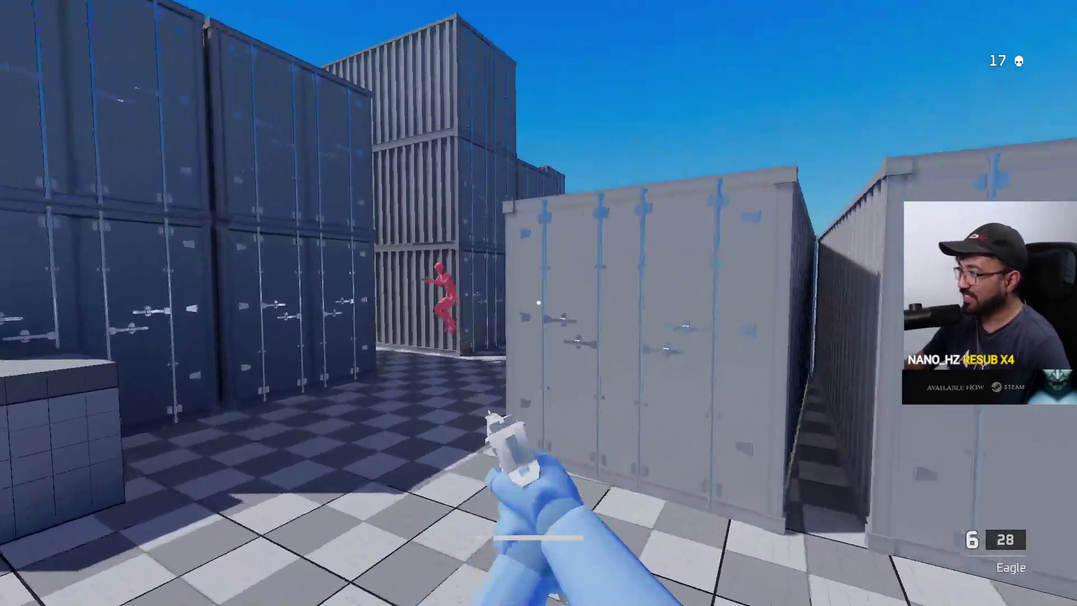
{"action": "left_click", "coordinate": [539, 304]}
{"action": "left_click", "coordinate": [539, 303]}
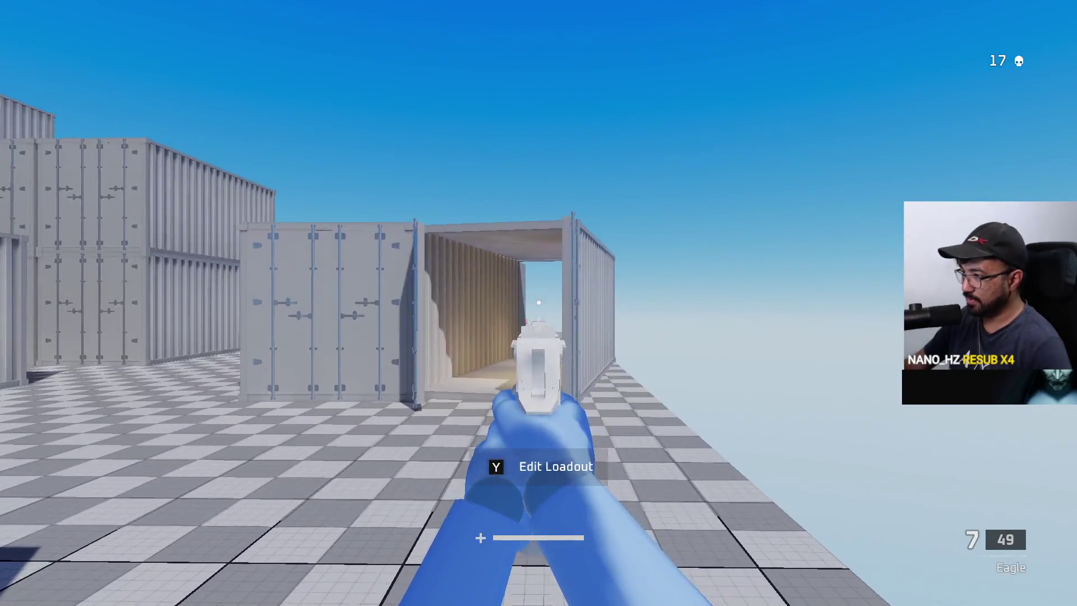
Step: Push into the container corridor and gun down the enemy there with the Eagle, then reload
{"action": "key", "text": "w"}
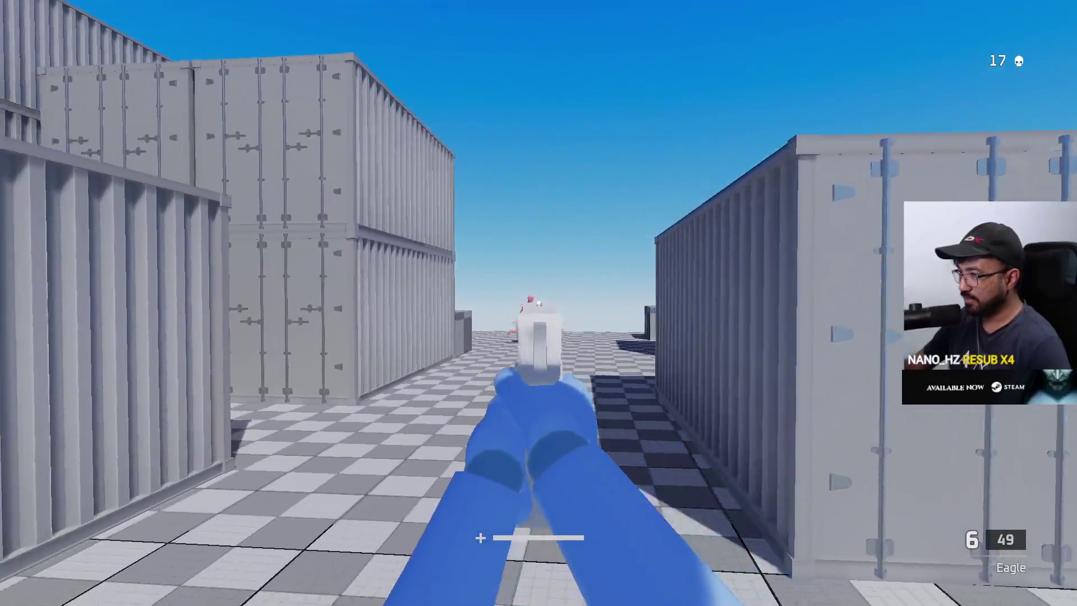
{"action": "left_click", "coordinate": [538, 304]}
{"action": "left_click", "coordinate": [538, 303]}
{"action": "left_click", "coordinate": [540, 303]}
{"action": "left_click", "coordinate": [538, 303]}
{"action": "left_click", "coordinate": [539, 303]}
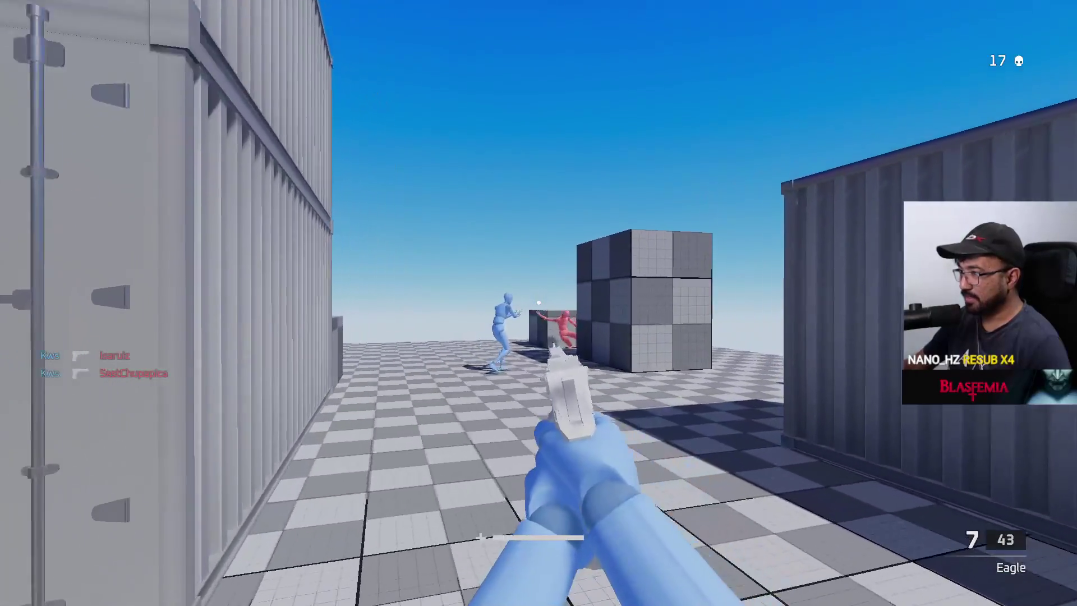
{"action": "left_click", "coordinate": [539, 303]}
{"action": "key", "text": "r"}
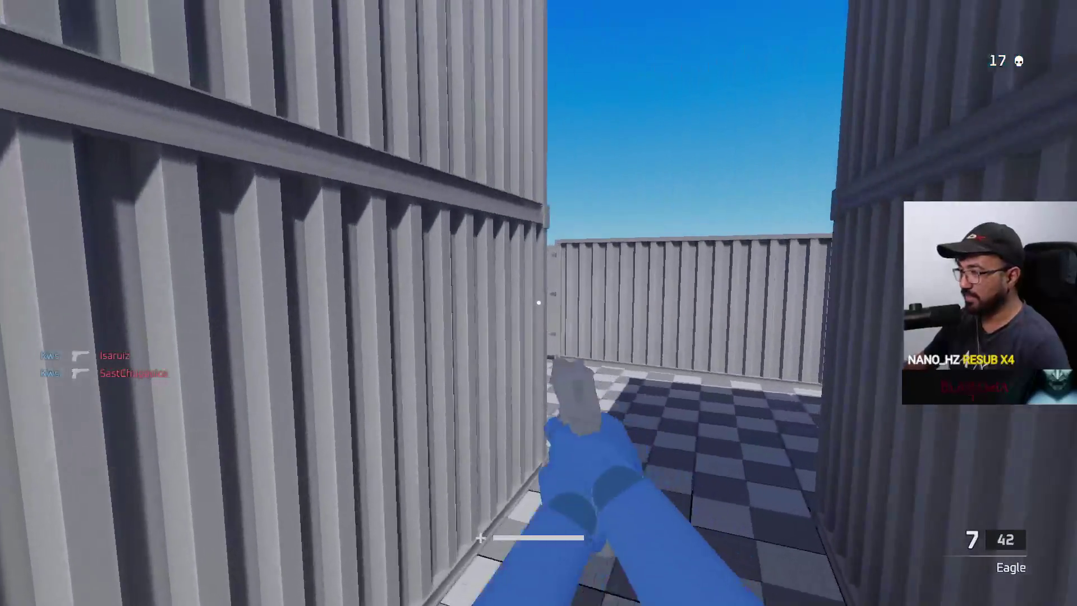
Step: Advance to the dark stacked containers, fire three shots at the enemy there, and reload
{"action": "key", "text": "w"}
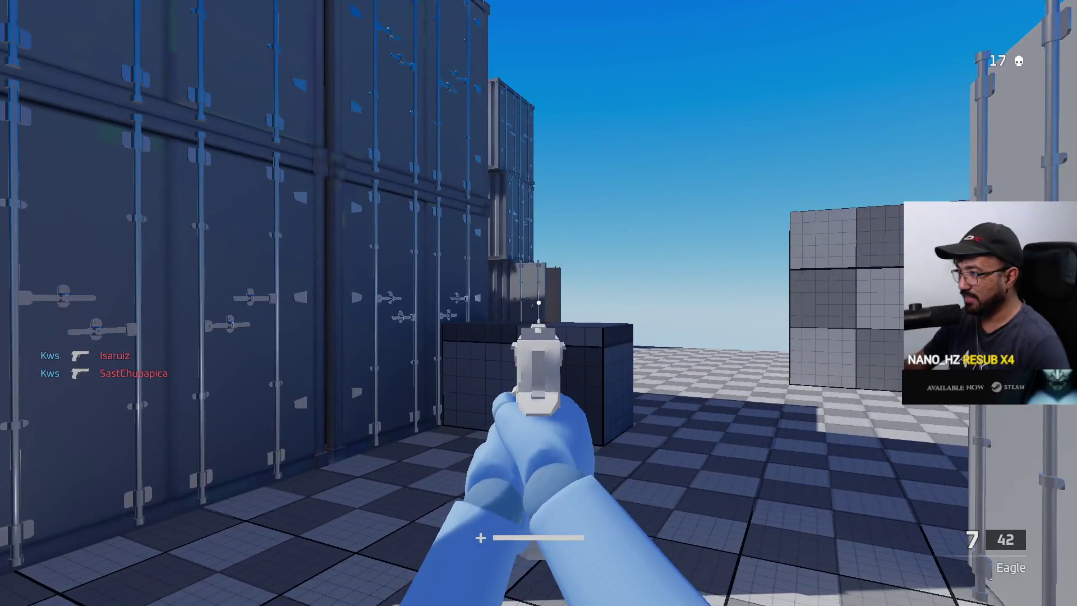
{"action": "key", "text": "w"}
{"action": "key", "text": "w"}
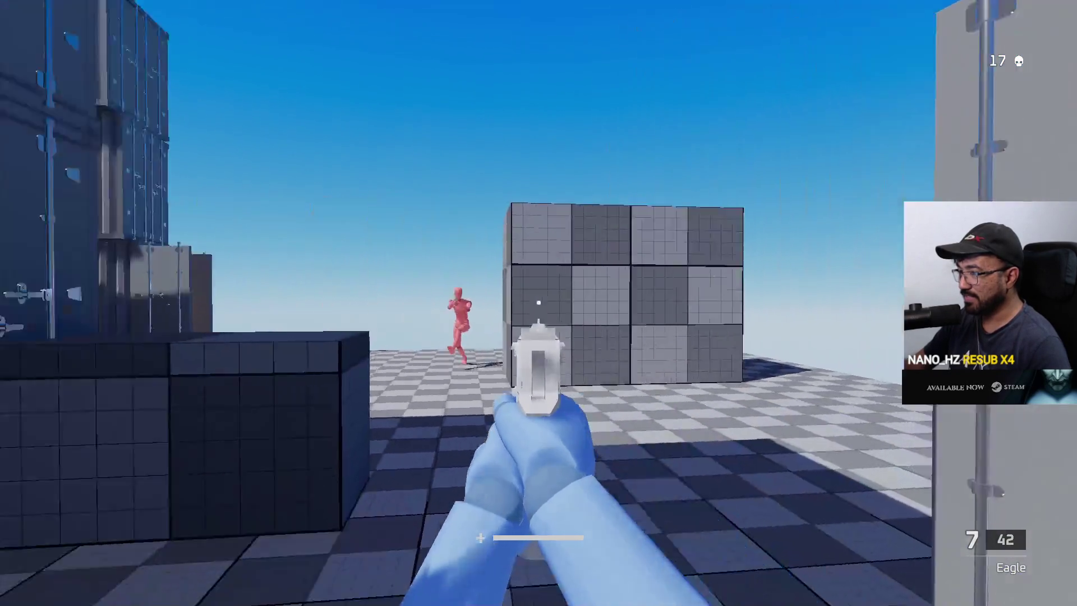
{"action": "left_click", "coordinate": [538, 303]}
{"action": "left_click", "coordinate": [539, 303]}
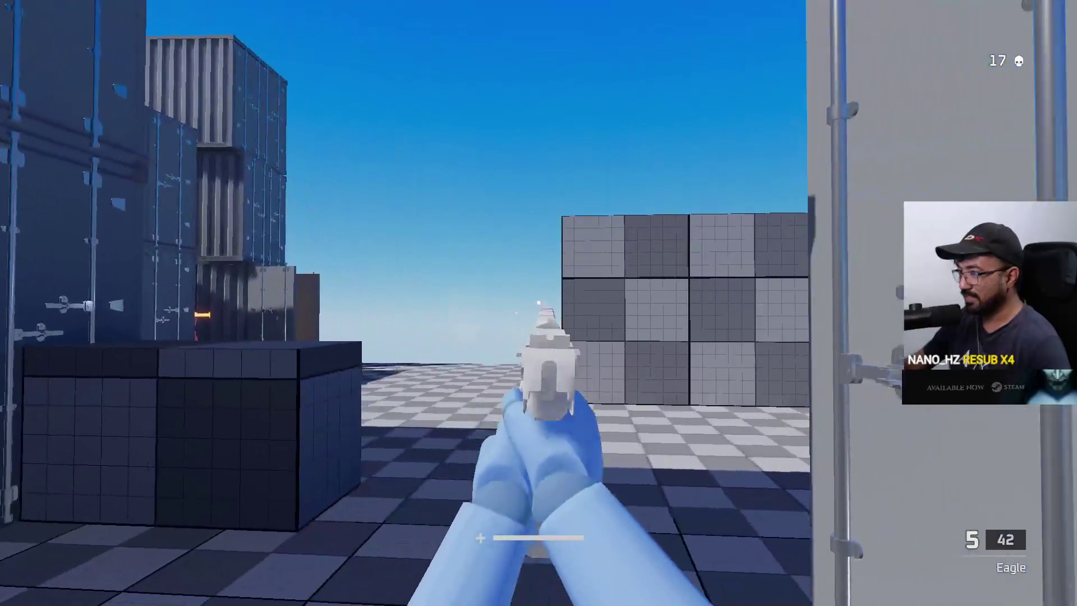
{"action": "left_click", "coordinate": [538, 304]}
{"action": "left_click", "coordinate": [539, 303]}
{"action": "key", "text": "r"}
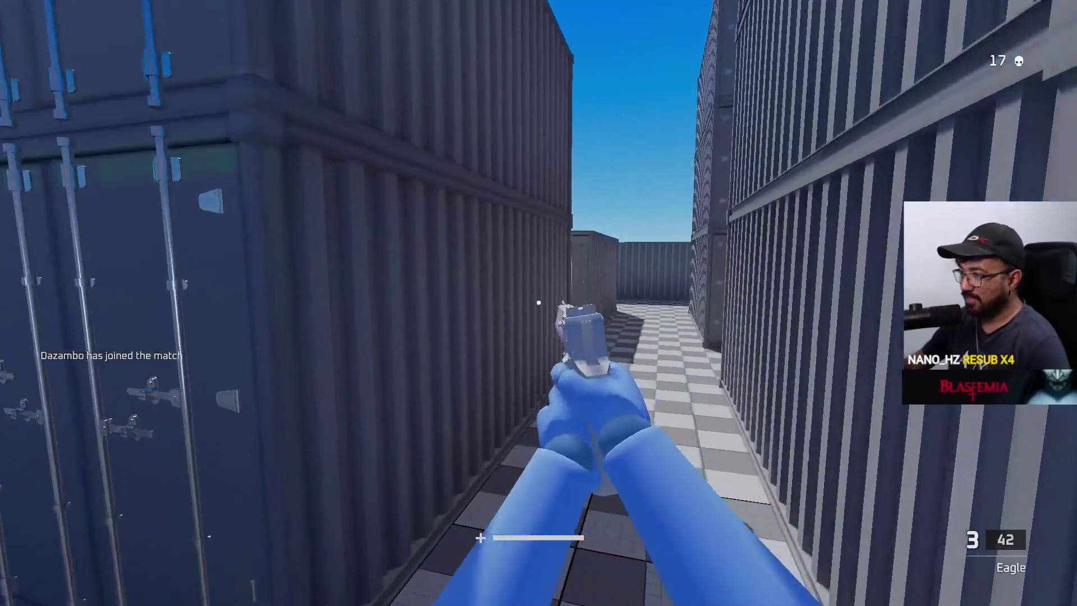
Step: Close in on the kneeling red enemy by the checkered cube and kill him, reaching 18 kills
{"action": "key", "text": "w"}
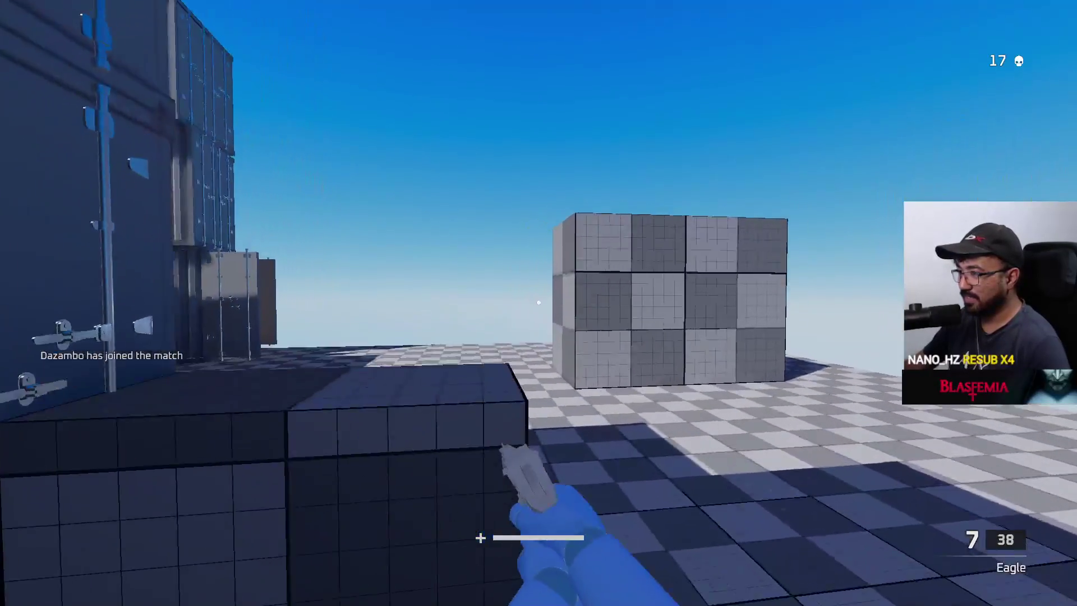
{"action": "key", "text": "w"}
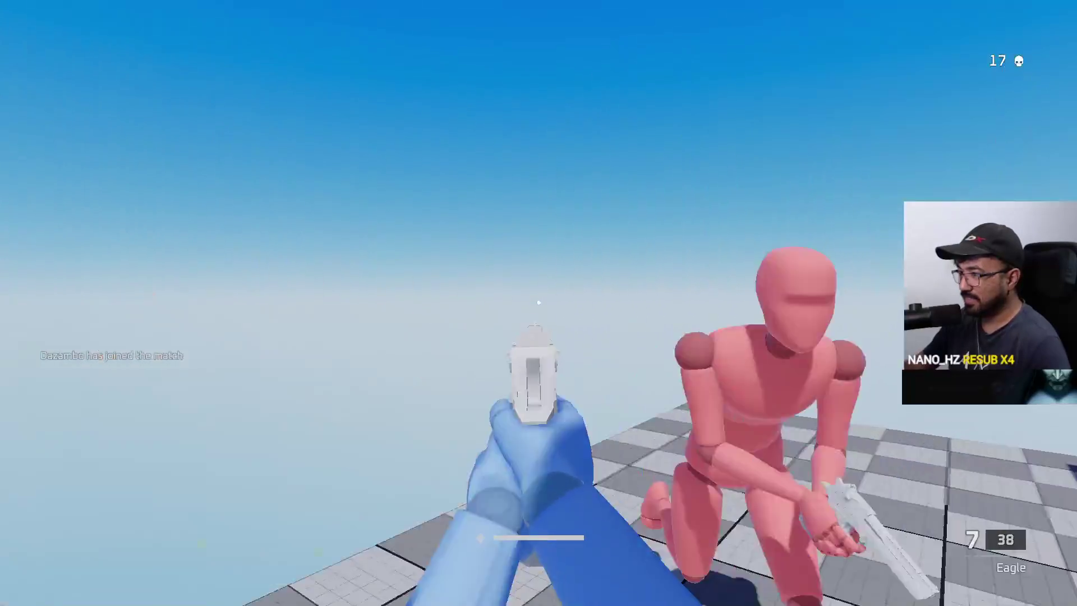
{"action": "left_click", "coordinate": [539, 303]}
{"action": "left_click", "coordinate": [539, 304]}
{"action": "left_click", "coordinate": [538, 303]}
{"action": "left_click", "coordinate": [539, 303]}
{"action": "left_click", "coordinate": [539, 304]}
{"action": "key", "text": "r"}
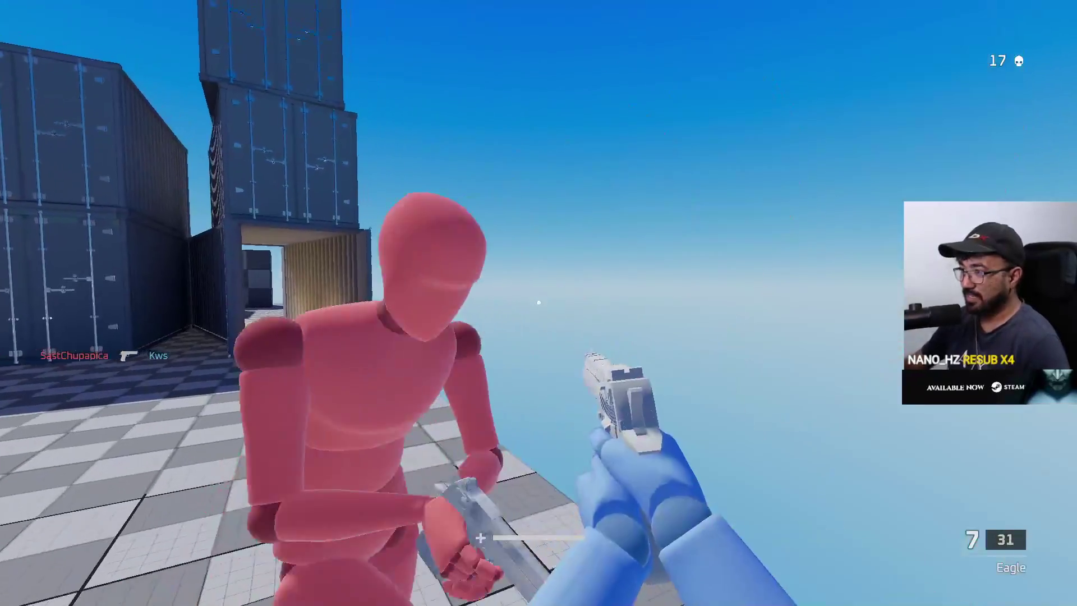
{"action": "left_click", "coordinate": [539, 303]}
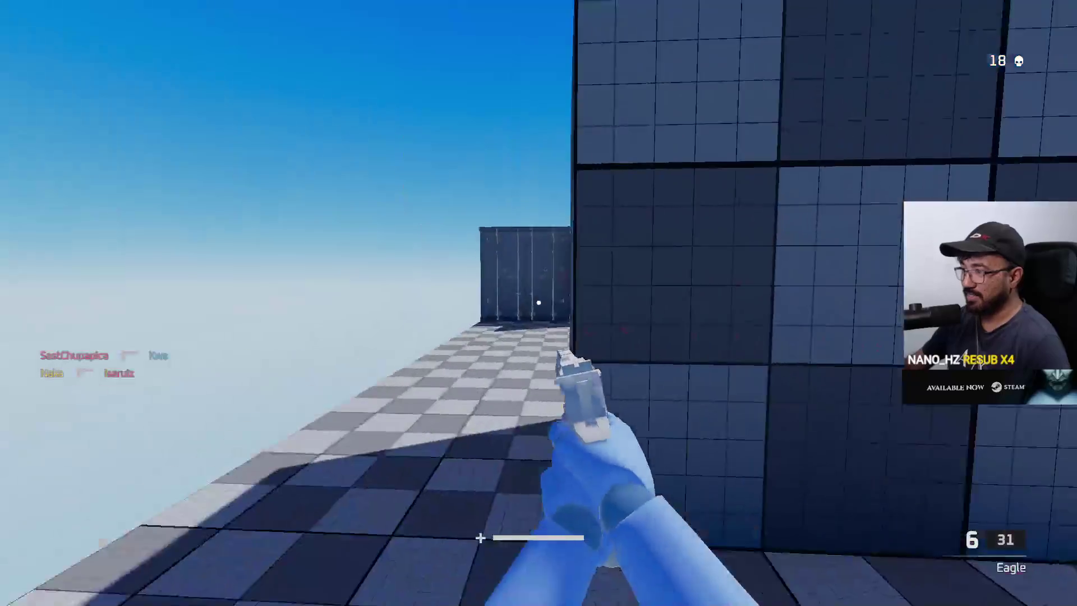
Step: Sweep the container alleys and shoot the red enemy down the alley, raising kills to 19
{"action": "key", "text": "w"}
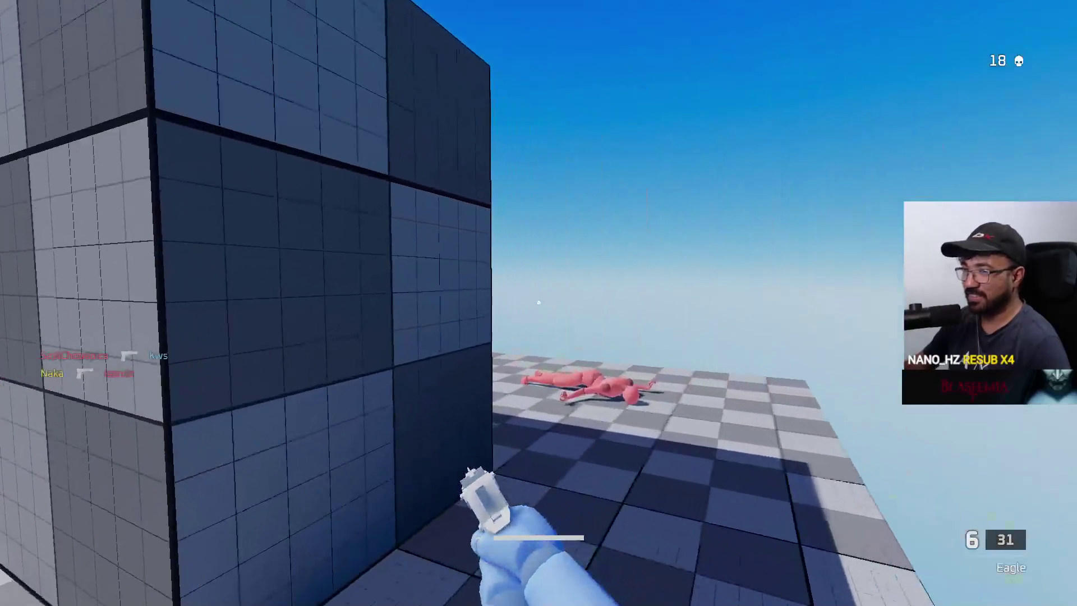
{"action": "key", "text": "r"}
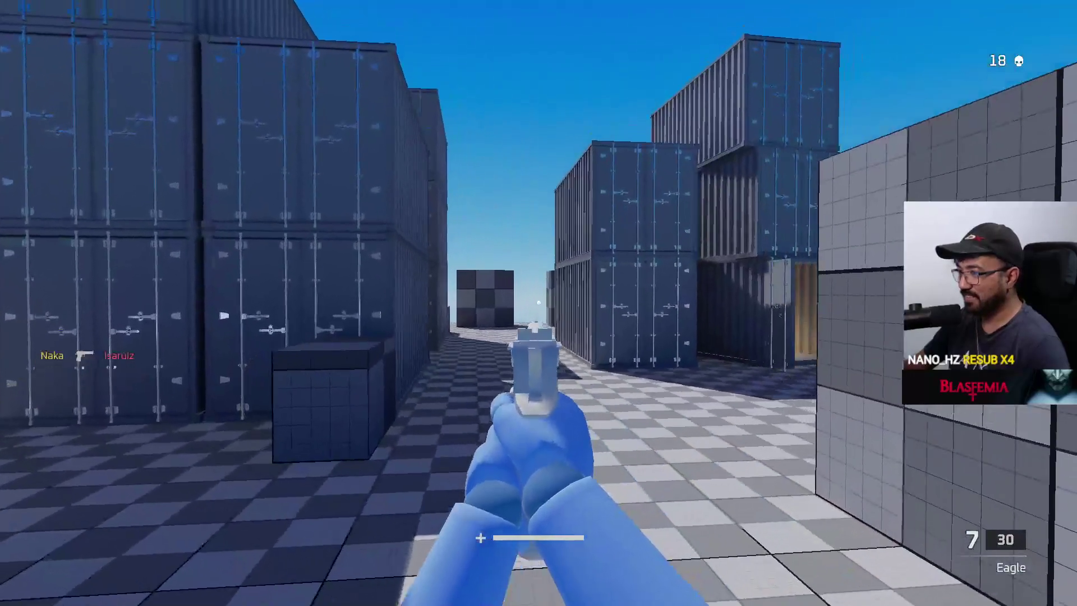
{"action": "key", "text": "w"}
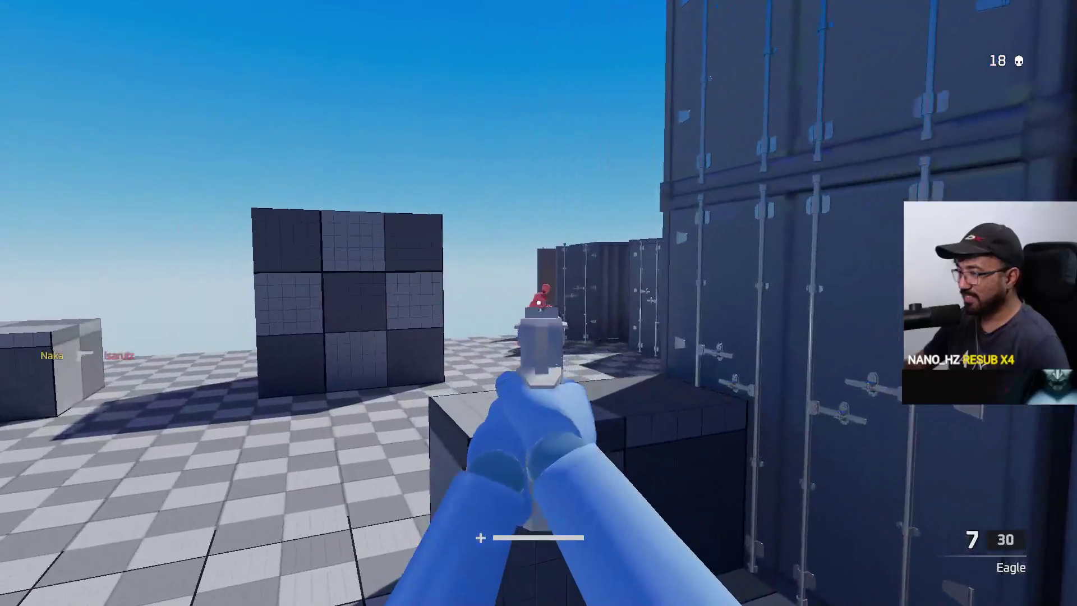
{"action": "left_click", "coordinate": [539, 303]}
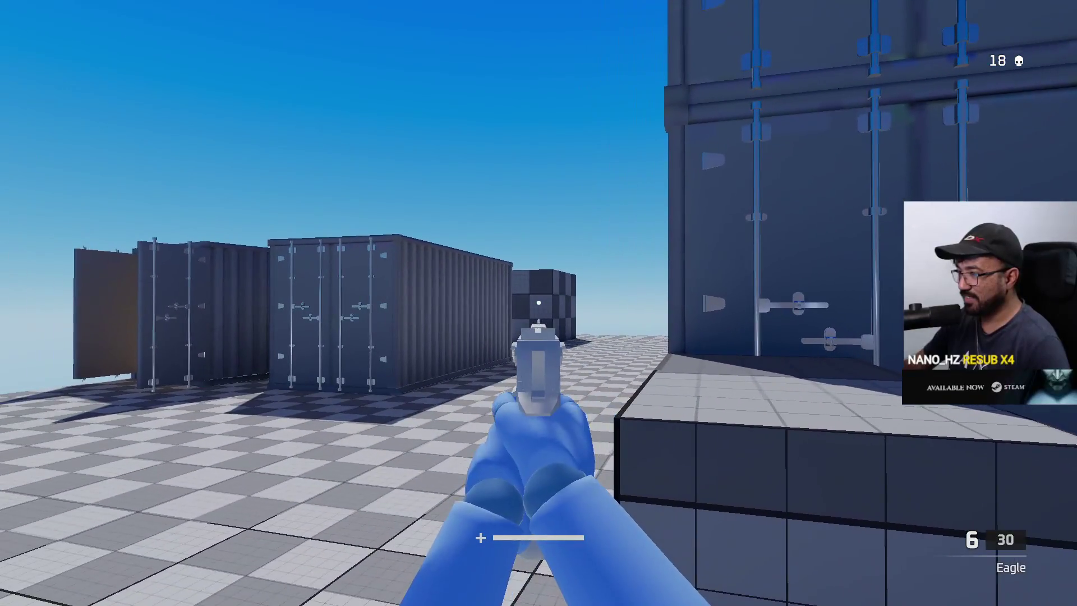
{"action": "left_click", "coordinate": [539, 303]}
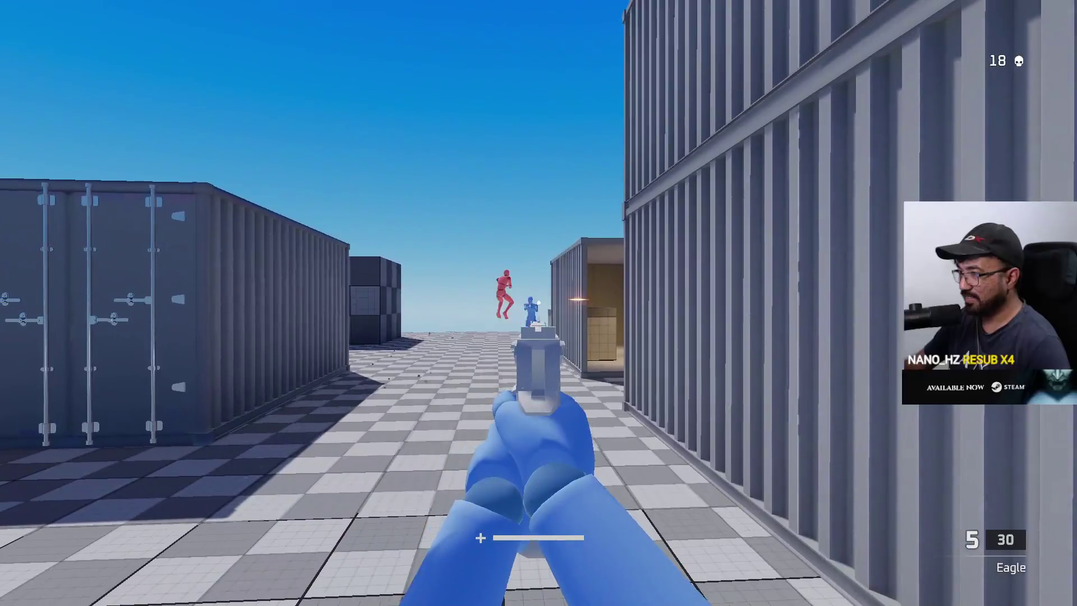
{"action": "left_click", "coordinate": [539, 303]}
{"action": "left_click", "coordinate": [539, 303]}
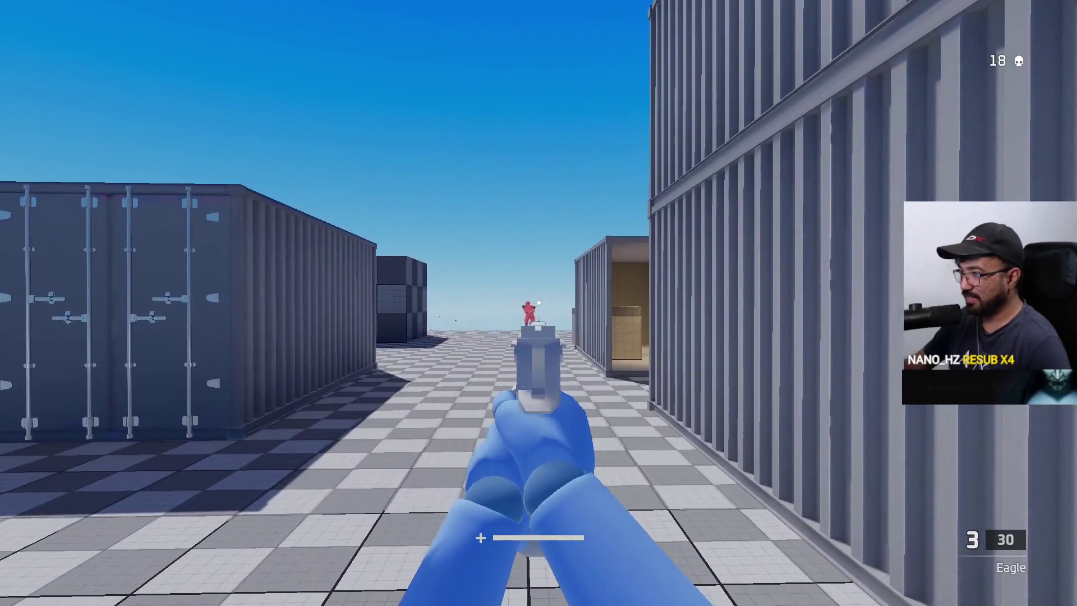
{"action": "left_click", "coordinate": [539, 303]}
{"action": "key", "text": "r"}
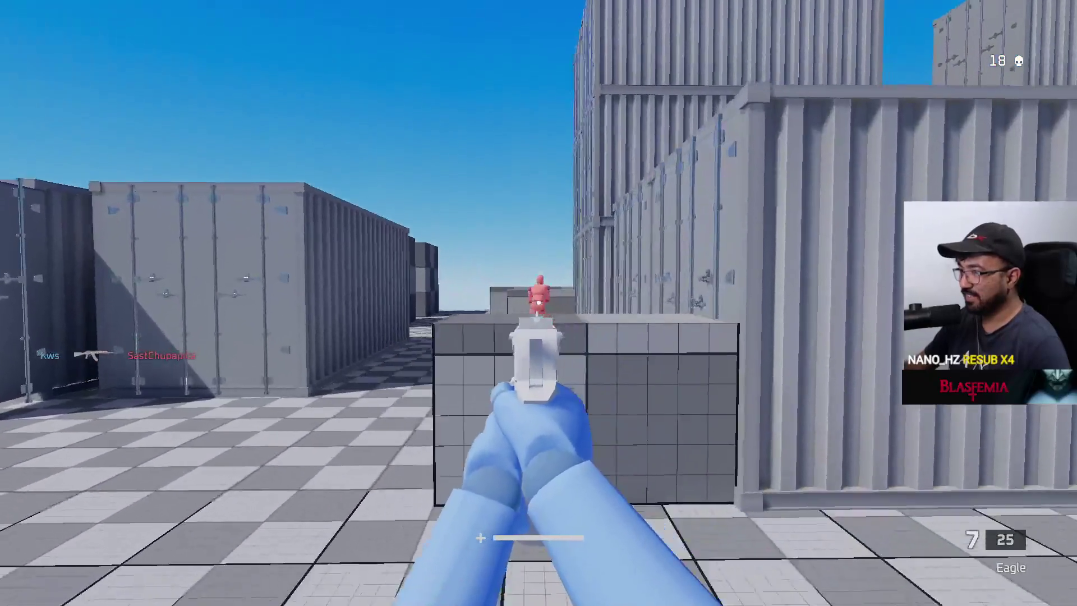
{"action": "left_click", "coordinate": [539, 304]}
Step: Reload, cross the ledge onto the checkered floor, and fire at the running blue player
{"action": "key", "text": "r"}
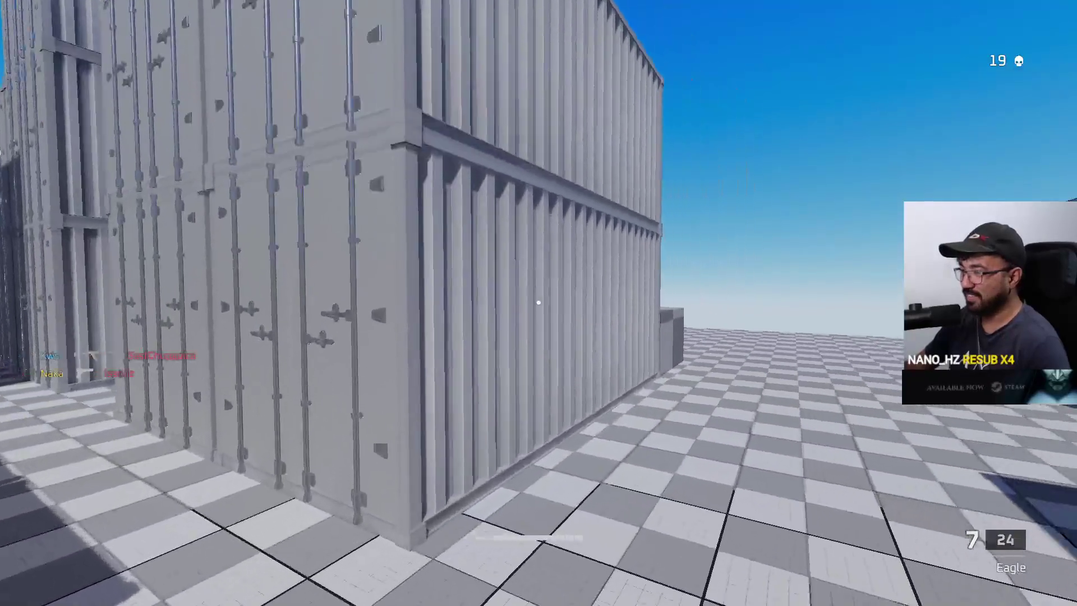
{"action": "key", "text": "w"}
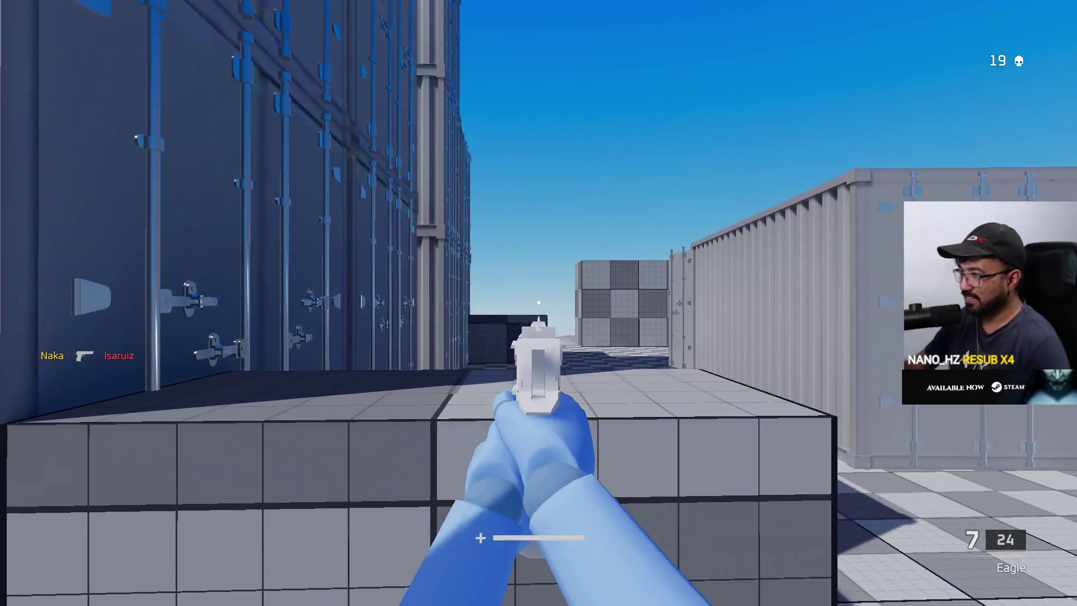
{"action": "key", "text": "d"}
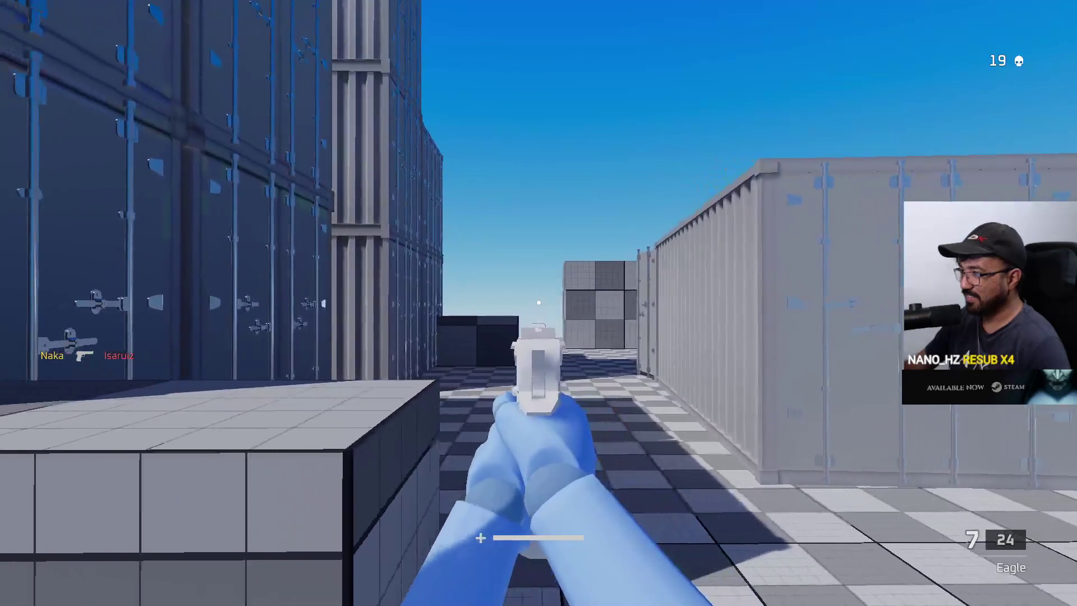
{"action": "key", "text": "w"}
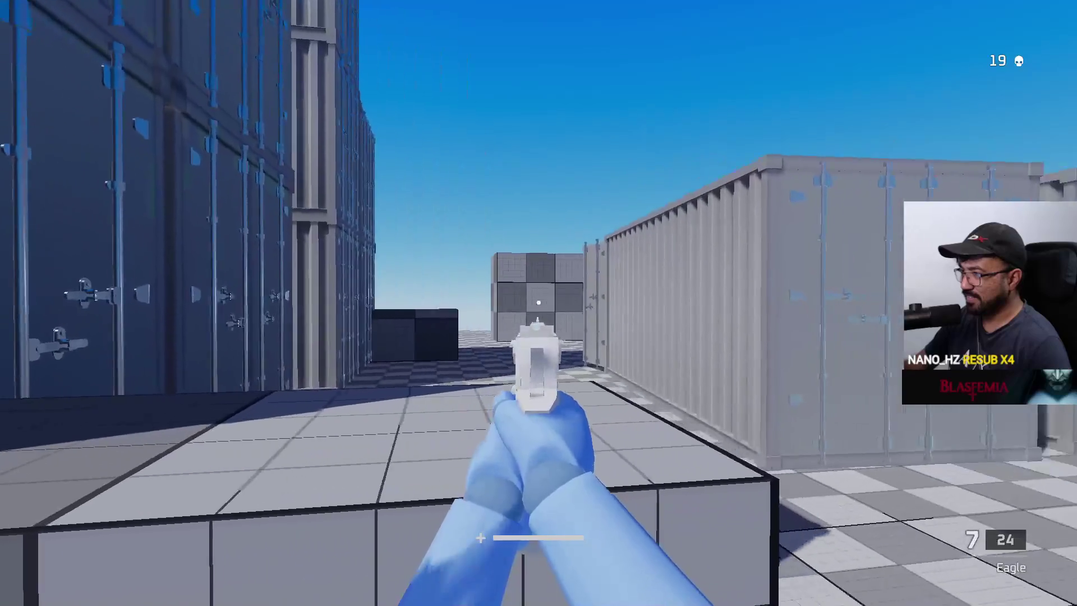
{"action": "key", "text": "w"}
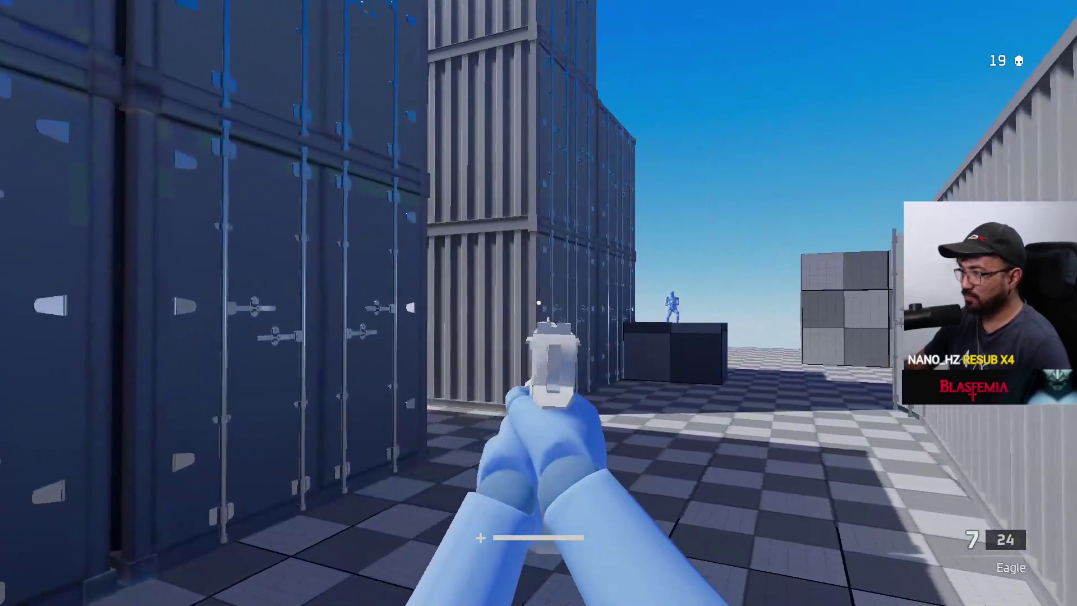
{"action": "key", "text": "w"}
{"action": "left_click", "coordinate": [539, 303]}
{"action": "key", "text": "r"}
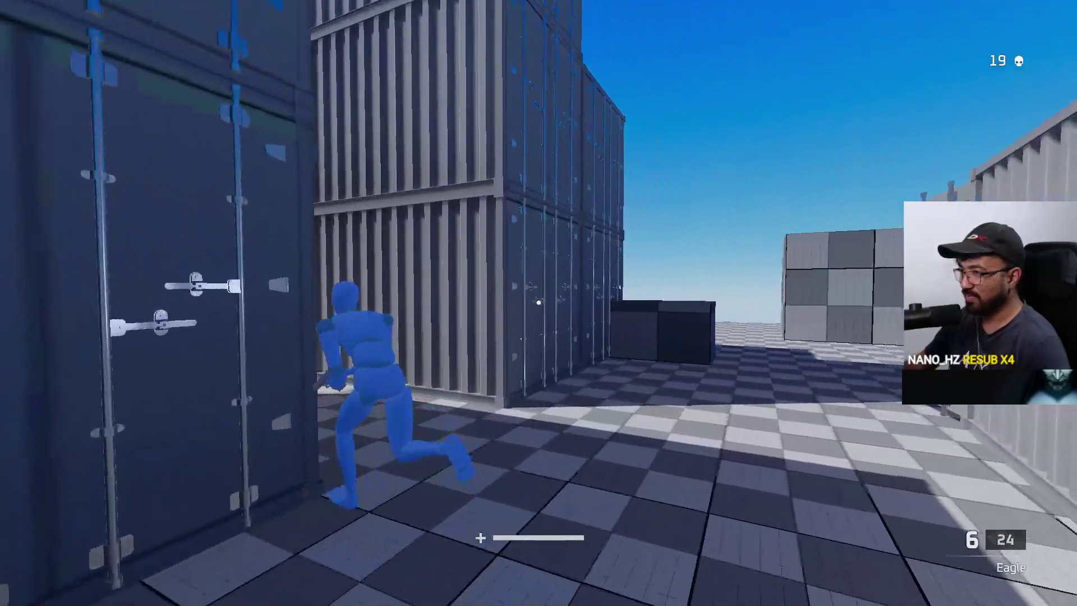
{"action": "key", "text": "w"}
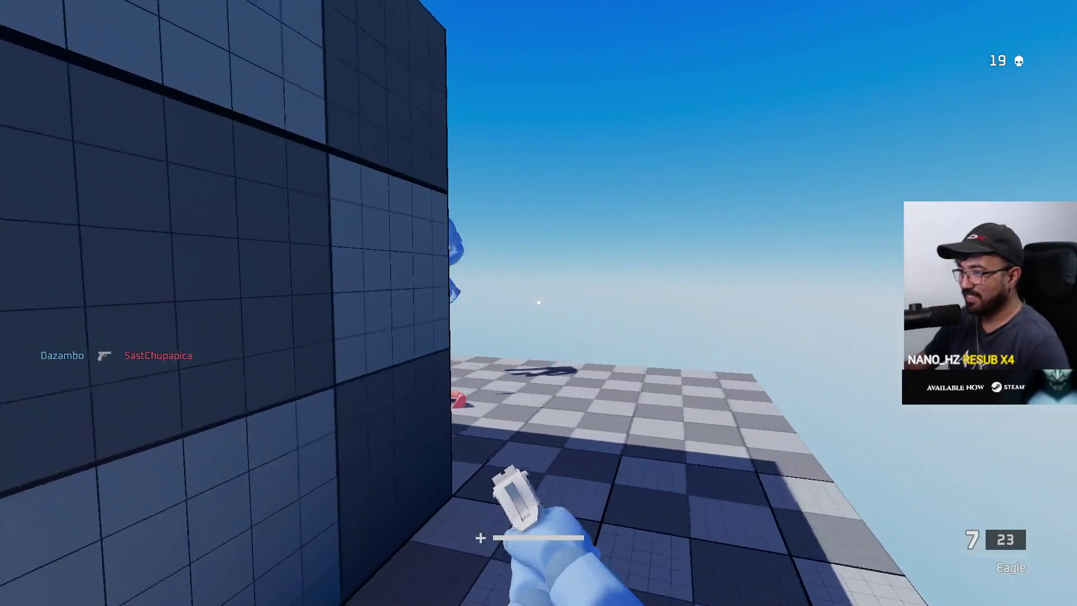
{"action": "key", "text": "w"}
{"action": "key", "text": "w"}
{"action": "key", "text": "w"}
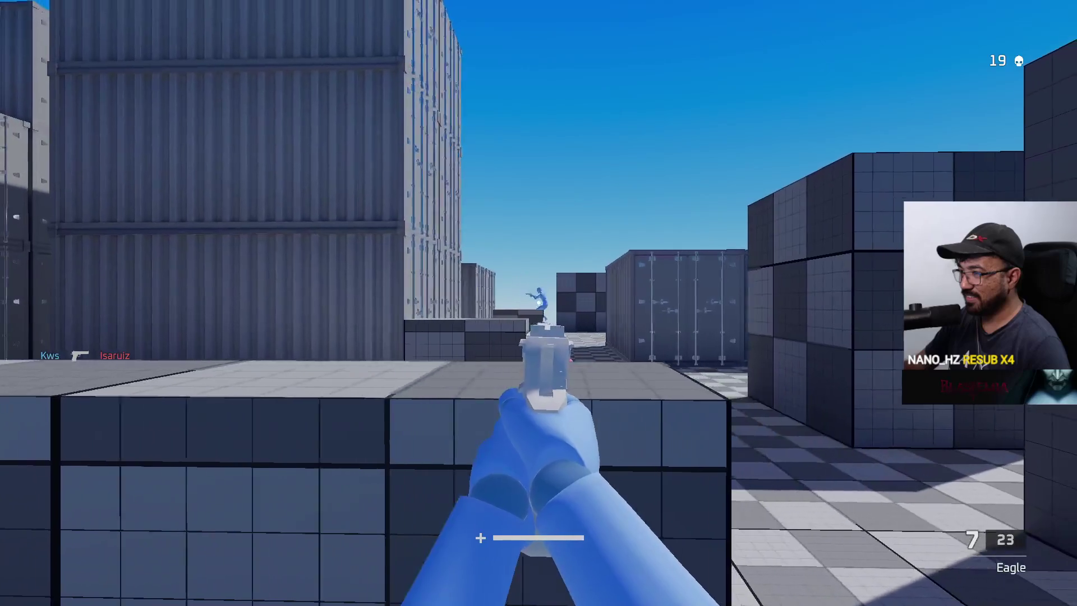
{"action": "key", "text": "w"}
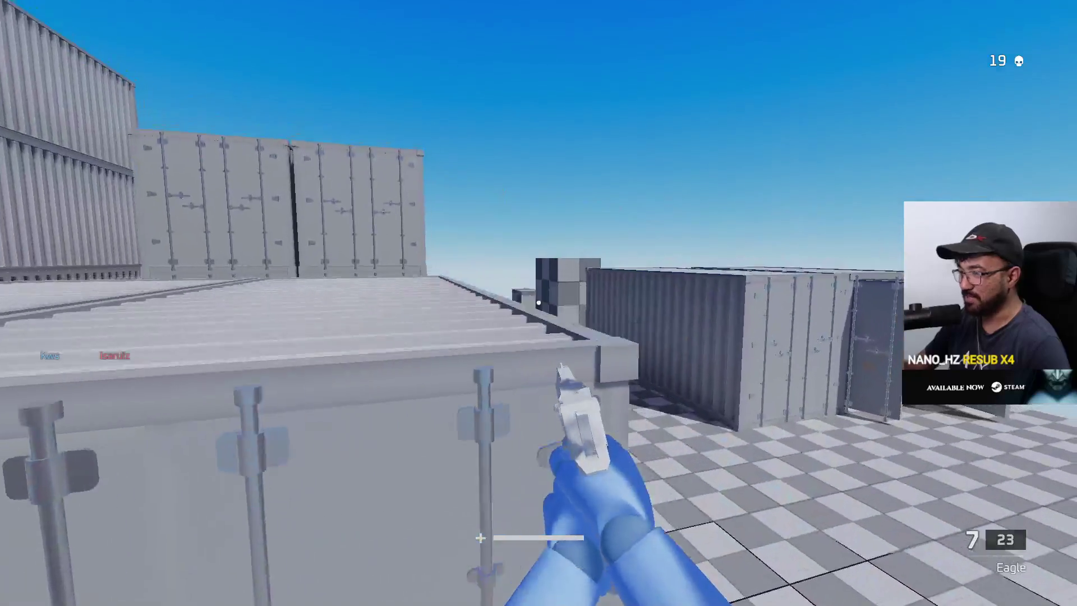
{"action": "key", "text": "w"}
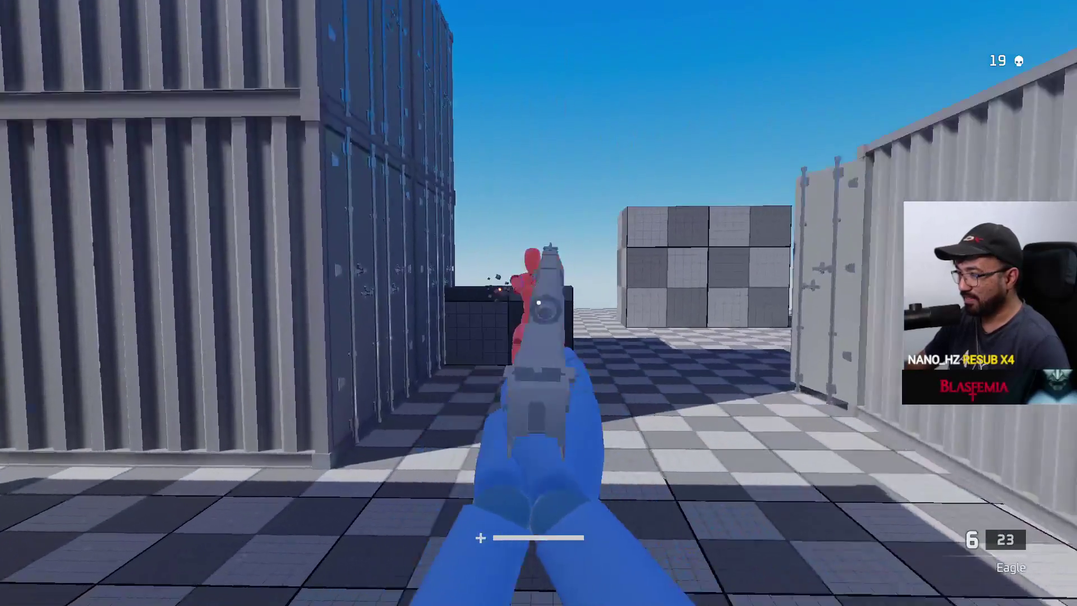
Step: Shoot the nearby red enemy in the open area, reloading mid-fight, to bring kills to 20
{"action": "left_click", "coordinate": [539, 304]}
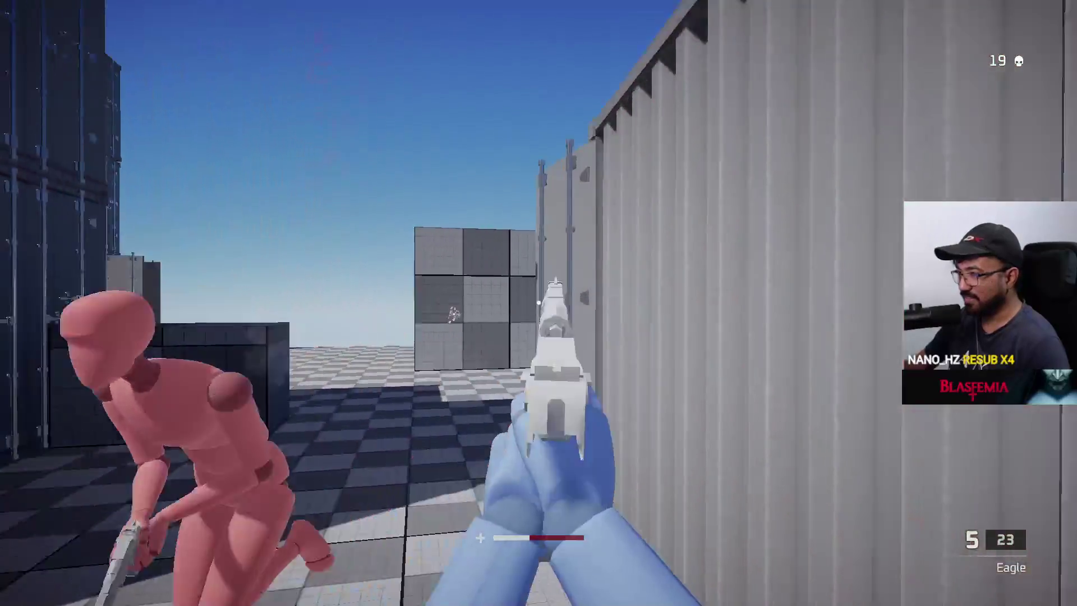
{"action": "left_click", "coordinate": [539, 303]}
{"action": "left_click", "coordinate": [539, 303]}
{"action": "key", "text": "w"}
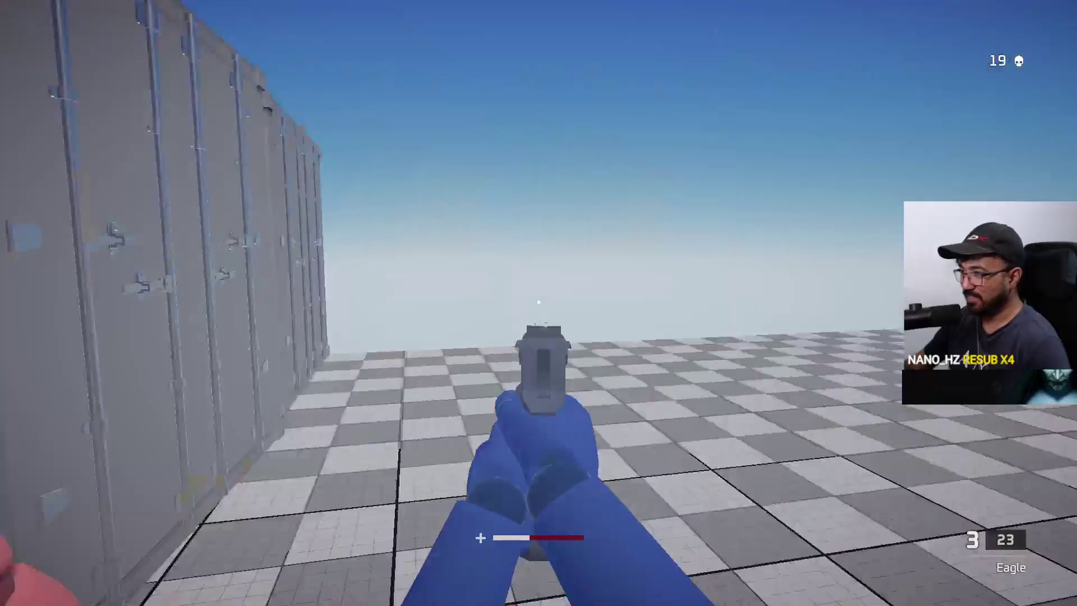
{"action": "key", "text": "r"}
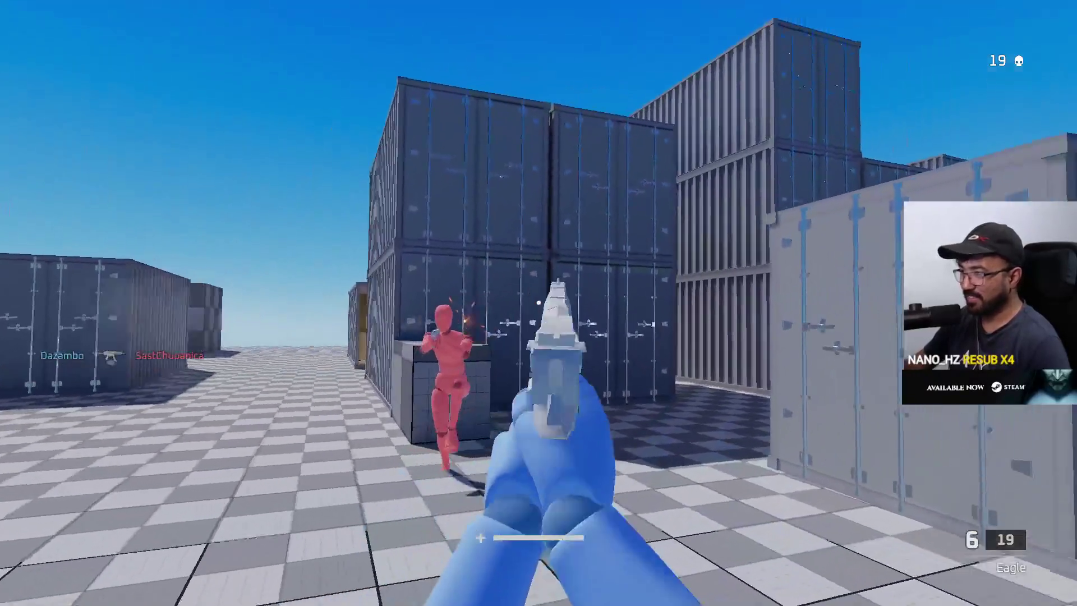
{"action": "left_click", "coordinate": [539, 304]}
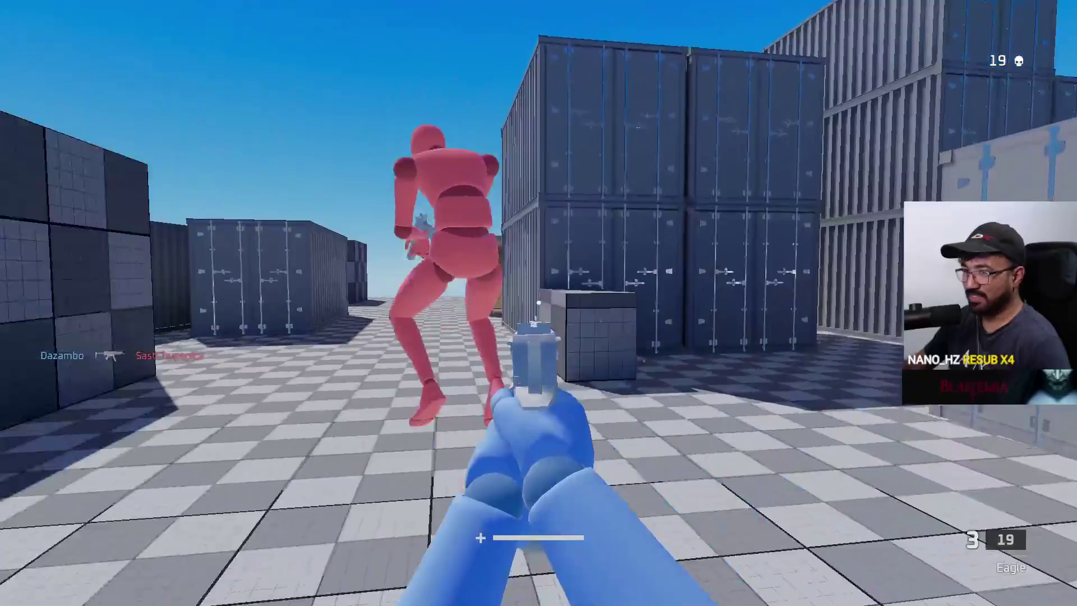
{"action": "left_click", "coordinate": [540, 304]}
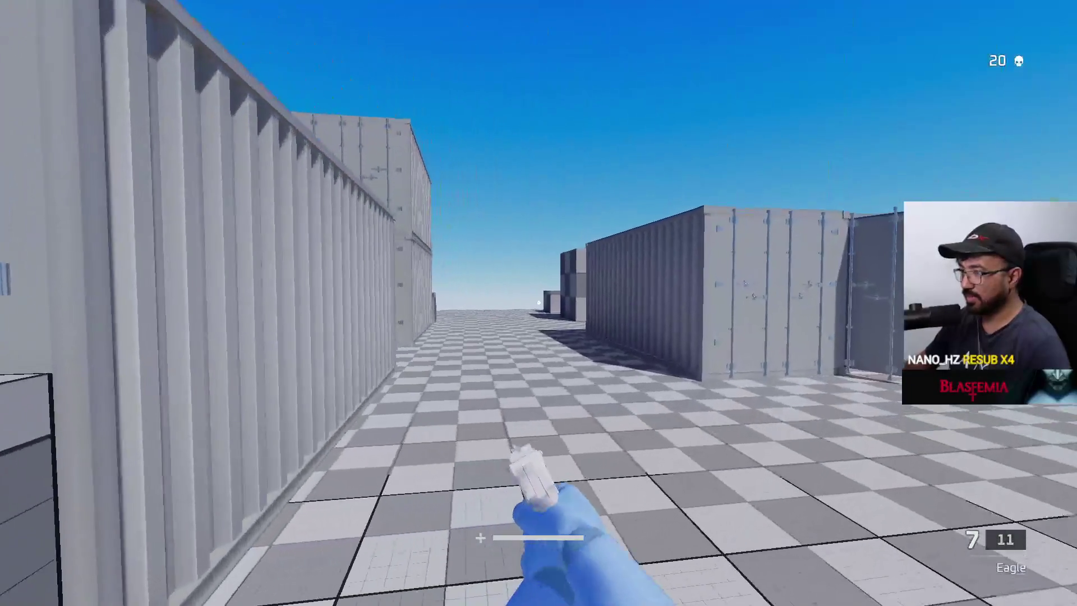
Step: Reload the Eagle pistol to continue the fight
{"action": "key", "text": "r"}
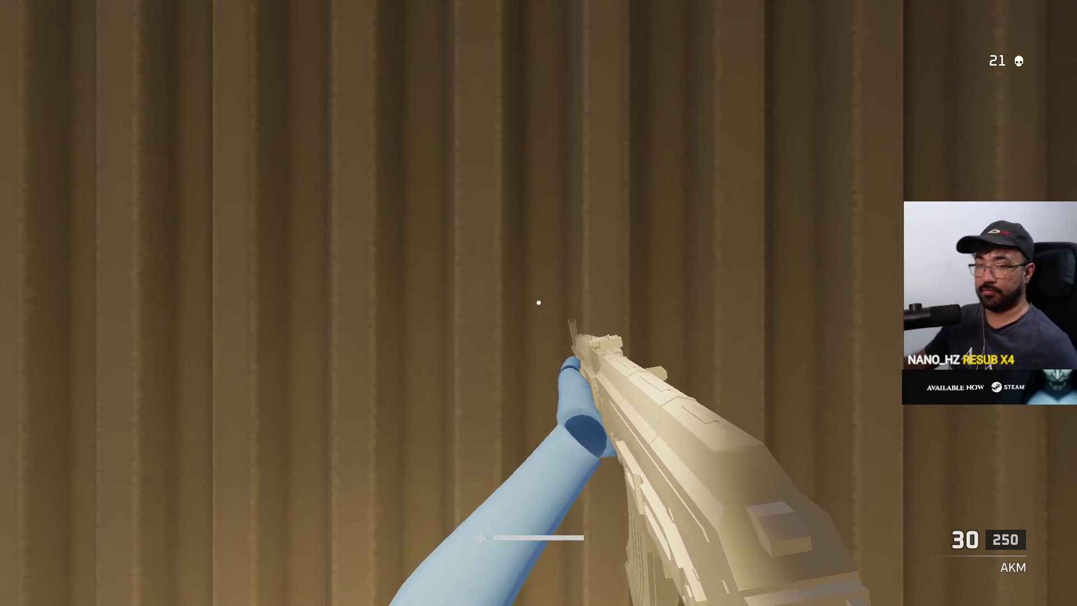
Step: Switch from the AKM to the Eagle and shoot the red enemy outside the container for a kill
{"action": "key", "text": "2"}
{"action": "key", "text": "w"}
{"action": "left_click", "coordinate": [539, 303]}
{"action": "left_click", "coordinate": [540, 303]}
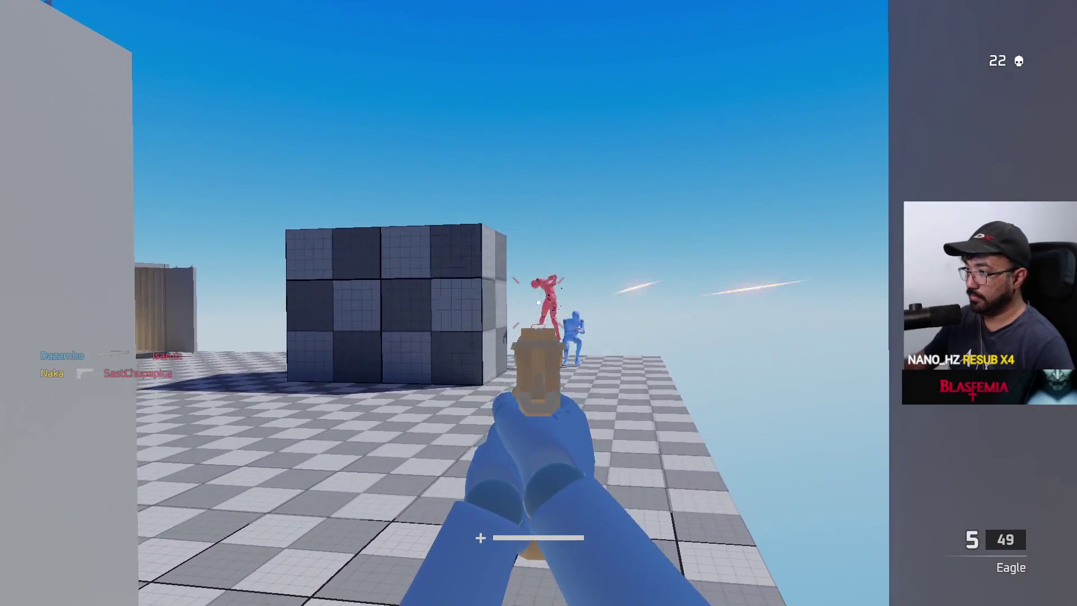
{"action": "key", "text": "w"}
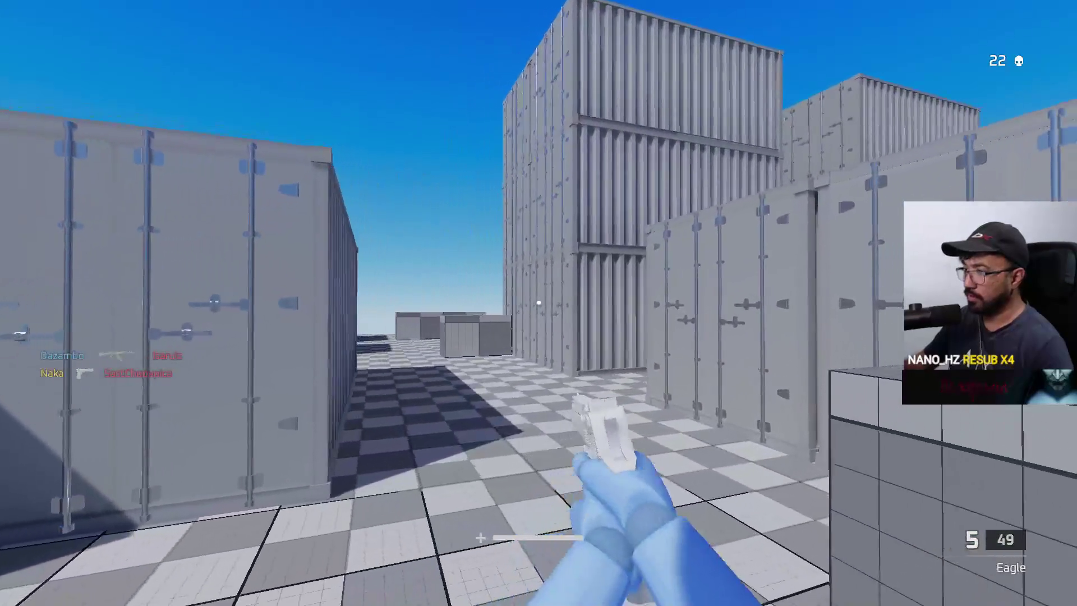
Step: Move through the container corridor, strafe left along the wall, and shoot the red enemy for kill 23
{"action": "key", "text": "w"}
{"action": "key", "text": "r"}
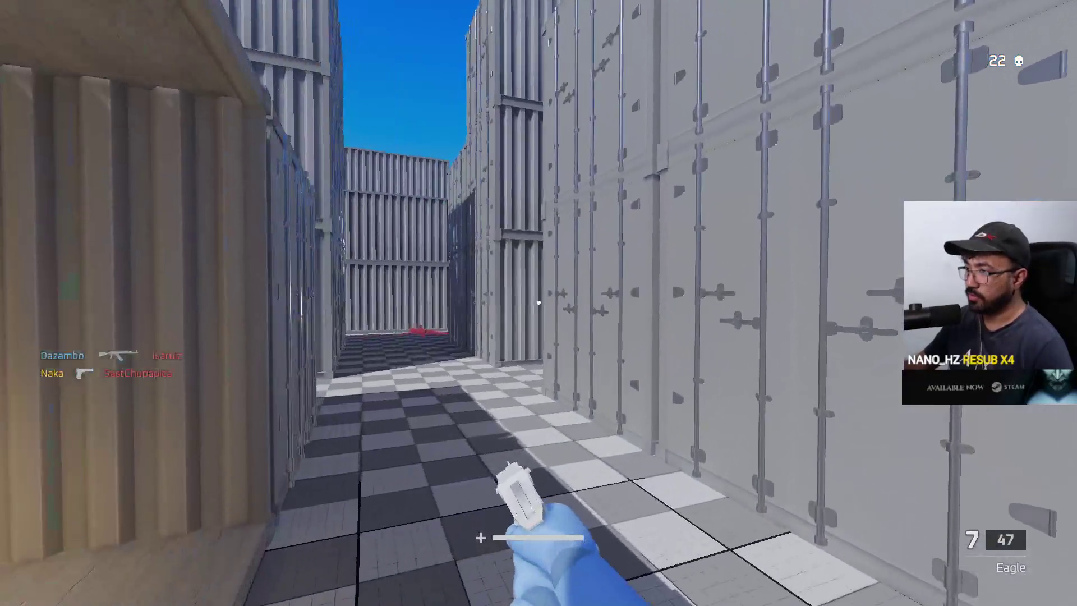
{"action": "key", "text": "w"}
{"action": "key", "text": "w"}
{"action": "key", "text": "w"}
{"action": "key", "text": "w"}
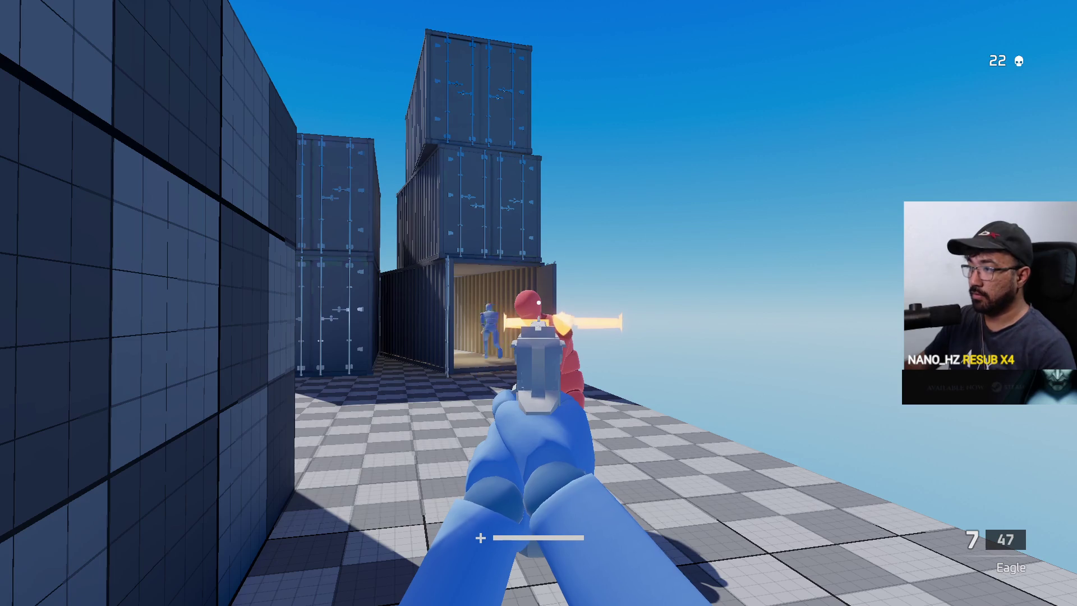
{"action": "key", "text": "a"}
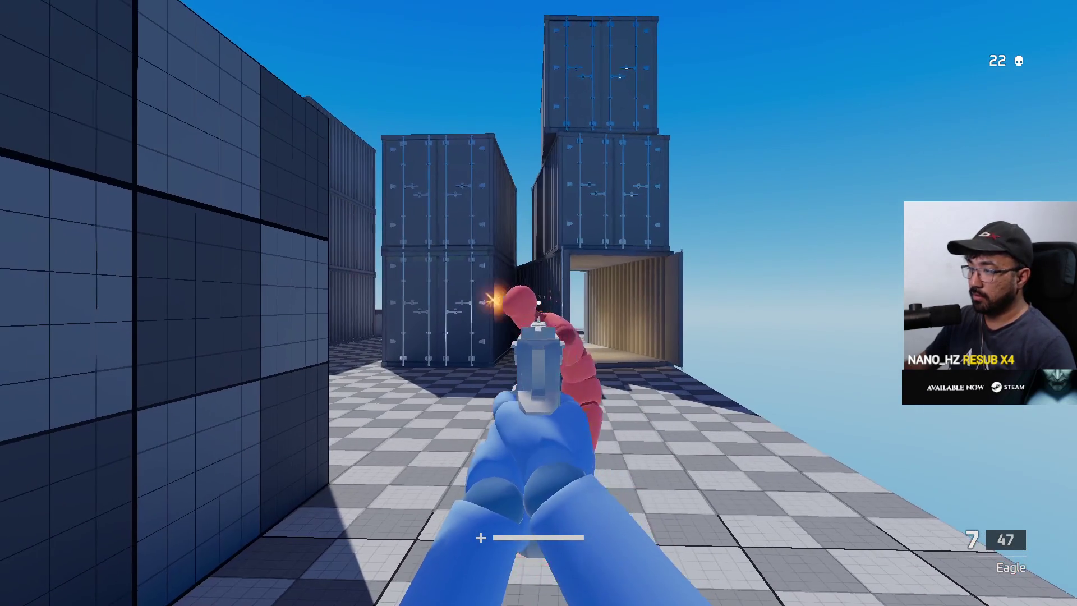
{"action": "left_click", "coordinate": [539, 304]}
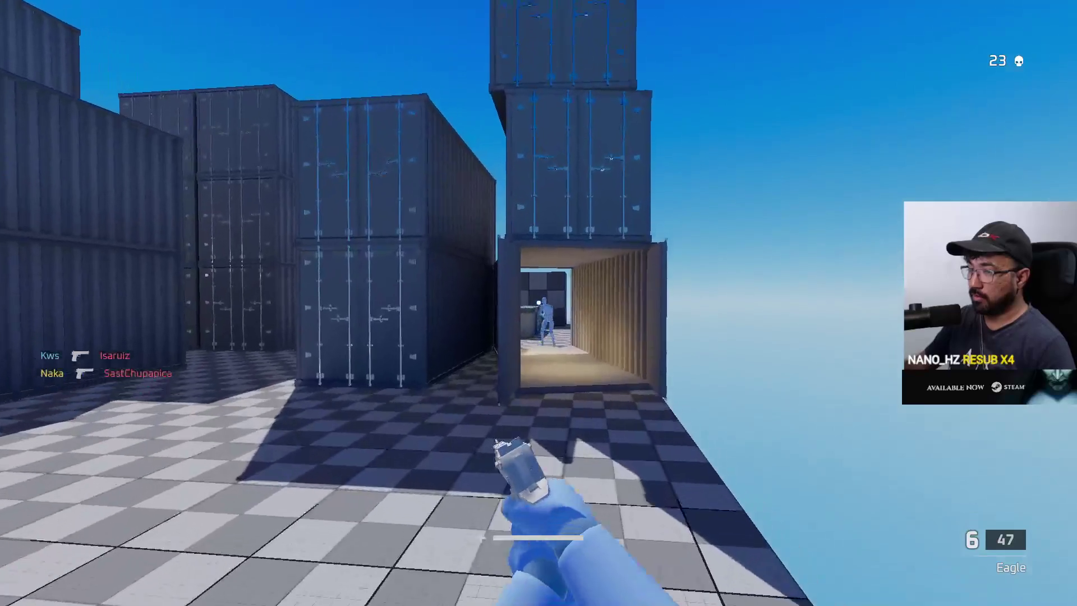
{"action": "key", "text": "w"}
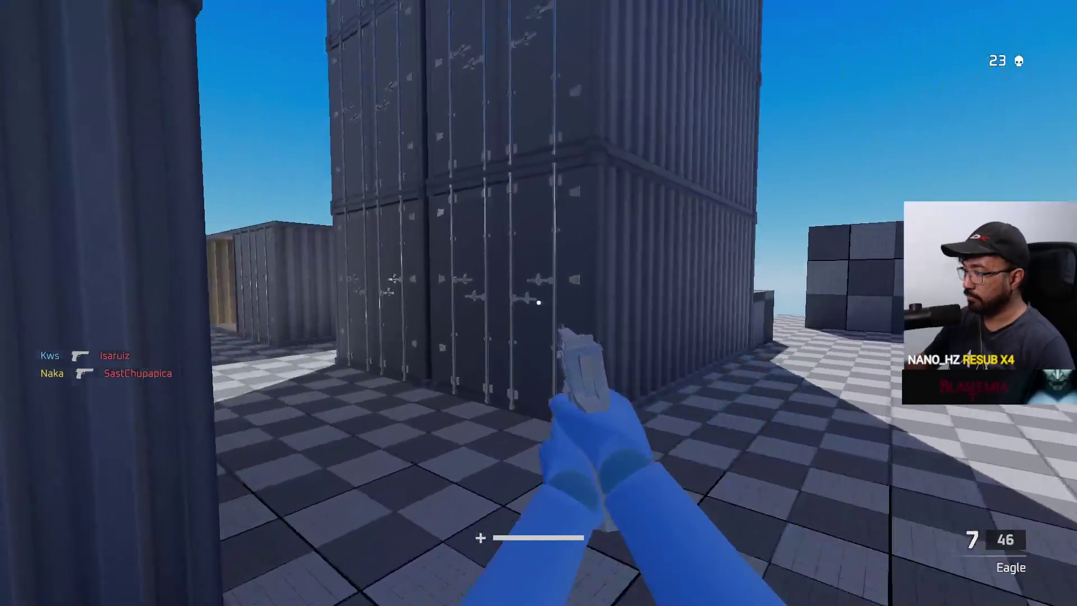
{"action": "key", "text": "w"}
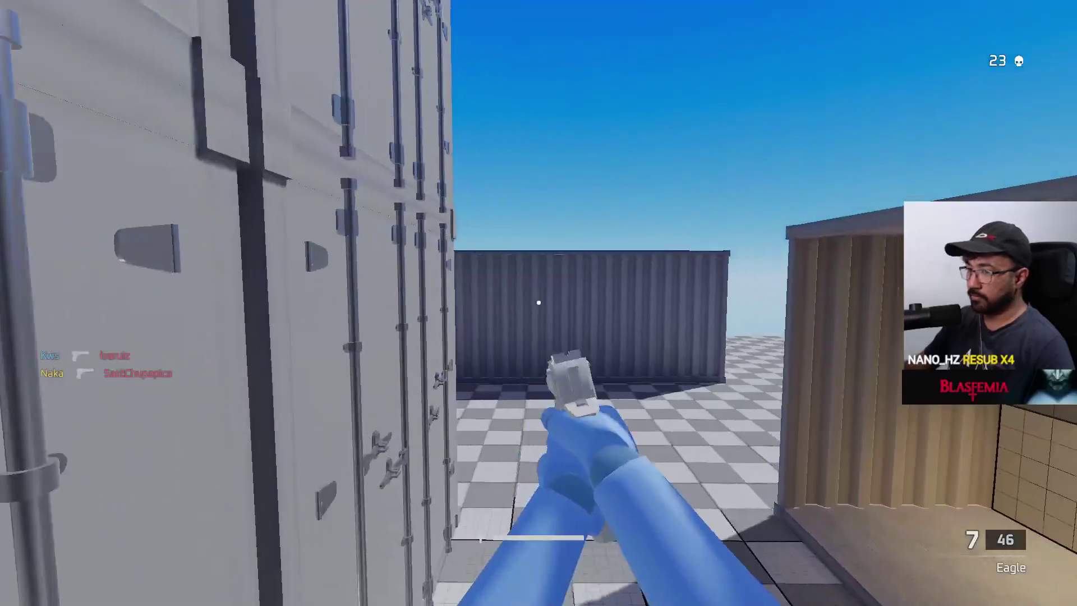
{"action": "key", "text": "w"}
{"action": "key", "text": "w"}
{"action": "key", "text": "w"}
{"action": "key", "text": "w"}
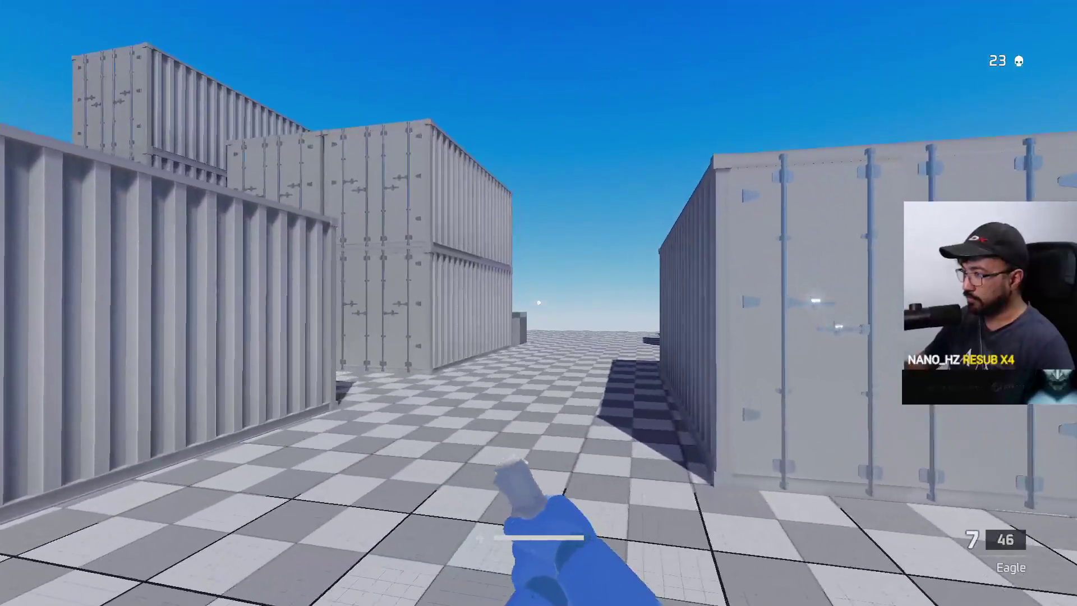
Step: Reload the empty Eagle, kill the pink enemy between the blue containers for kill 25, and reload again
{"action": "left_click", "coordinate": [539, 304]}
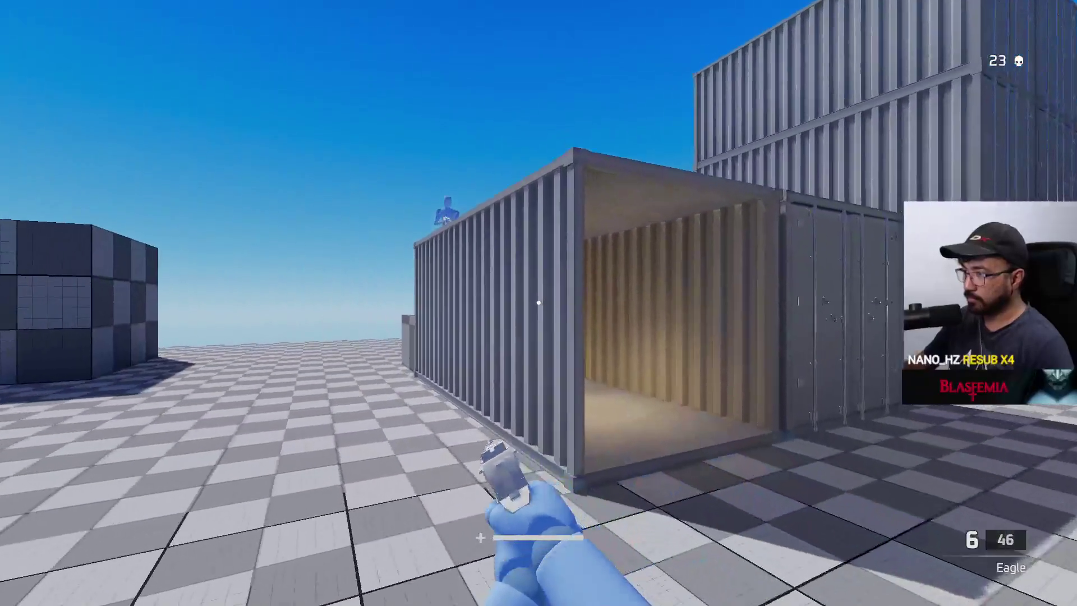
{"action": "key", "text": "w"}
{"action": "key", "text": "w"}
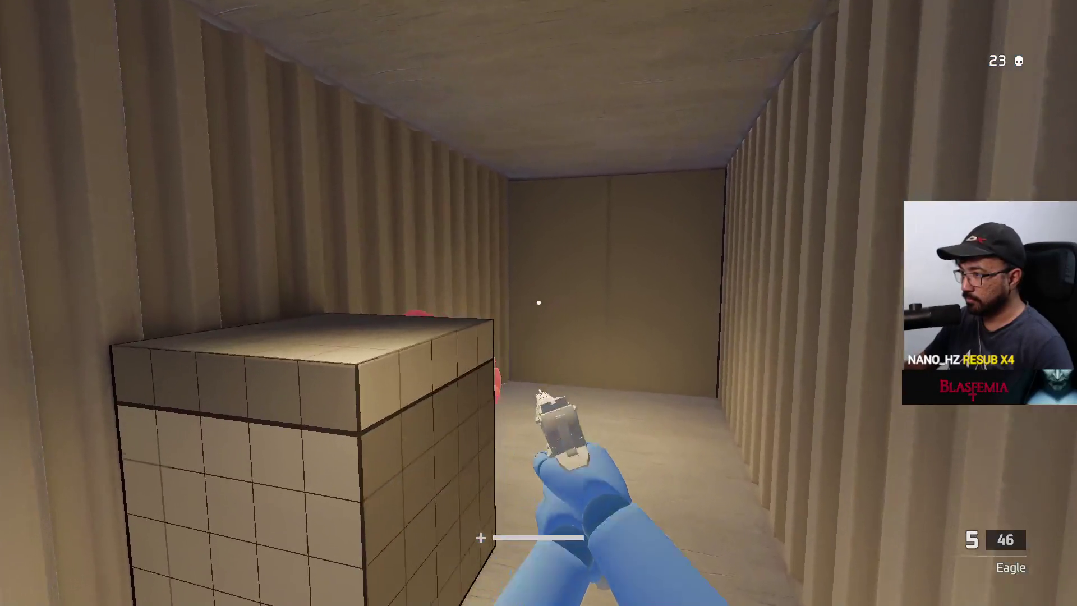
{"action": "key", "text": "r"}
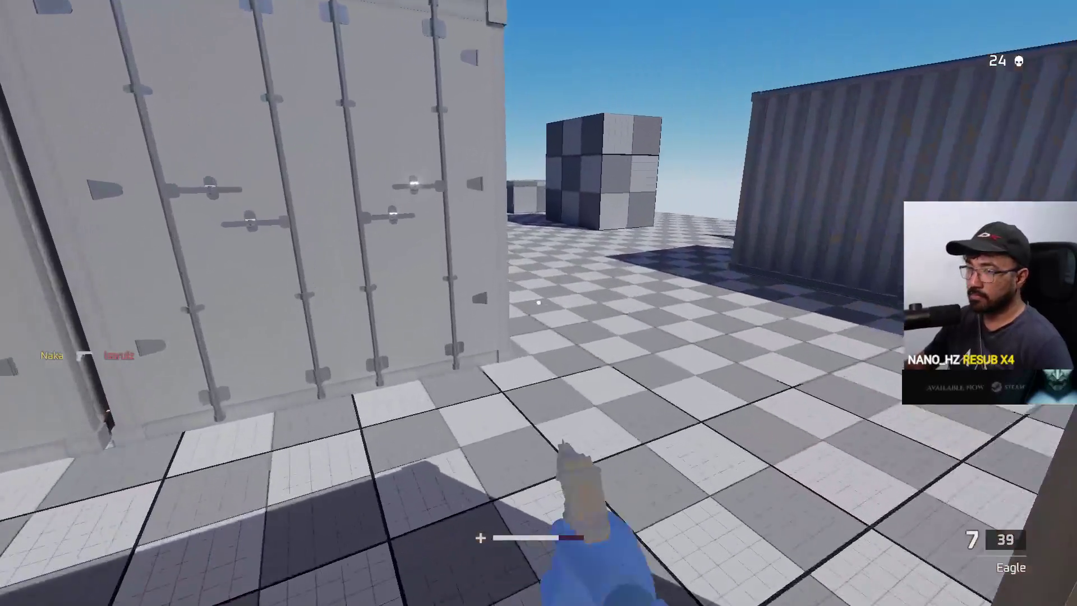
{"action": "key", "text": "w"}
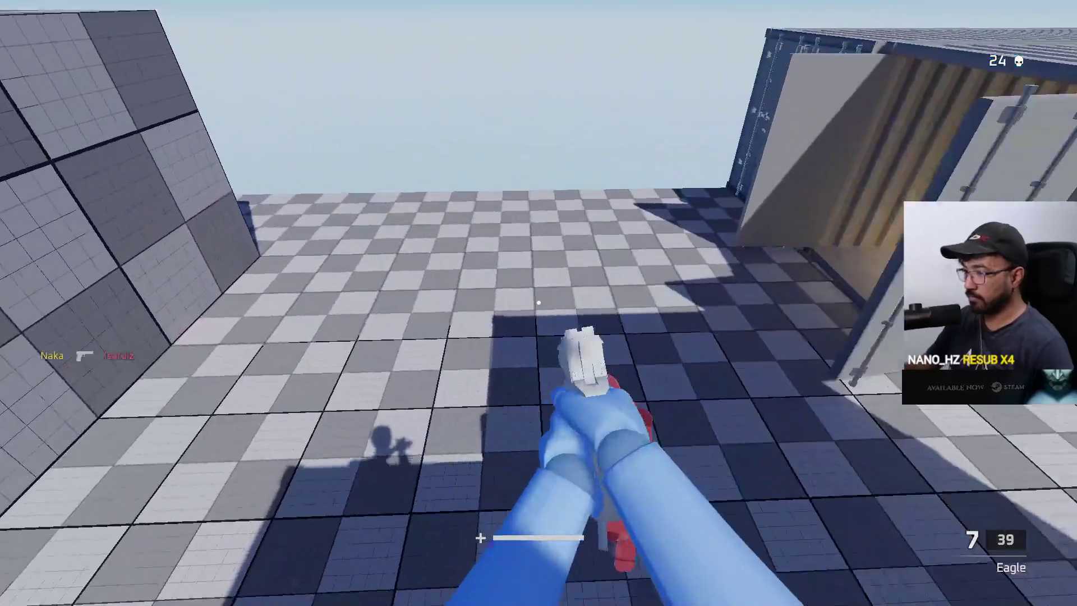
{"action": "left_click", "coordinate": [539, 303]}
{"action": "left_click", "coordinate": [538, 303]}
{"action": "left_click", "coordinate": [539, 304]}
{"action": "left_click", "coordinate": [539, 304]}
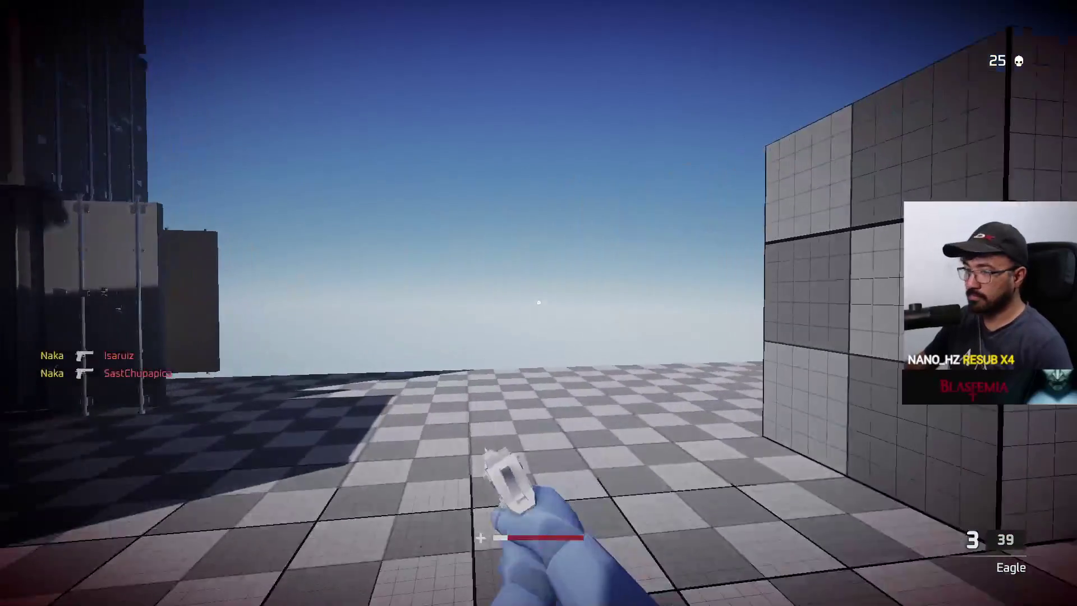
{"action": "key", "text": "r"}
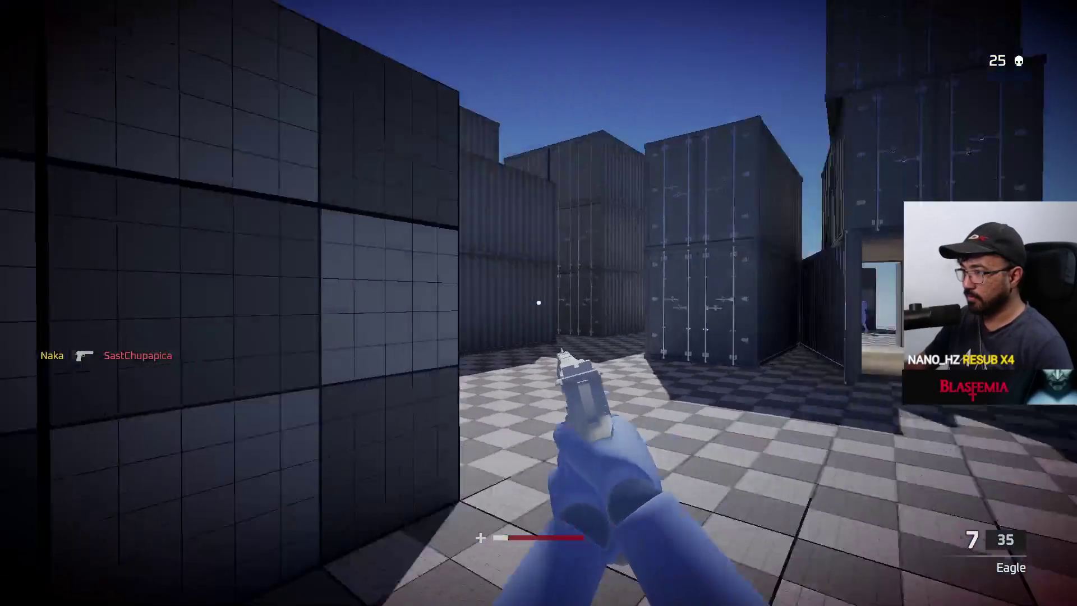
Step: Walk among the stacked containers past the fallen pink enemy toward the checkered block
{"action": "key", "text": "w"}
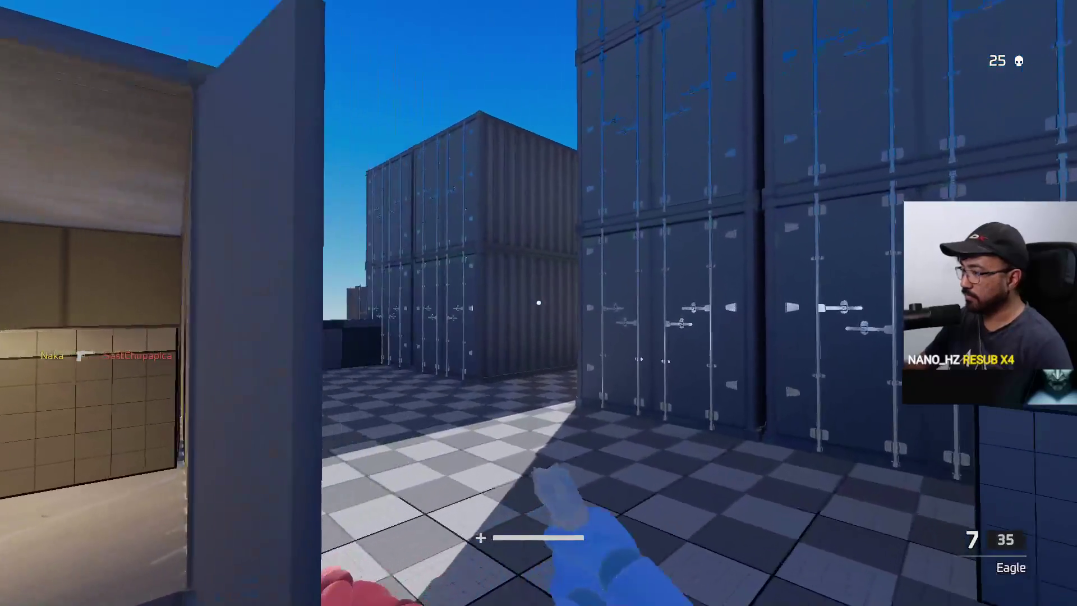
{"action": "key", "text": "w"}
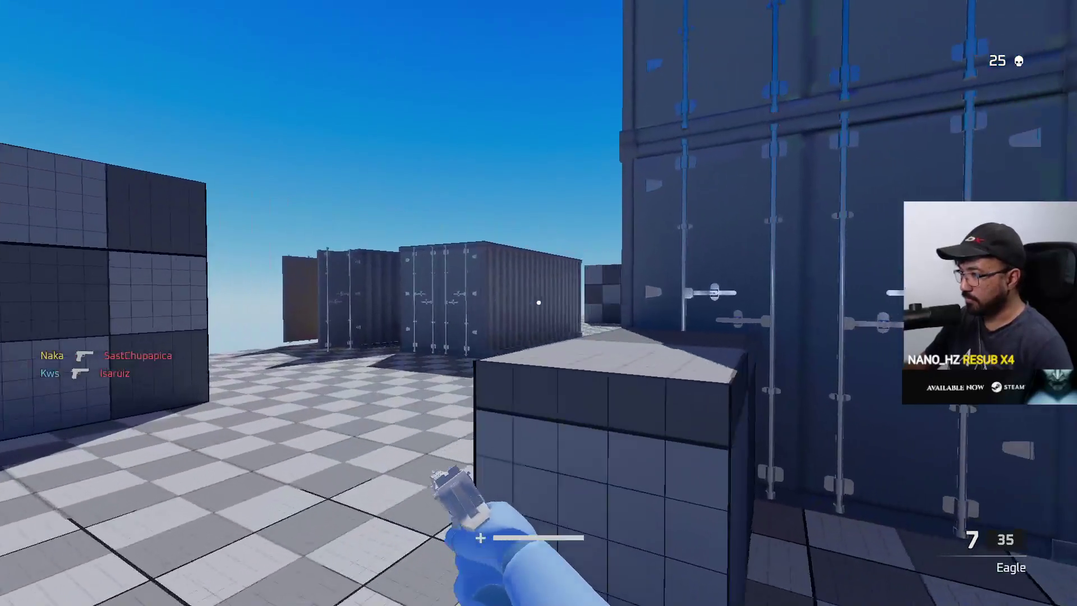
{"action": "key", "text": "w"}
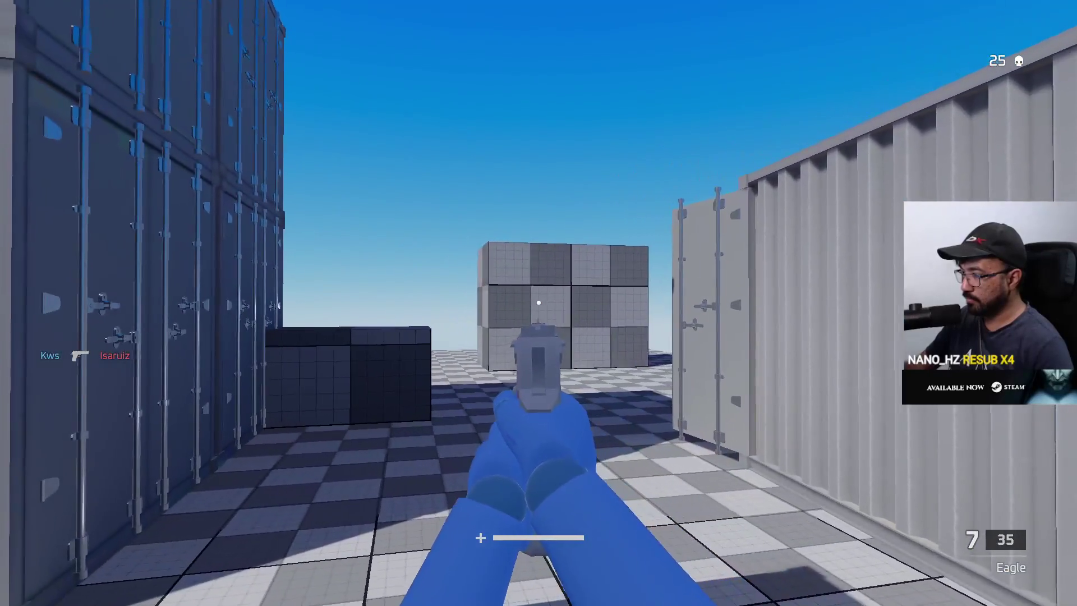
{"action": "key", "text": "w"}
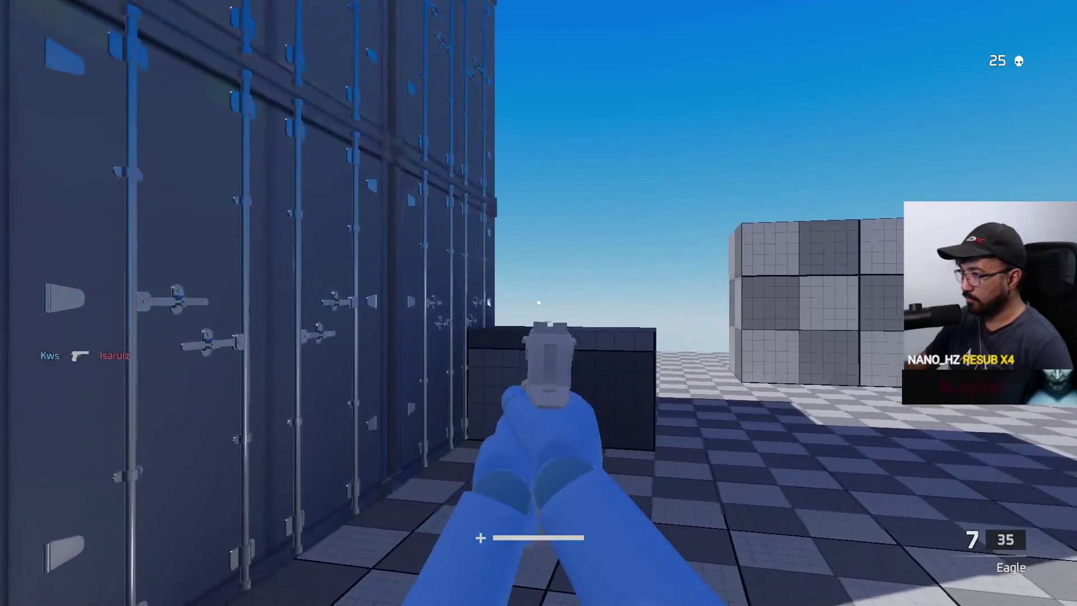
{"action": "key", "text": "w"}
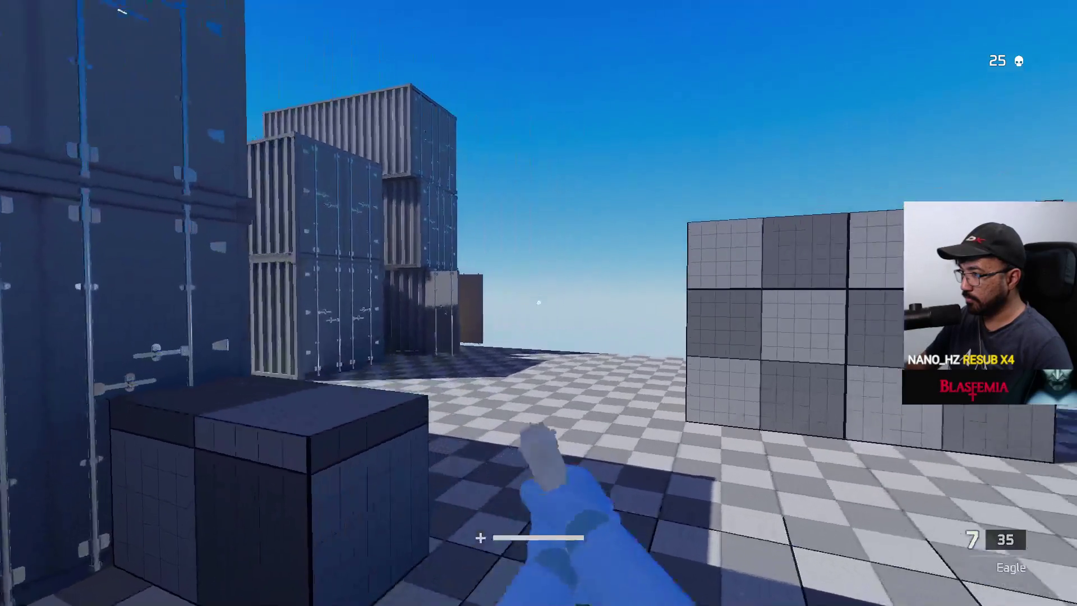